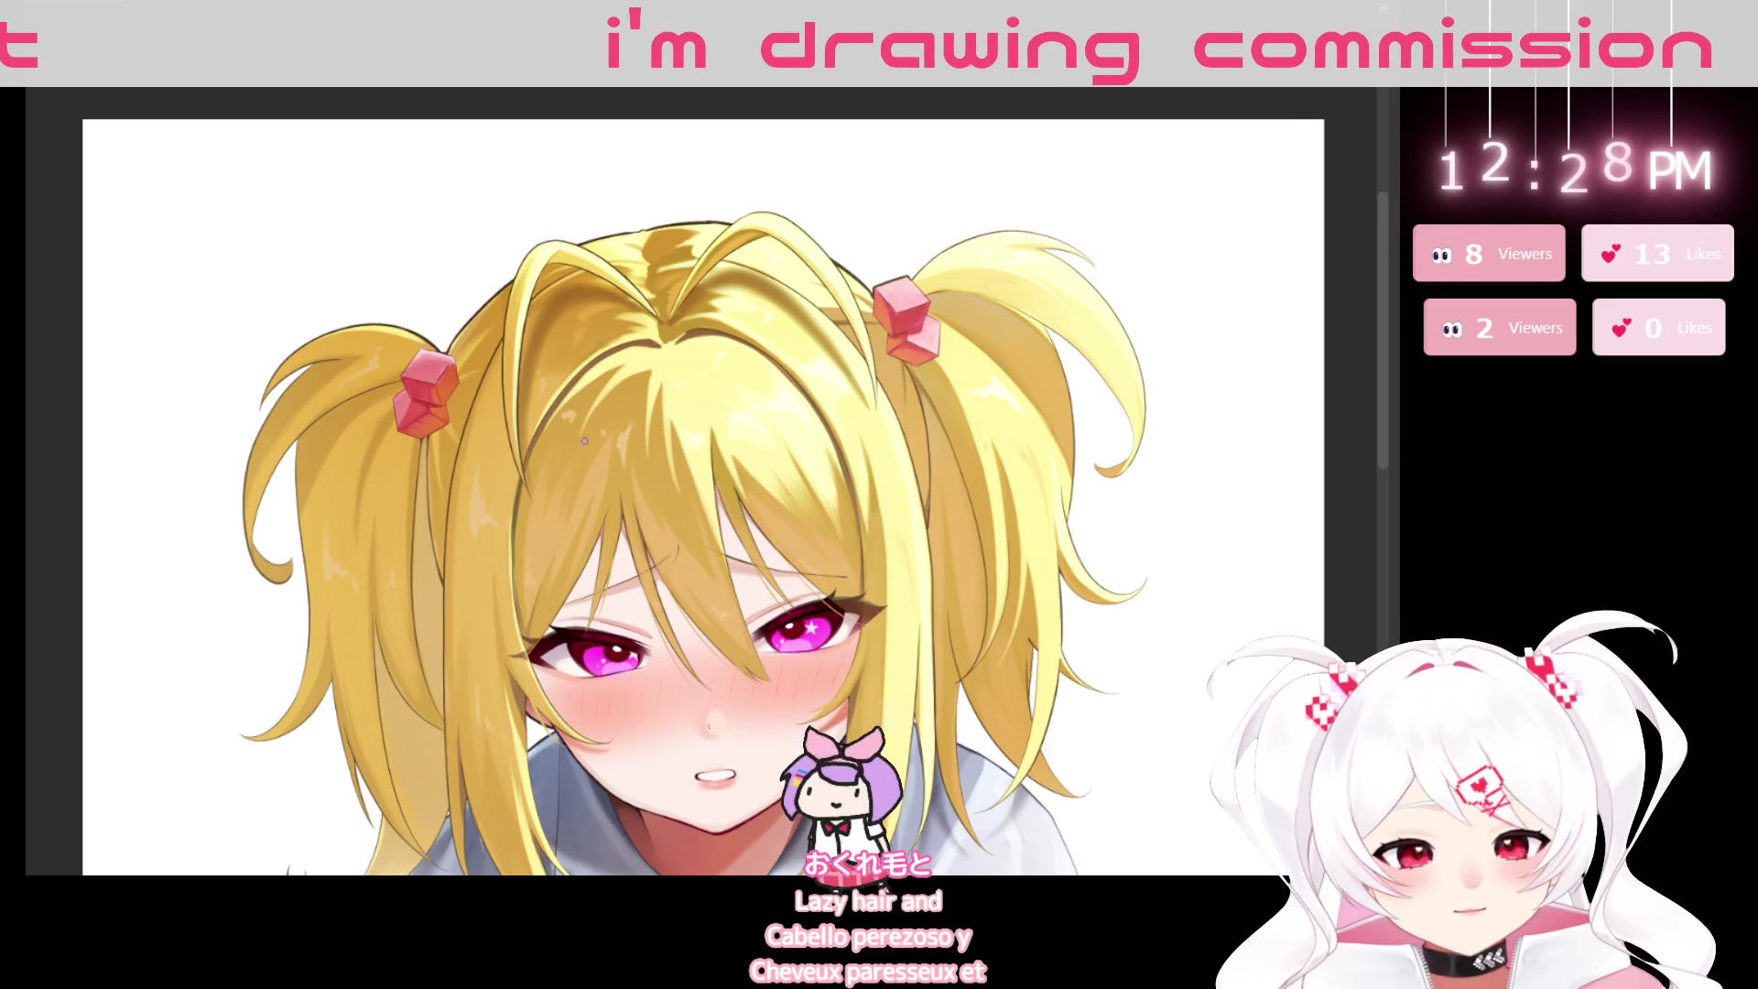
Tilt the canvas view clockwise, then bring it back to nearly upright.
drag(1032, 581, 692, 465)
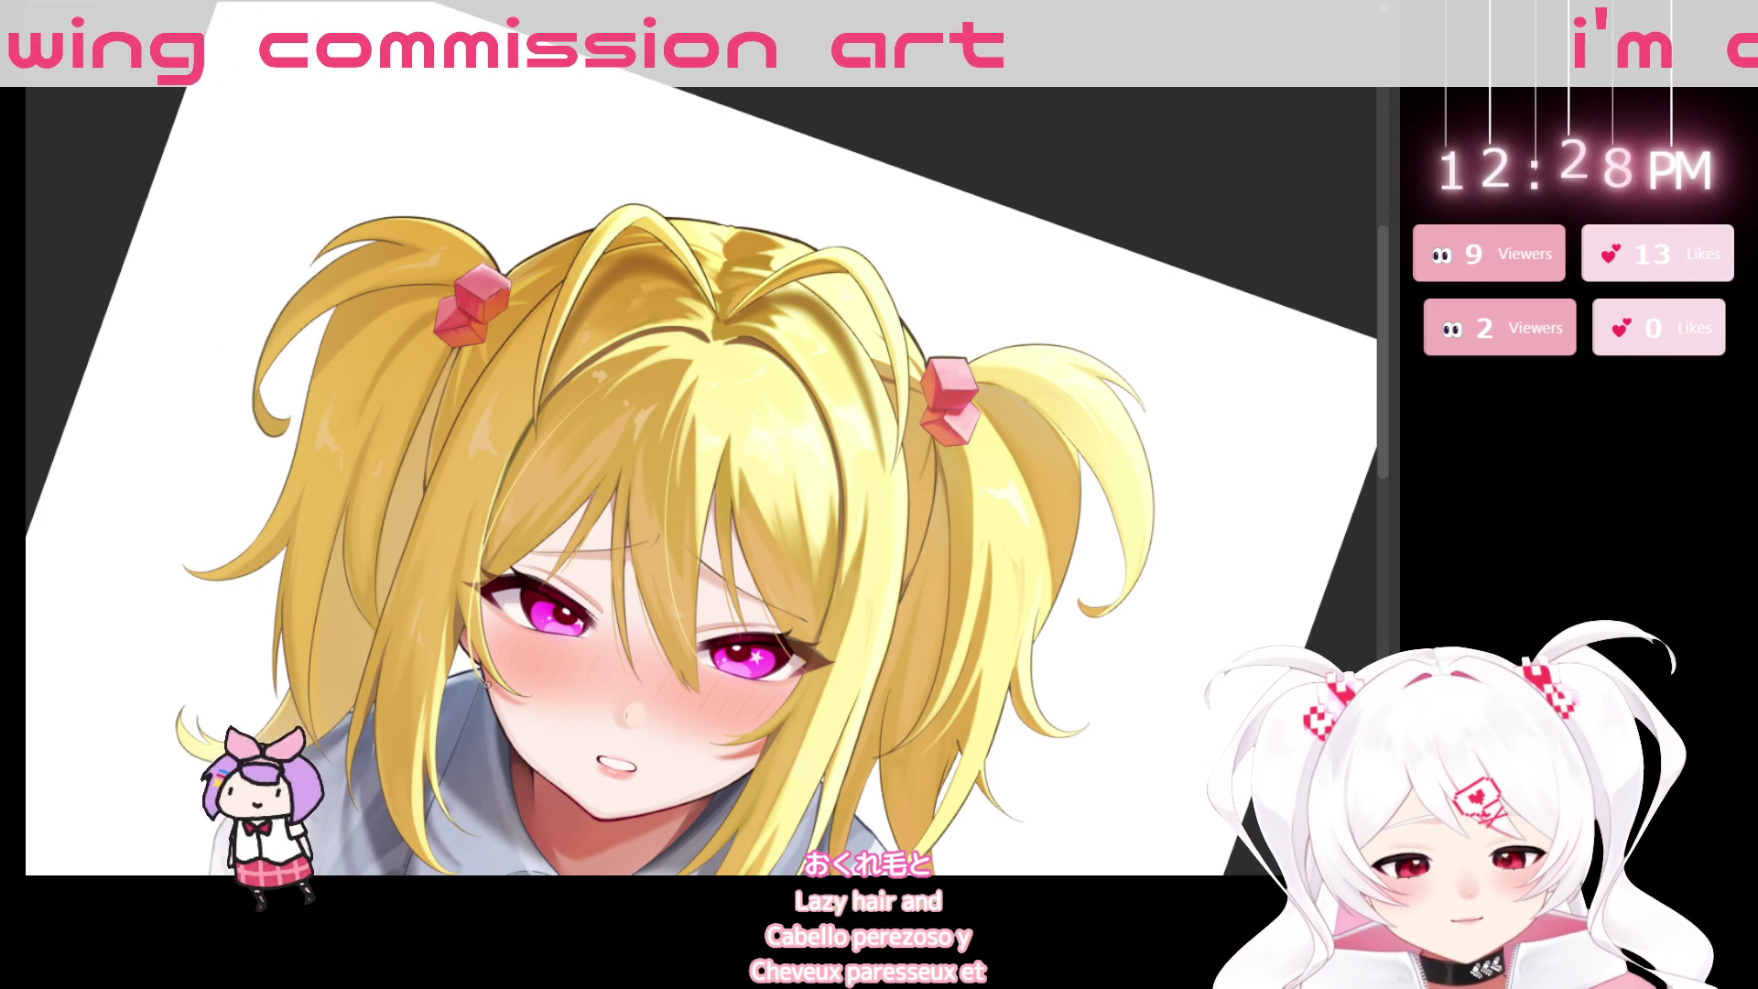
key(minus)
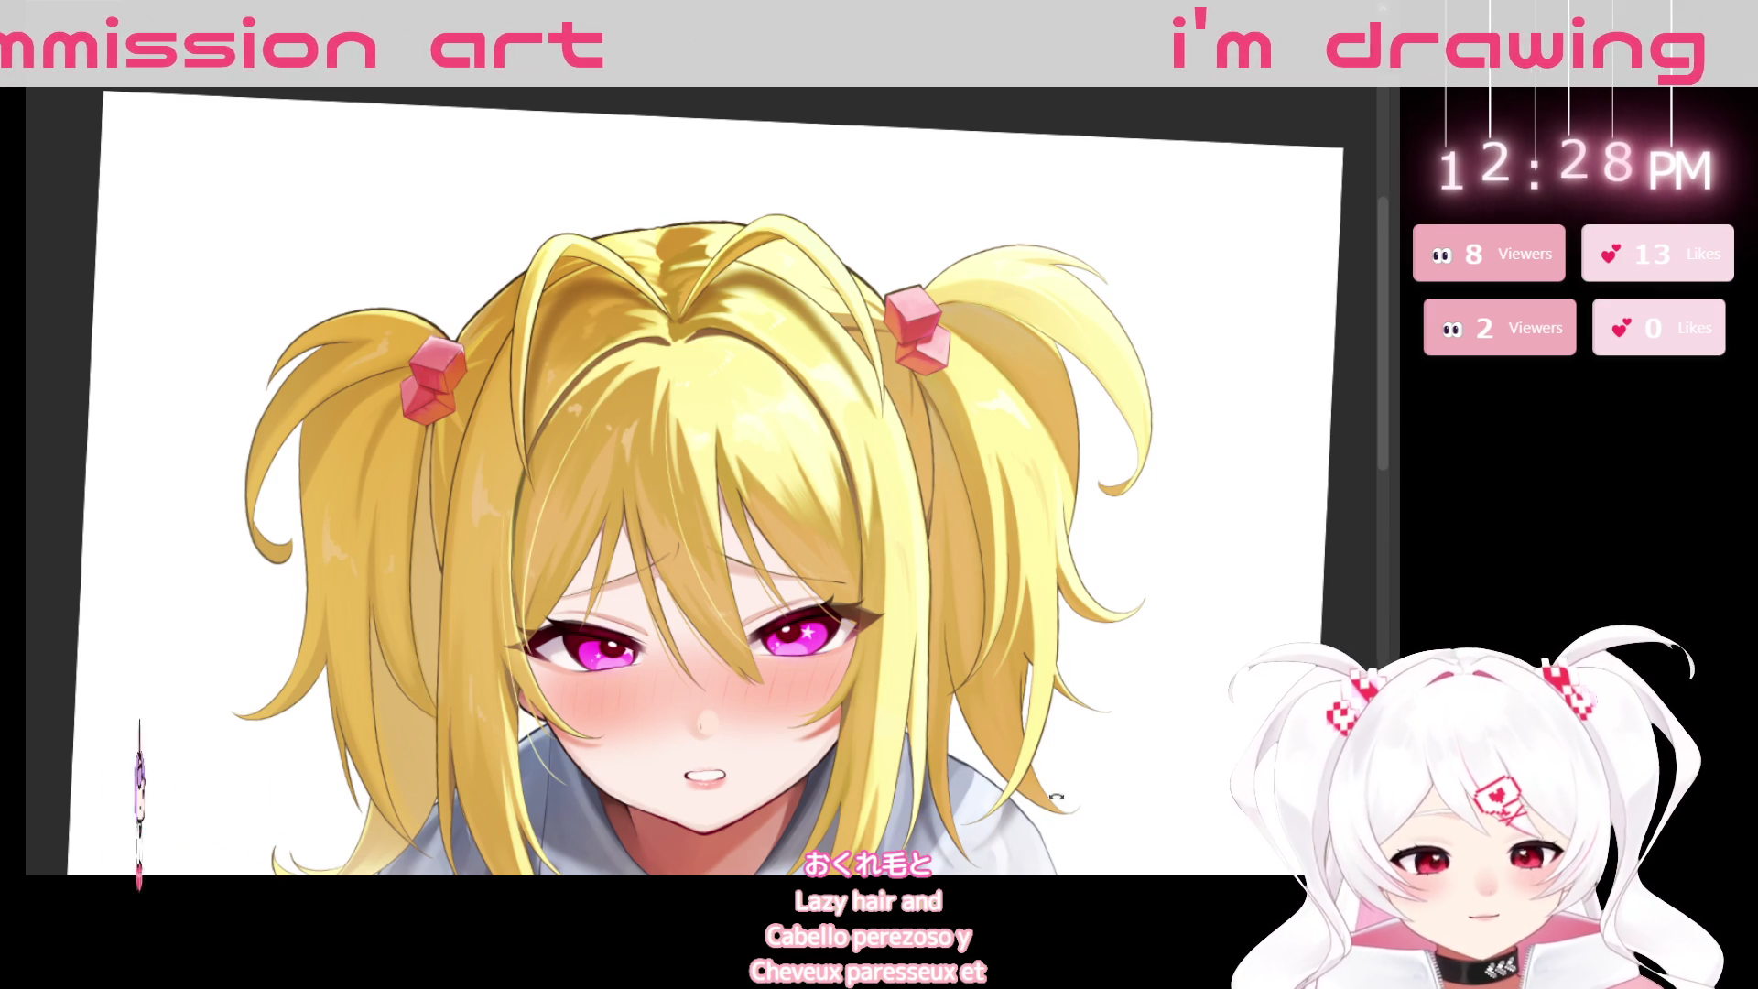
key(asciicircum)
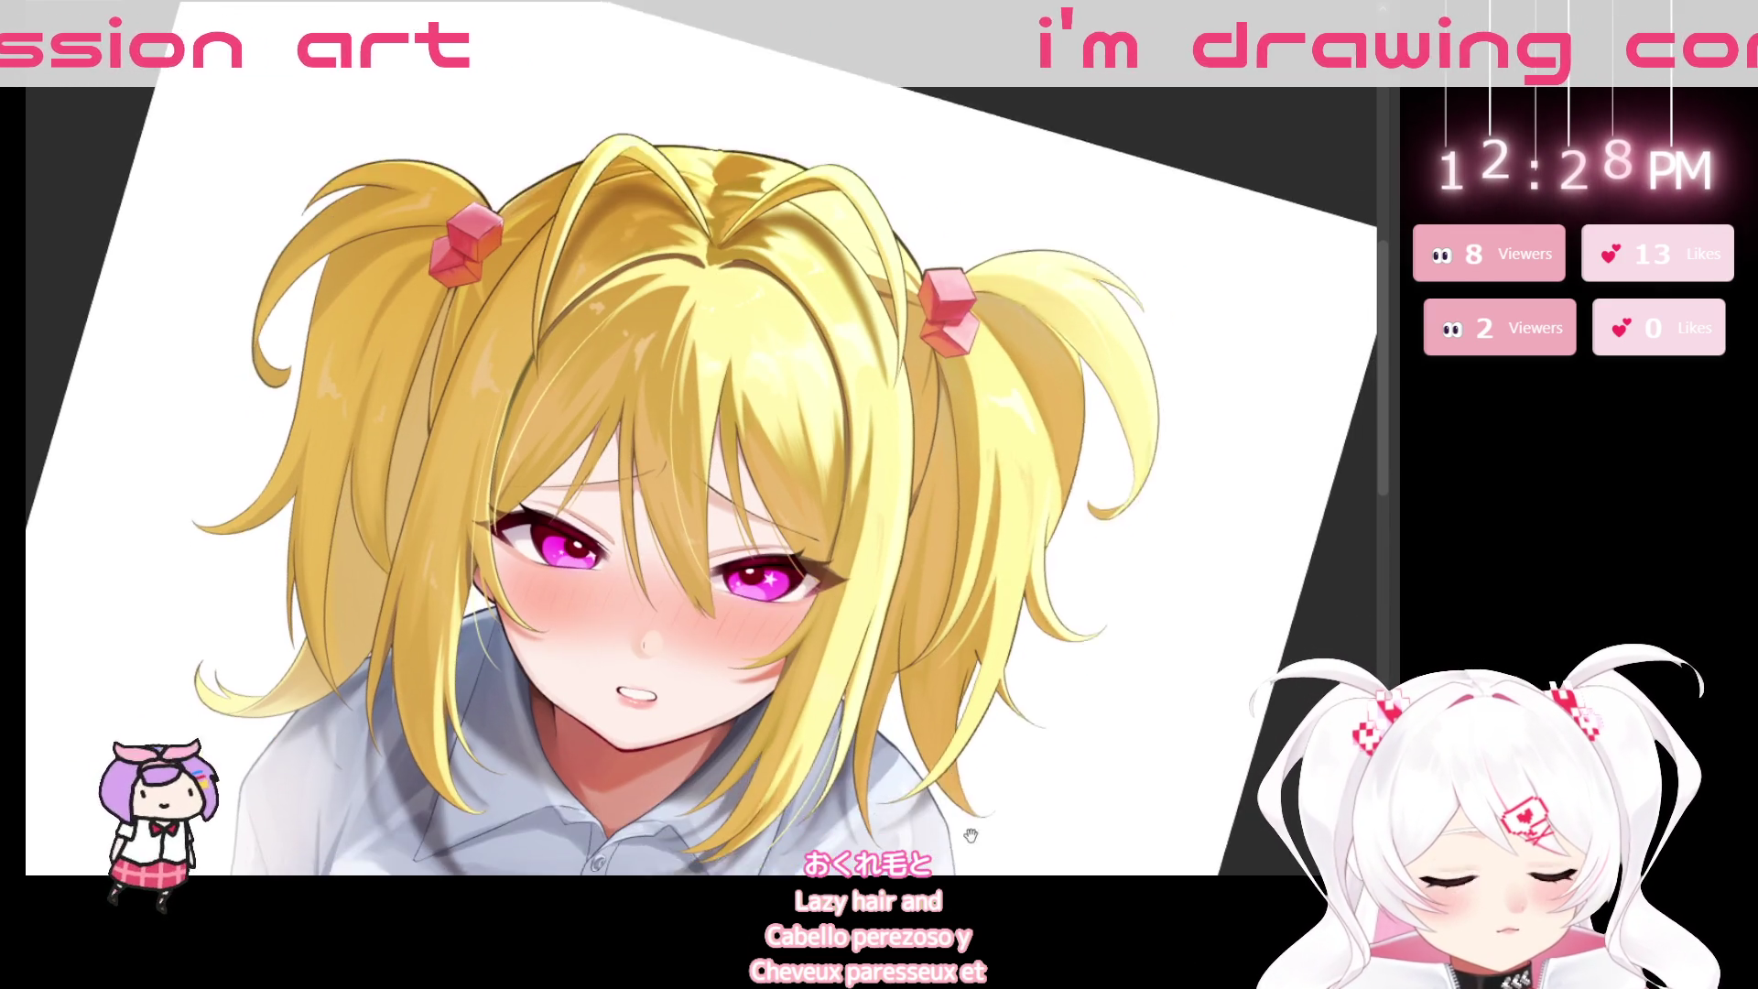
key(minus)
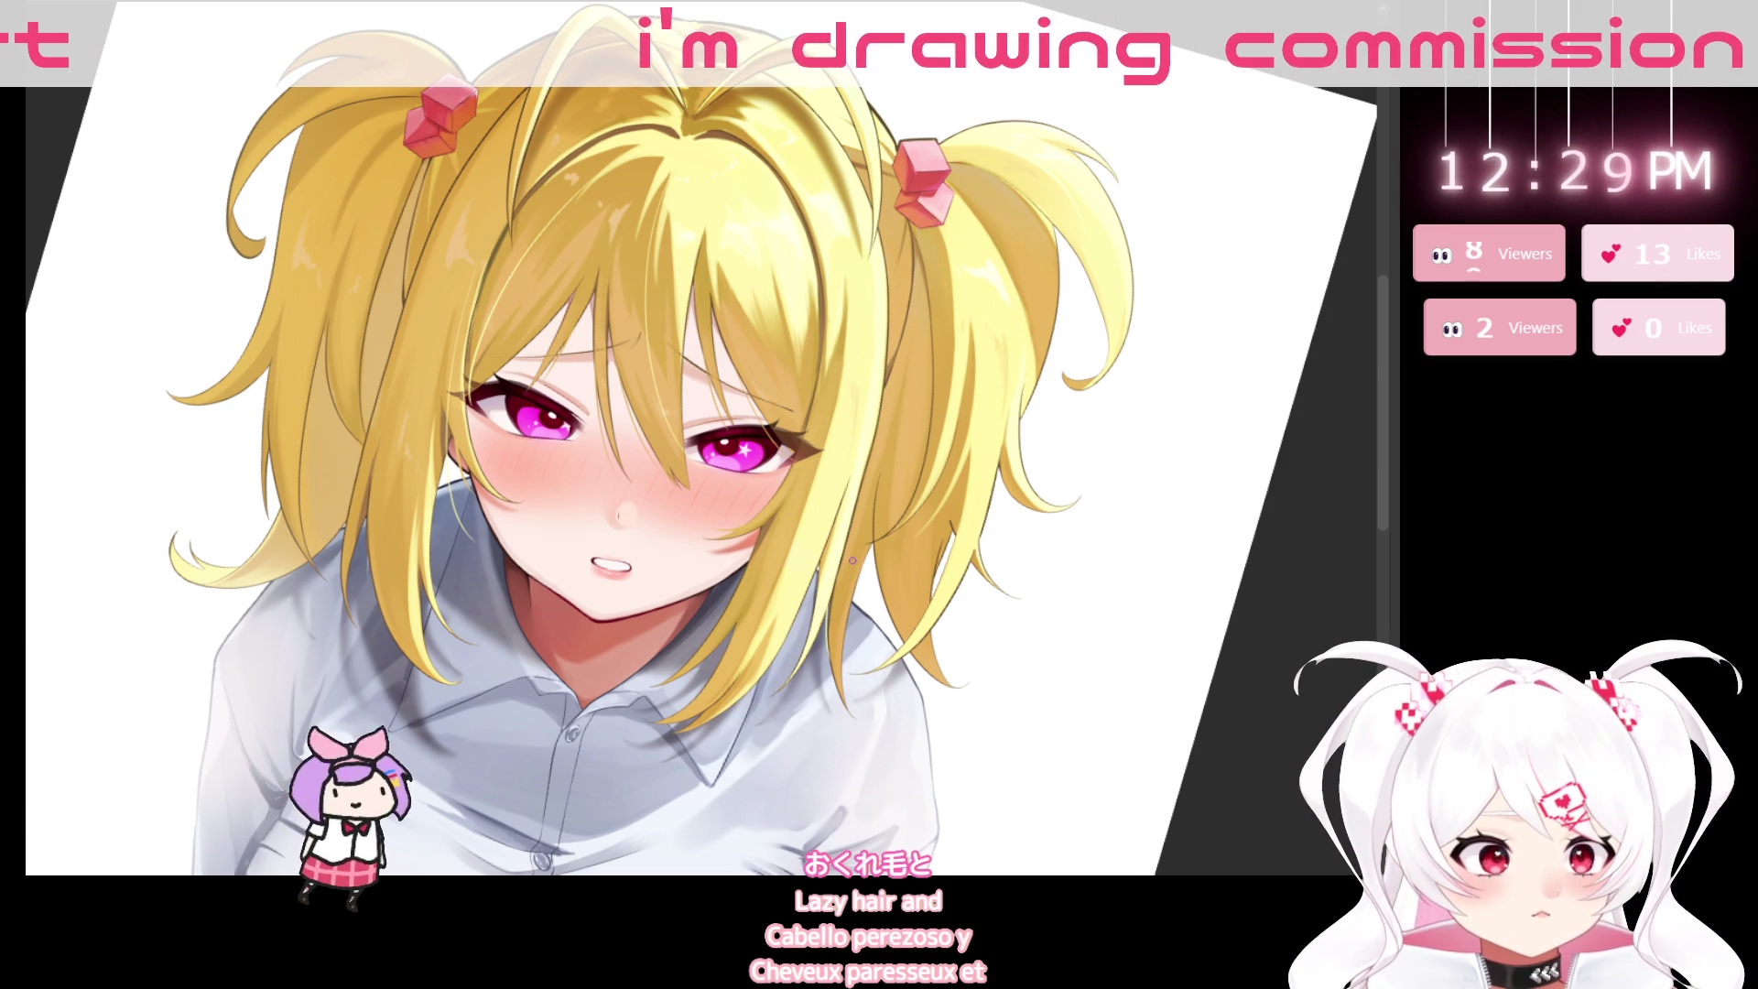
Eyedrop the yellow hair colour, zoom in on the face, then fit the artwork in view.
alt+click(400, 351)
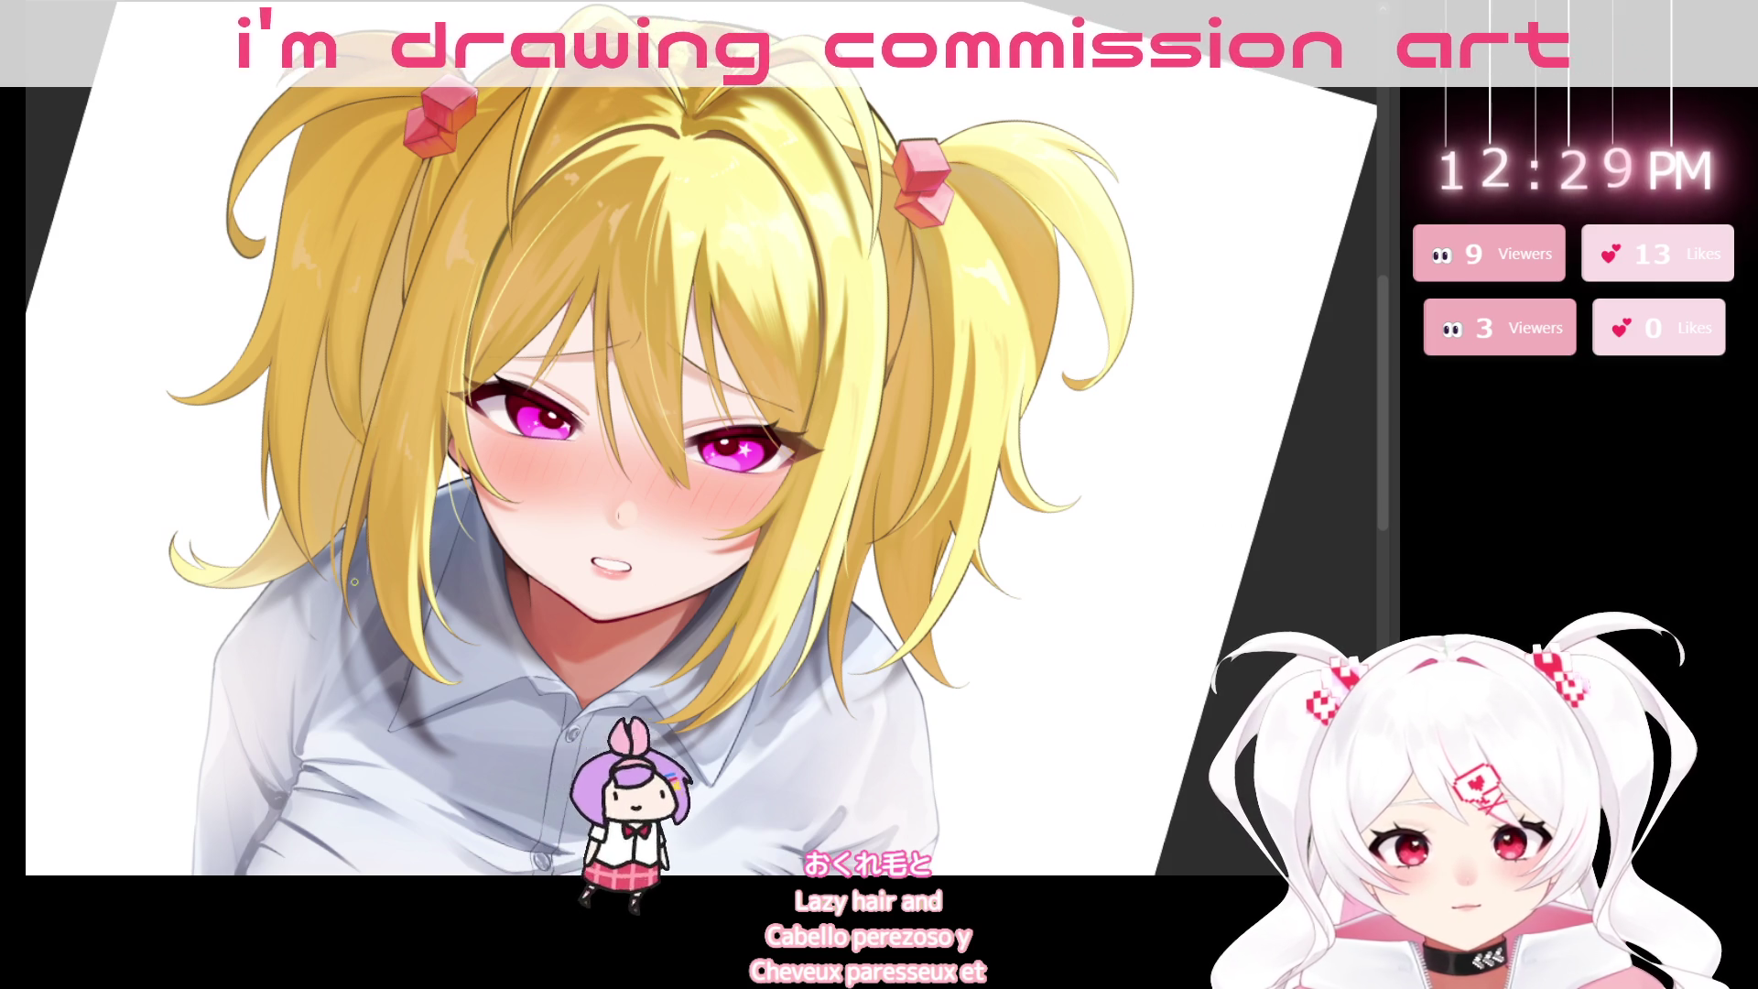
drag(427, 730, 351, 405)
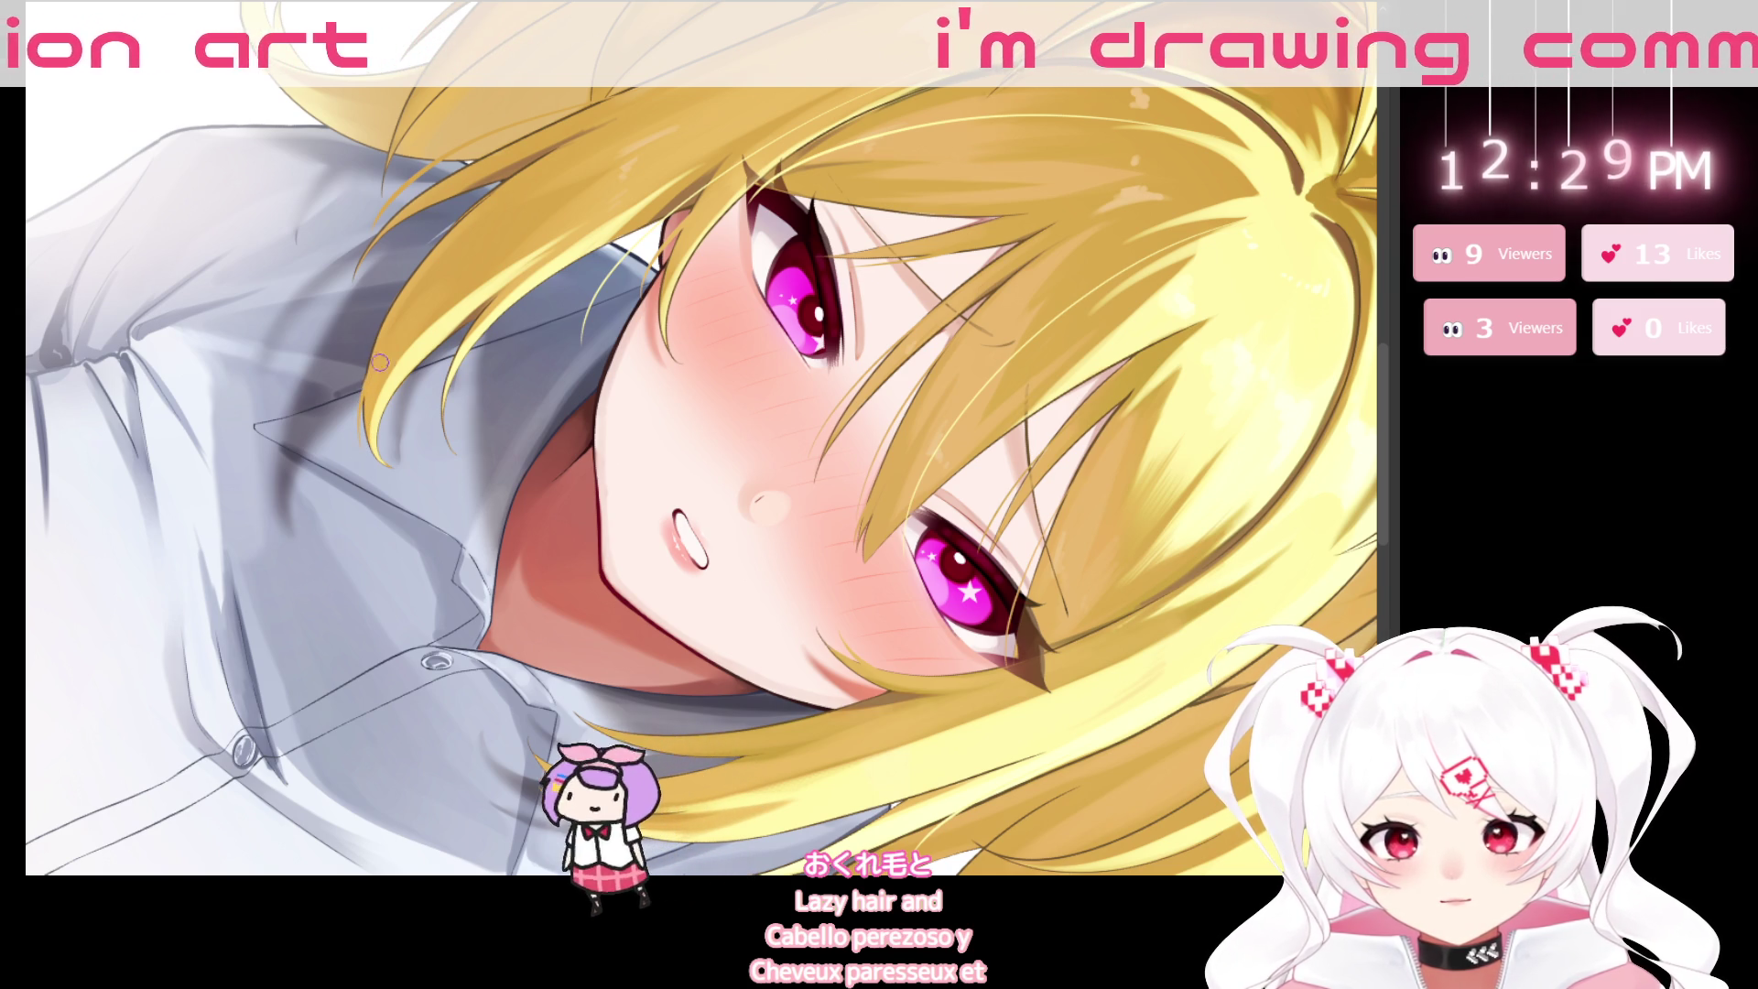
key(ctrl+0)
Flip the view upside down, turn it sideways close on the face, then return upright.
mouse_move(380, 362)
mouse_down()
mouse_move(406, 827)
mouse_move(540, 266)
mouse_up()
scroll(540, 265, up, 3)
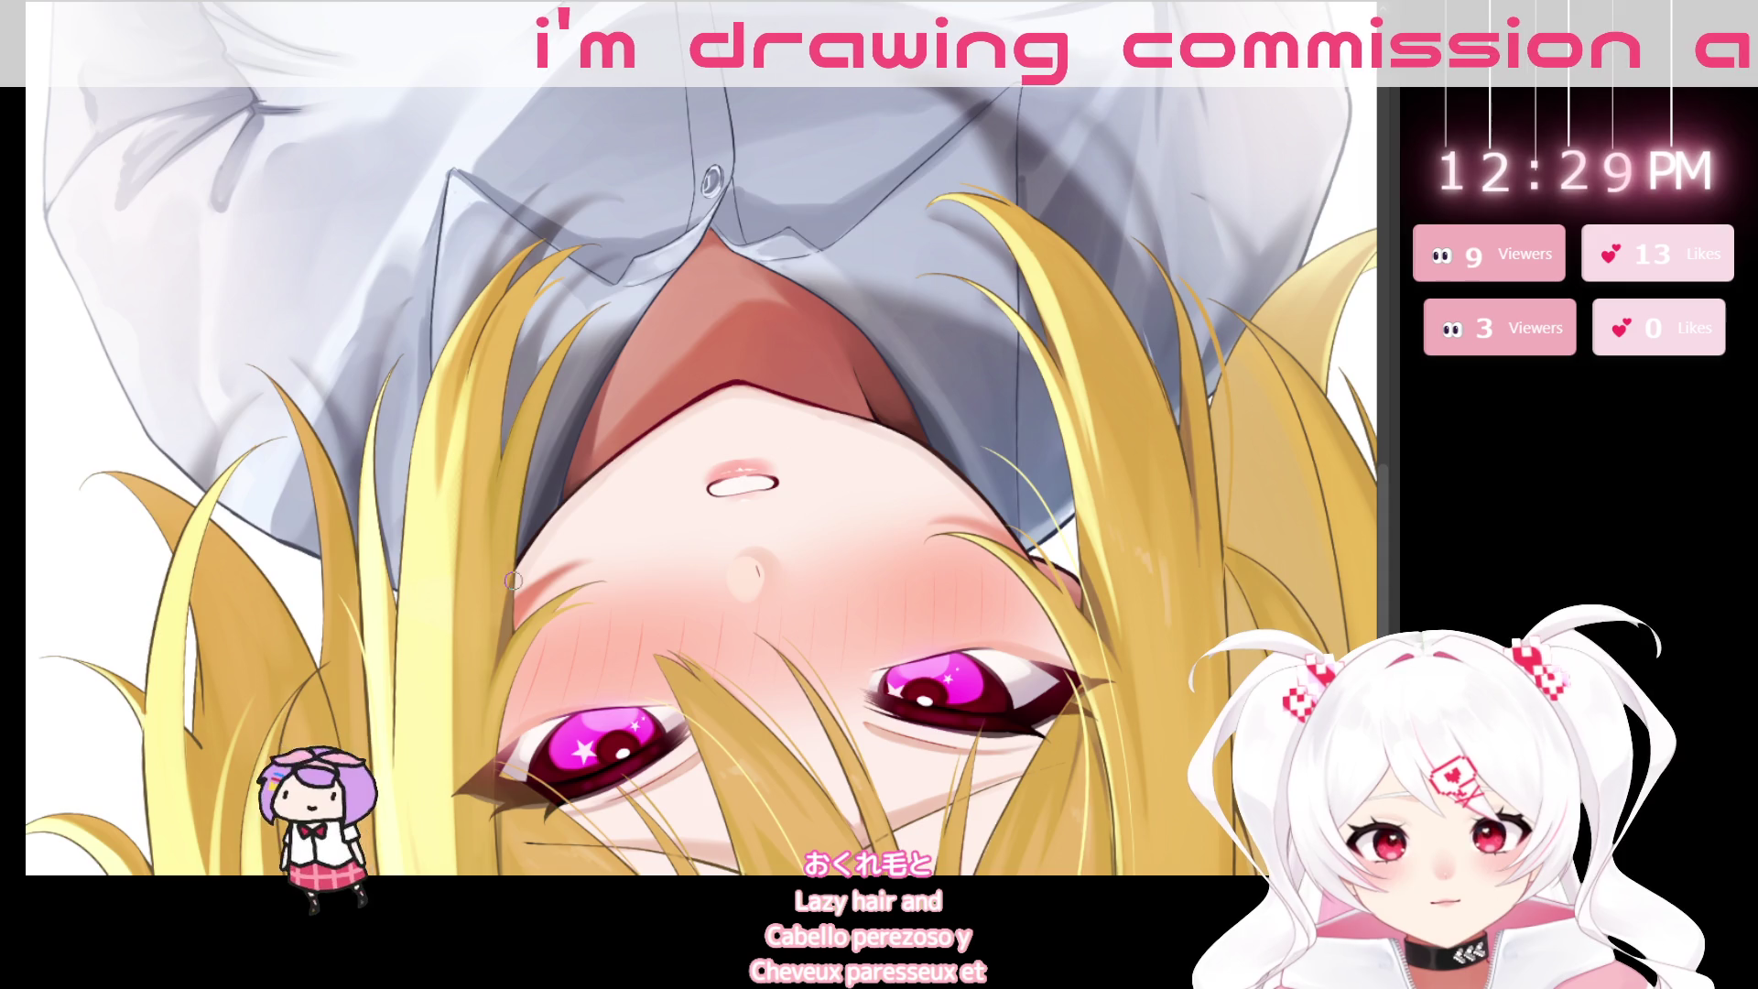
key(ctrl+0)
drag(513, 579, 717, 572)
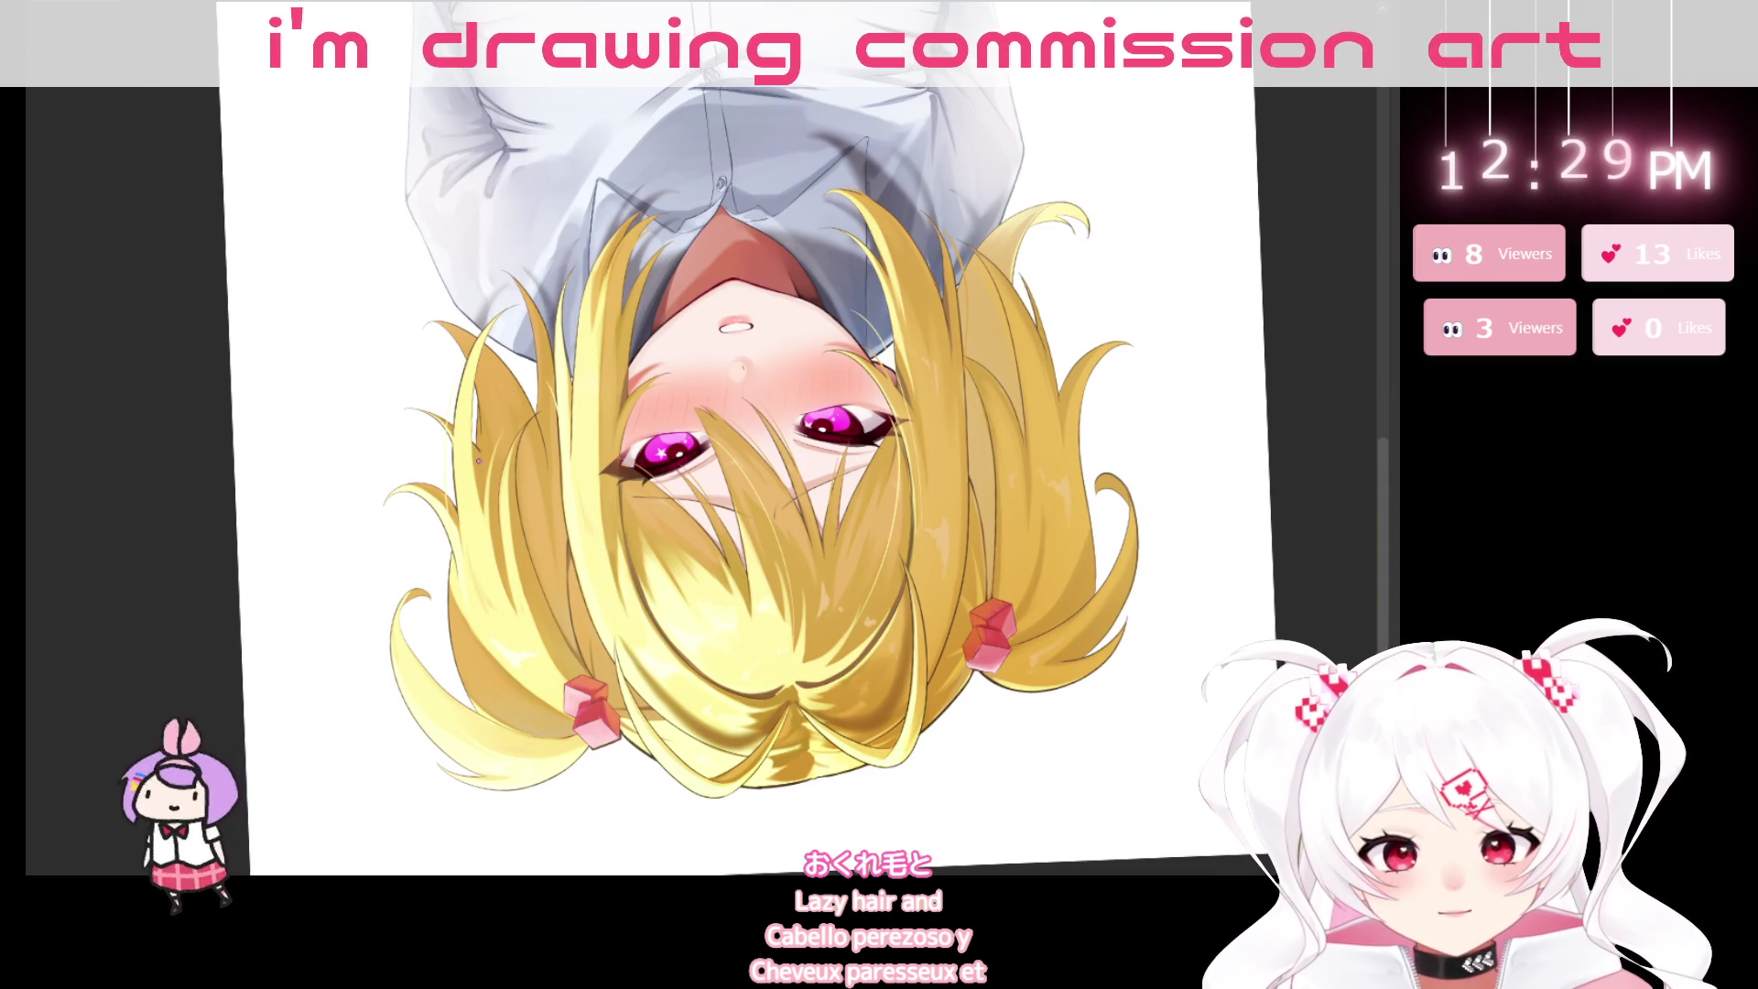
drag(851, 601, 368, 316)
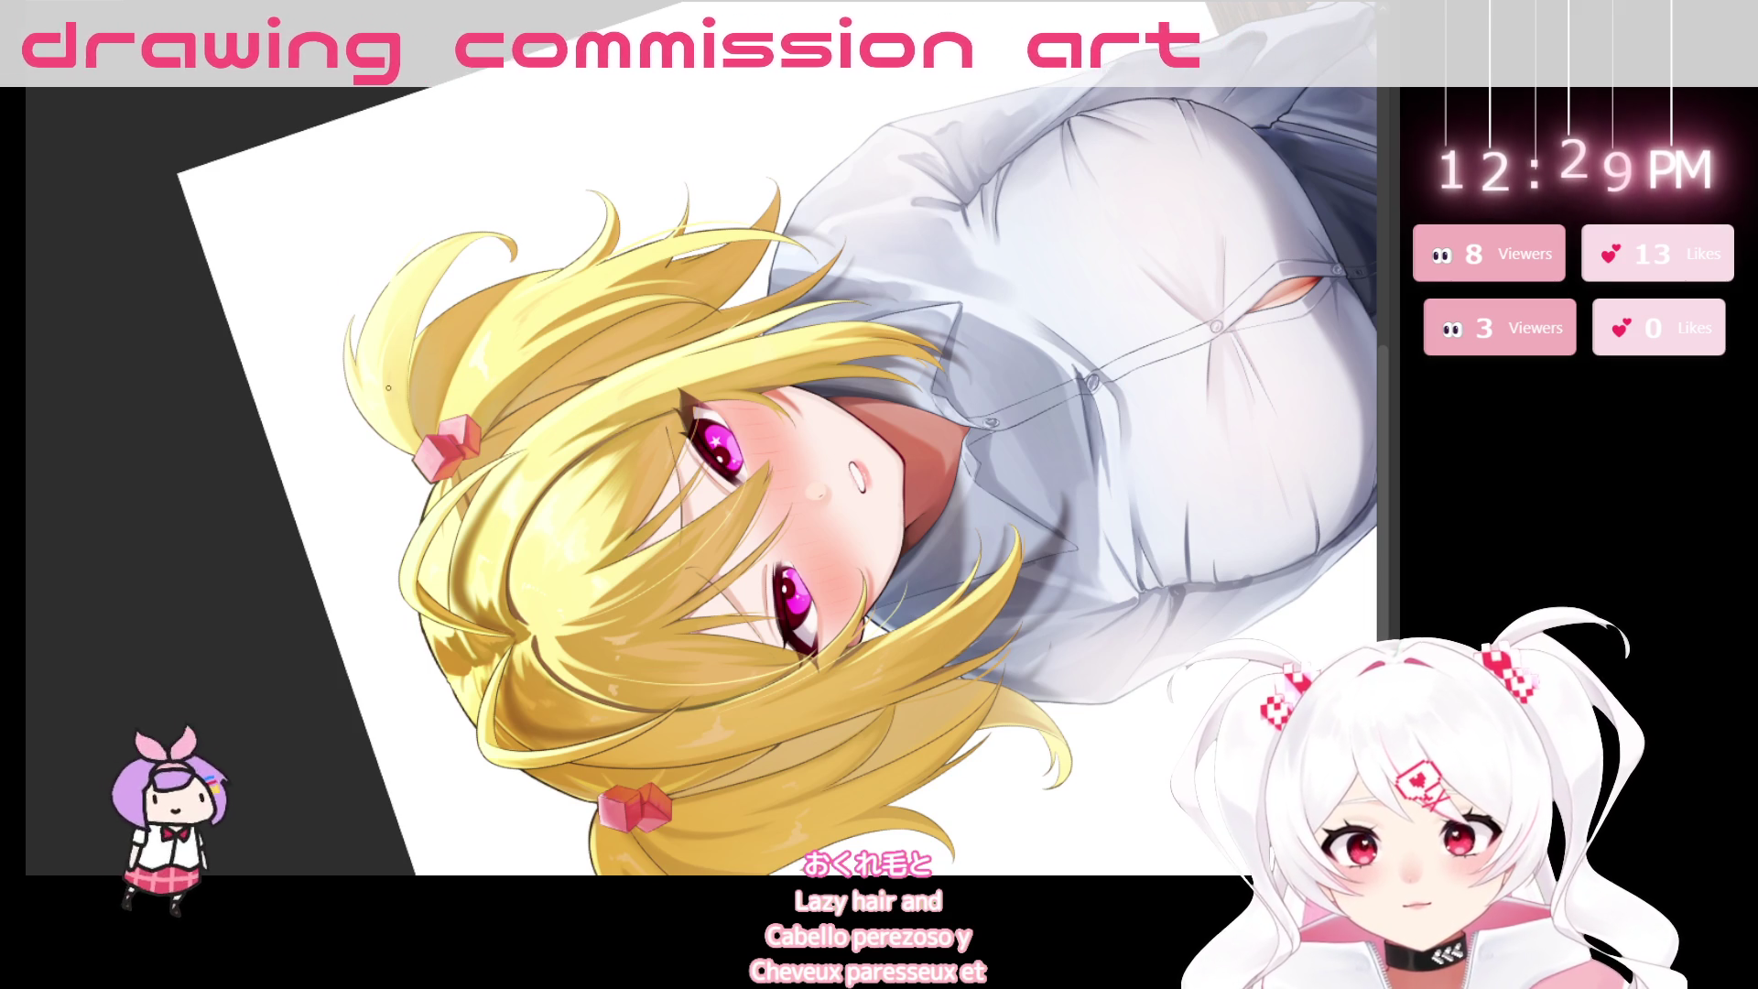
drag(1117, 663, 421, 375)
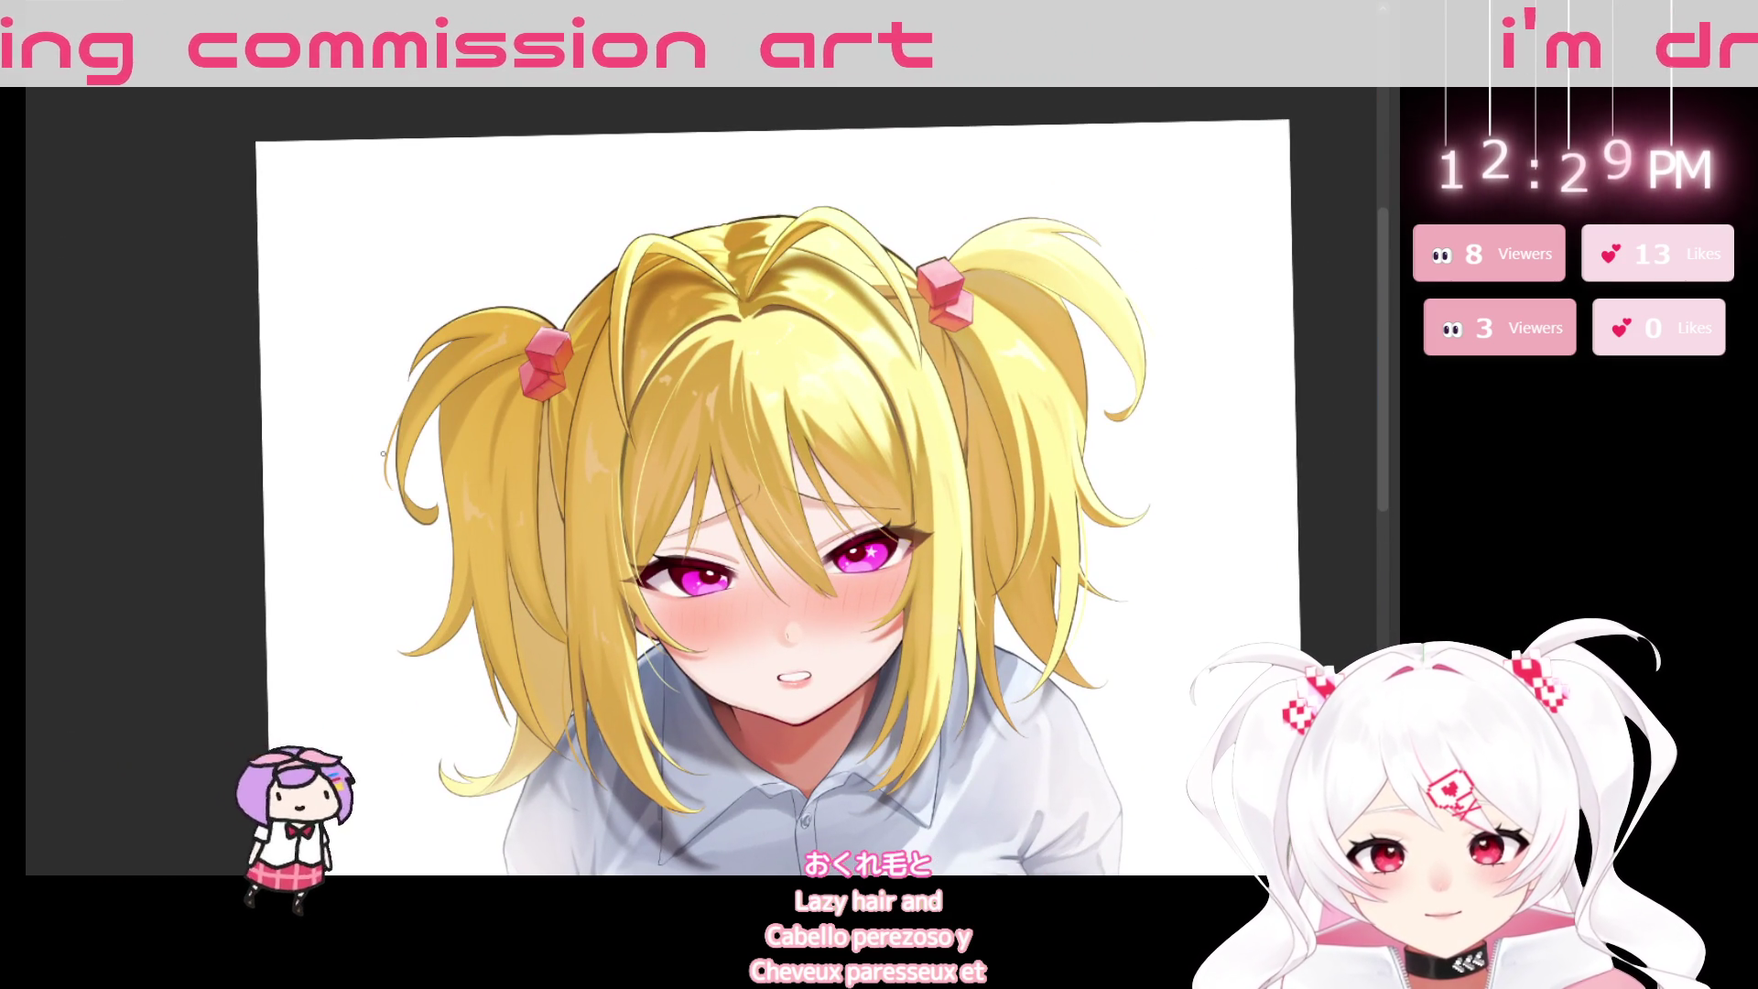
Tilt the view again, flip it upside down and sideways on the face, then near upright.
drag(396, 492, 1207, 752)
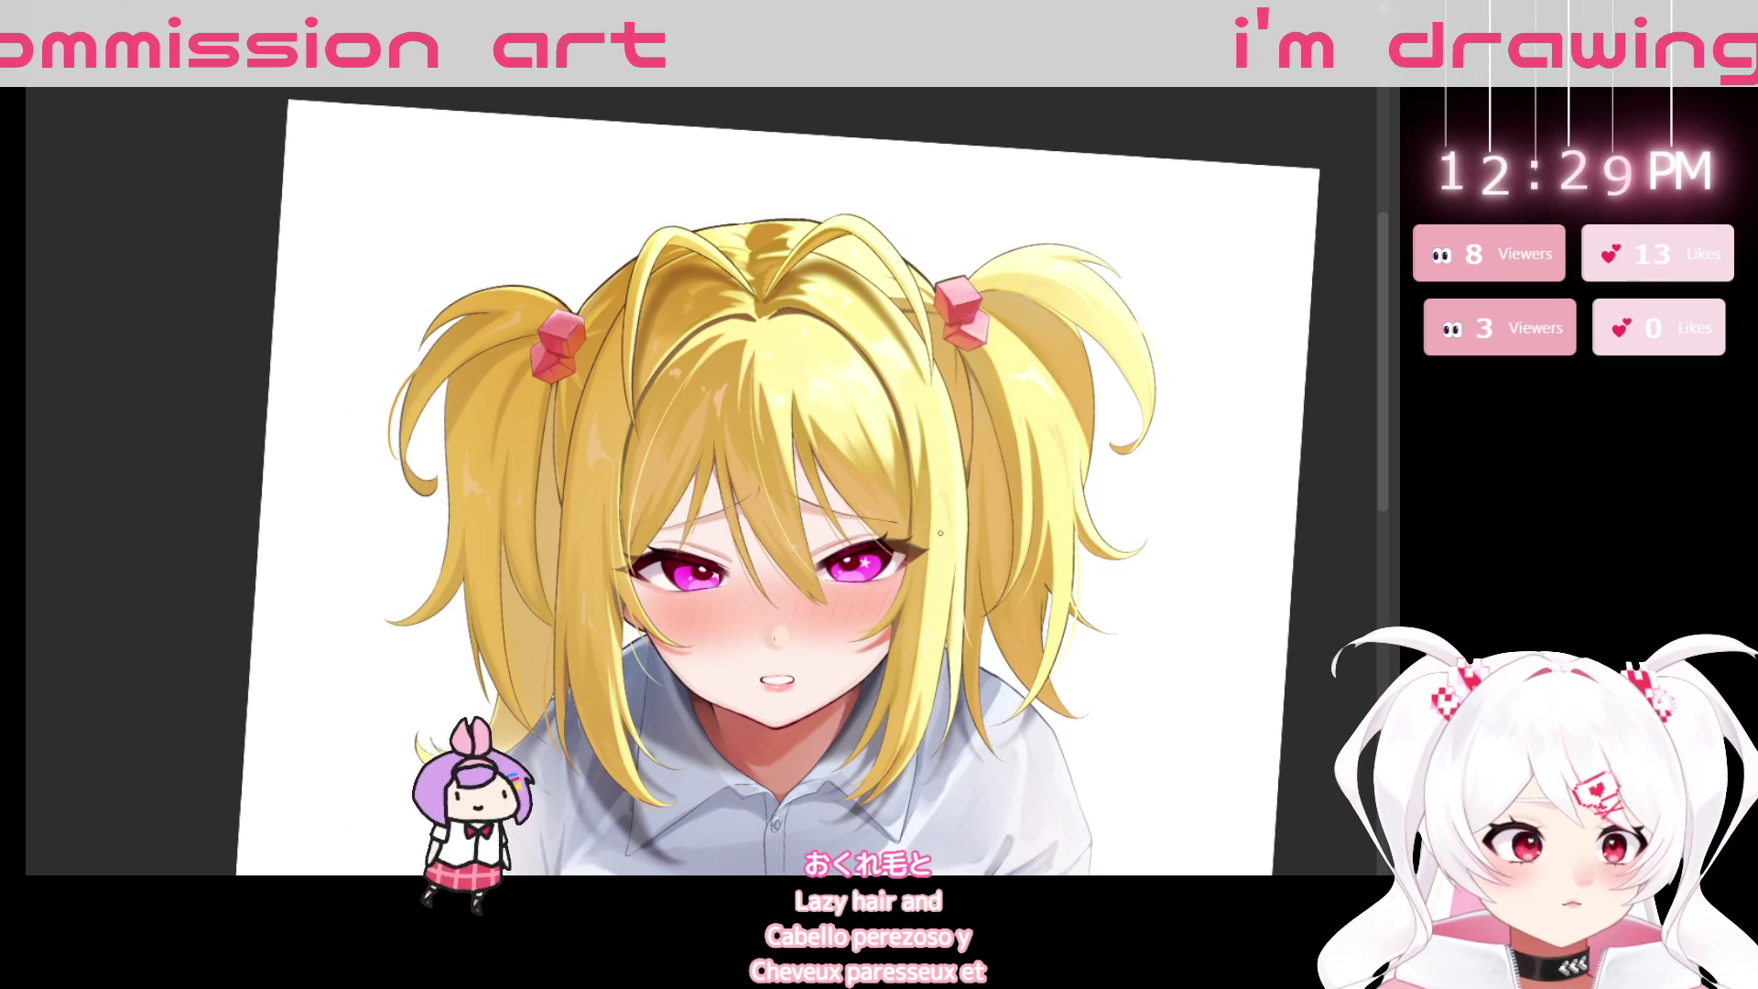
drag(1111, 608, 479, 386)
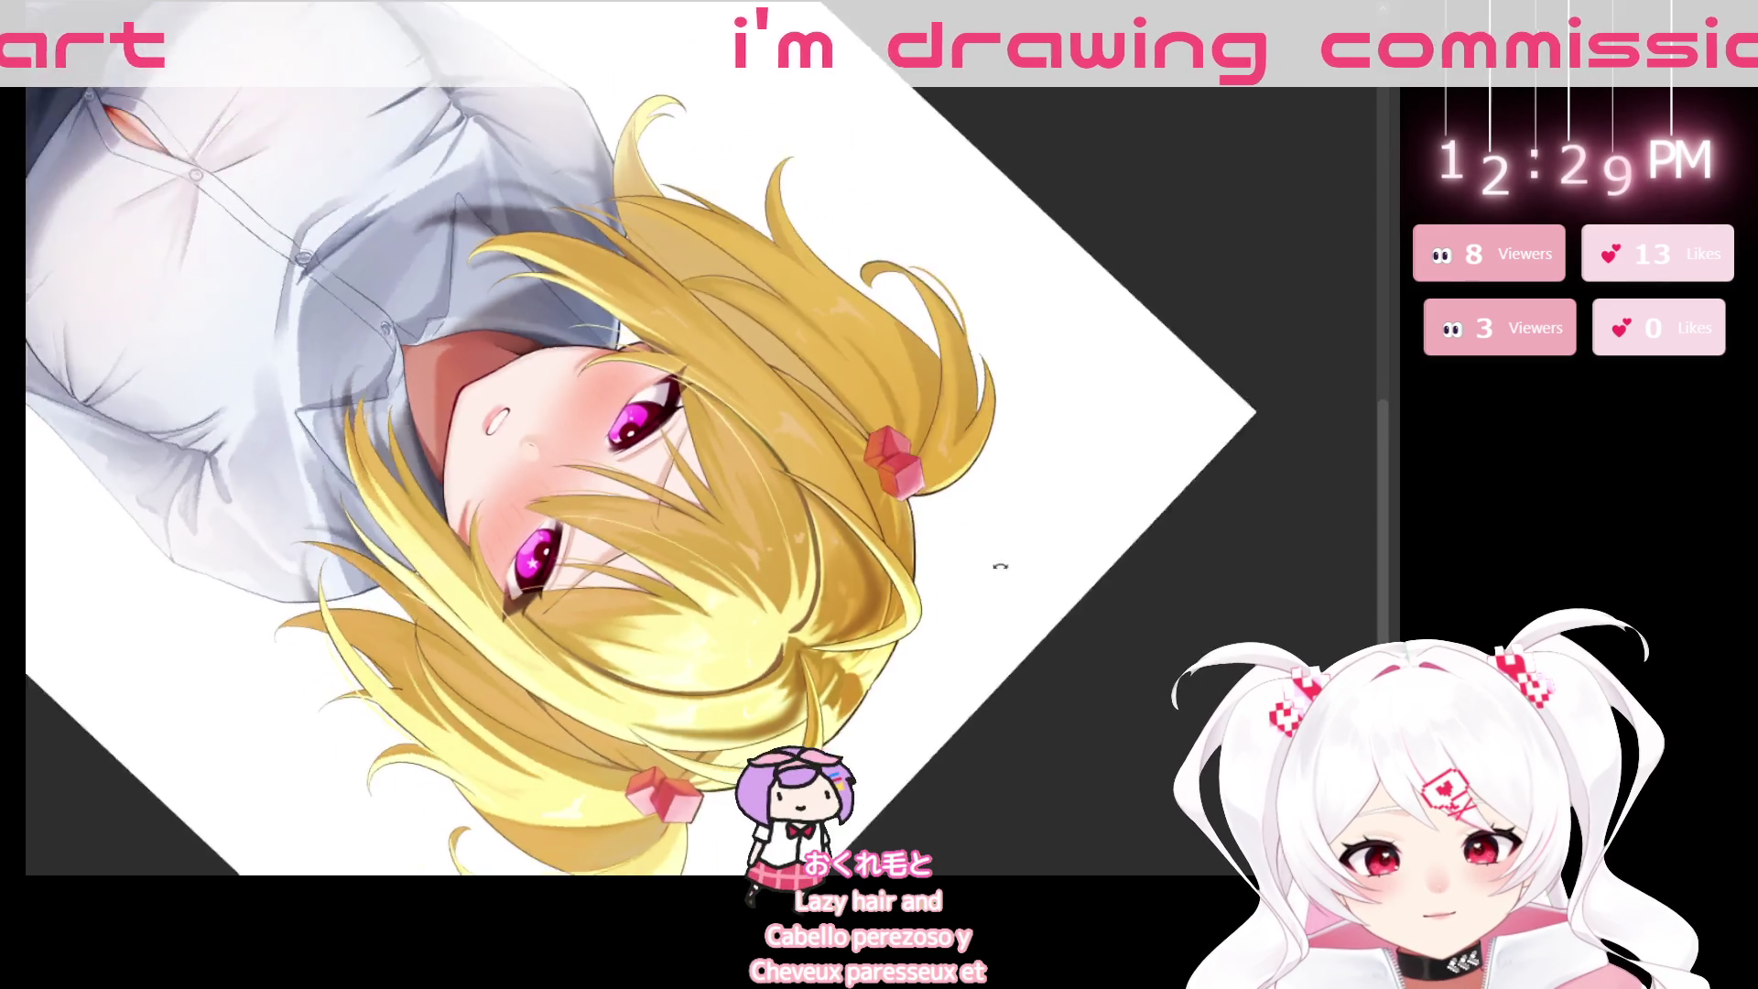
mouse_move(637, 543)
mouse_down()
mouse_move(1059, 784)
mouse_move(500, 322)
mouse_up()
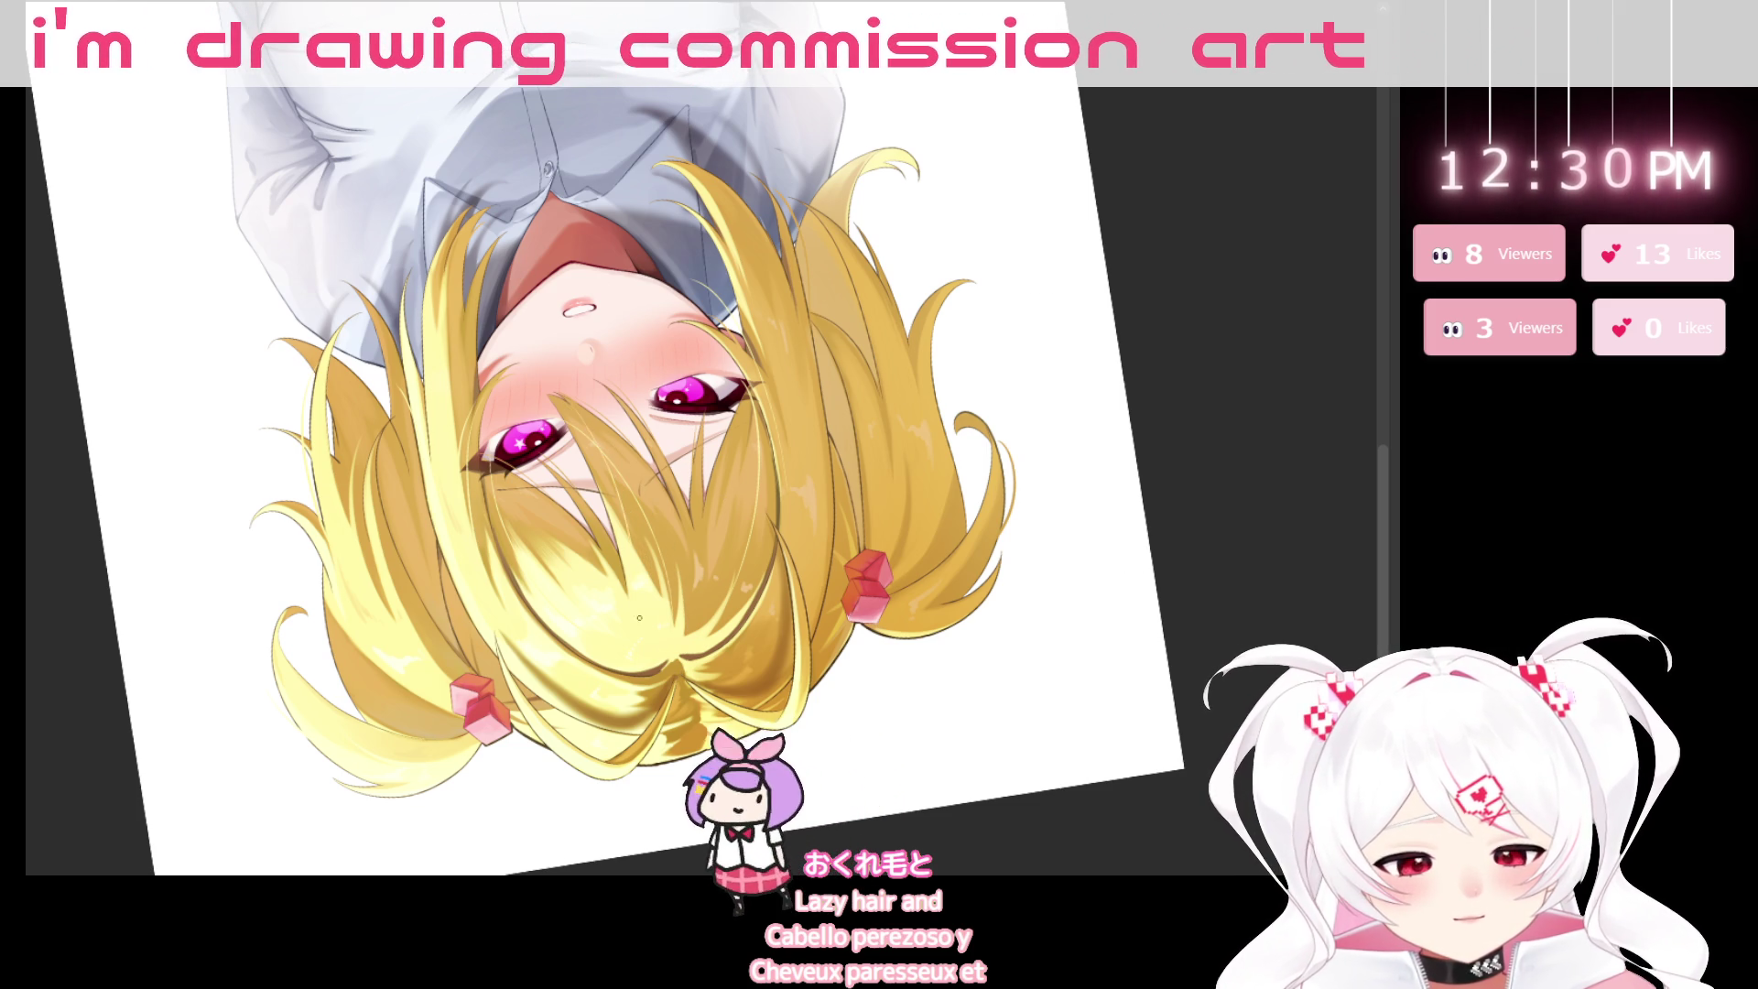
drag(639, 618, 753, 550)
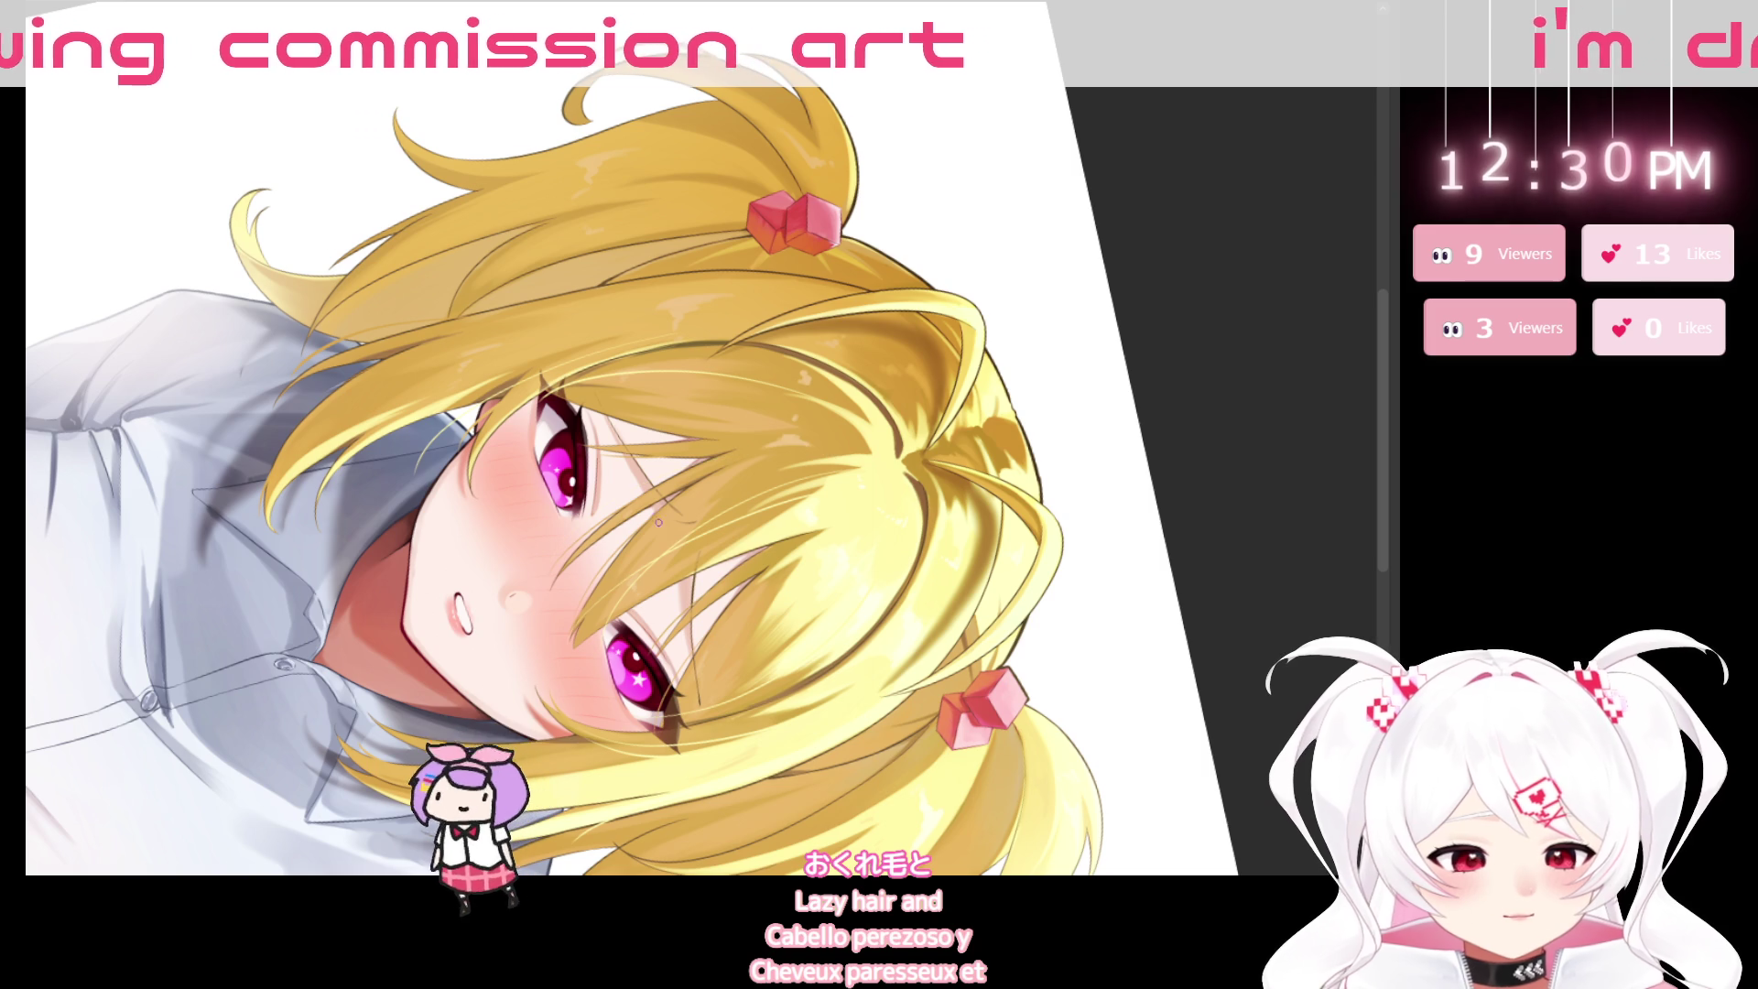
mouse_move(659, 522)
mouse_down()
mouse_move(940, 651)
mouse_move(663, 643)
mouse_up()
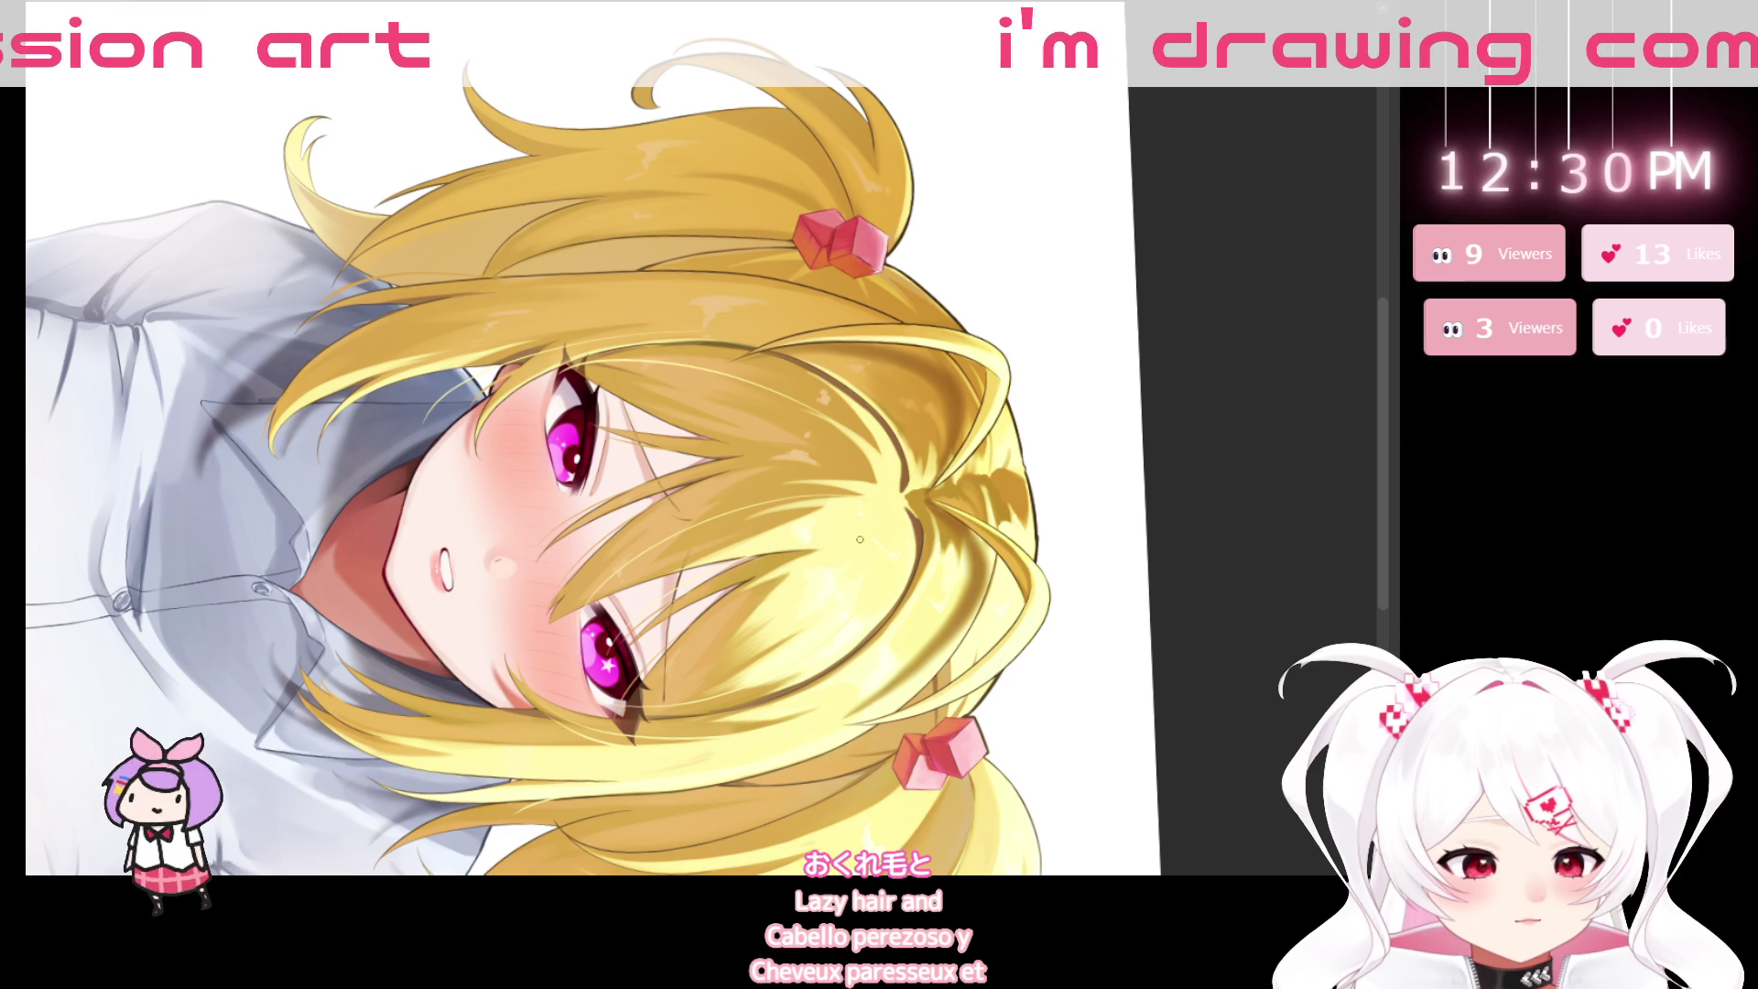
drag(860, 539, 1001, 493)
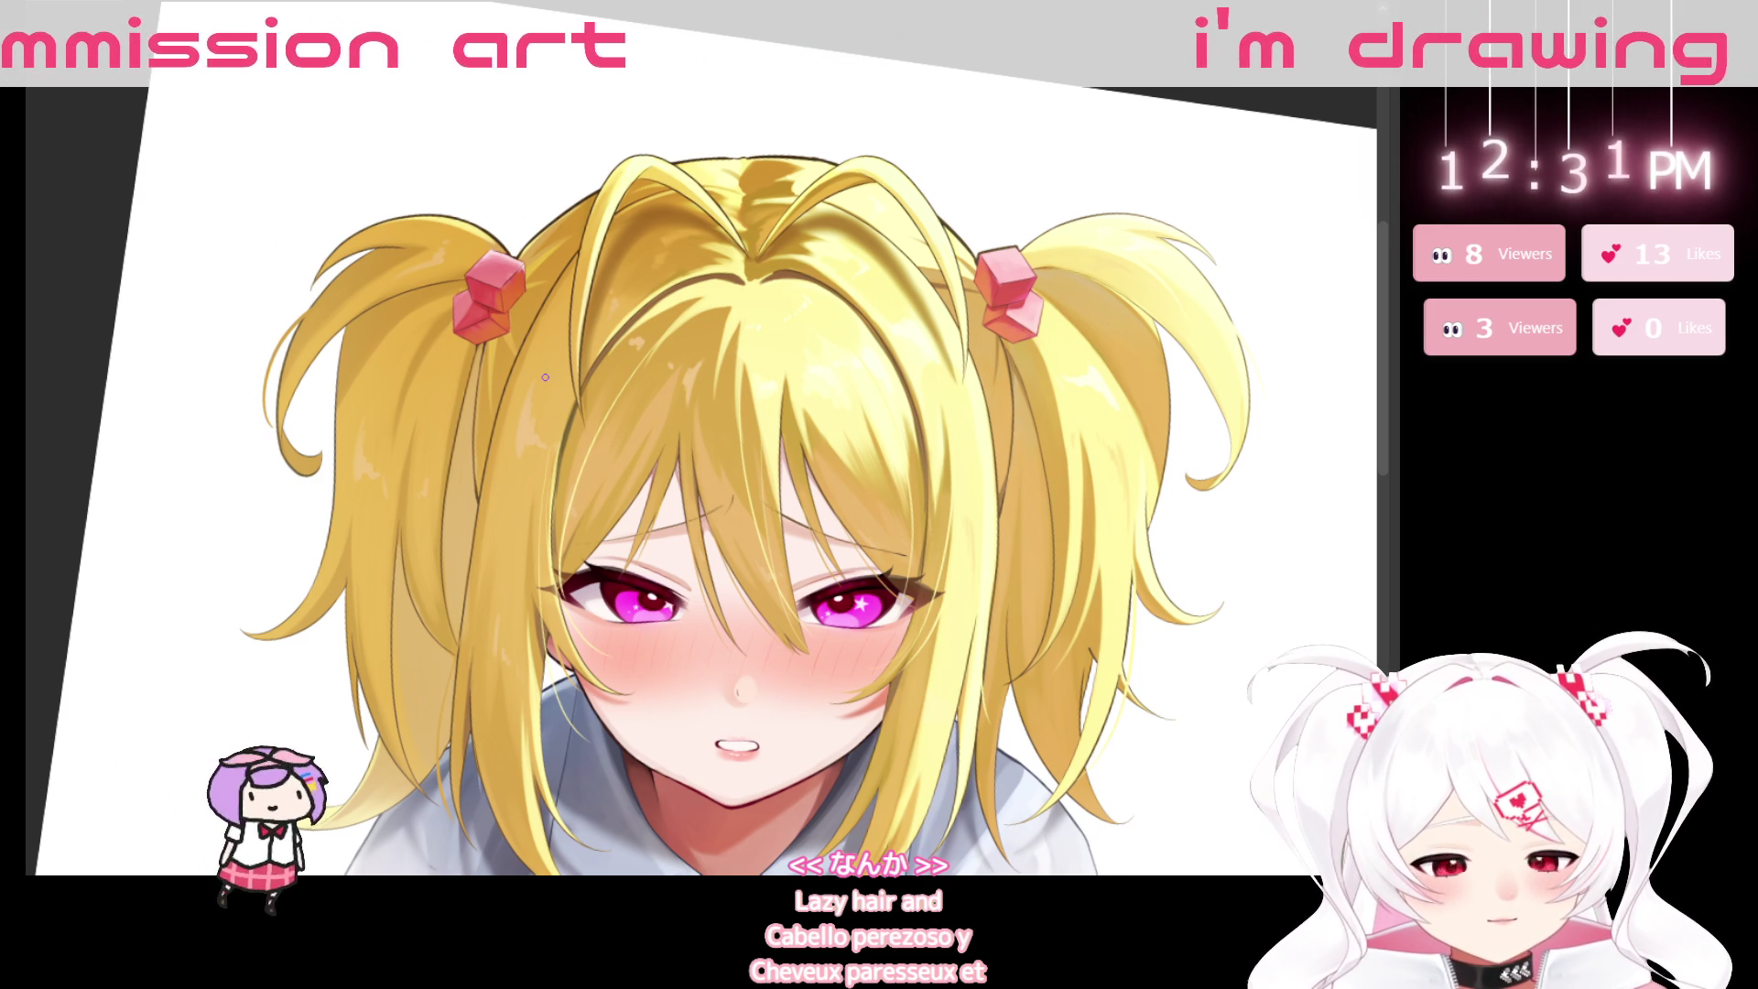
Tilt the view sideways onto the face, then reset the rotation upright with Escape.
scroll(711, 831, down, 2)
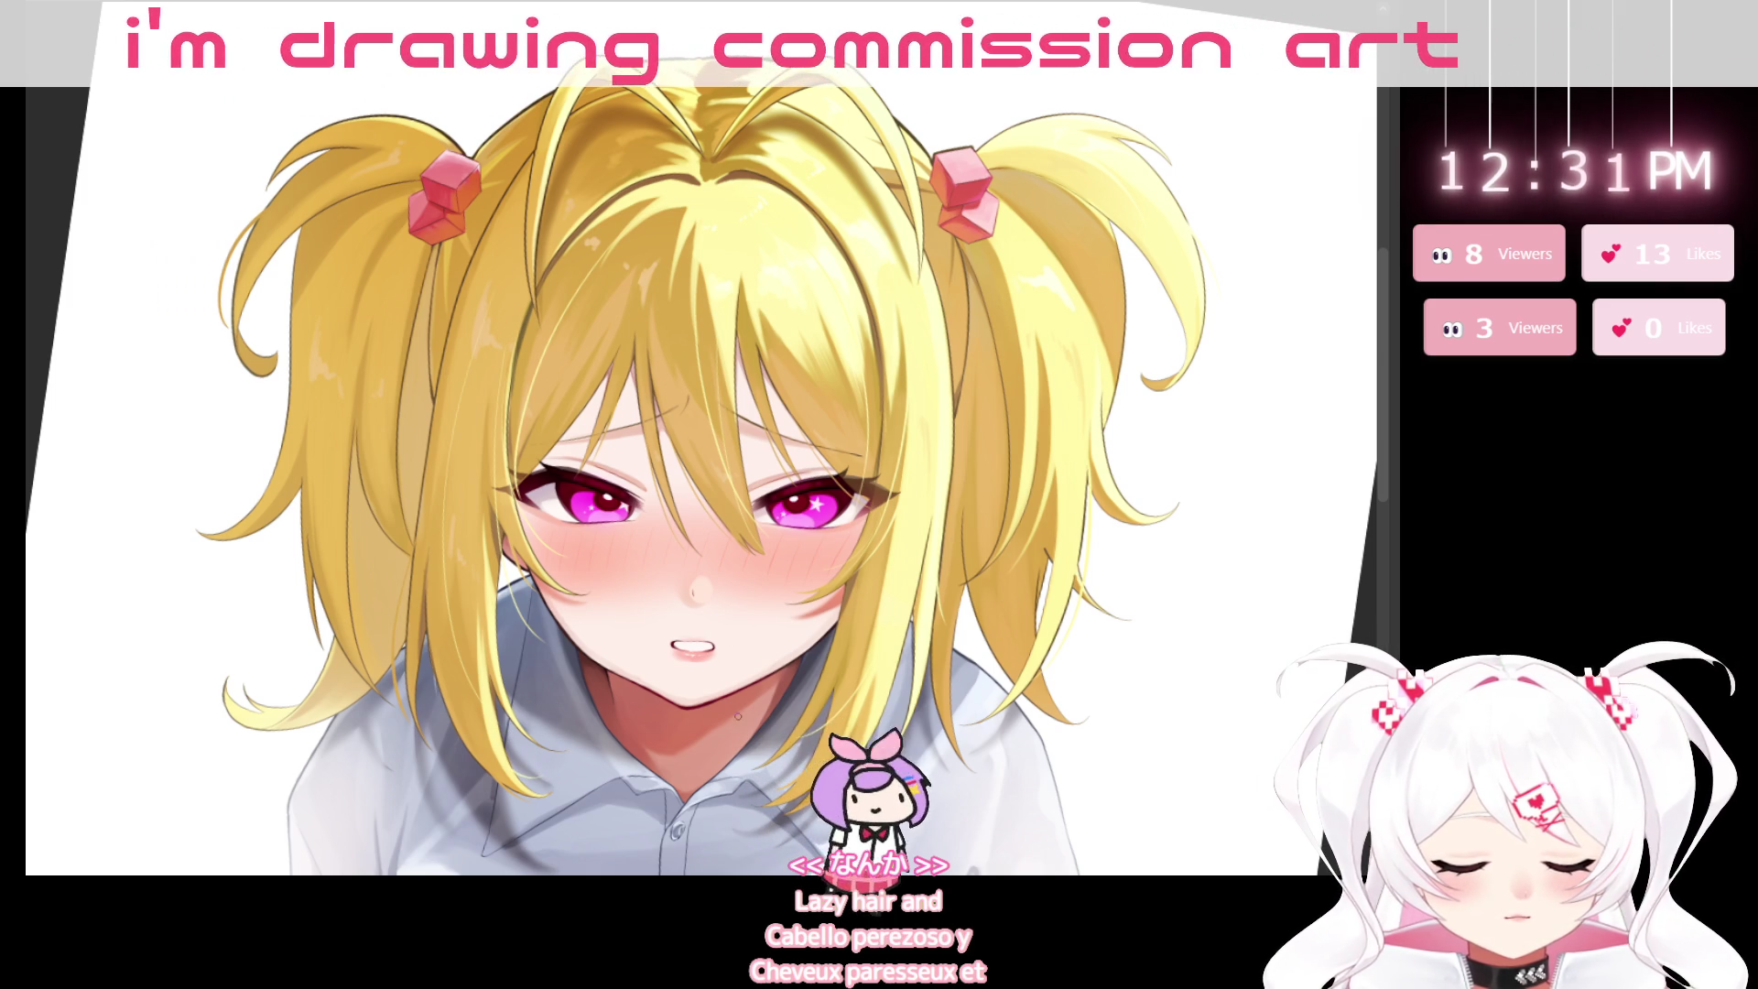
drag(753, 743, 728, 751)
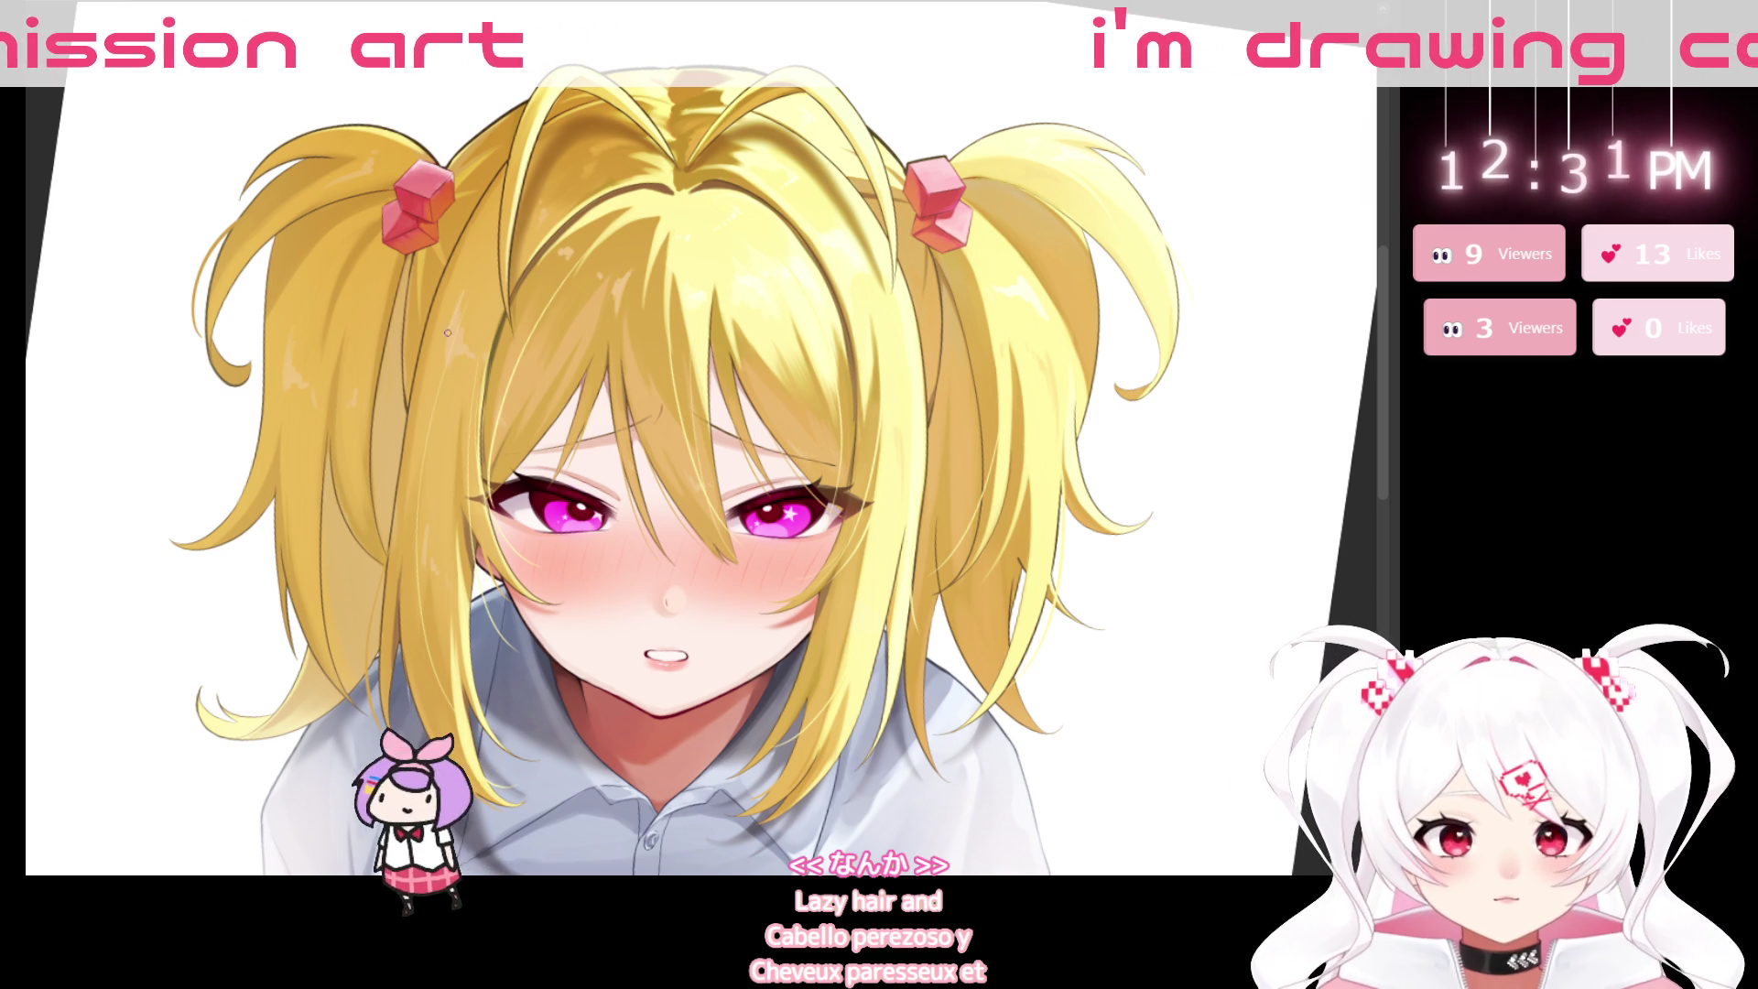
drag(566, 392, 760, 789)
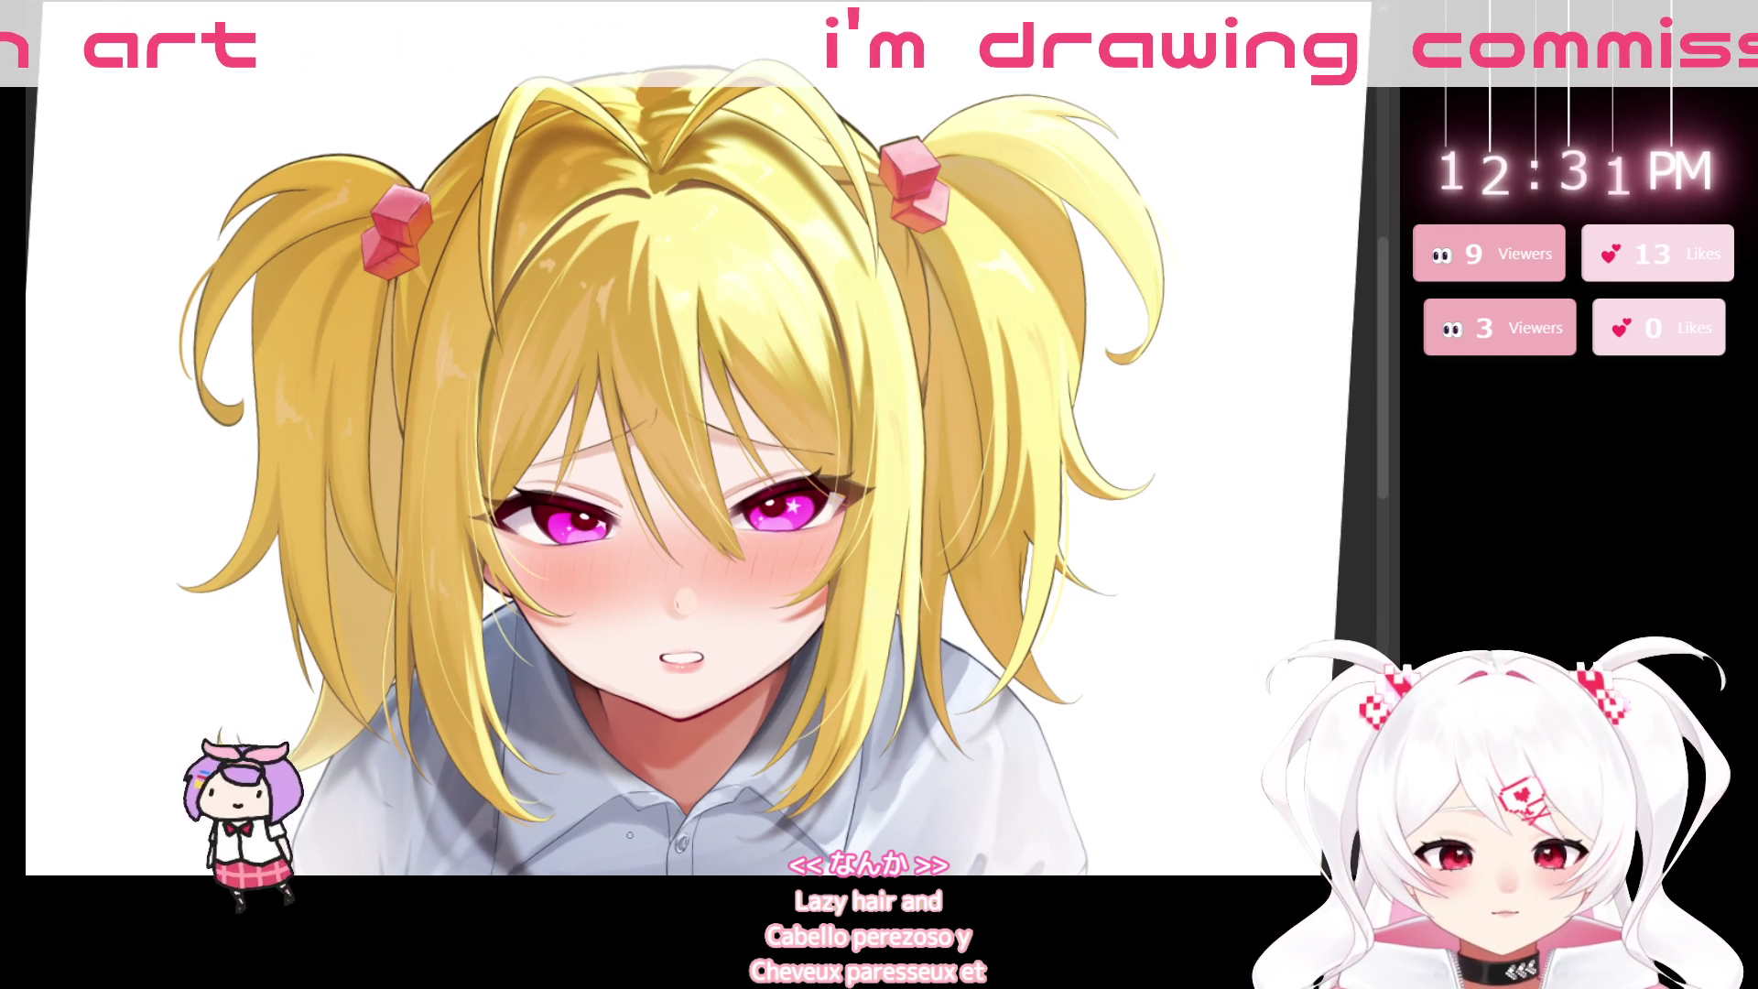
mouse_move(391, 732)
mouse_down()
mouse_move(1062, 845)
mouse_move(1041, 850)
mouse_up()
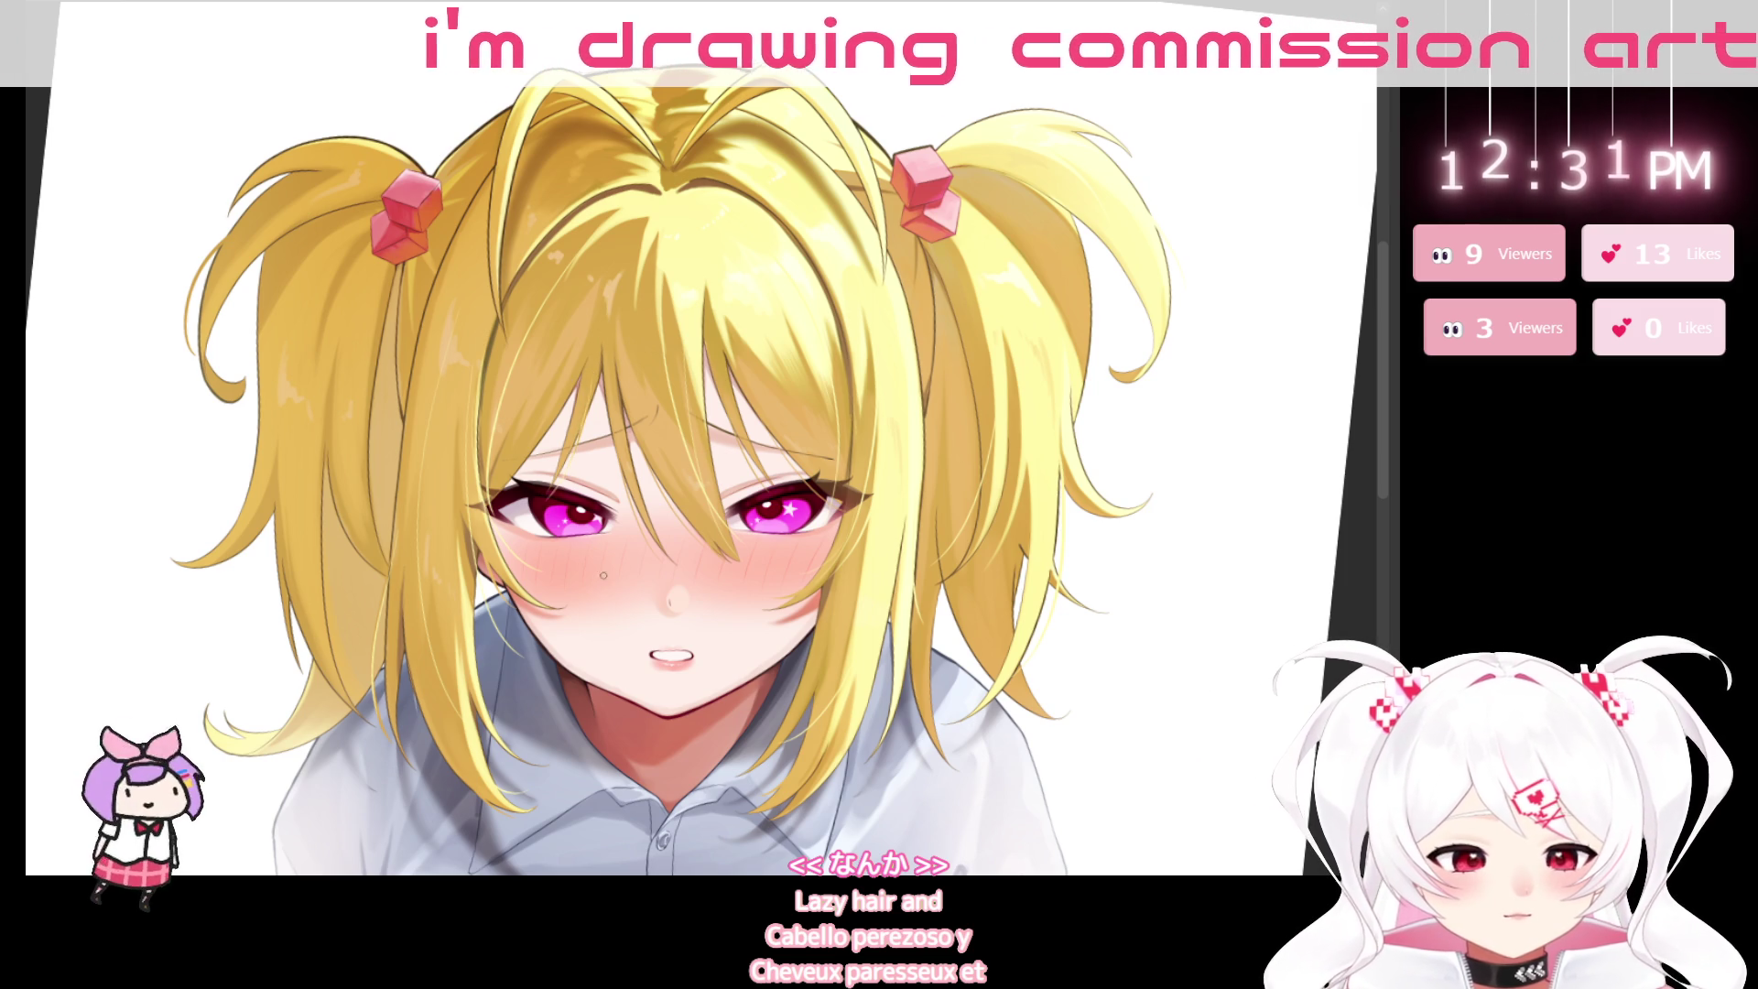
drag(817, 814, 637, 420)
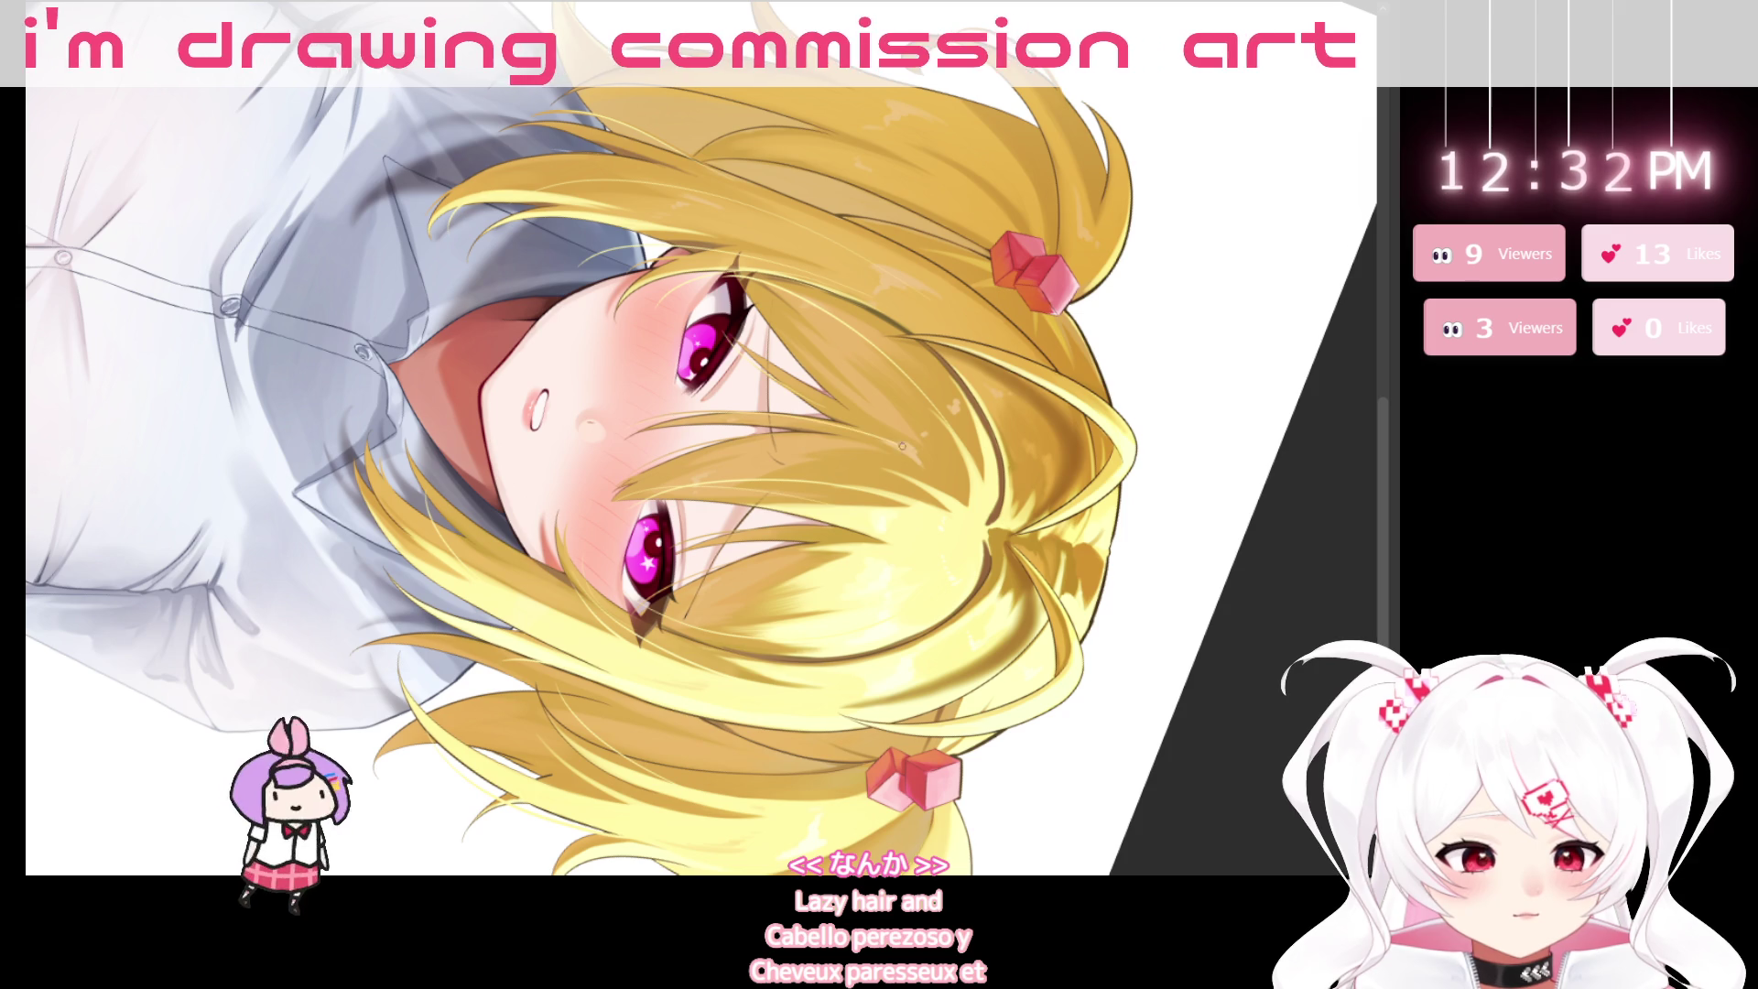
drag(852, 543, 615, 480)
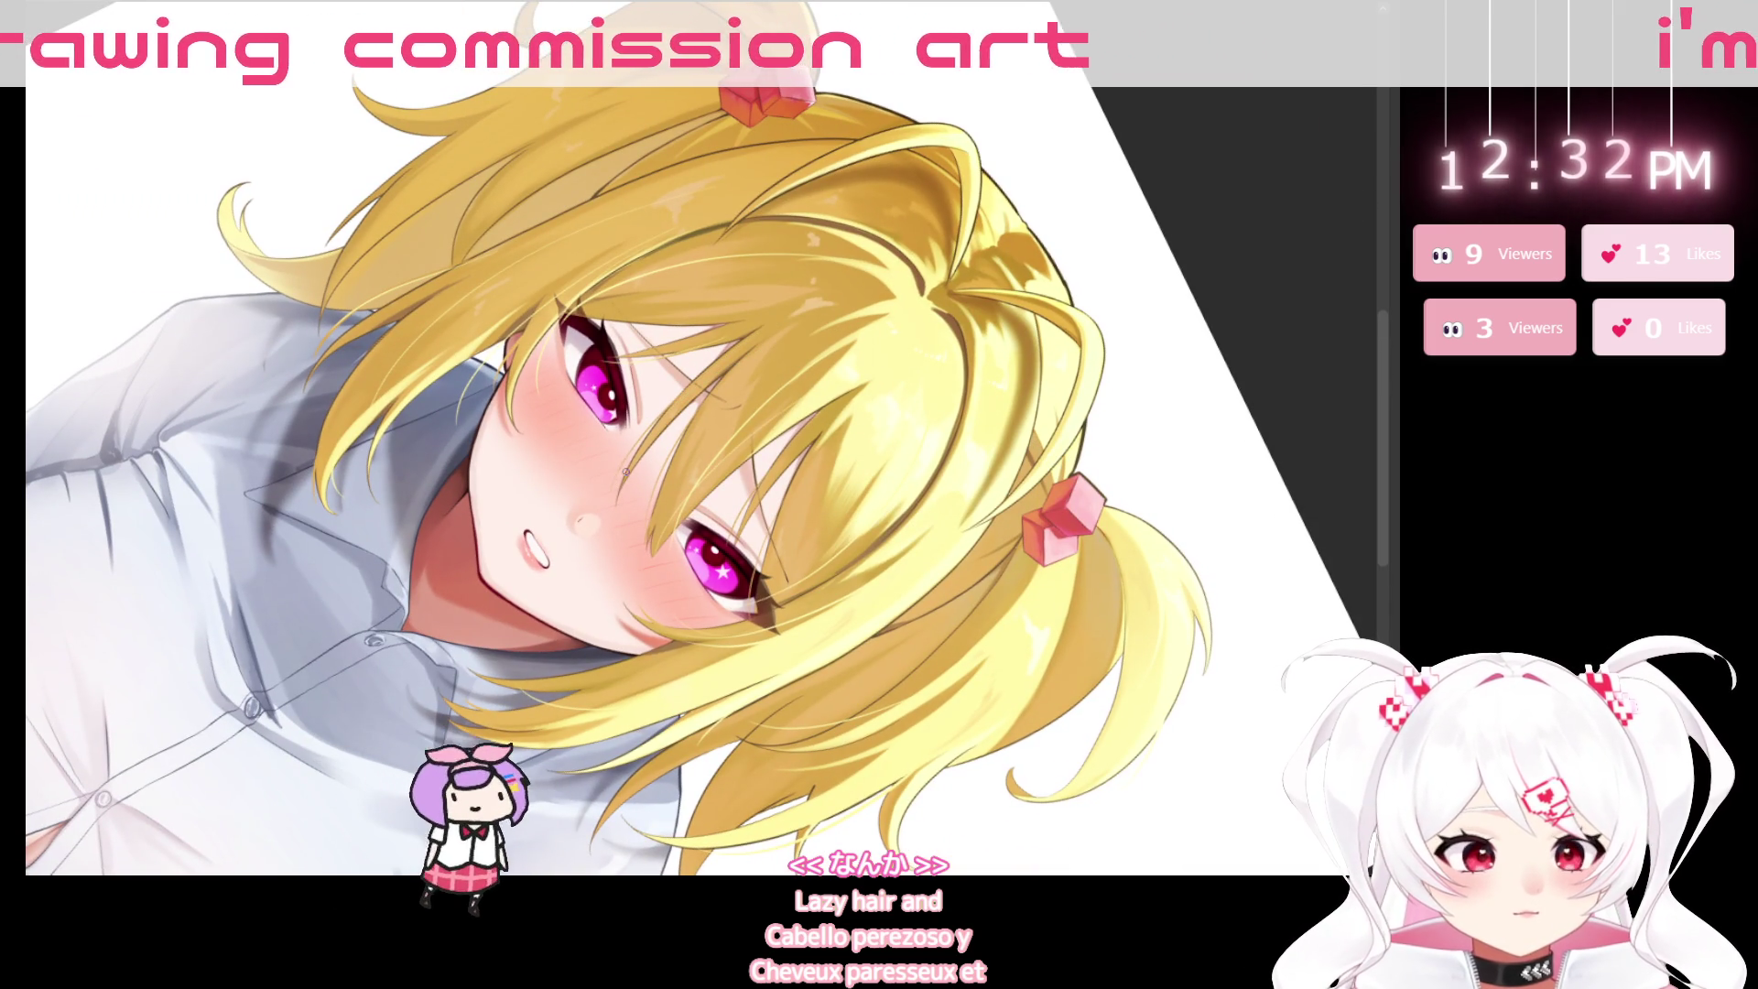
key(Escape)
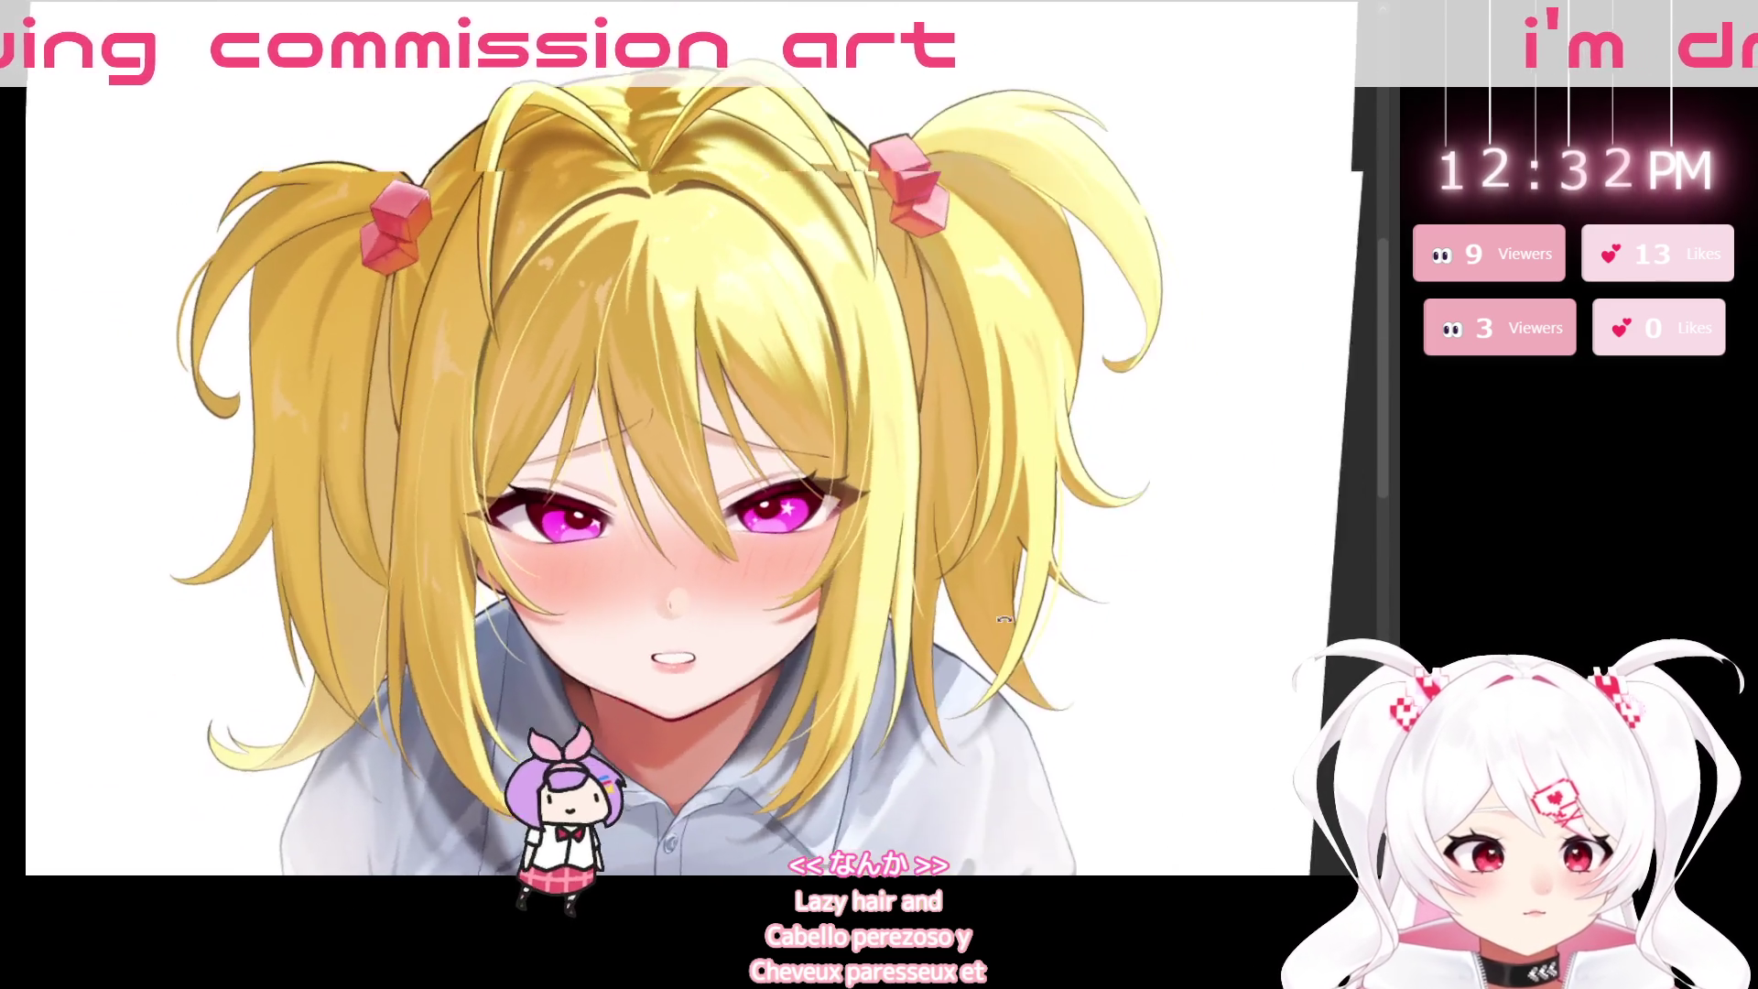
Frame the face and collar, straighten a brief tilt, then zoom closer on the face.
scroll(741, 731, up, 2)
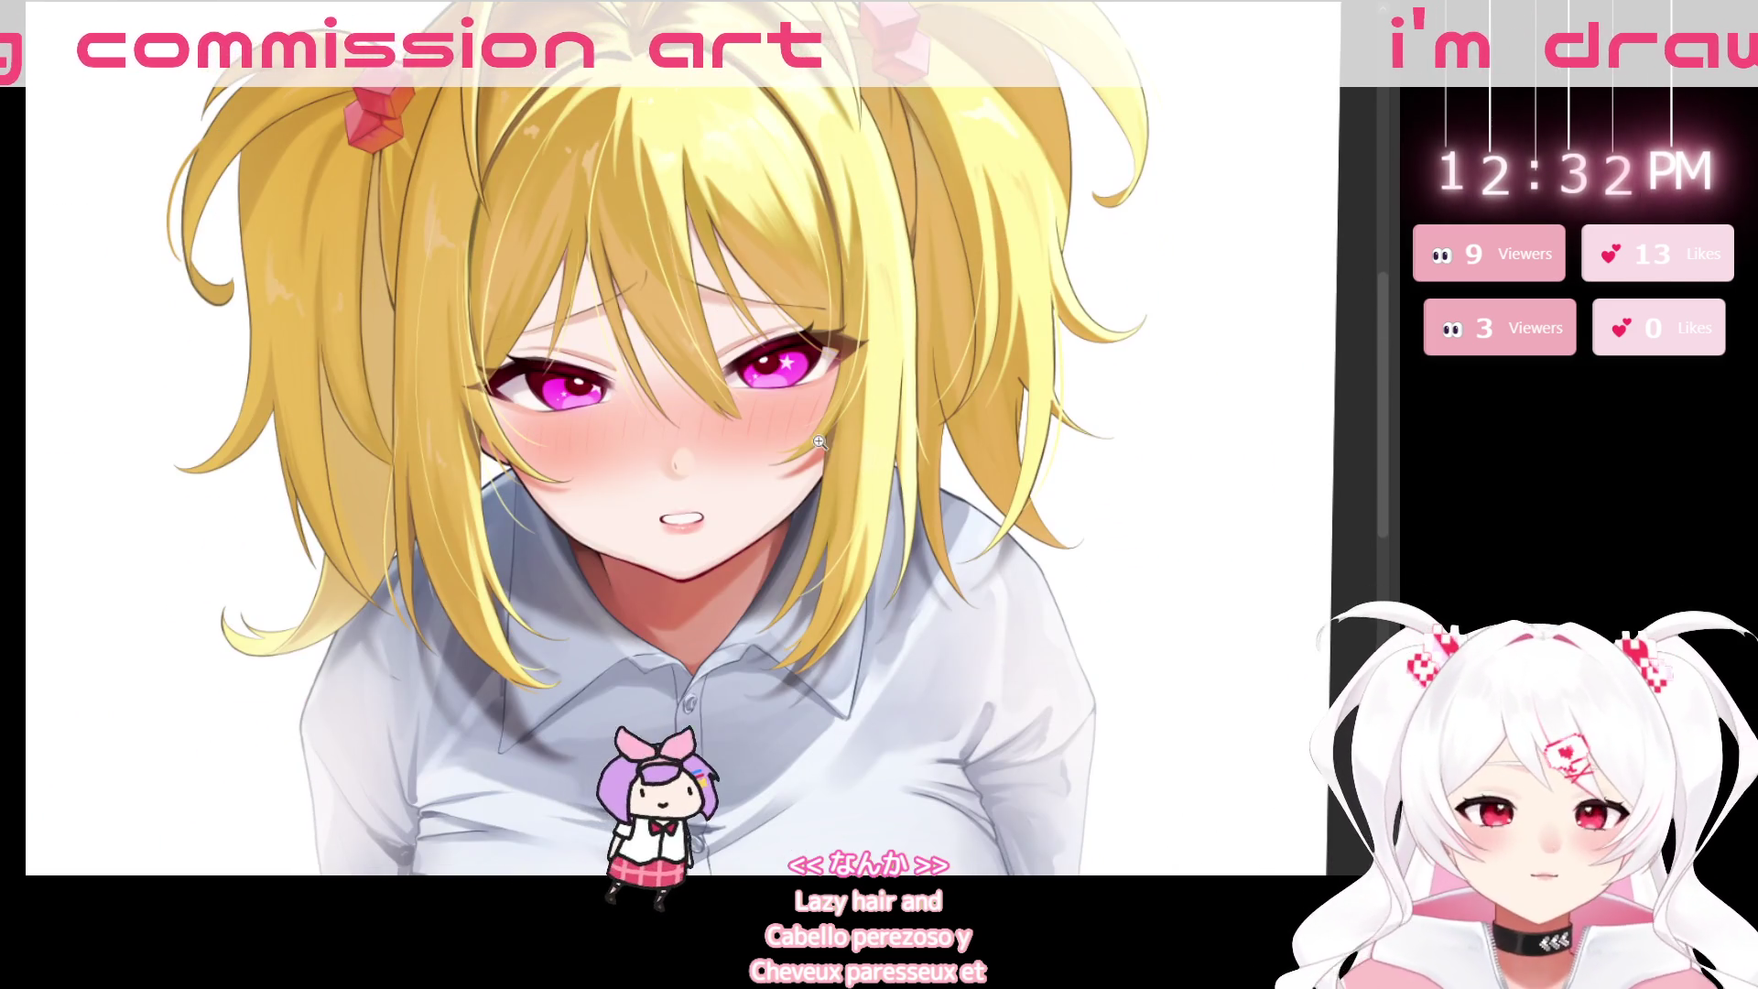
scroll(742, 731, up, 2)
scroll(741, 731, up, 2)
drag(742, 731, 747, 781)
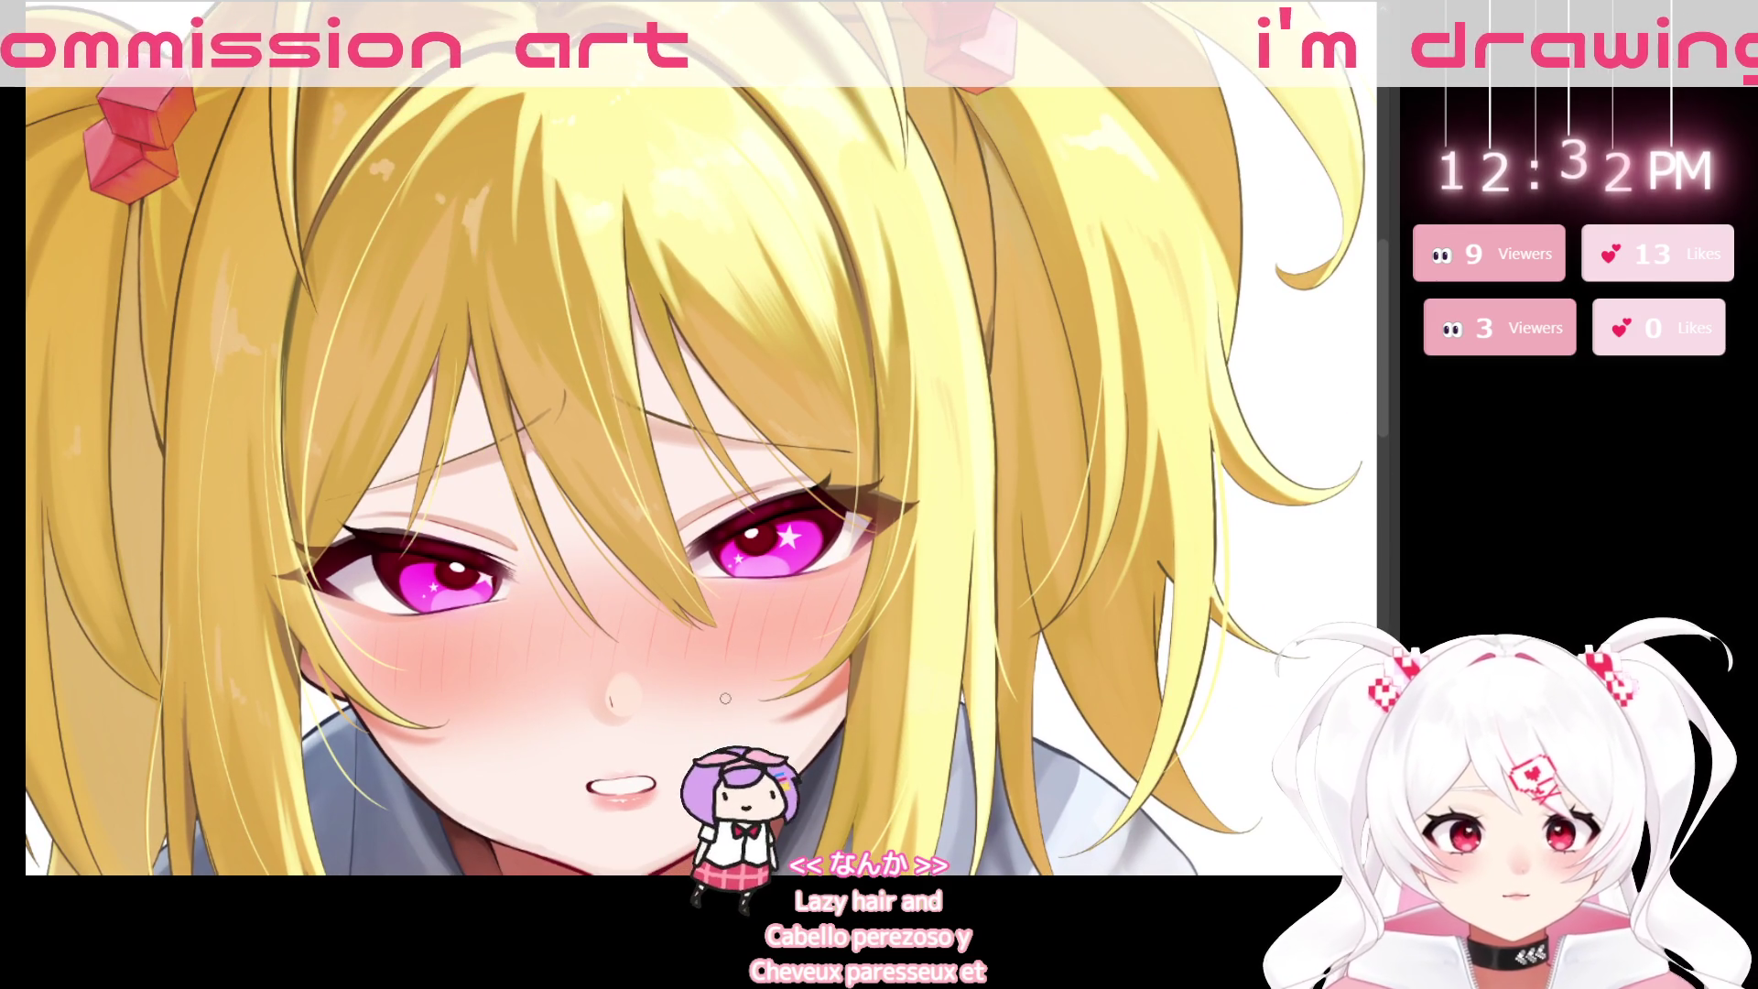
drag(734, 943, 733, 752)
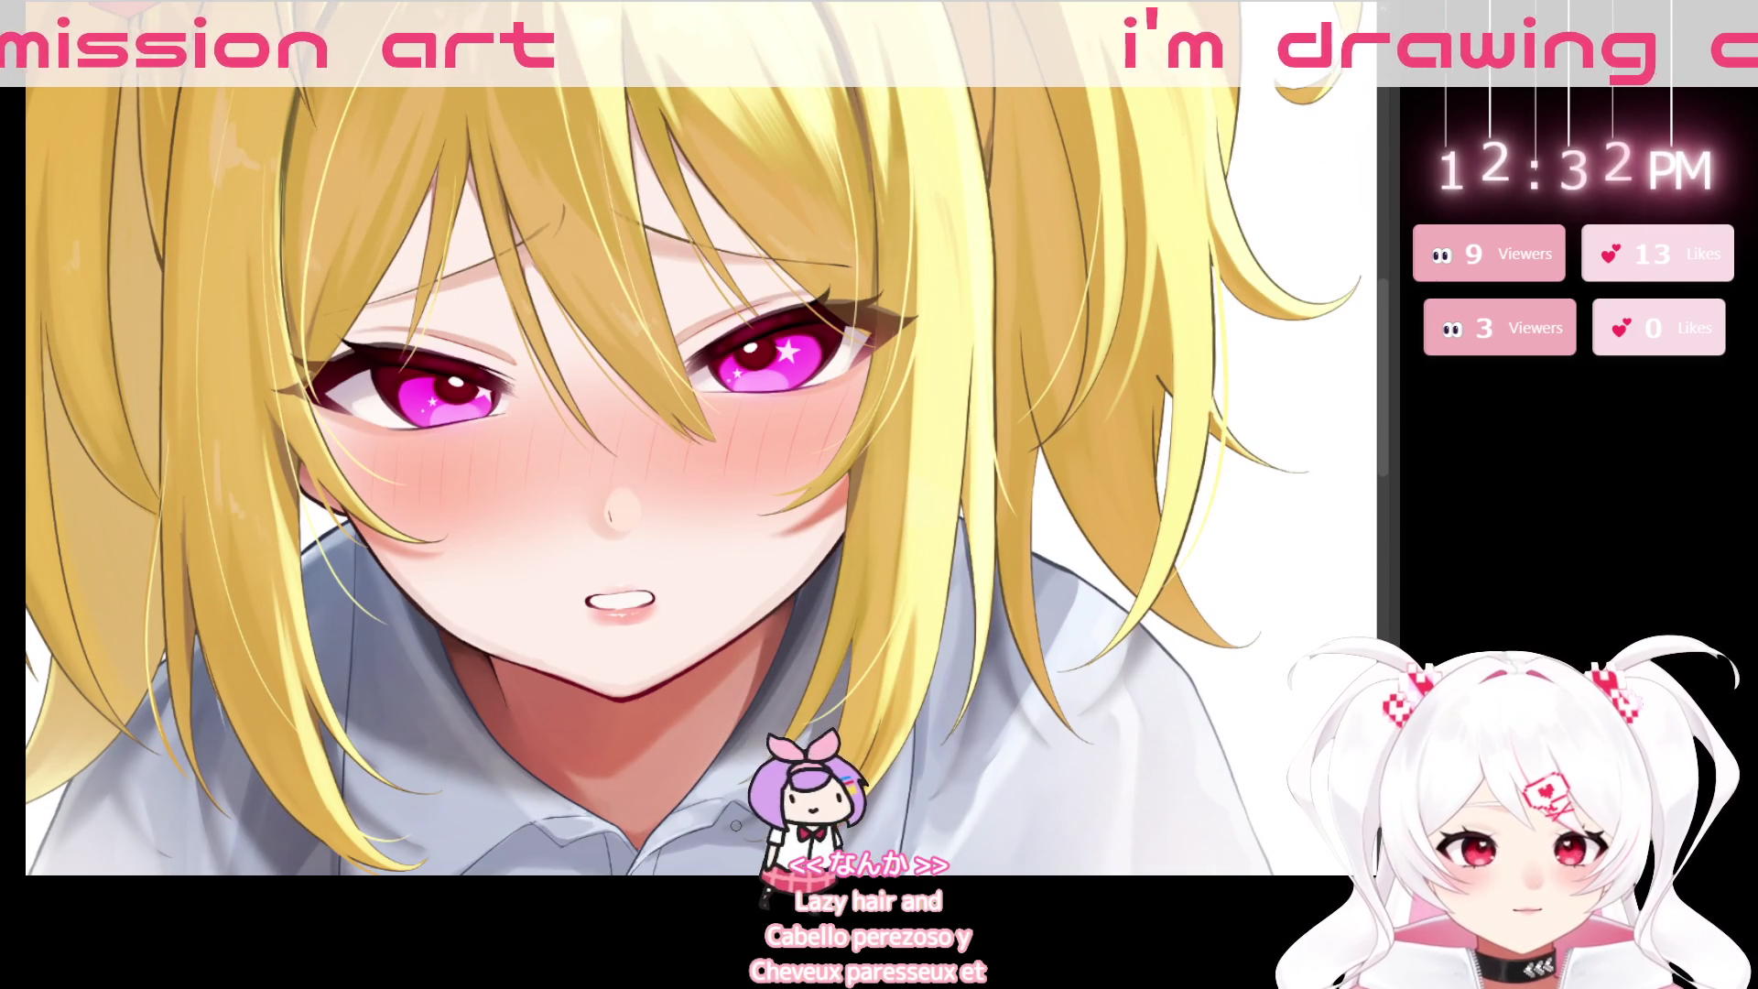
scroll(735, 825, down, 2)
scroll(735, 825, down, 2)
scroll(735, 825, down, 1)
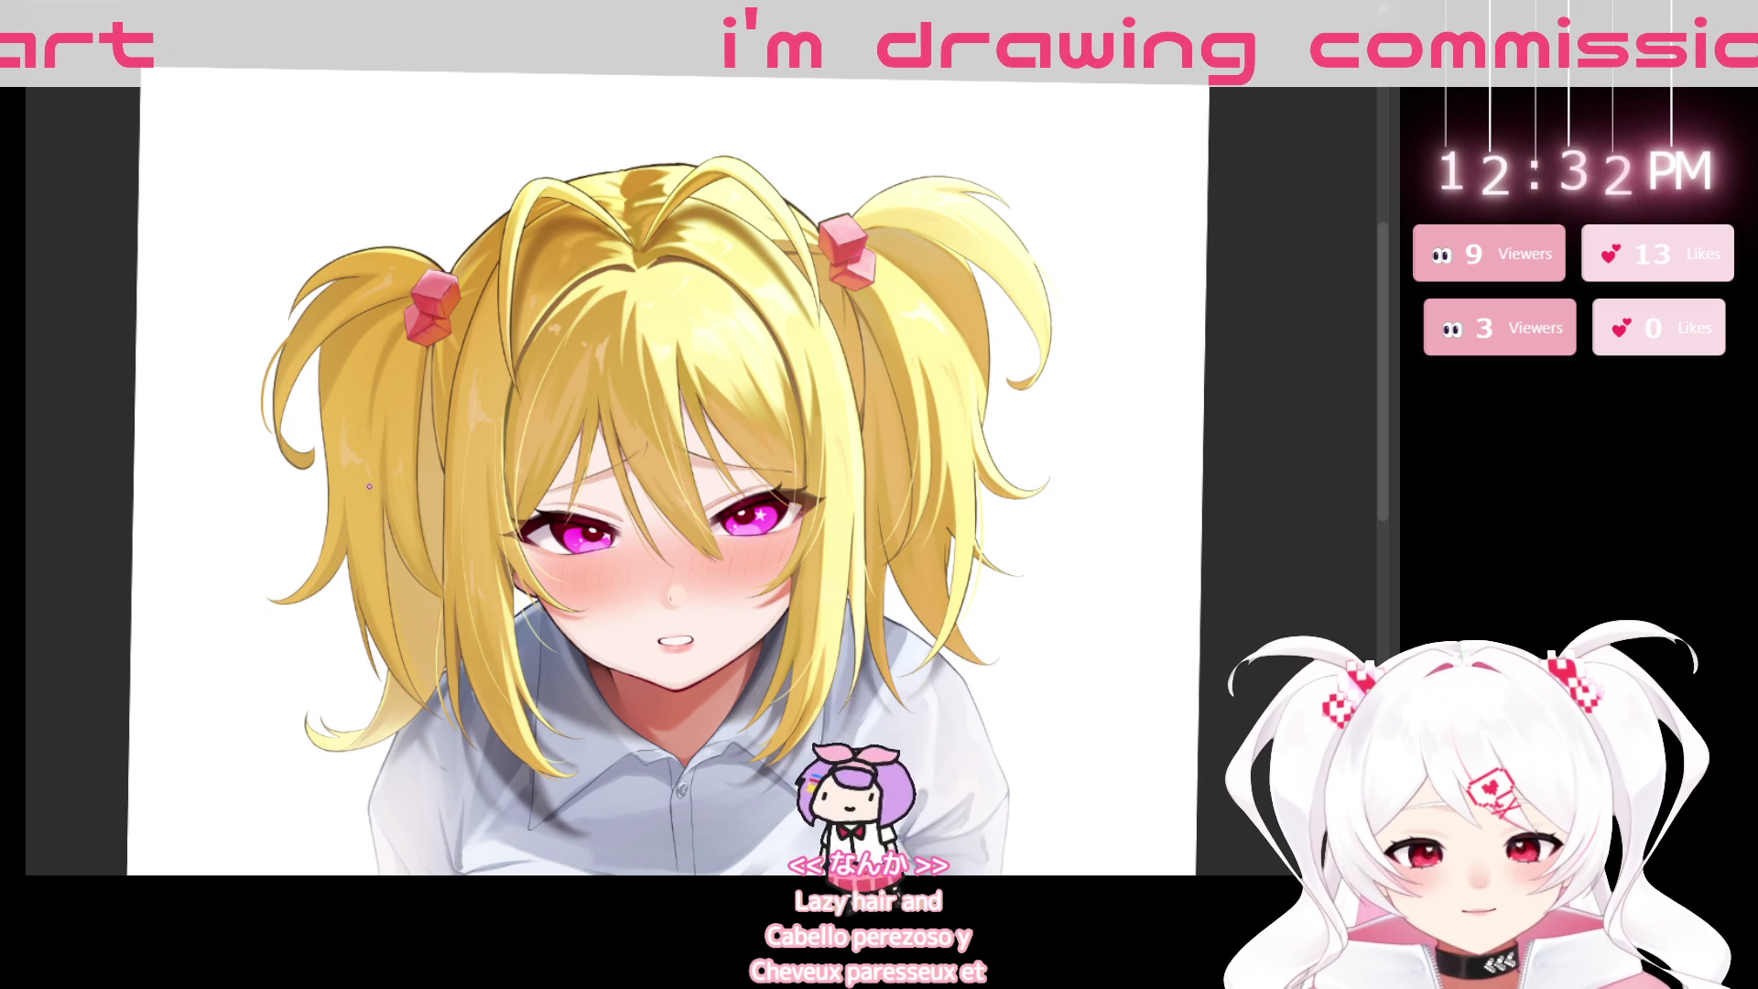
drag(696, 549, 824, 439)
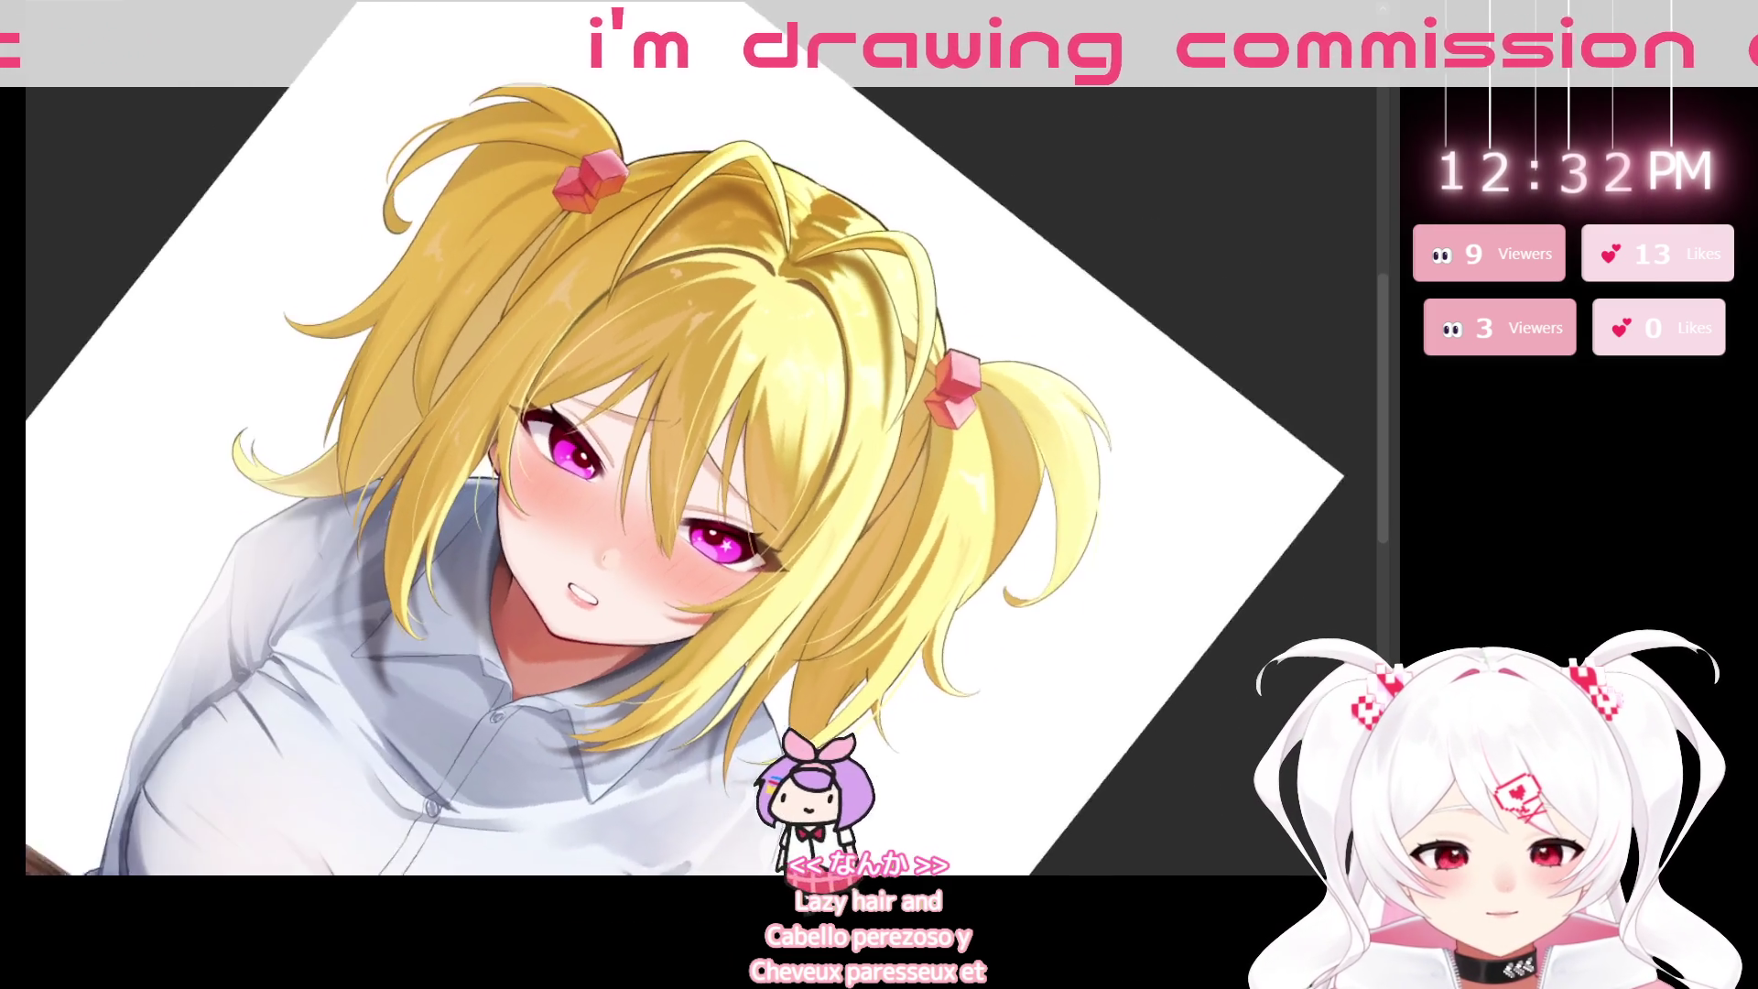
mouse_move(824, 806)
mouse_down()
mouse_move(921, 755)
mouse_move(939, 783)
mouse_up()
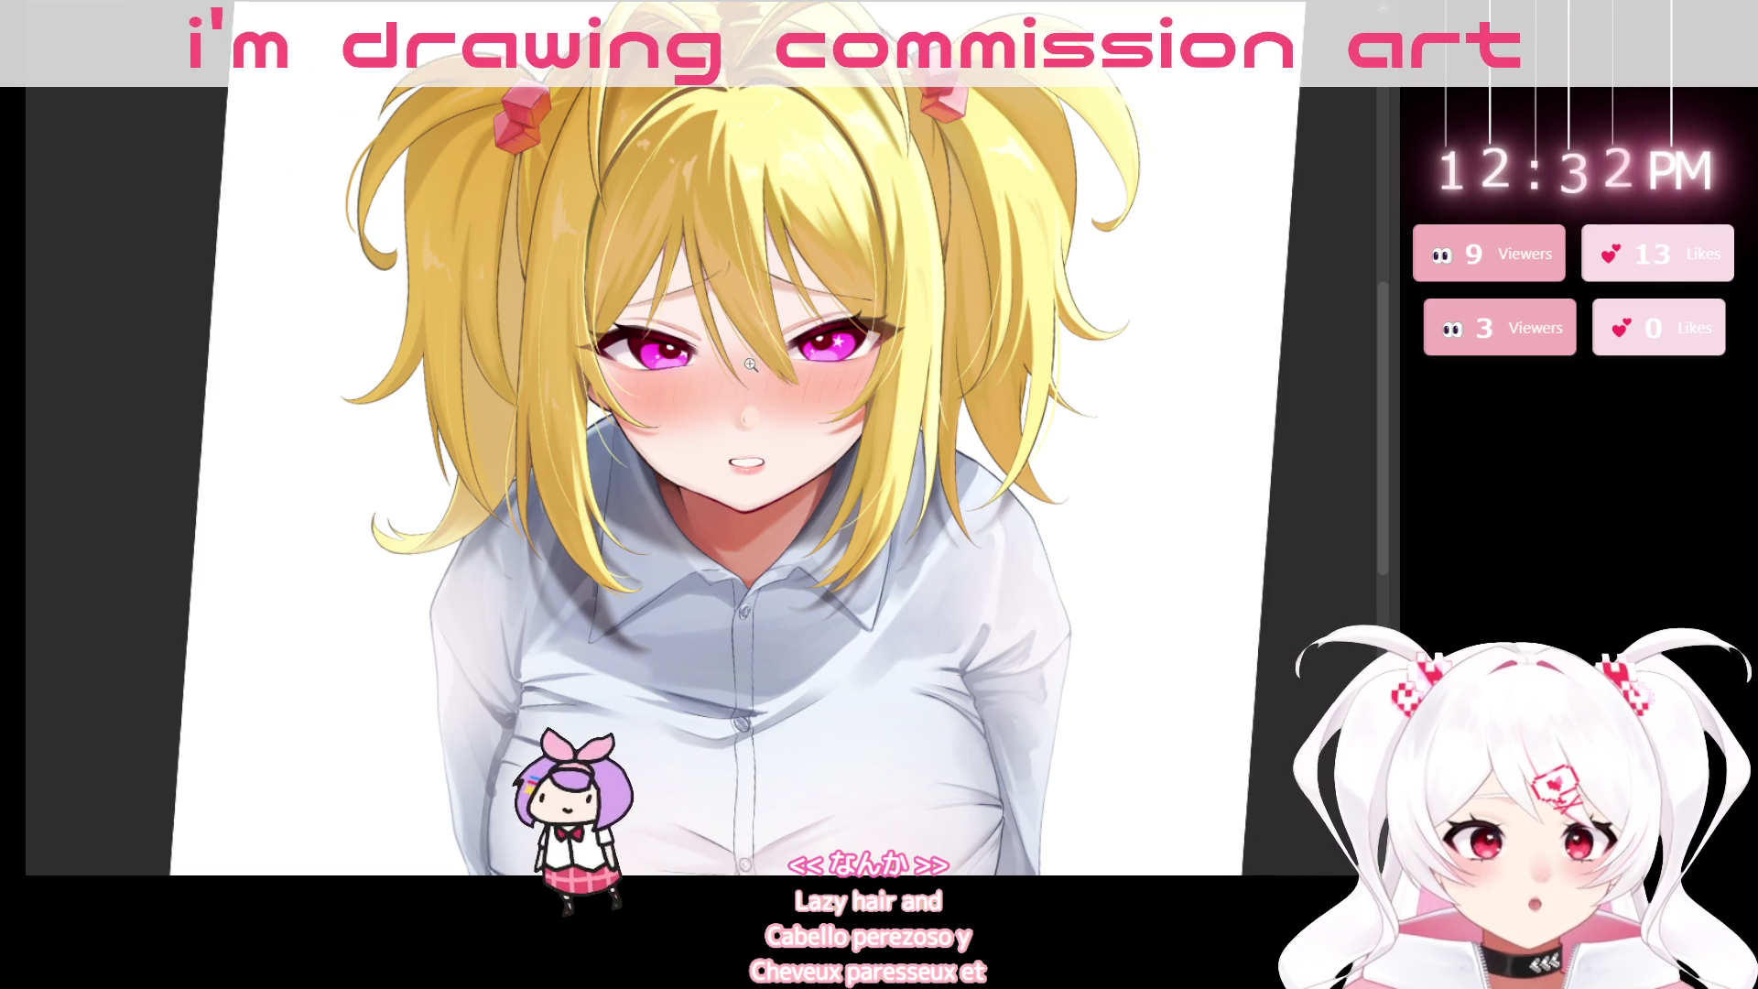
click(832, 363)
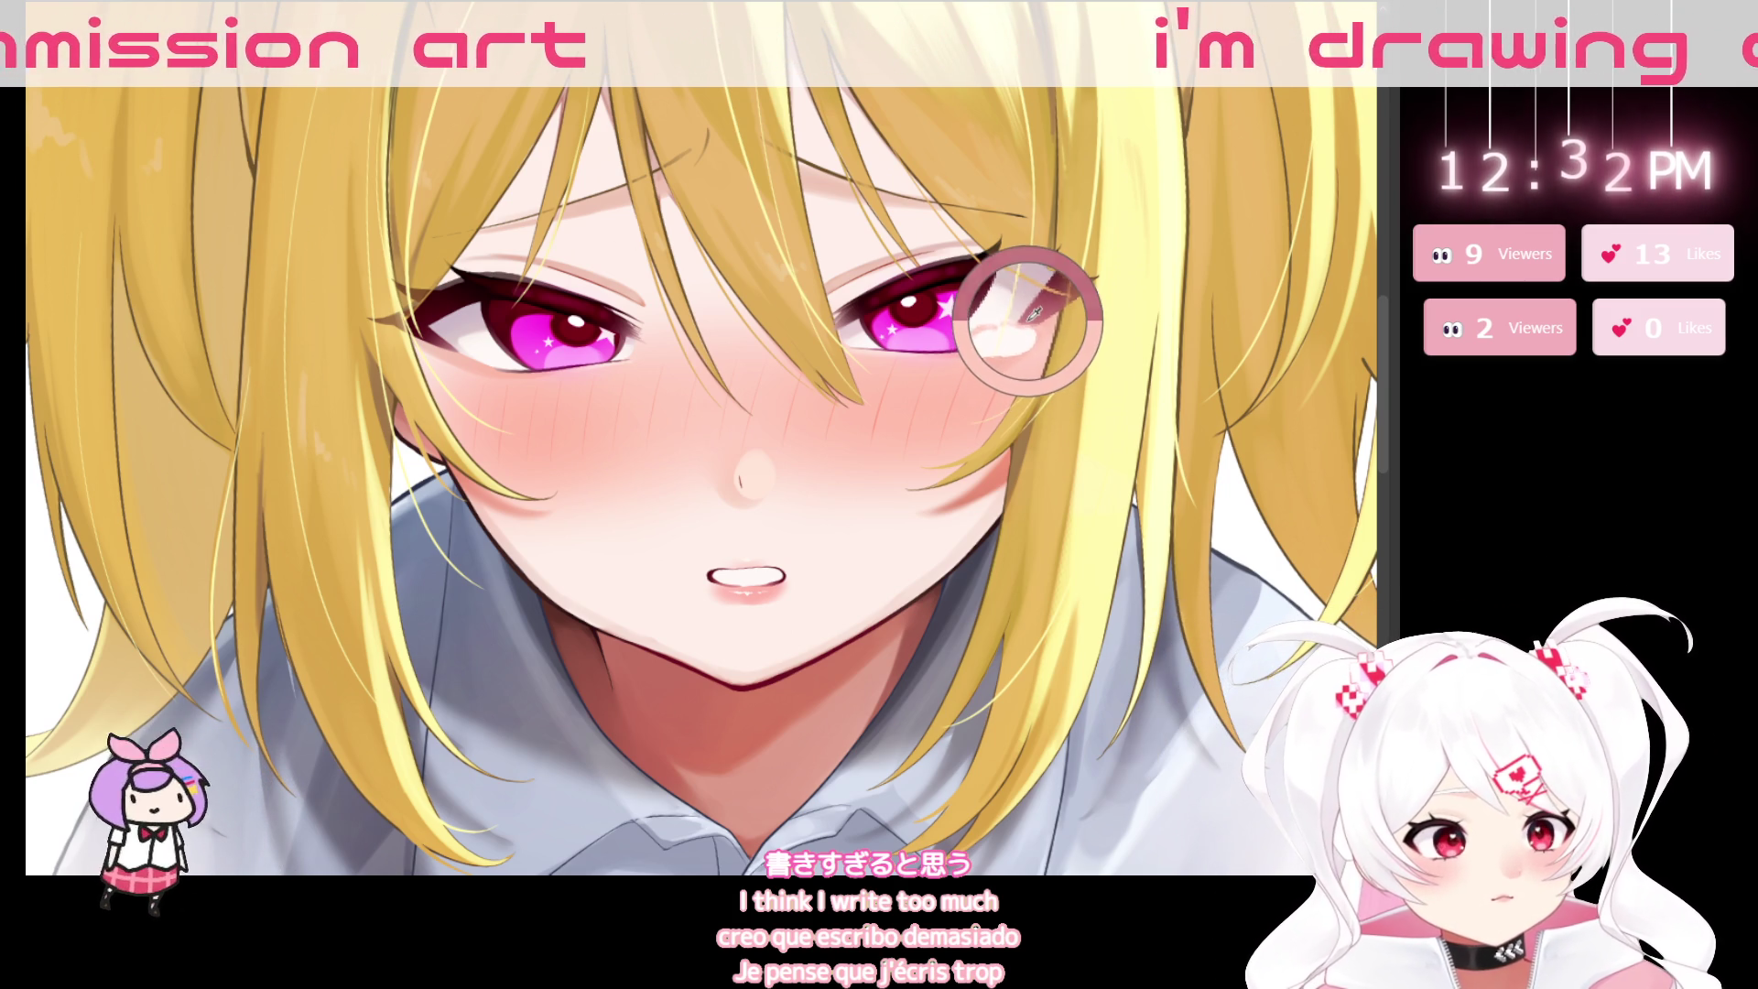
Zoom into the right eye to paint a small white tear, then fit the canvas.
scroll(1060, 302, up, 3)
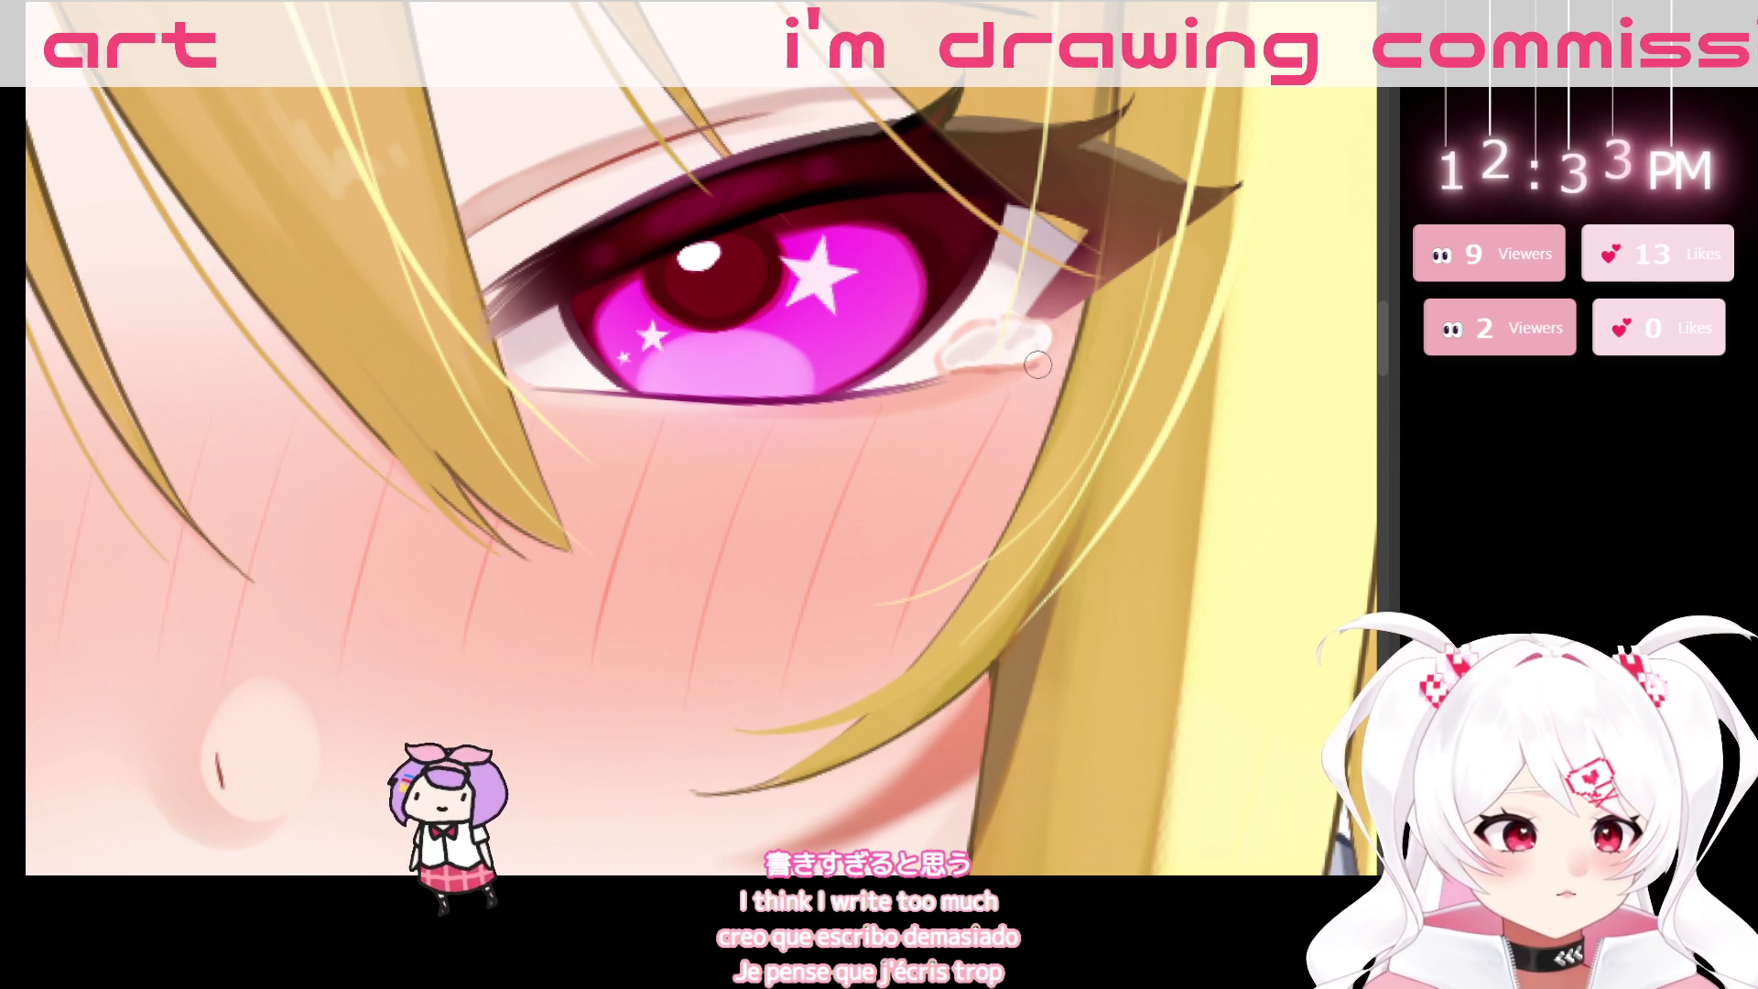
key(ctrl+0)
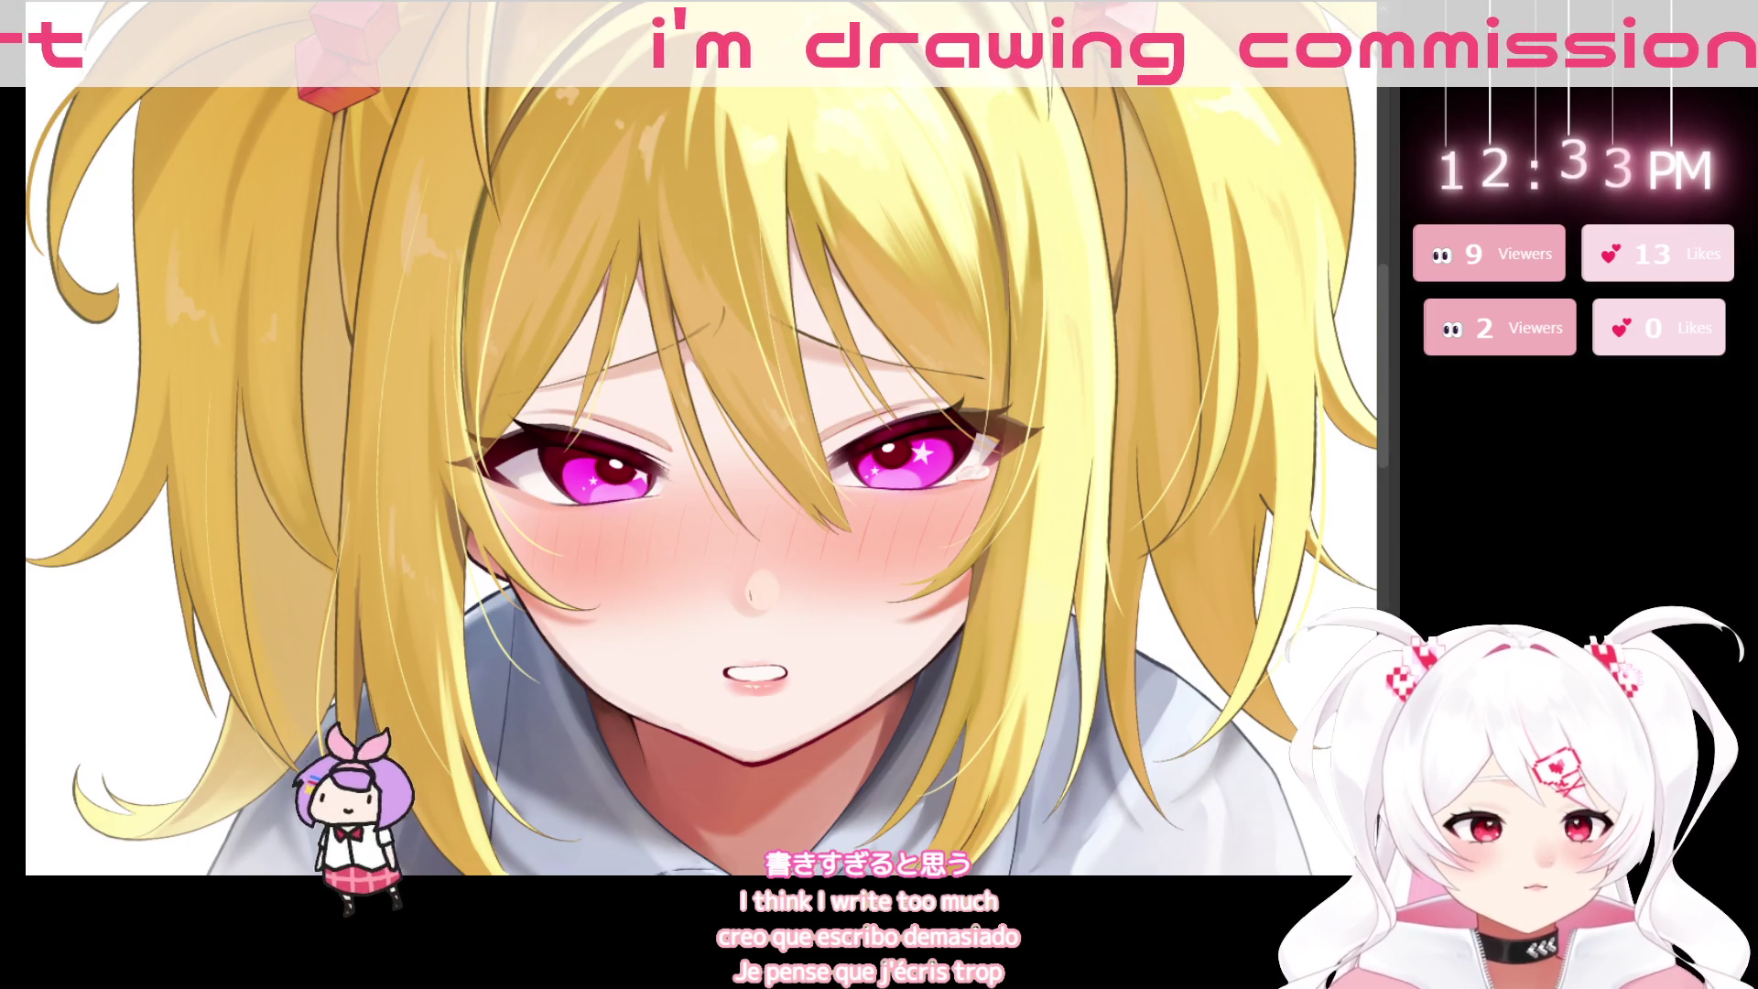
Enlarge the brush and paint white tear highlights at the eye corner and lower inner lid.
scroll(966, 481, up, 5)
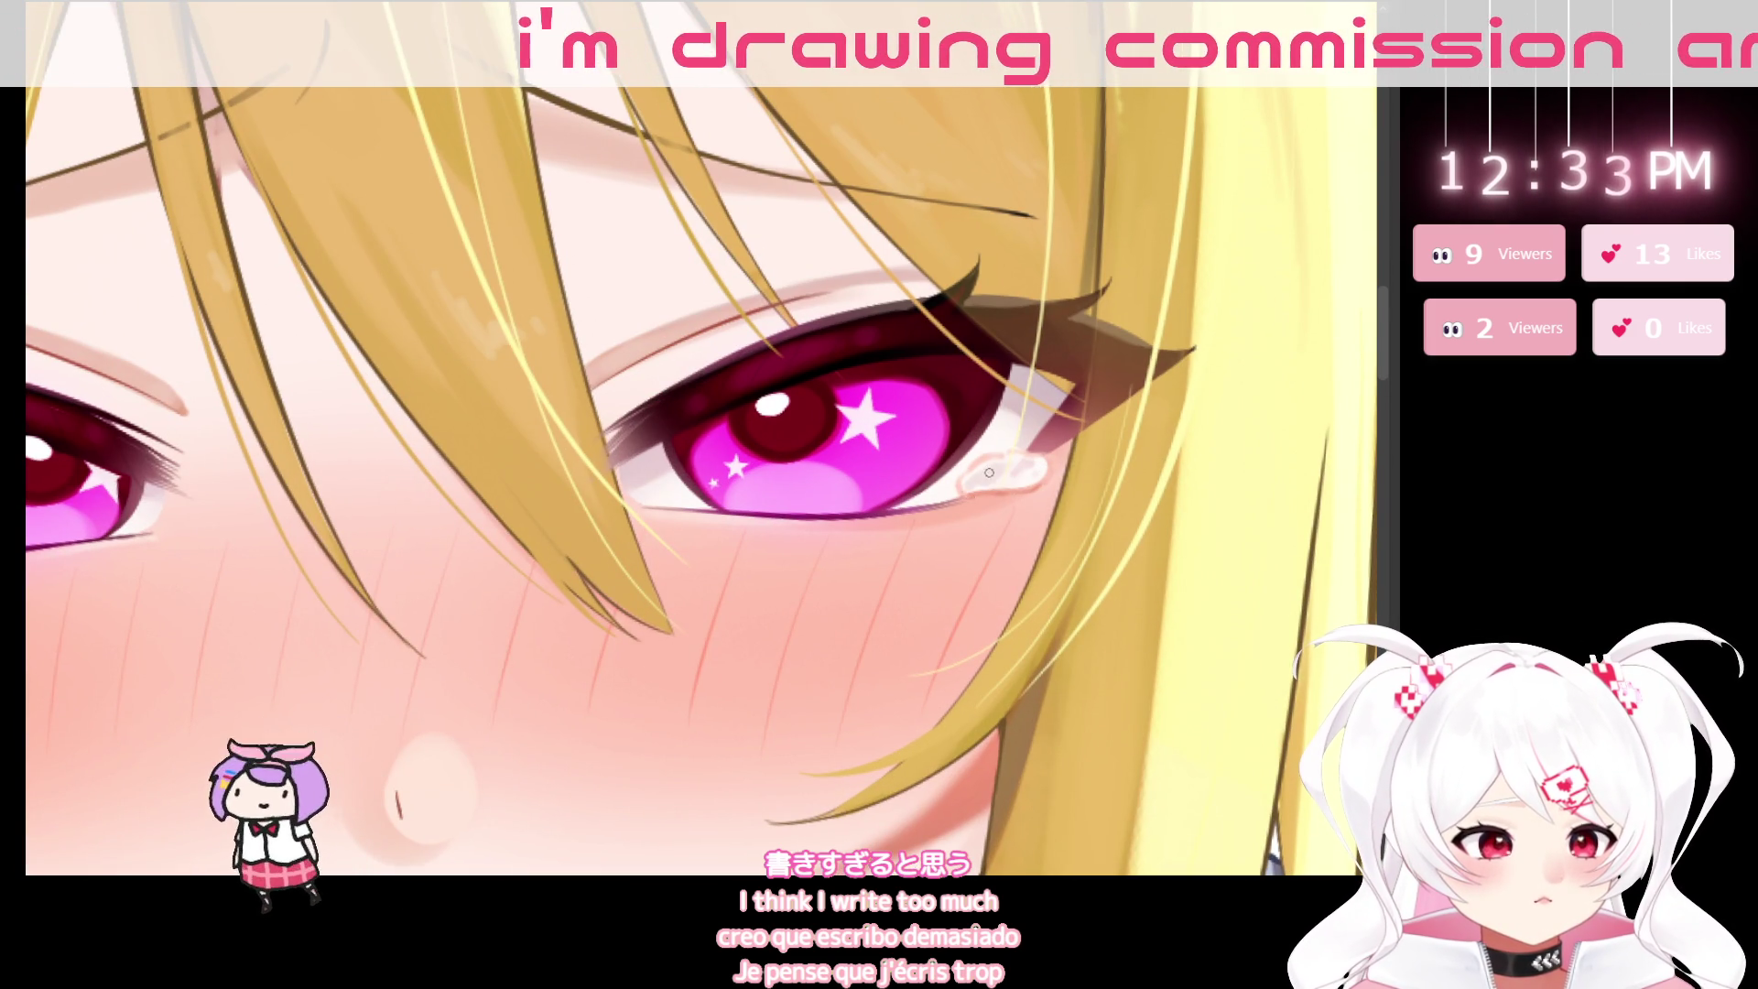
scroll(988, 472, up, 3)
key(bracketright)
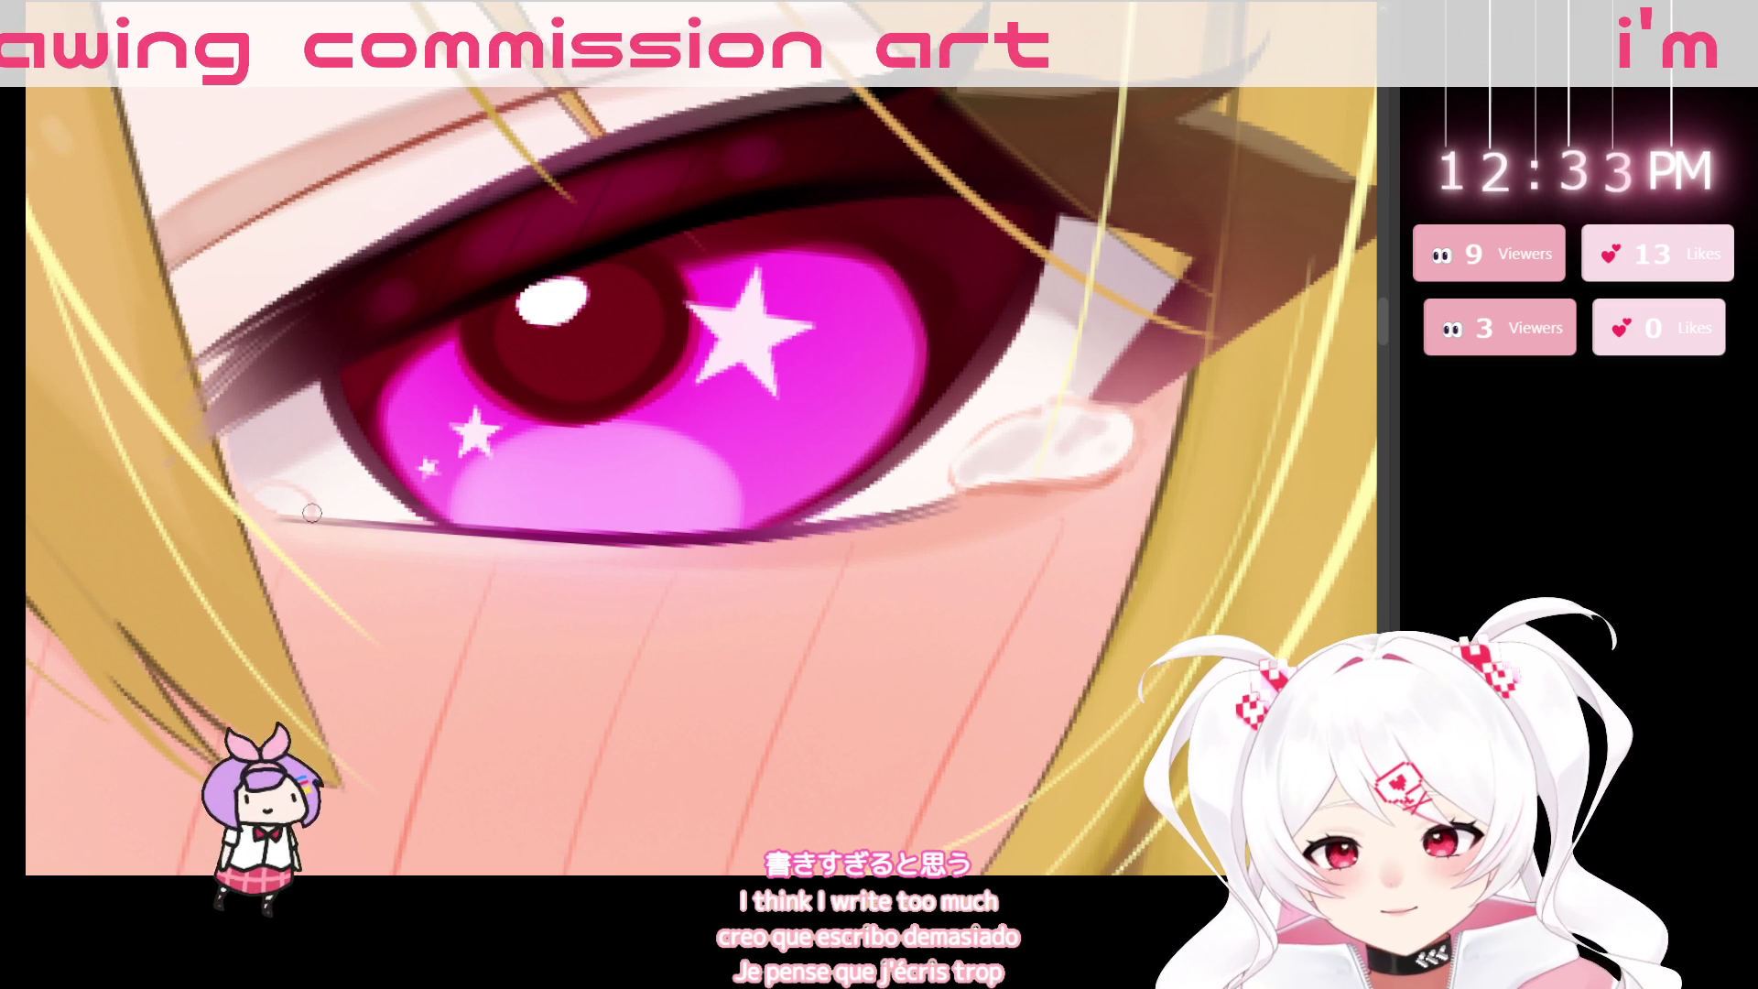
drag(497, 615, 758, 630)
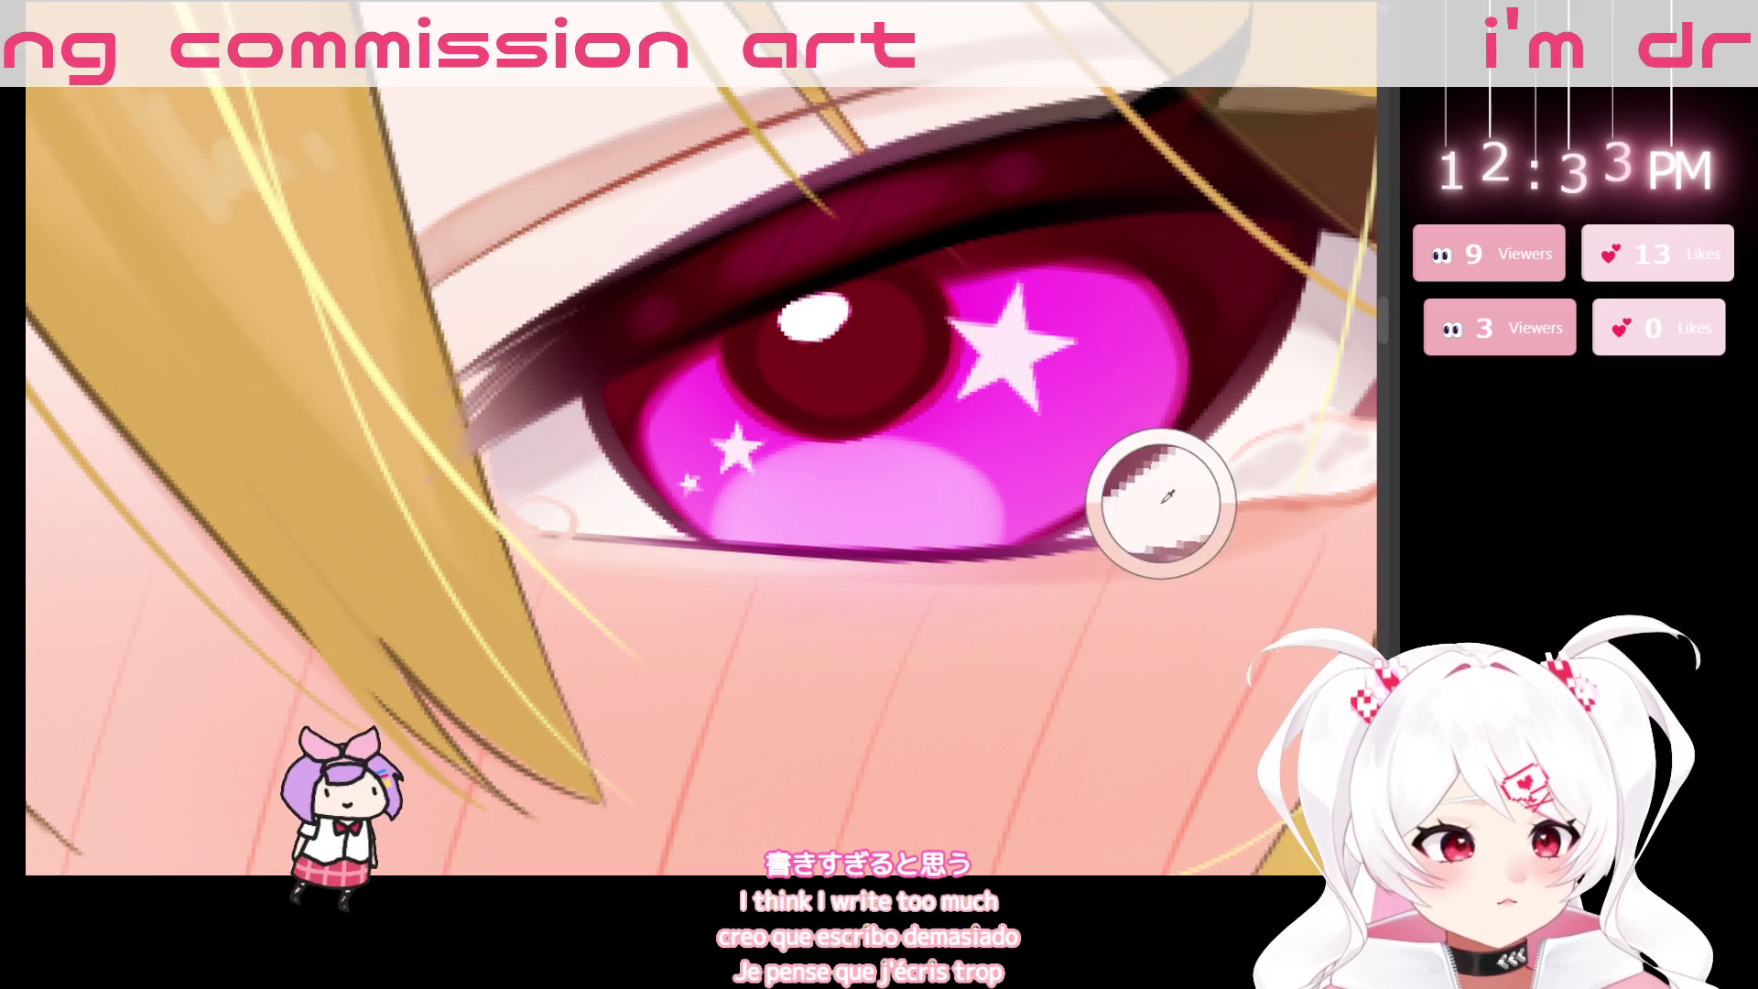
drag(548, 520, 613, 538)
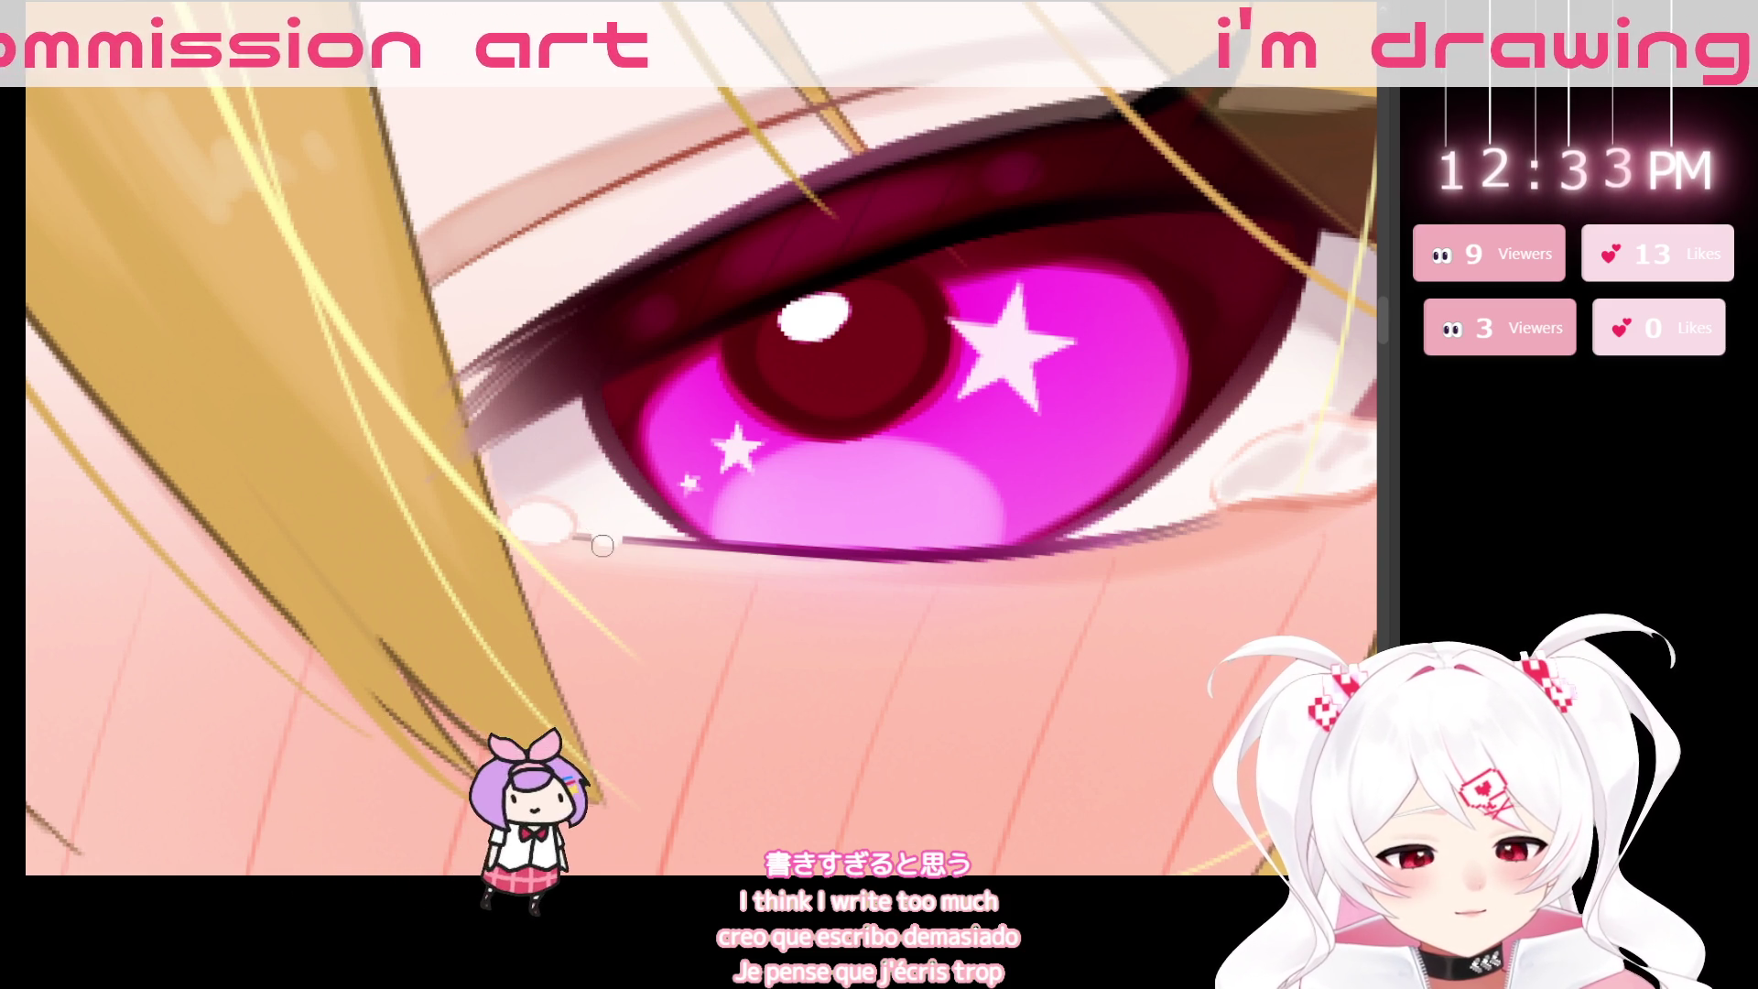
drag(600, 531, 617, 547)
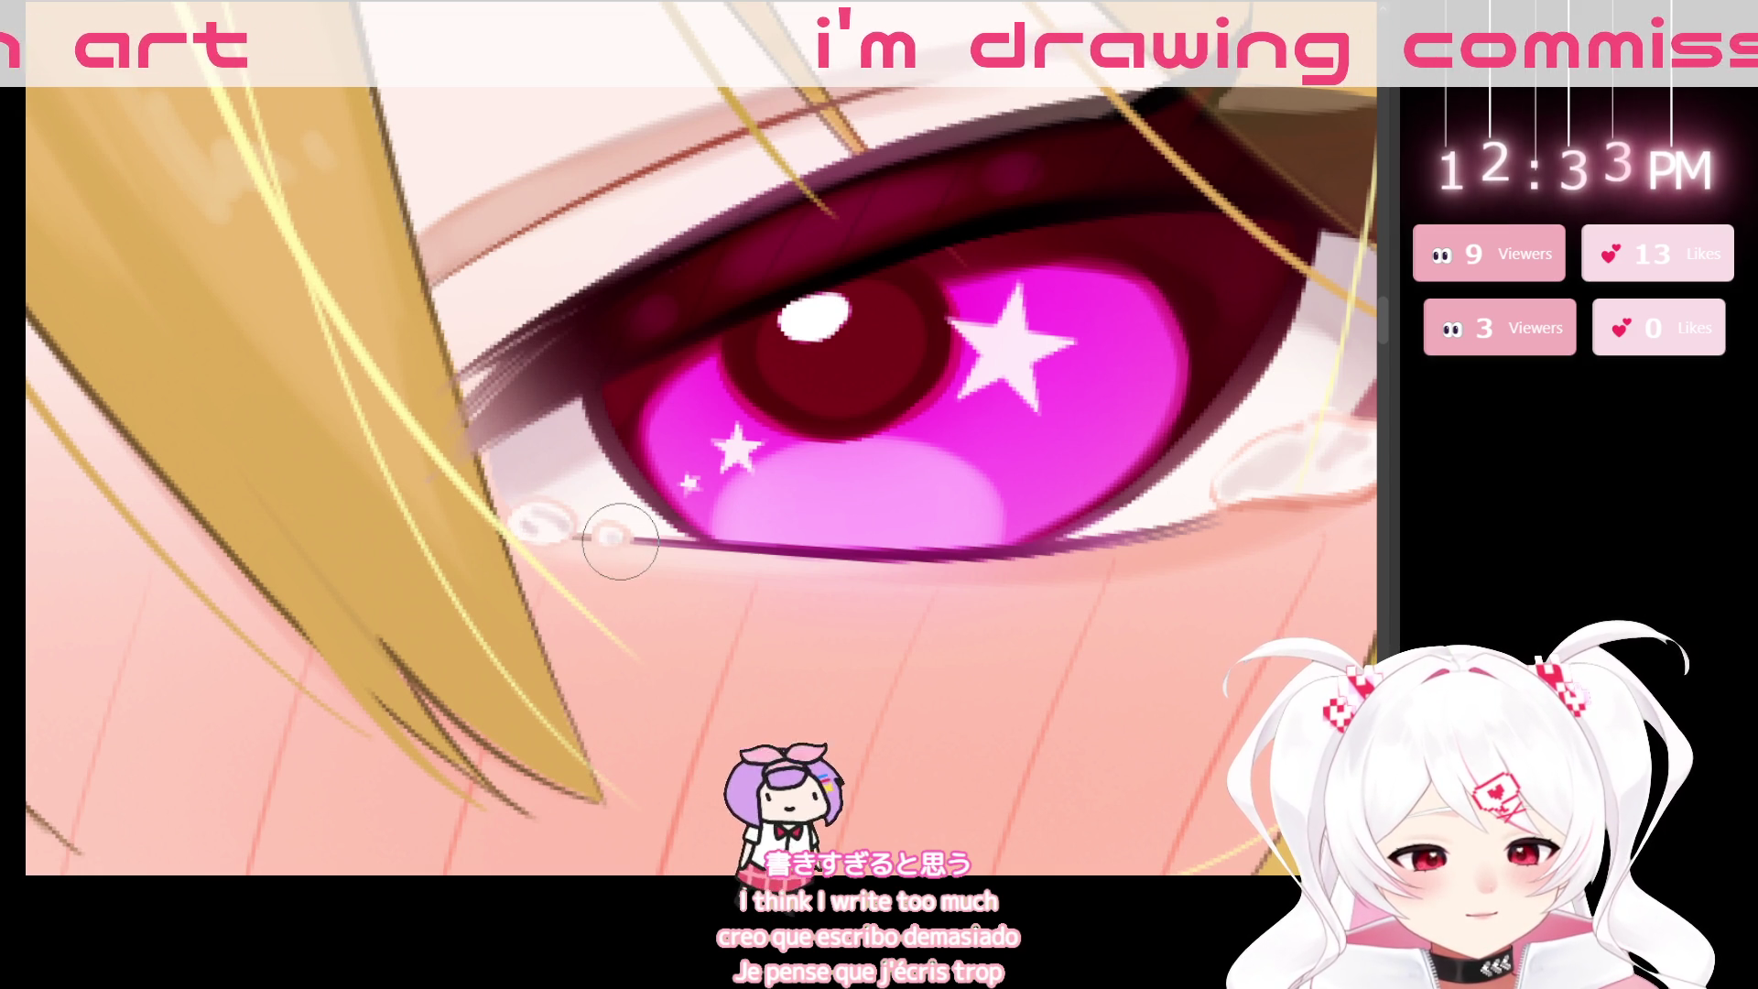
scroll(905, 672, down, 5)
scroll(925, 732, down, 1)
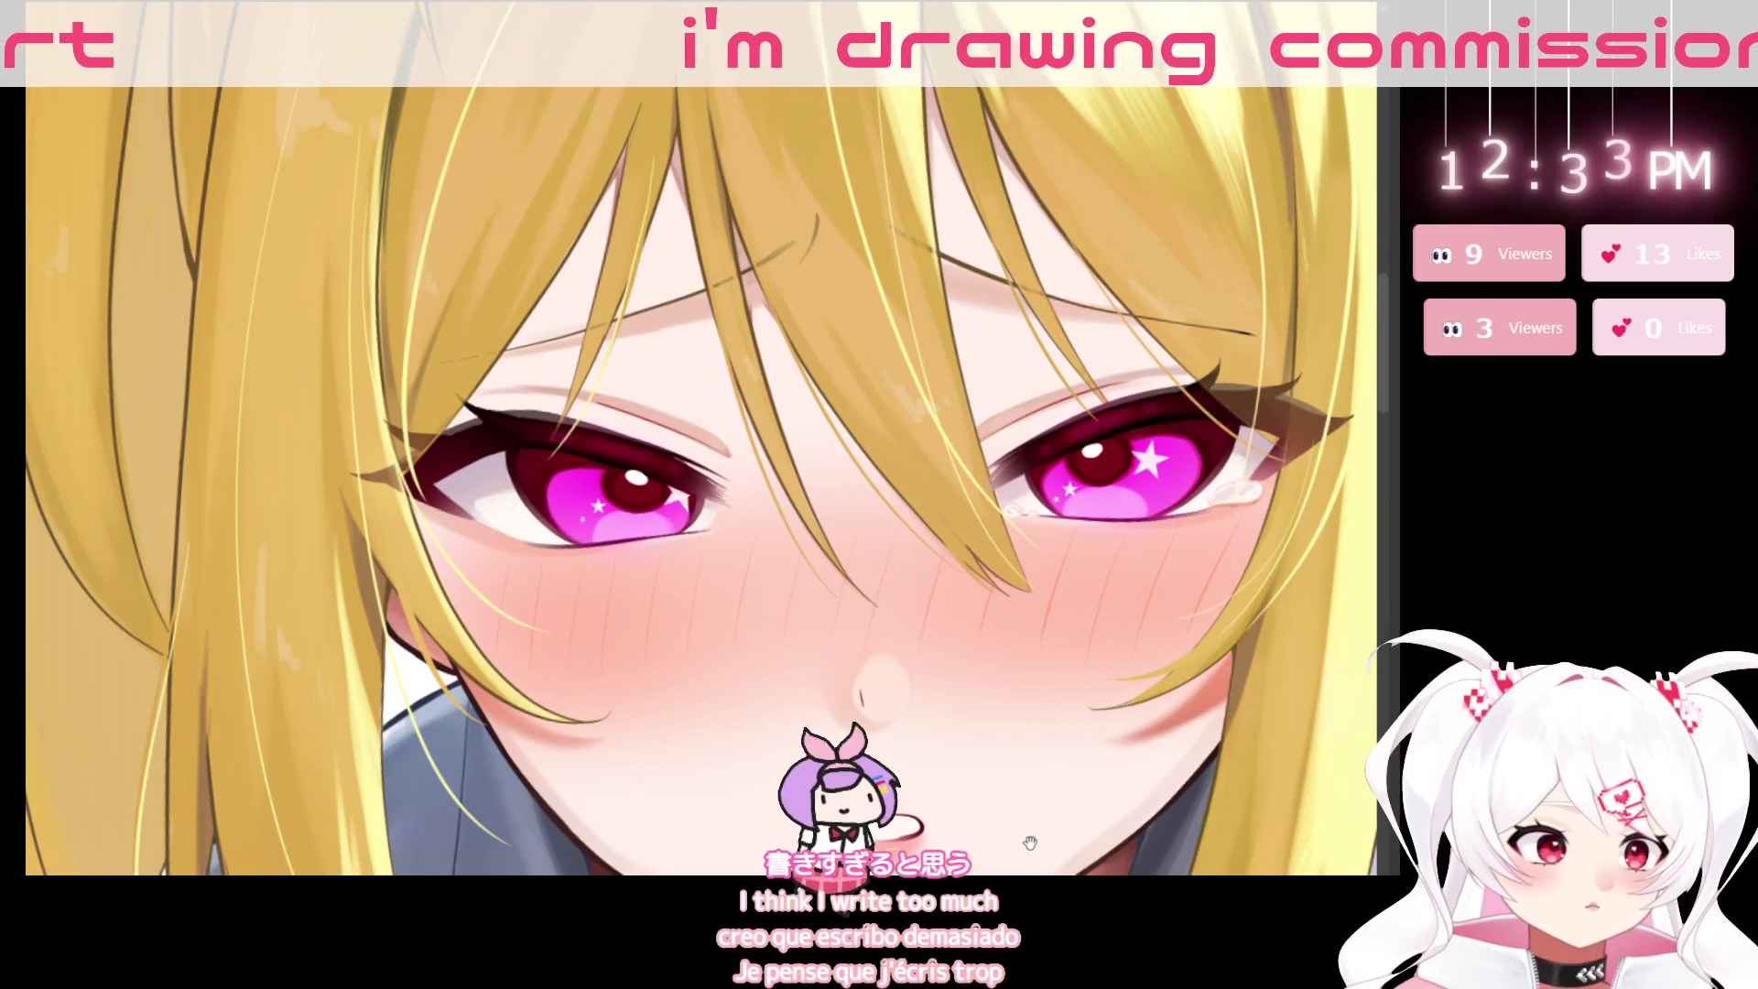
scroll(970, 846, down, 2)
scroll(971, 846, up, 2)
scroll(915, 696, up, 2)
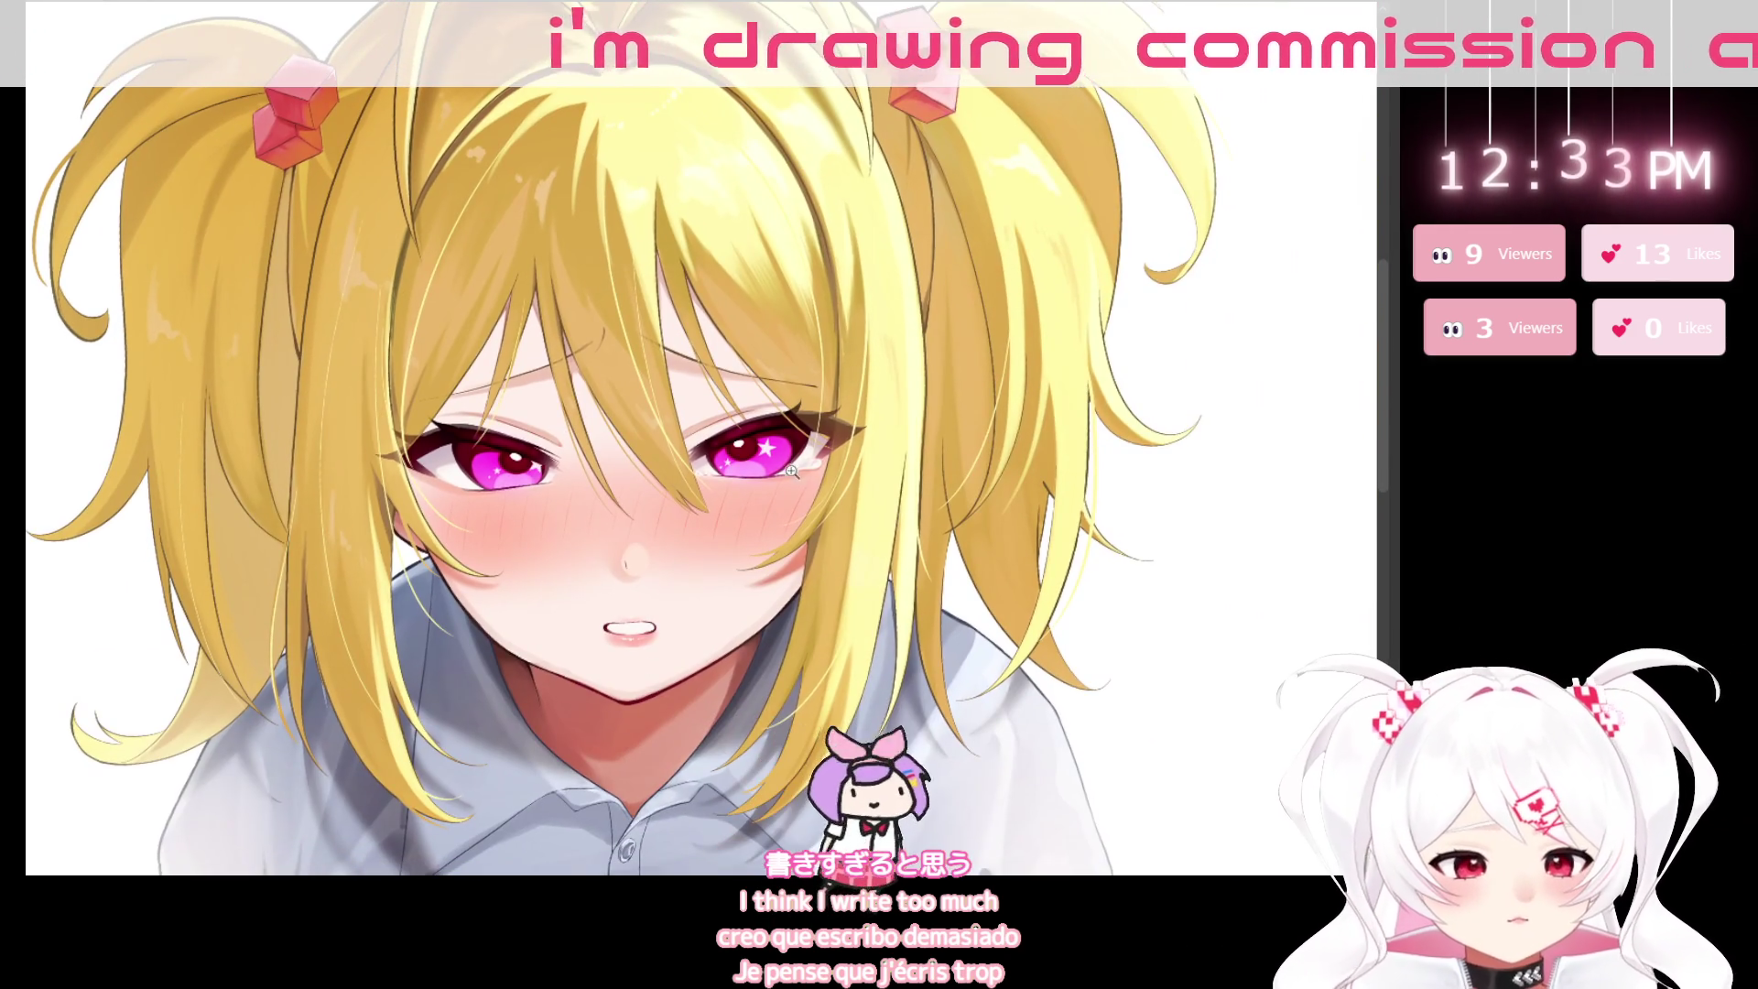
scroll(879, 437, up, 4)
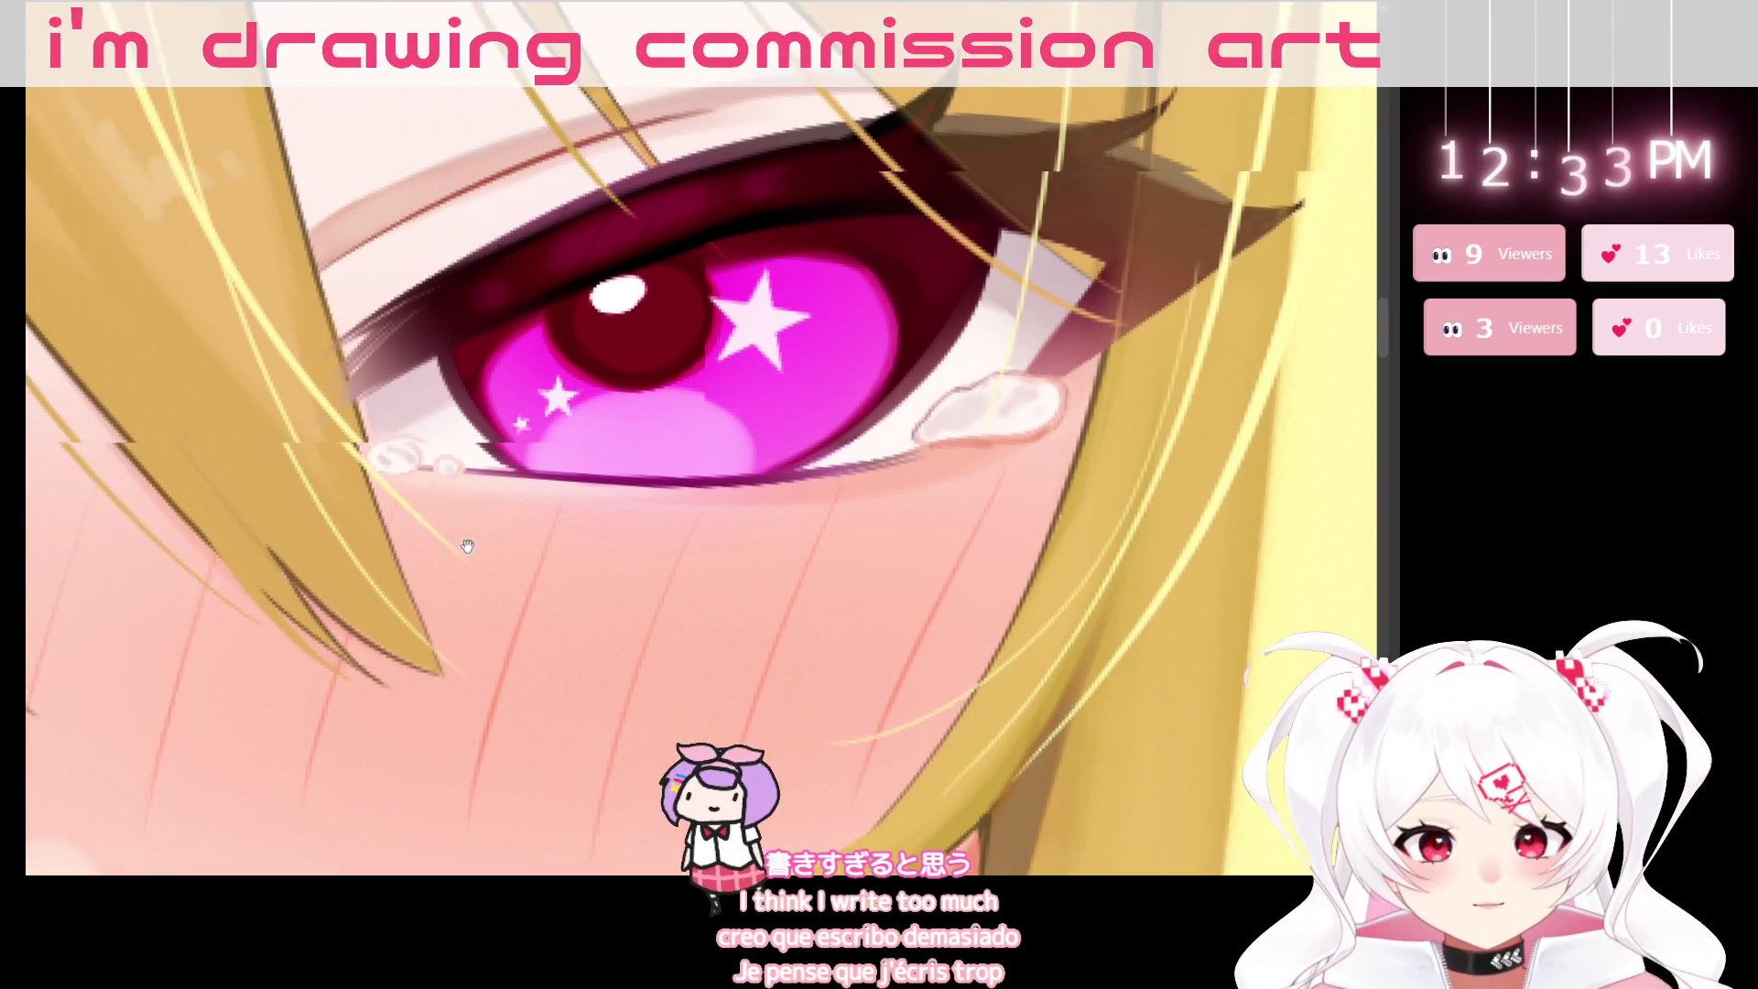
Recentre on the face and rotate the left eye's tear with Ctrl+T to match the eyelid.
drag(836, 477, 1074, 431)
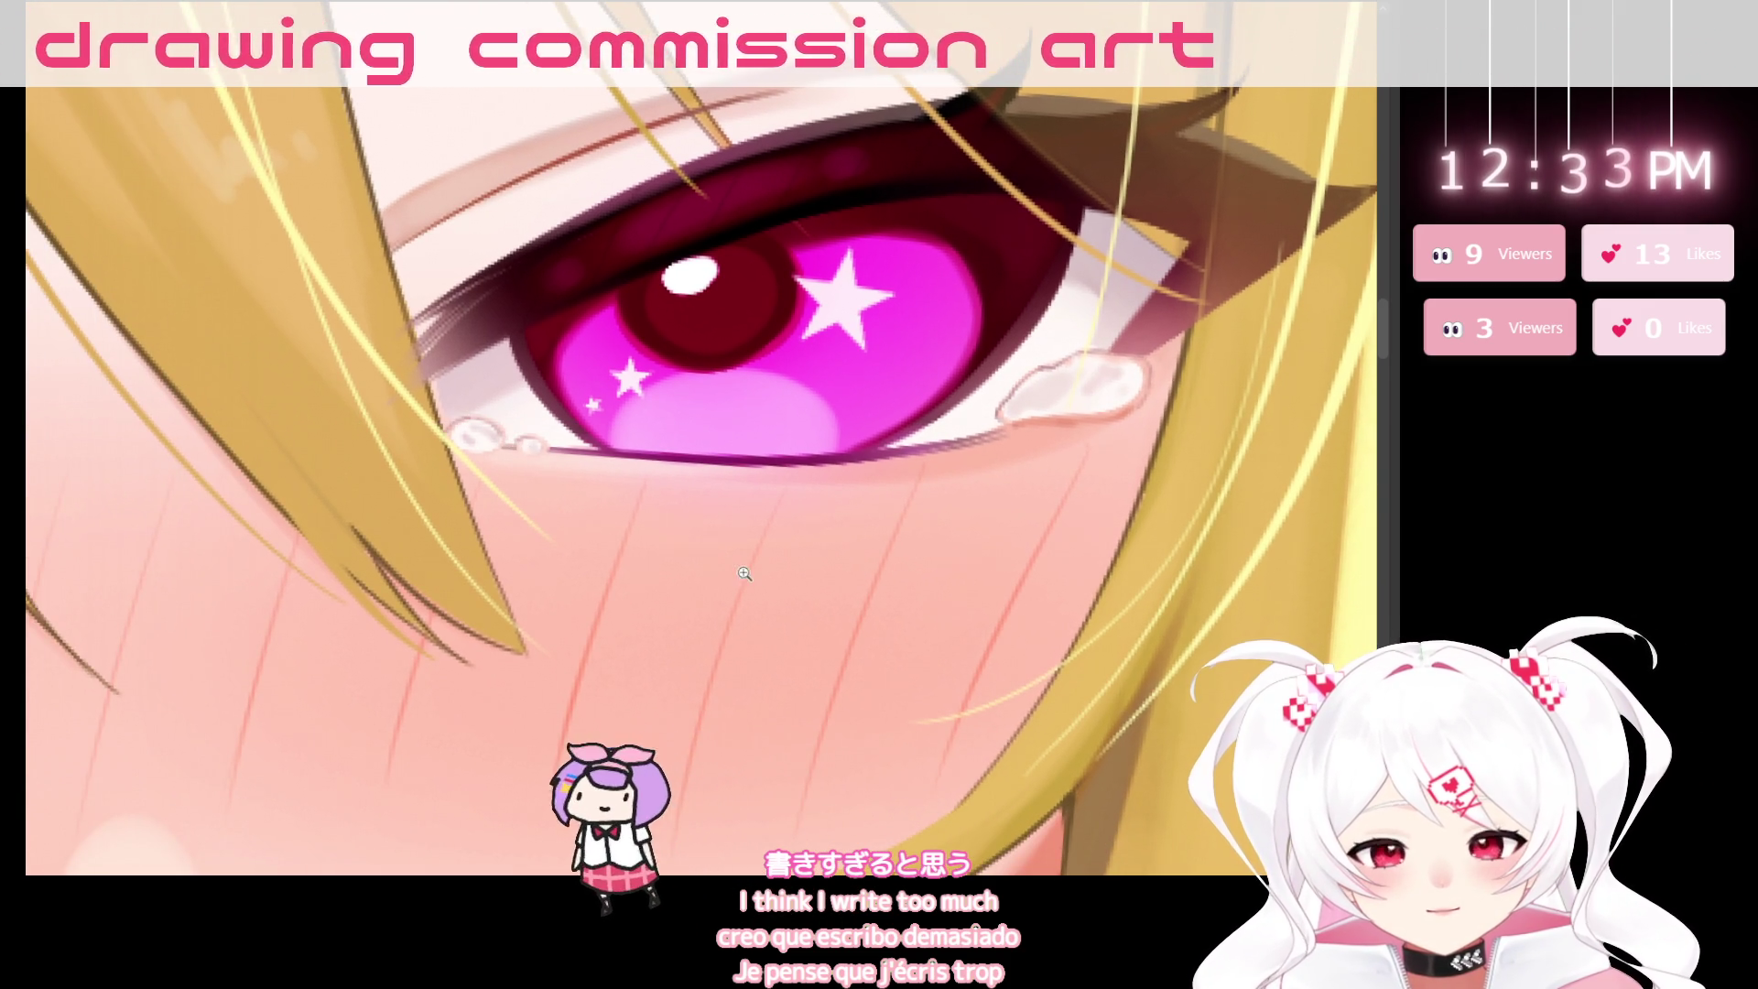
scroll(509, 442, down, 3)
mouse_move(1254, 835)
mouse_down()
mouse_move(1024, 836)
mouse_move(1060, 839)
mouse_up()
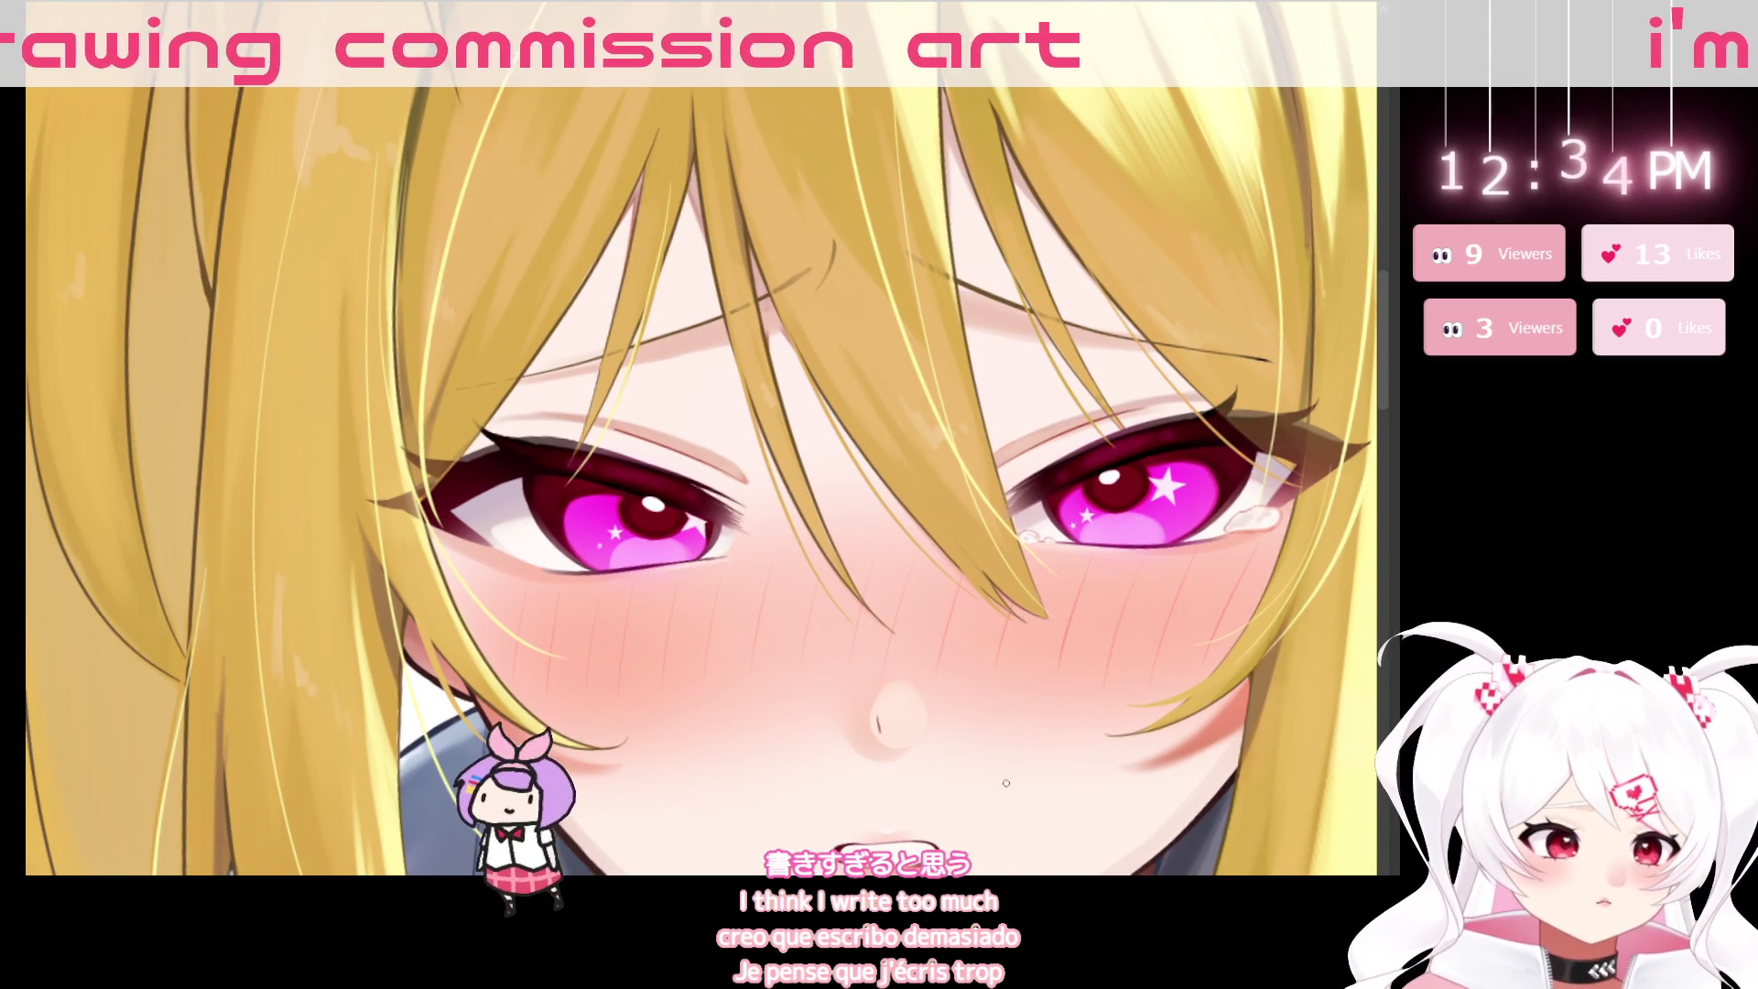
scroll(734, 568, up, 2)
scroll(733, 567, up, 1)
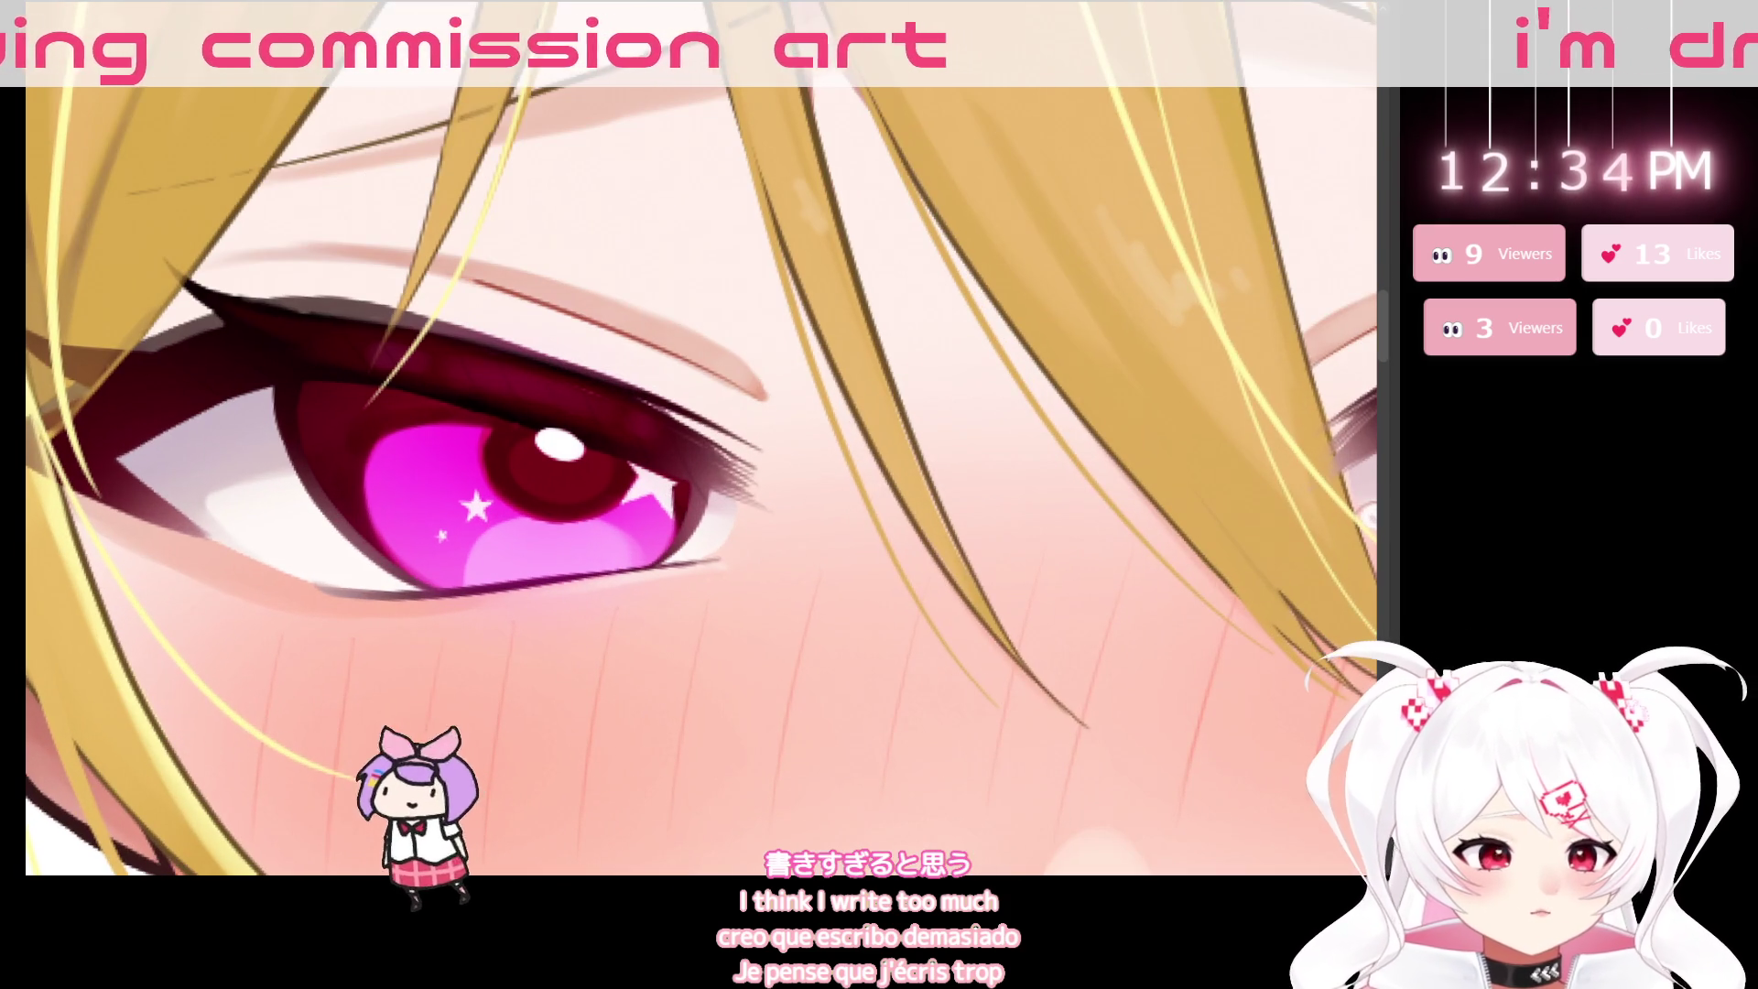
scroll(1103, 694, down, 3)
drag(1103, 693, 813, 611)
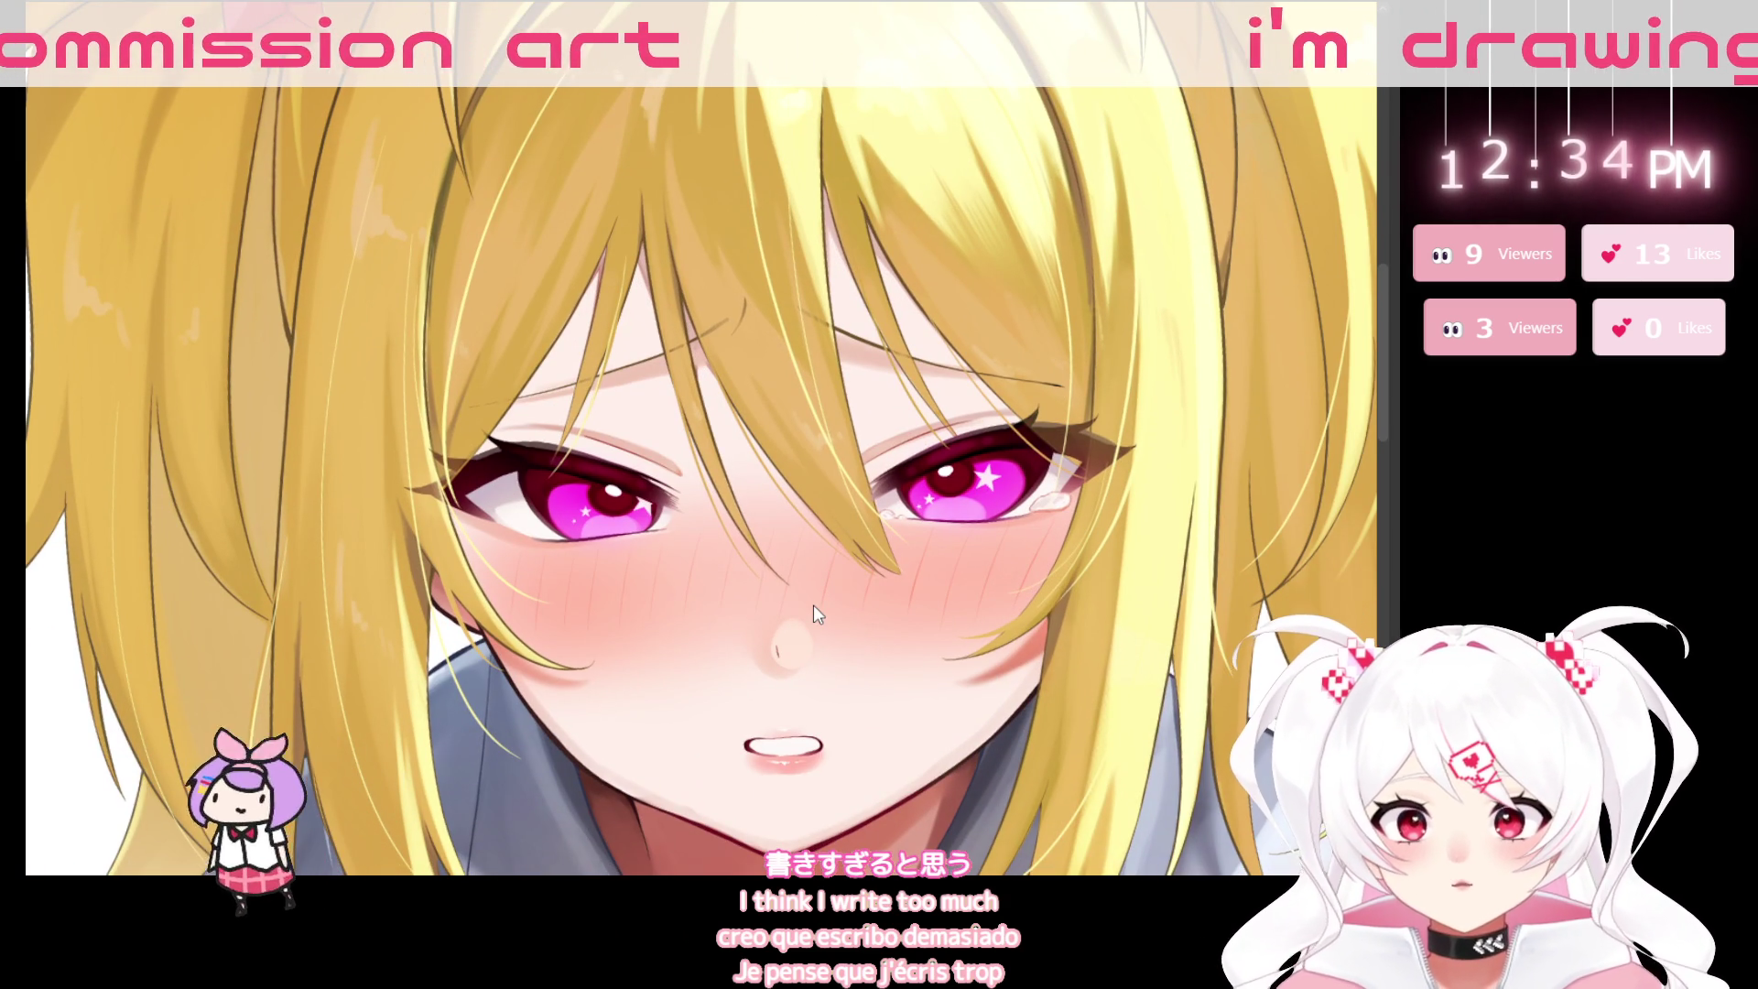
key(ctrl+t)
mouse_move(1093, 528)
mouse_down()
mouse_move(1097, 503)
mouse_move(627, 537)
mouse_move(742, 524)
mouse_move(653, 533)
mouse_up()
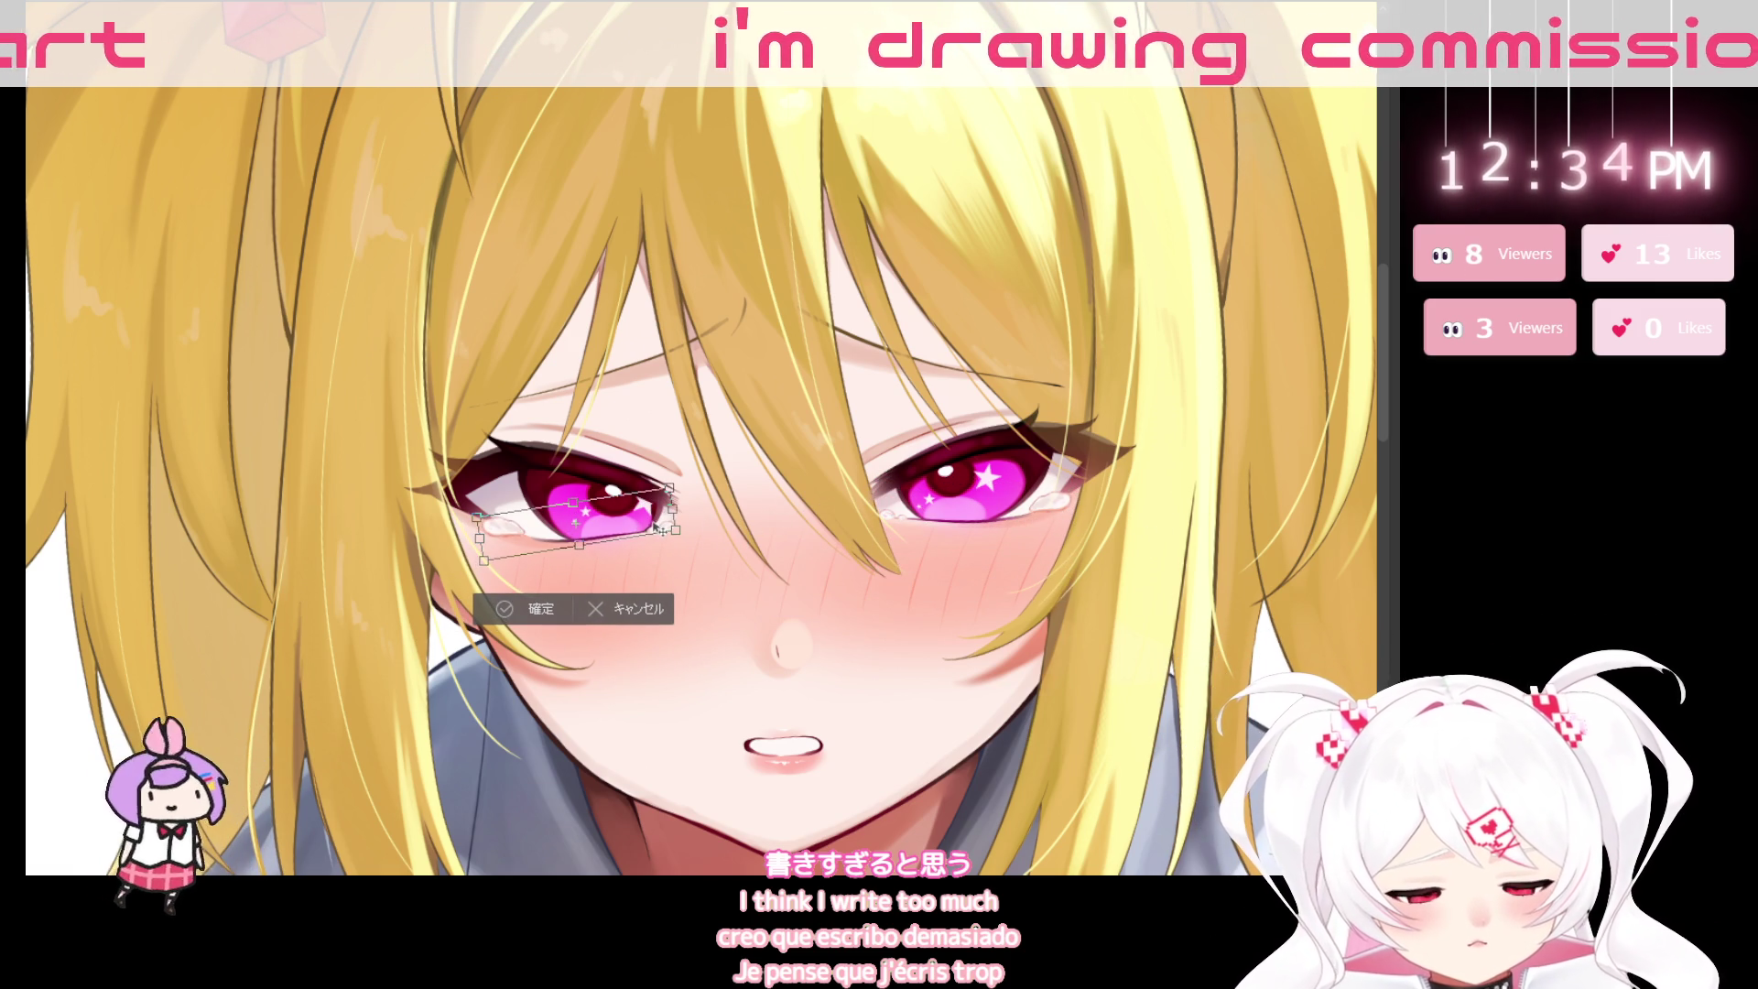
Commit the rotation, then lasso, rotate and nudge the left-eye tear along the lid, and shrink the brush.
key(Return)
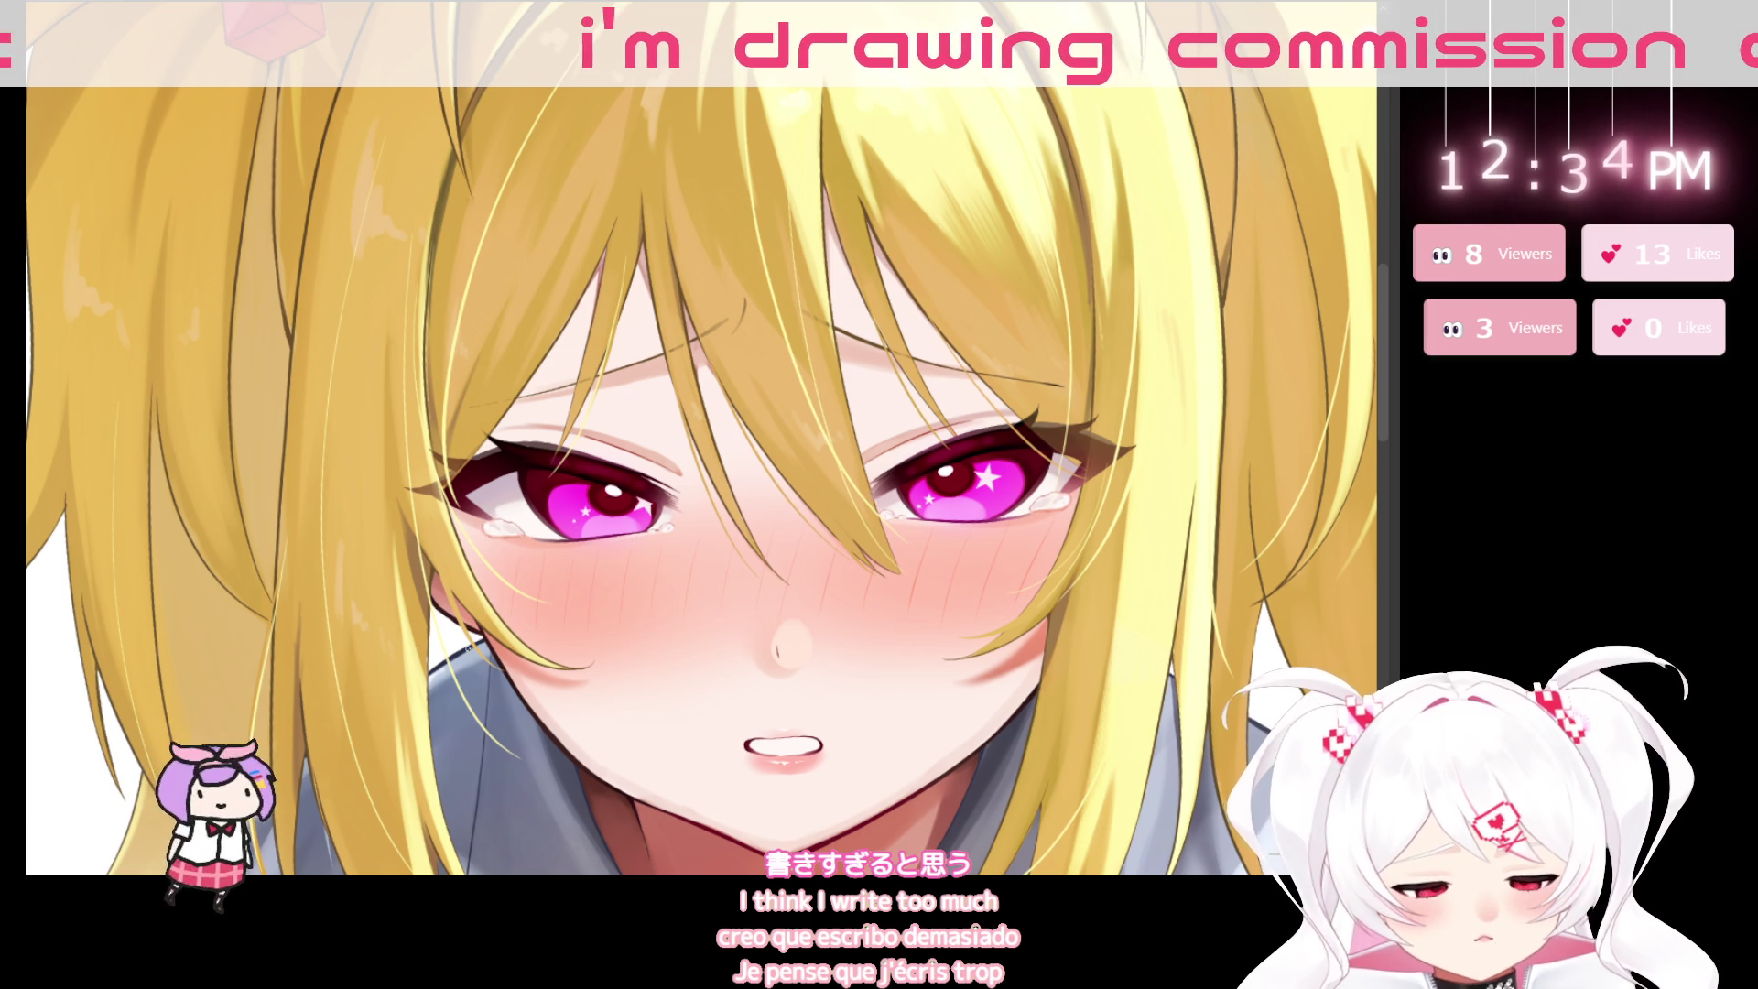
drag(512, 495, 497, 557)
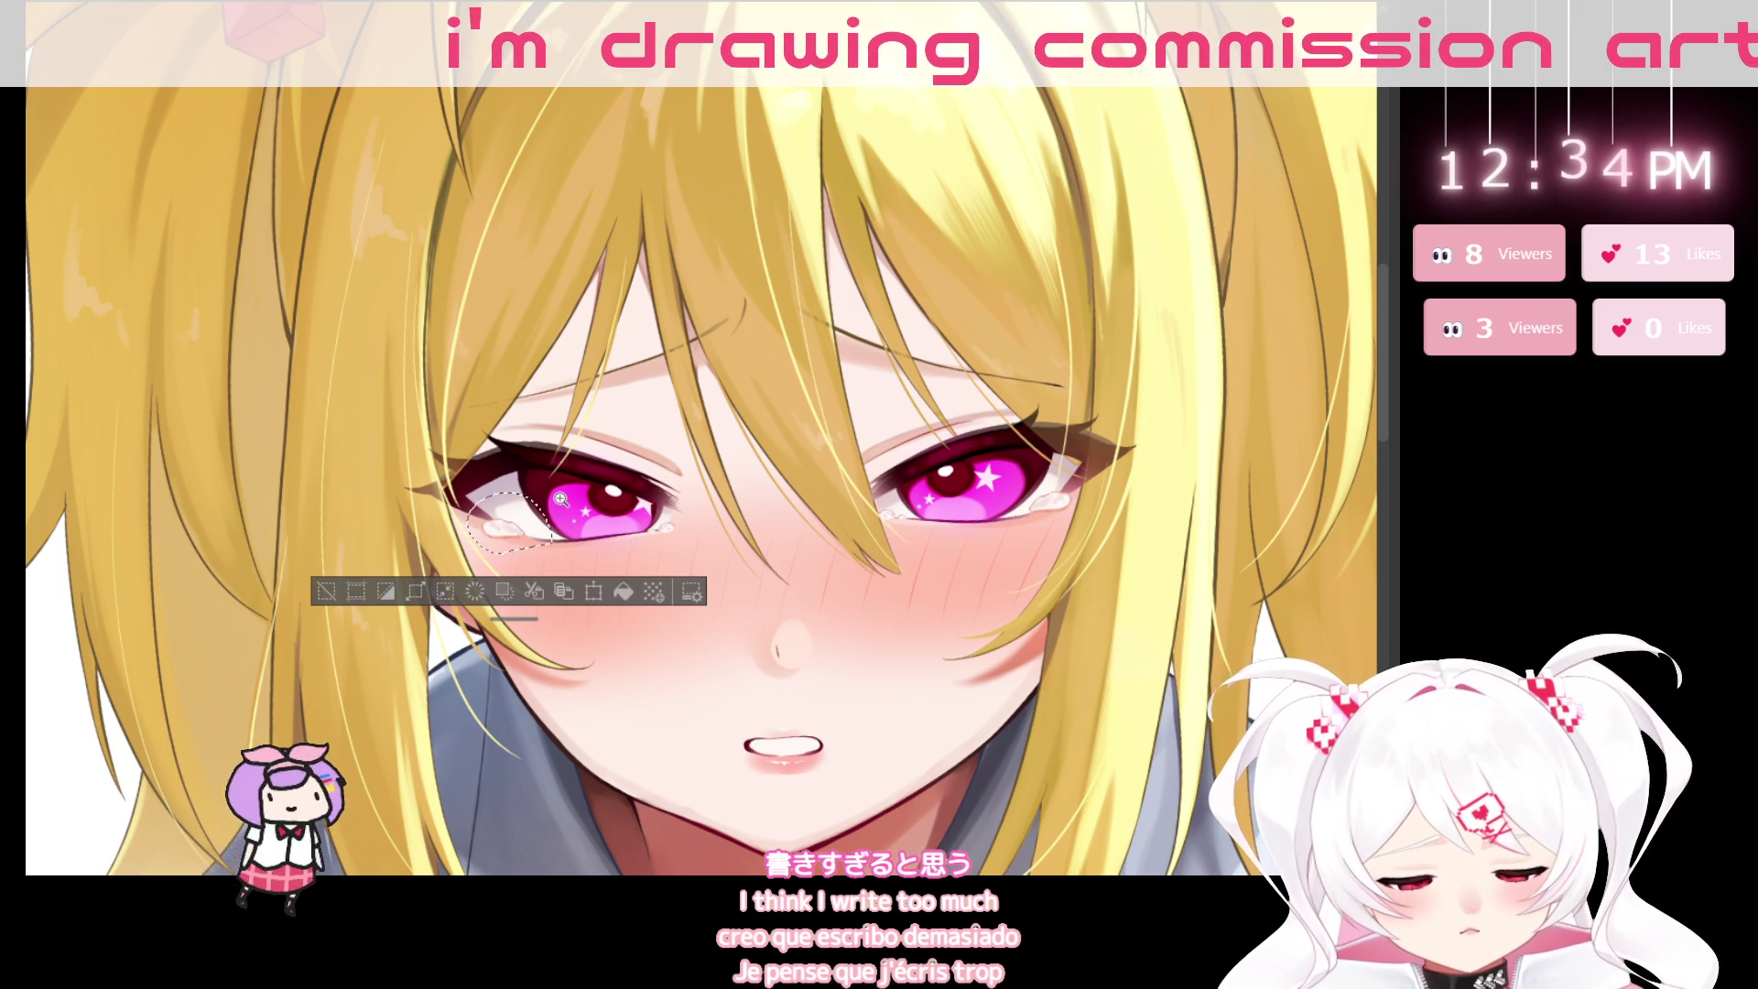
scroll(497, 559, up, 3)
key(ctrl+t)
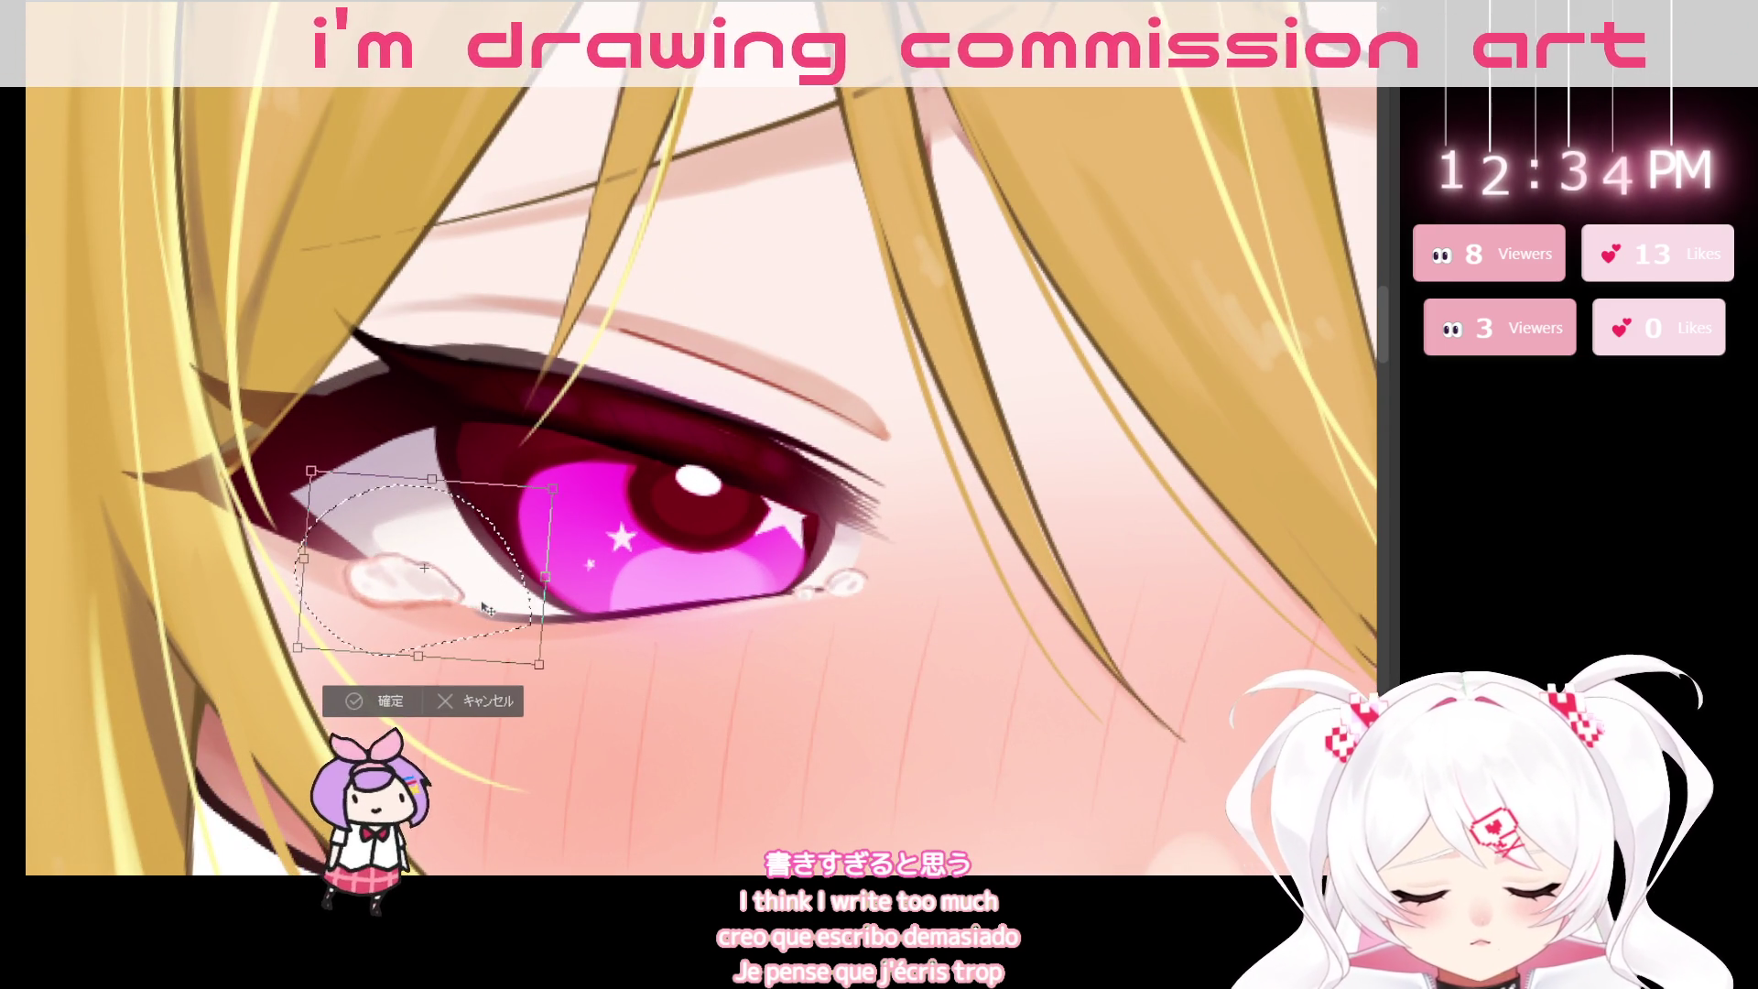
drag(590, 536, 587, 560)
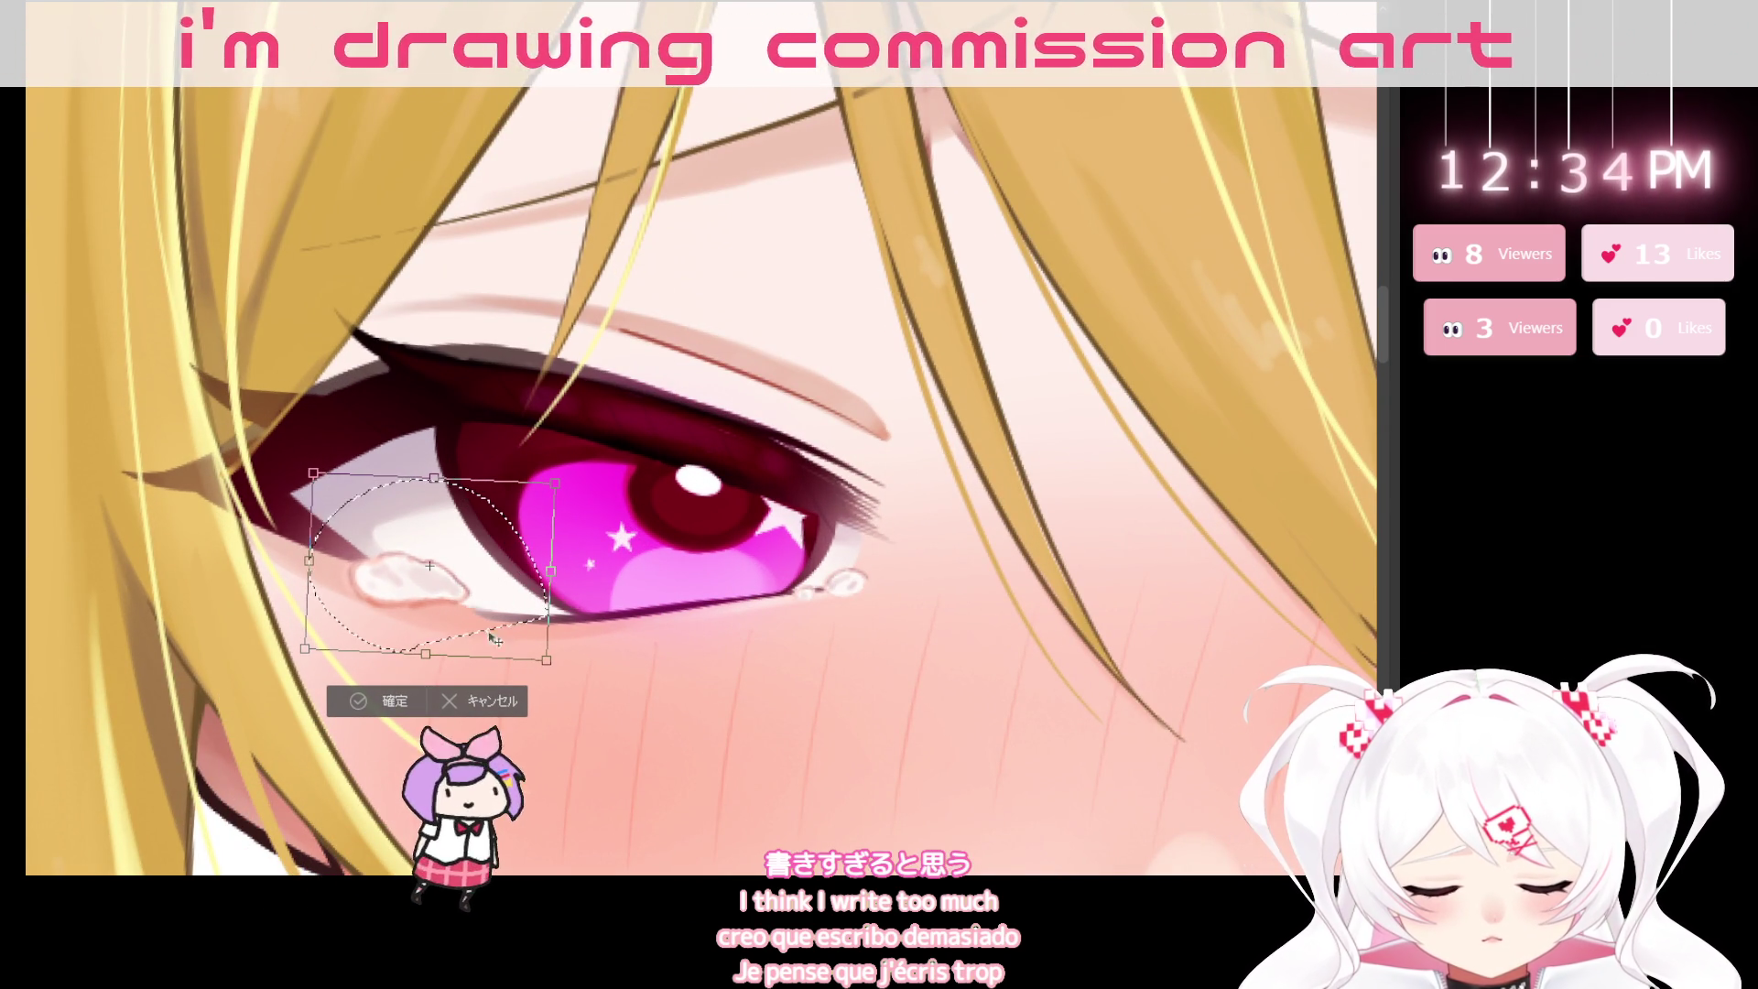
drag(494, 602, 489, 603)
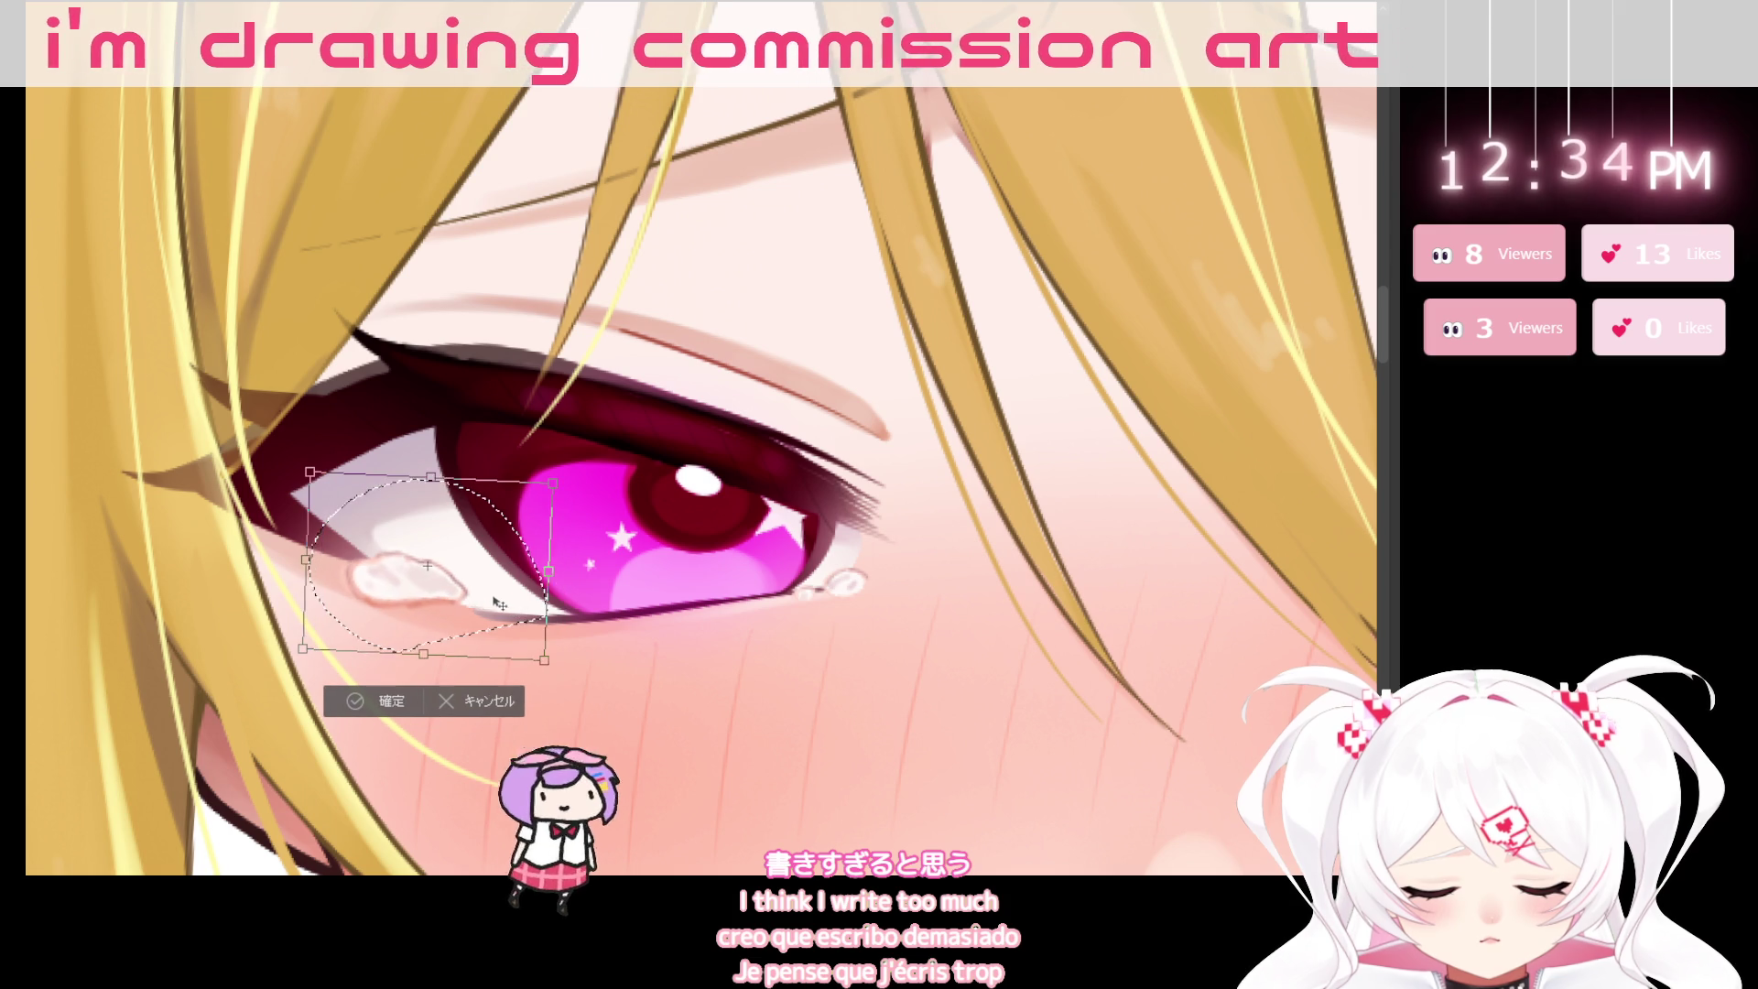
click(400, 713)
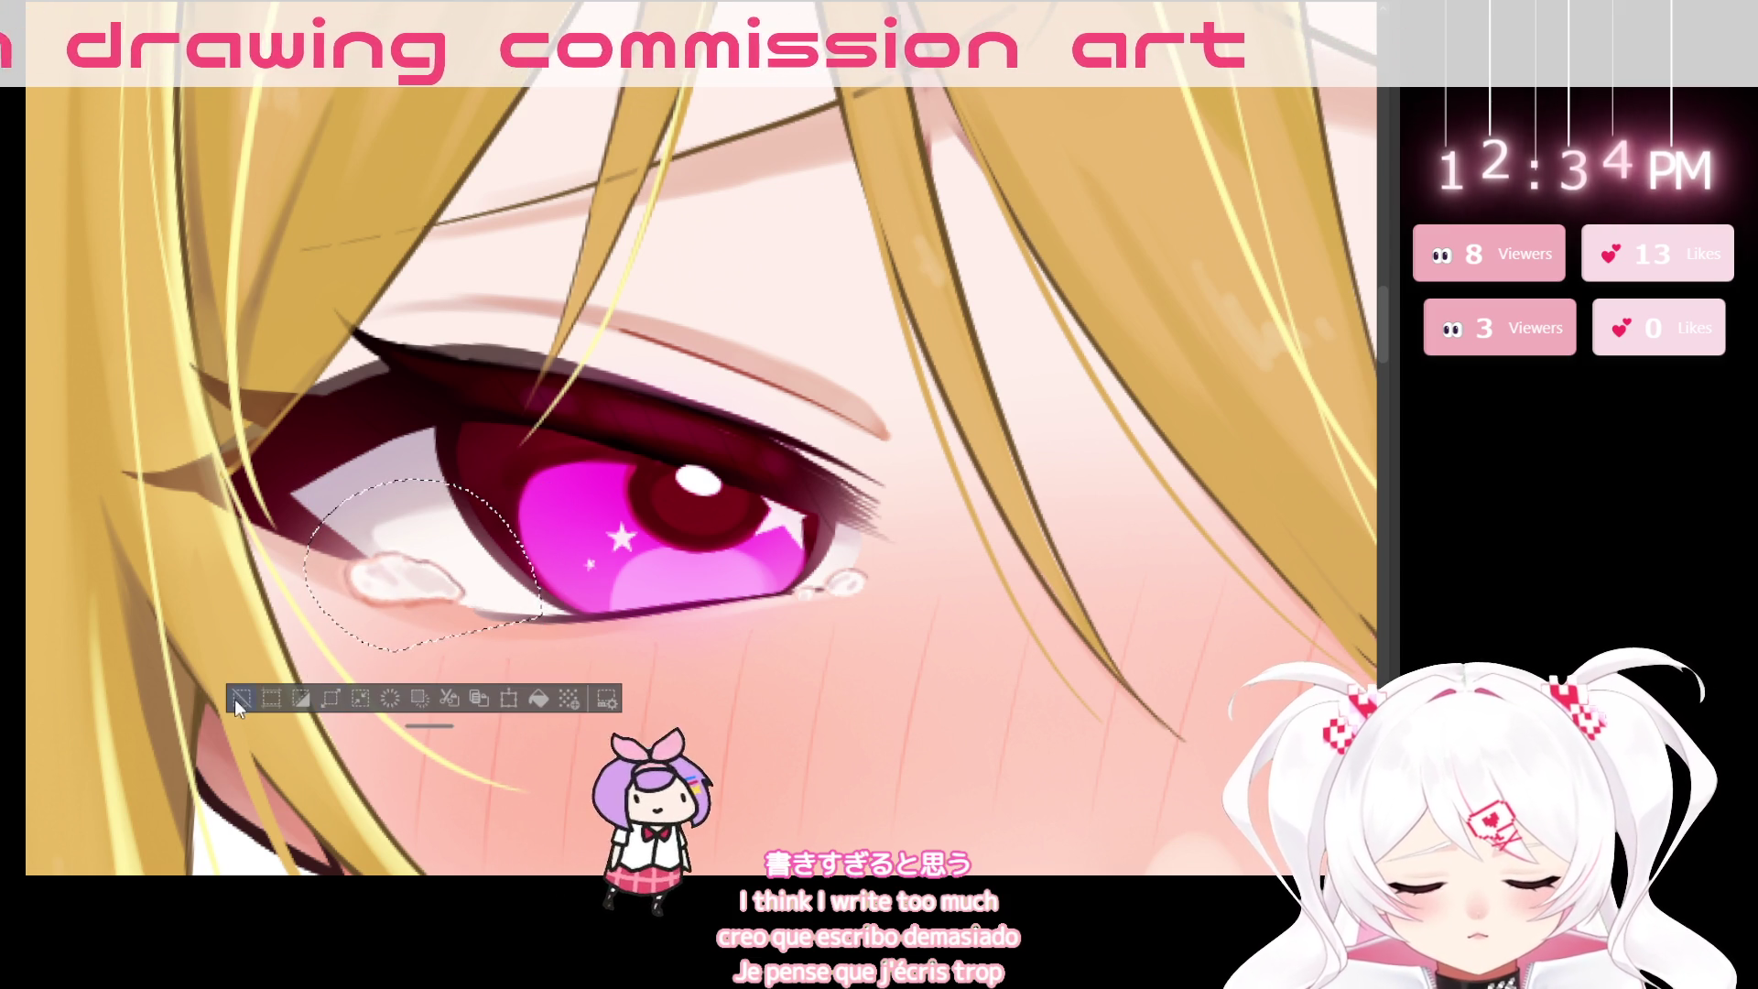
key(ctrl+d)
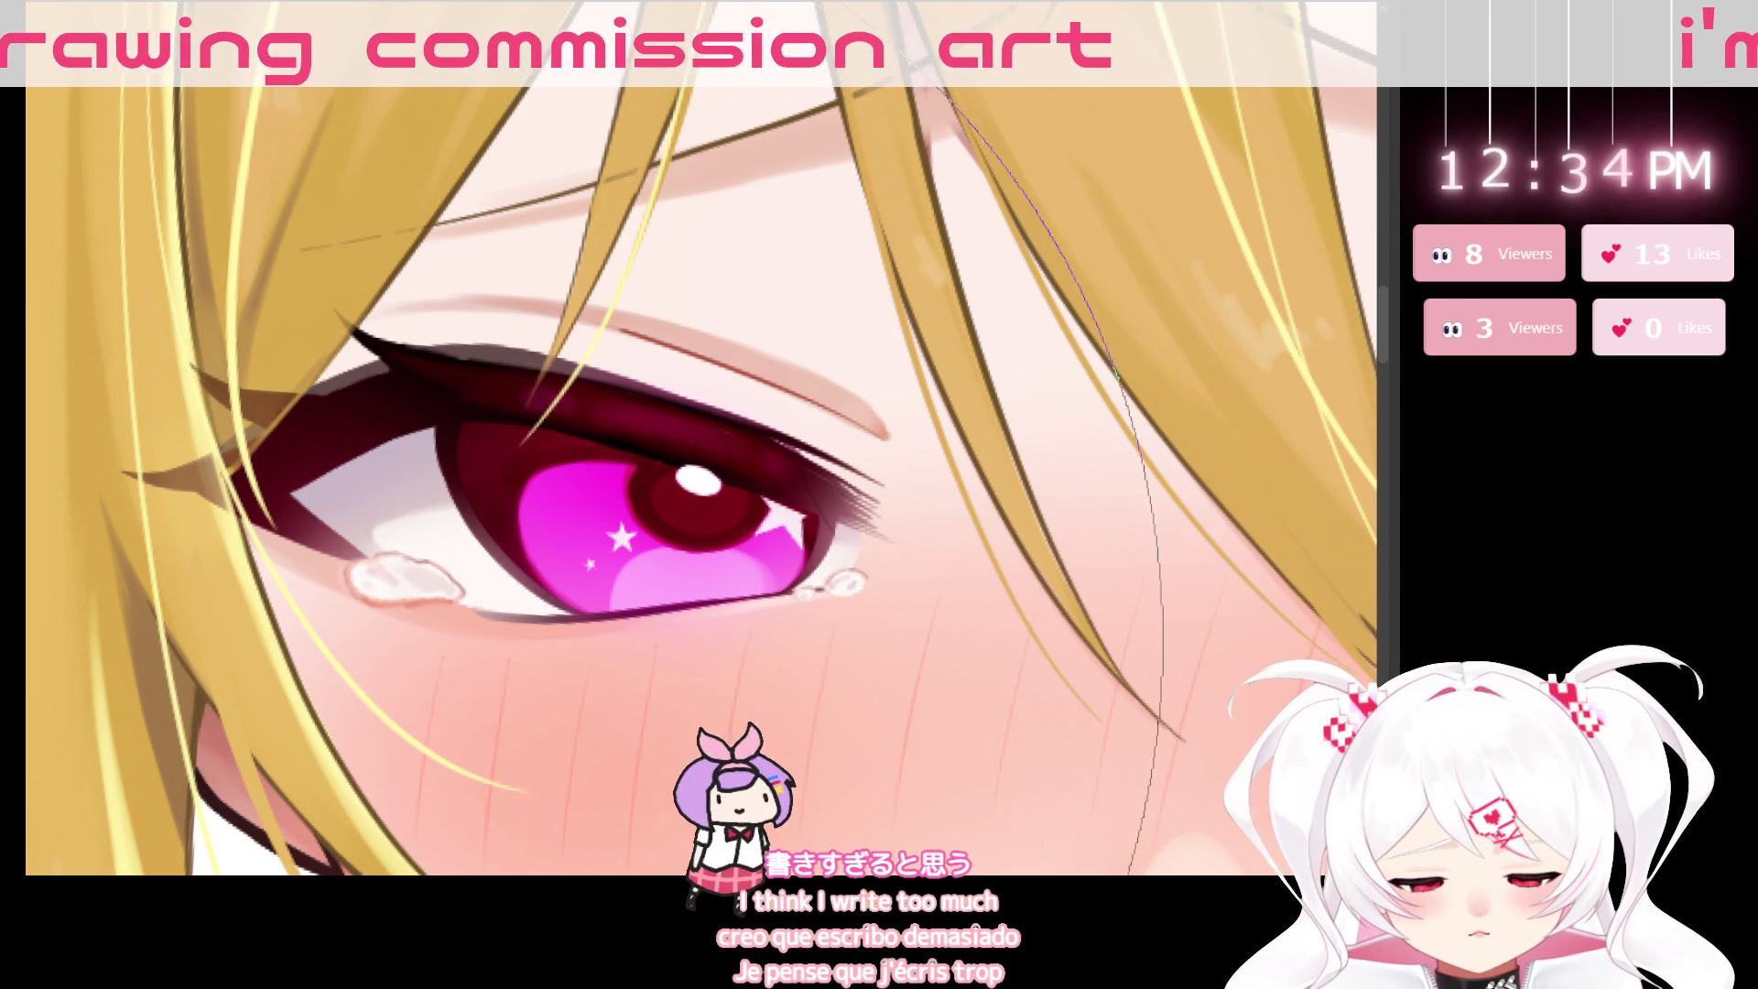
ctrl+alt+drag(480, 595, 368, 604)
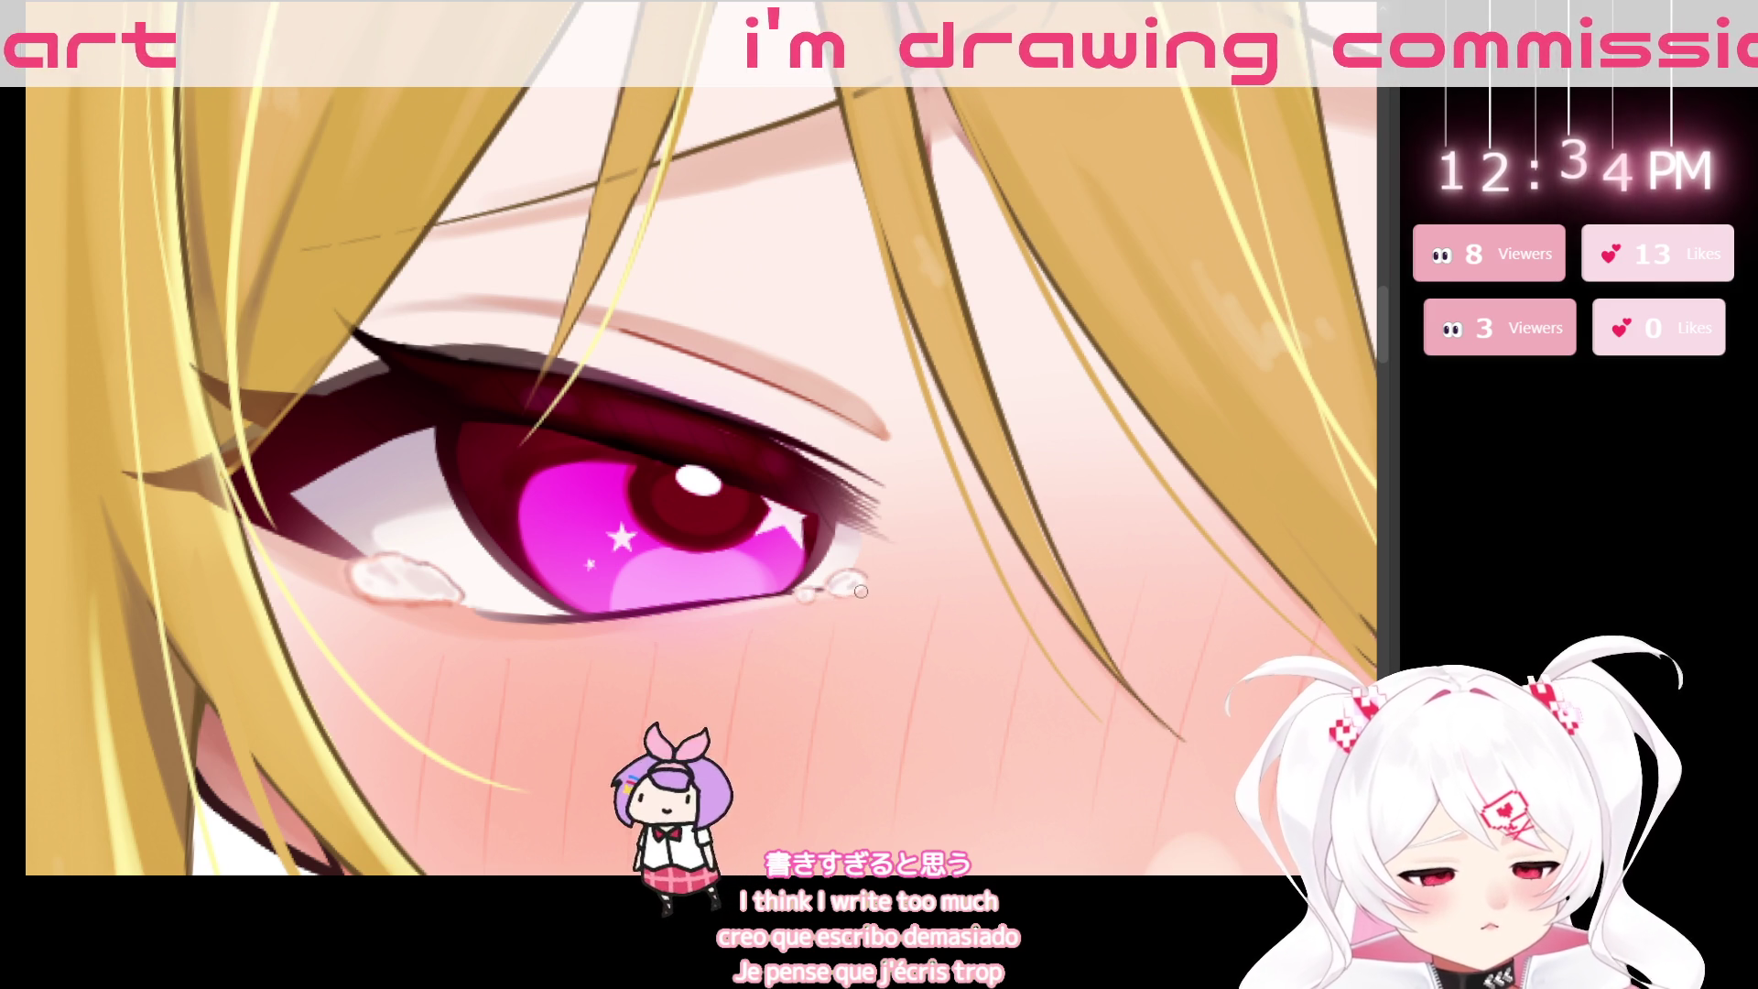
scroll(1018, 668, down, 5)
Turn the canvas sideways around the face and paint small sweat drops on the chin and cheek.
scroll(1017, 668, up, 5)
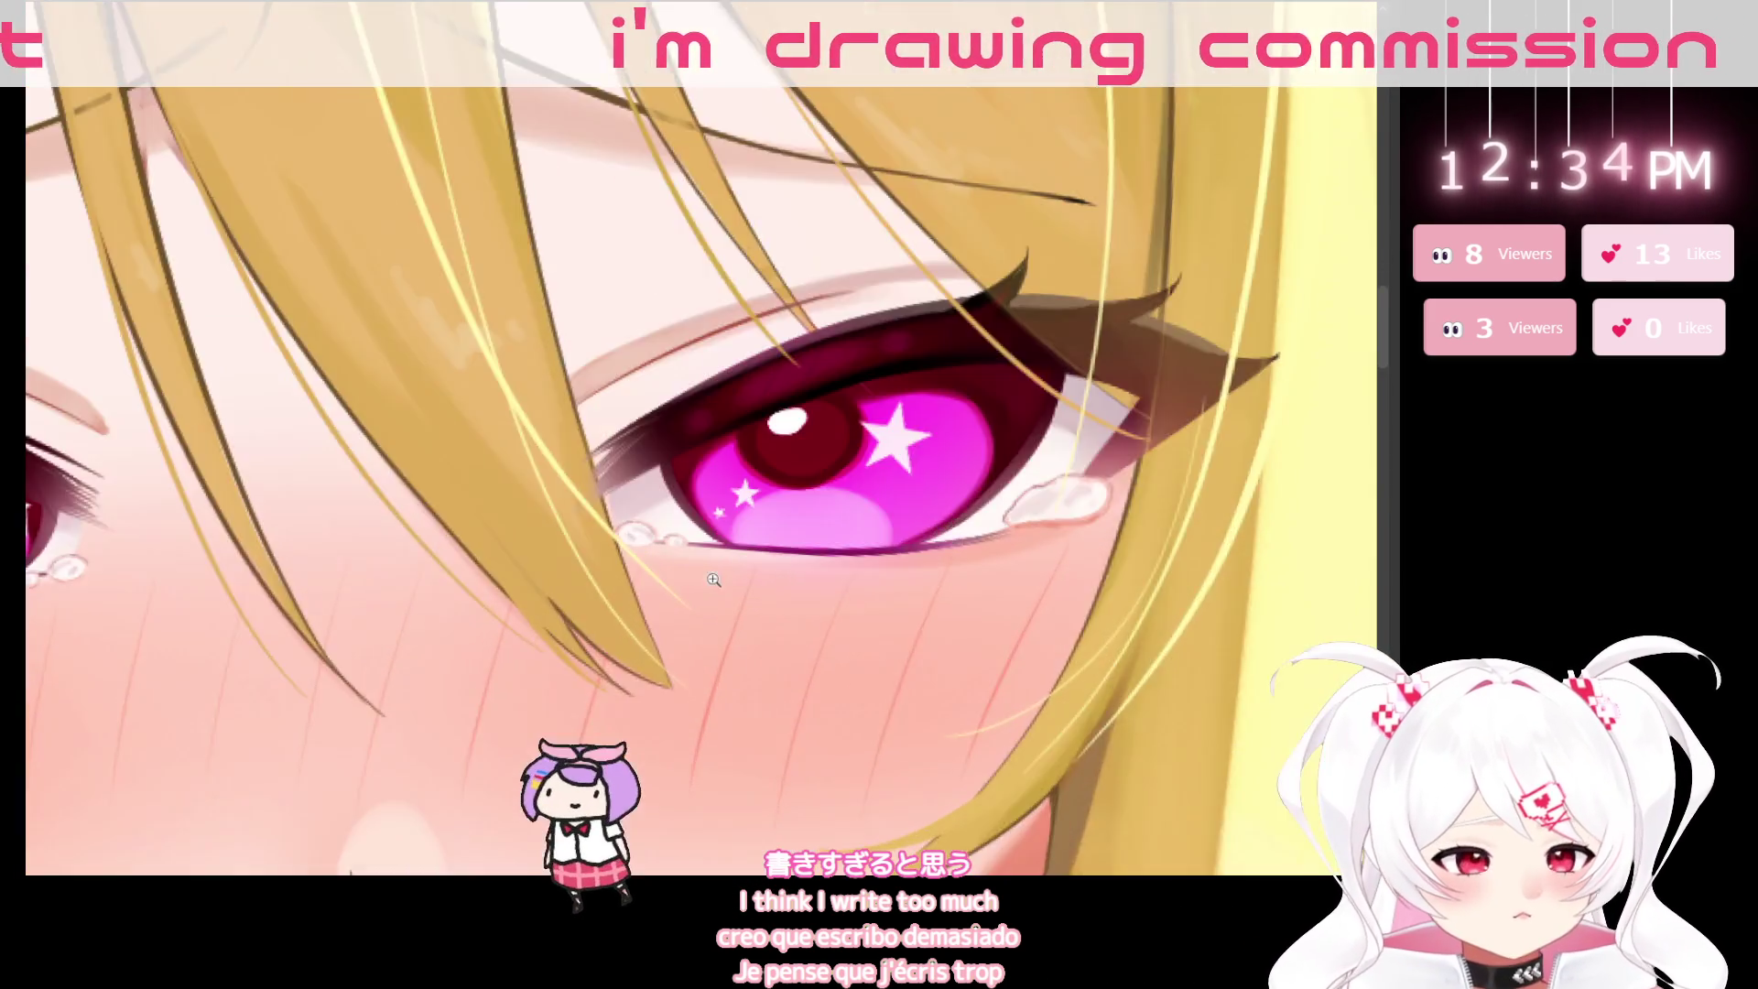
scroll(1017, 667, up, 3)
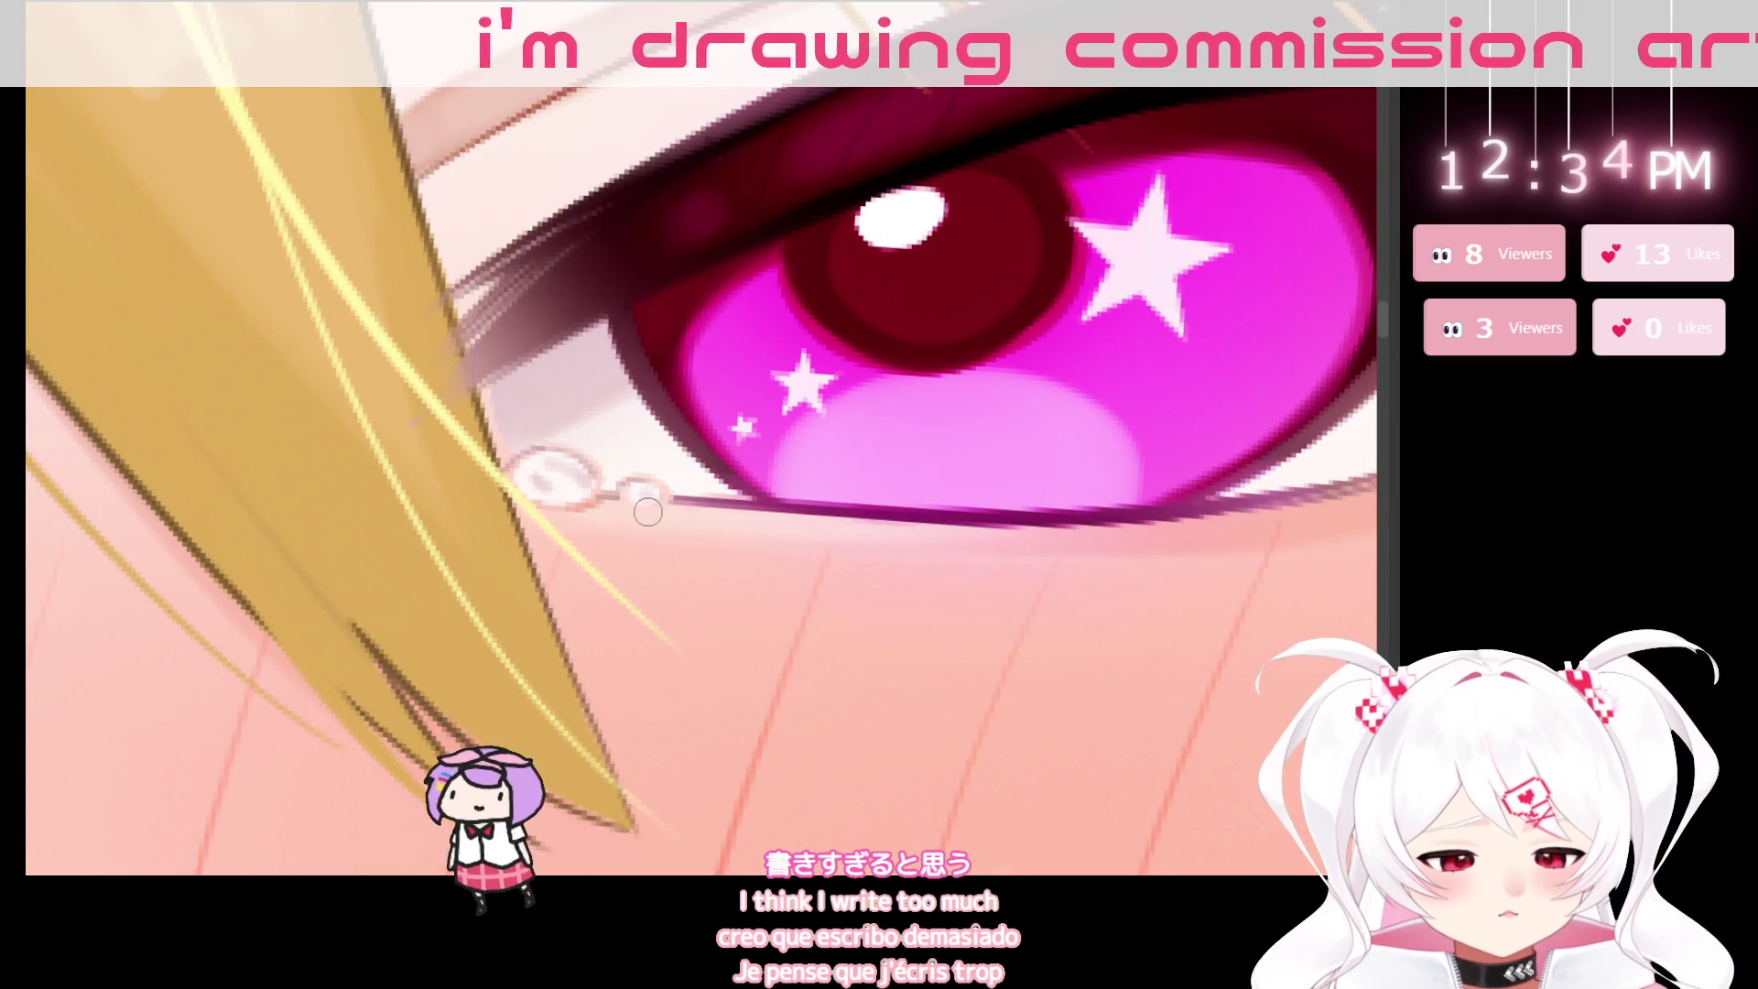
scroll(961, 617, down, 8)
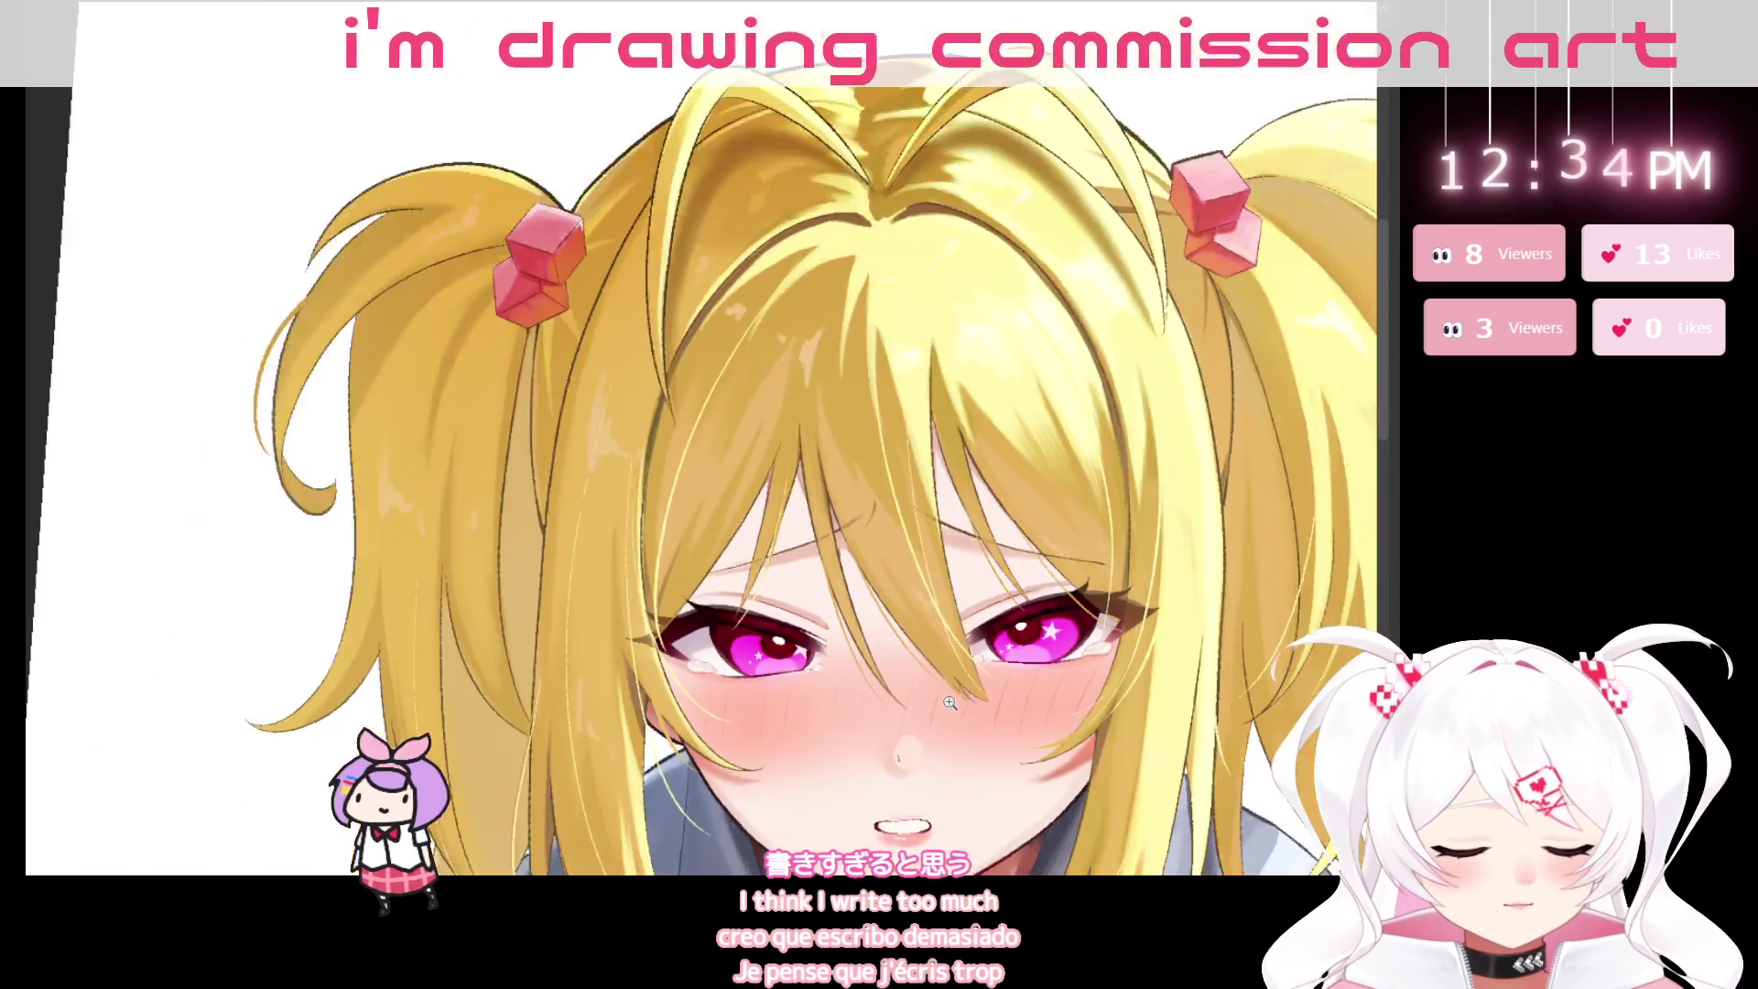
drag(874, 788, 682, 603)
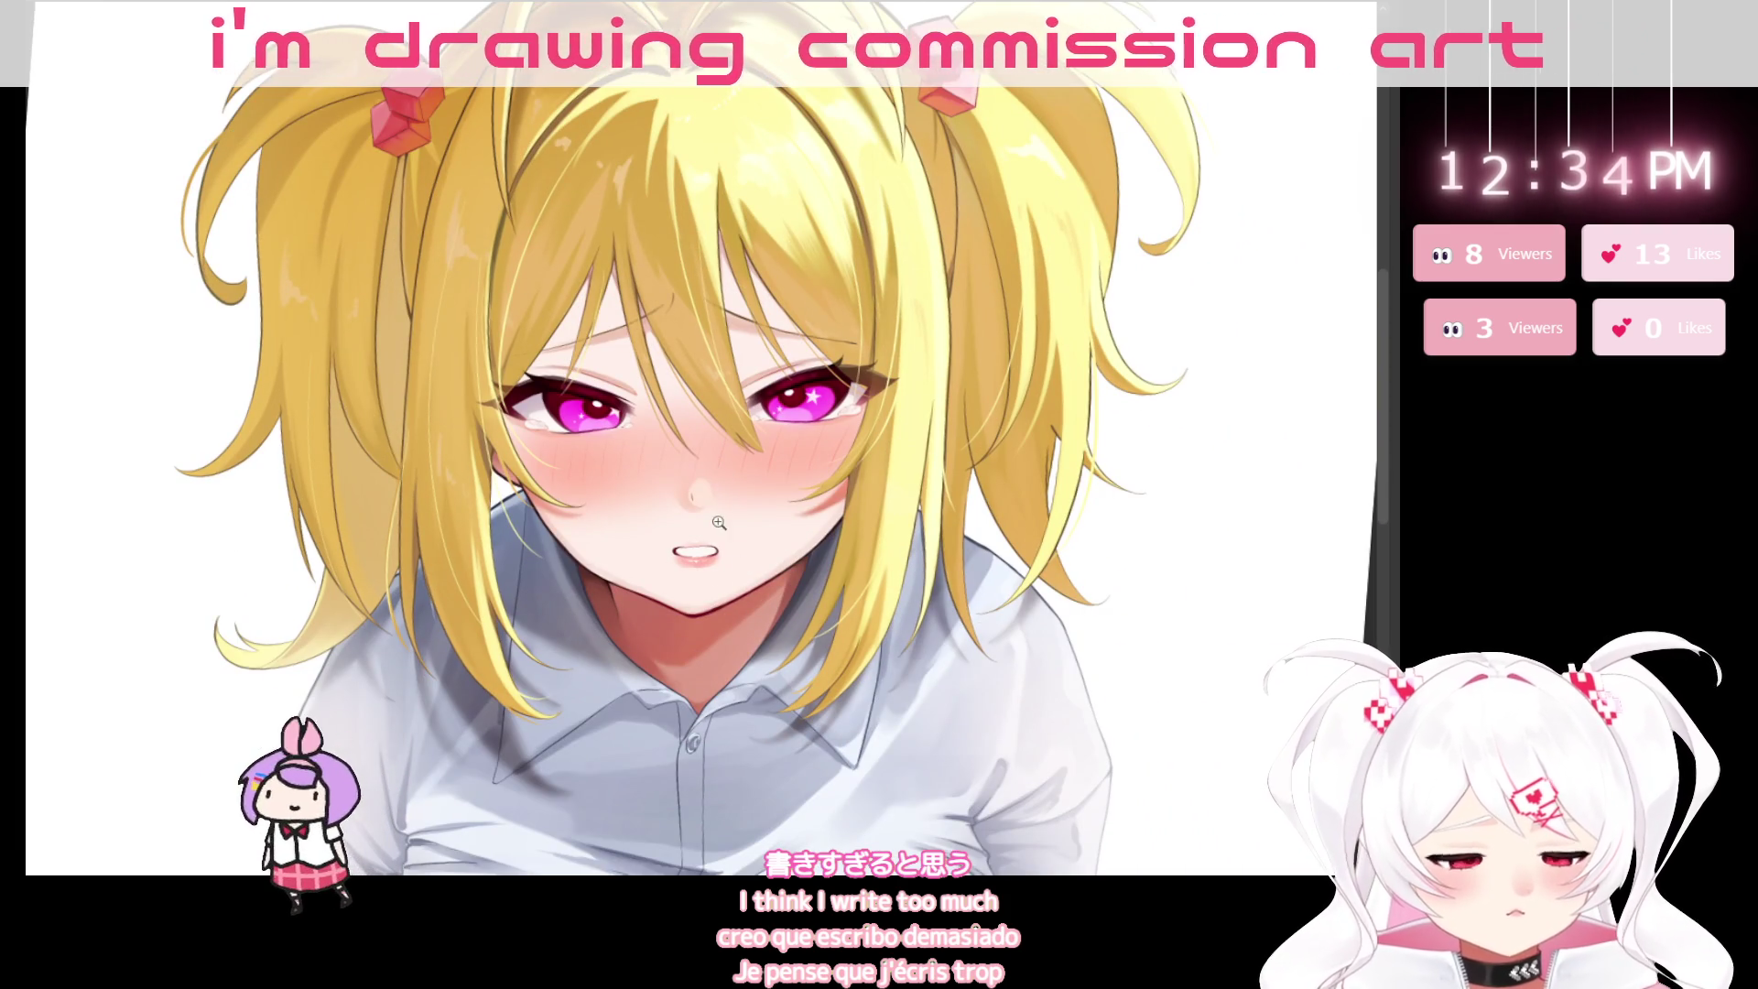
scroll(794, 619, up, 3)
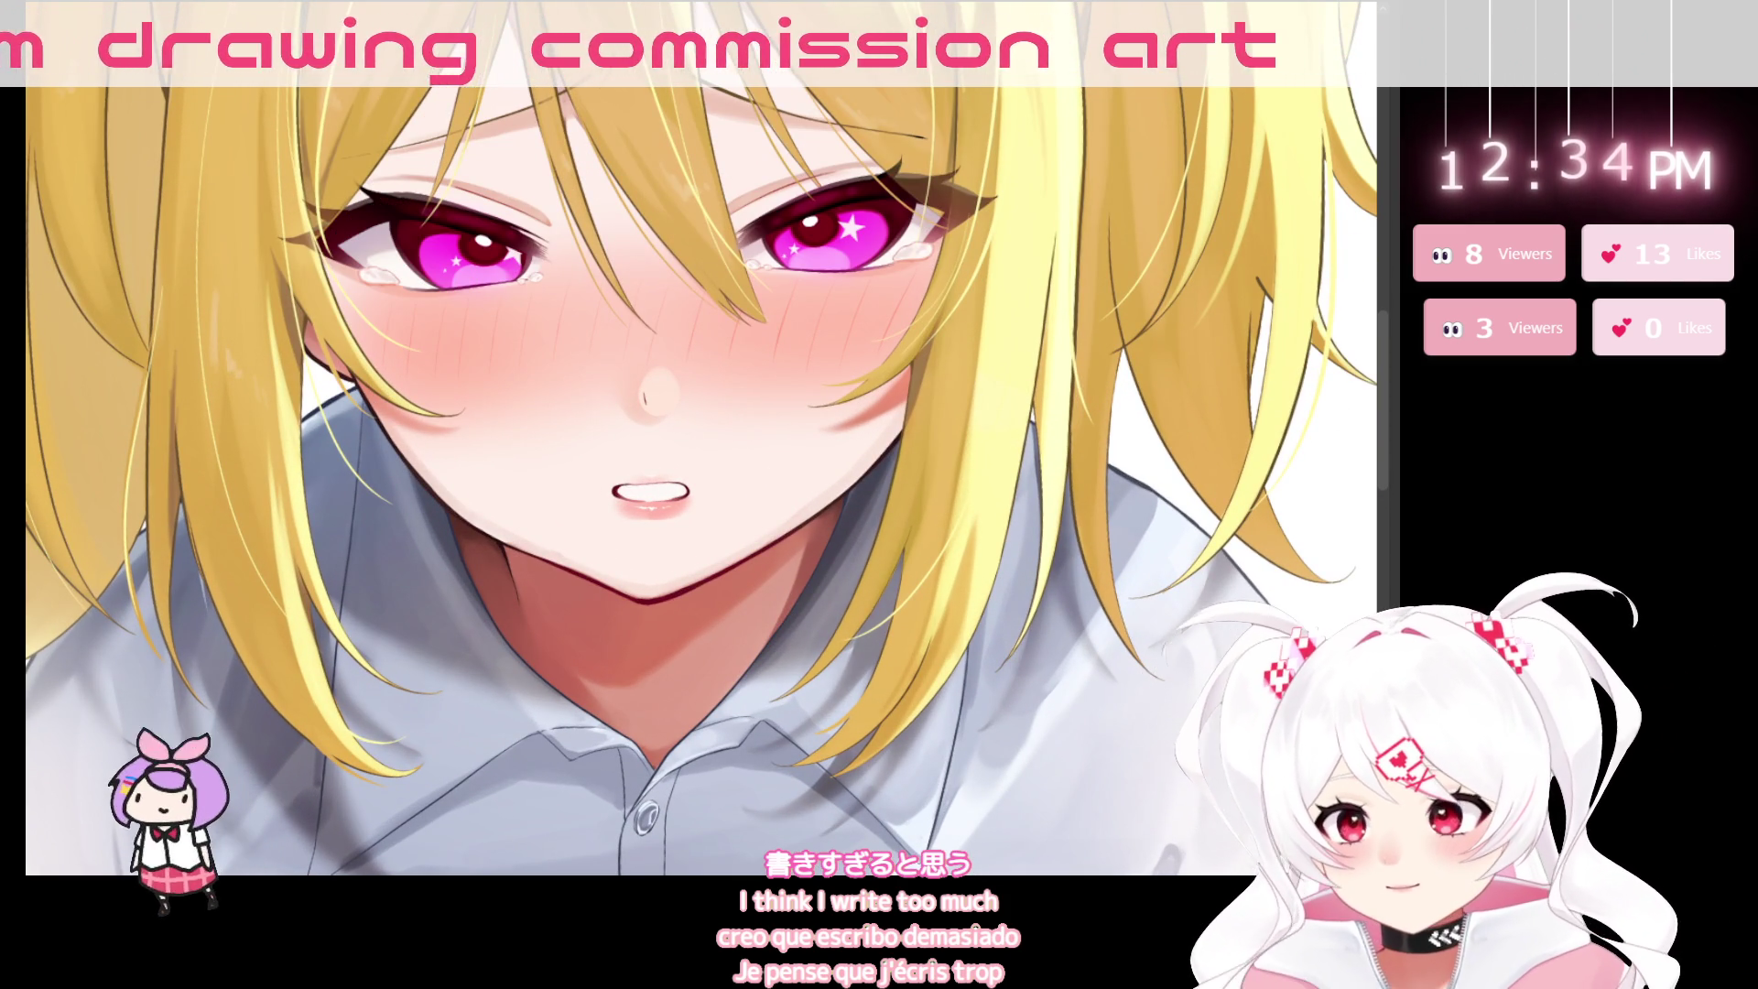
drag(720, 626, 629, 264)
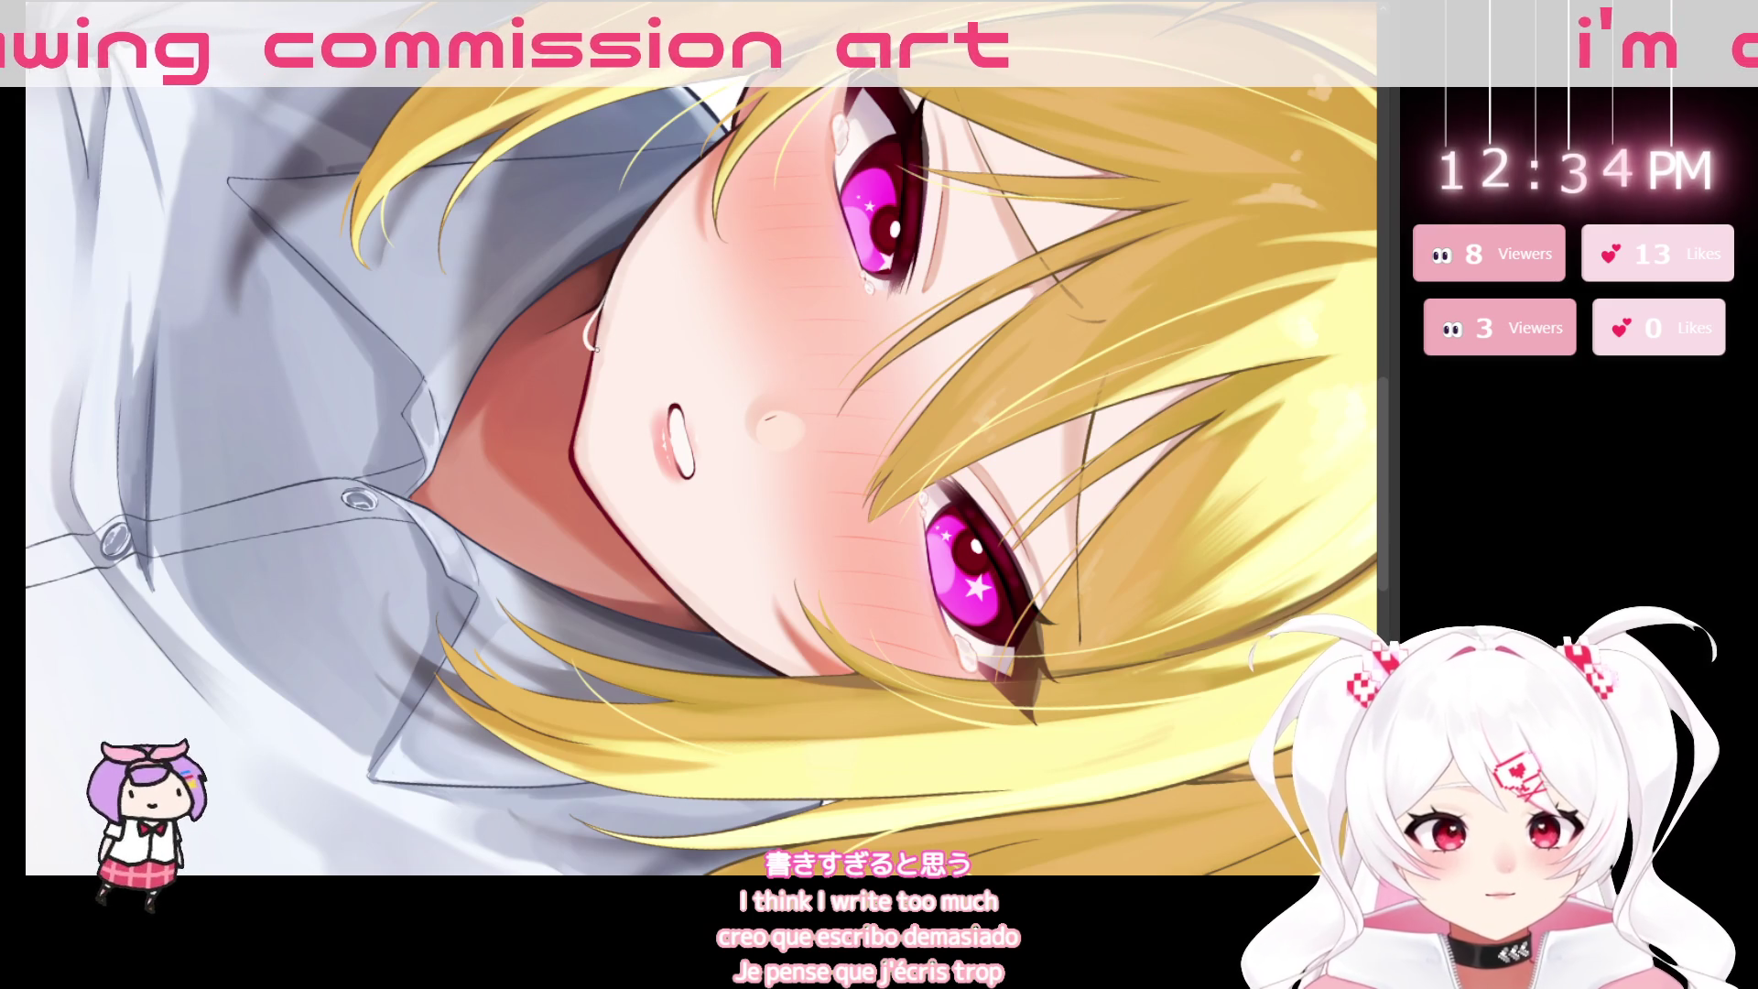
scroll(595, 325, up, 2)
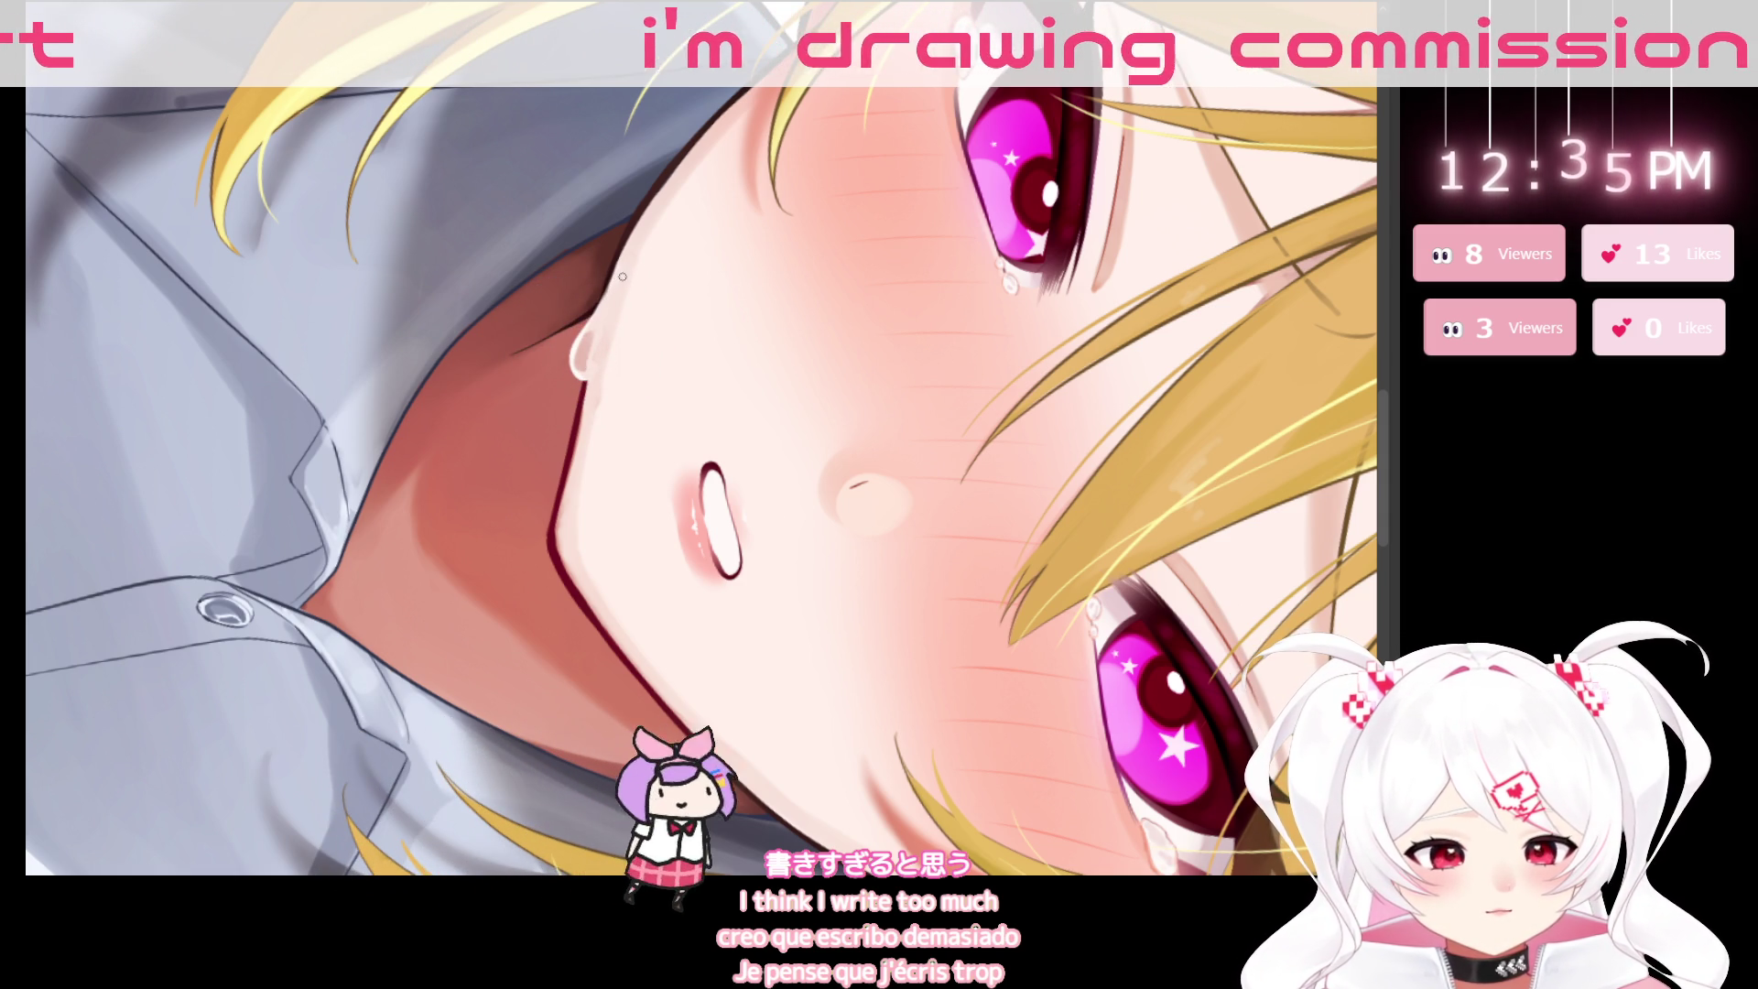
drag(537, 378, 687, 670)
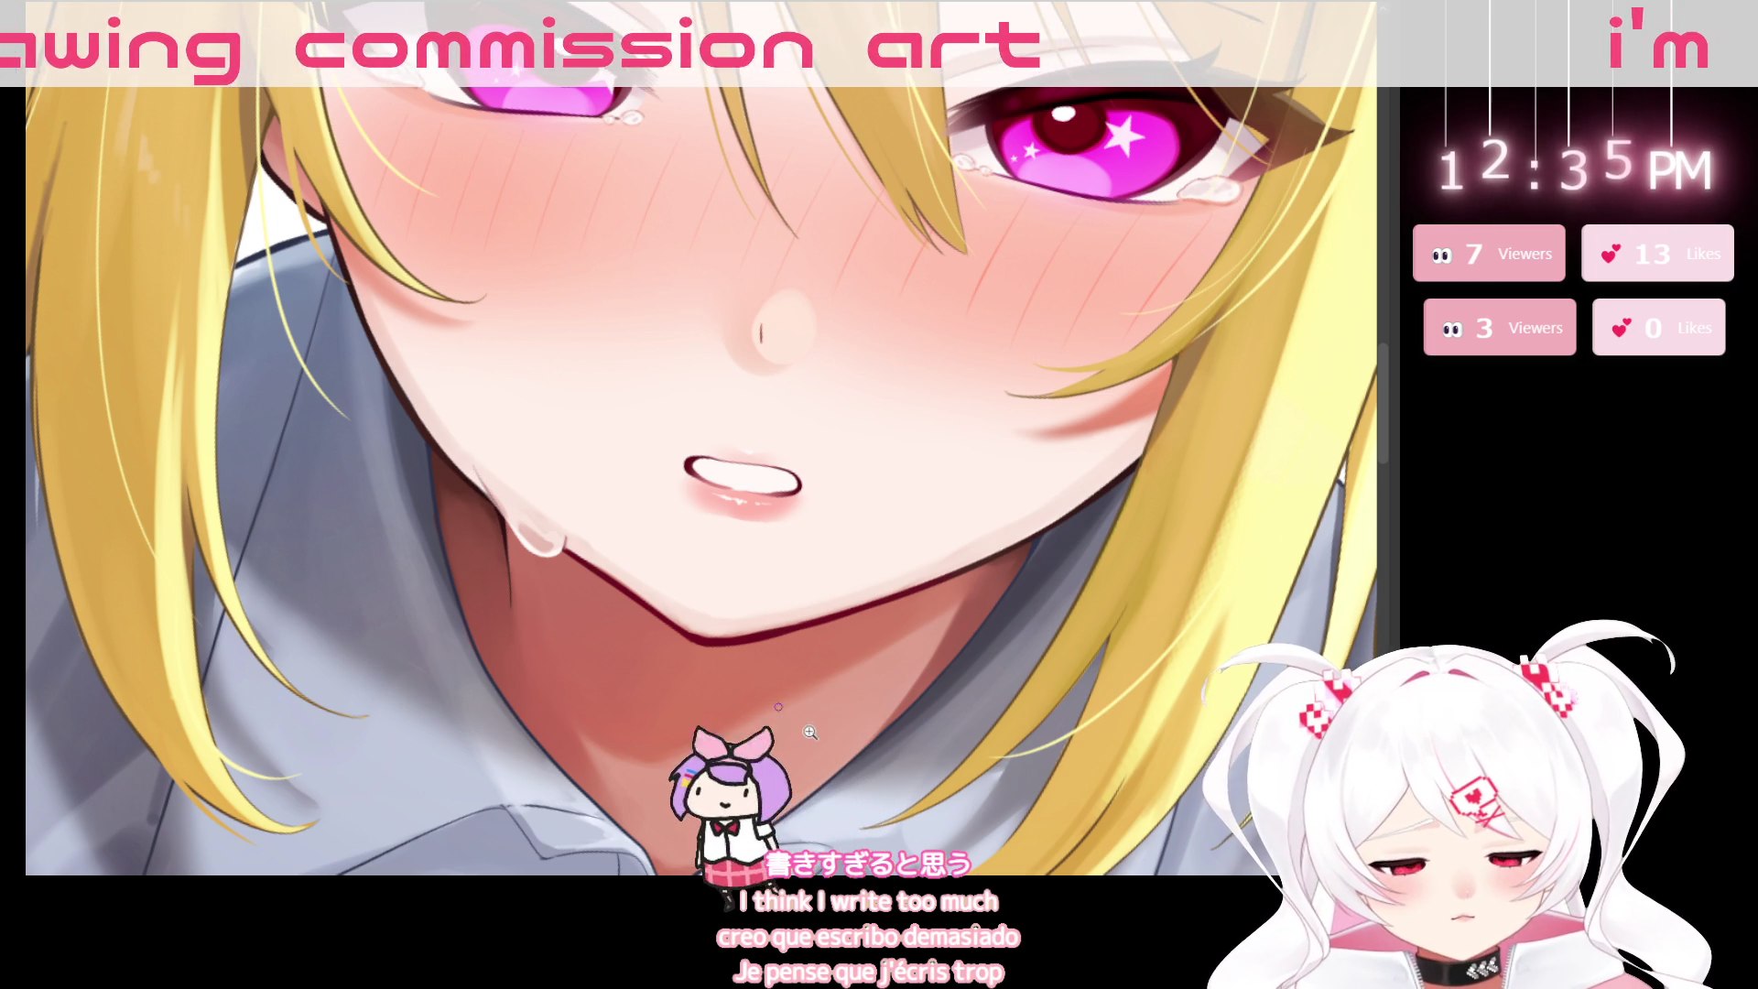
Reset the view rotation with Ctrl+0 and 5, then zoom back in on the face.
key(ctrl+0)
key(5)
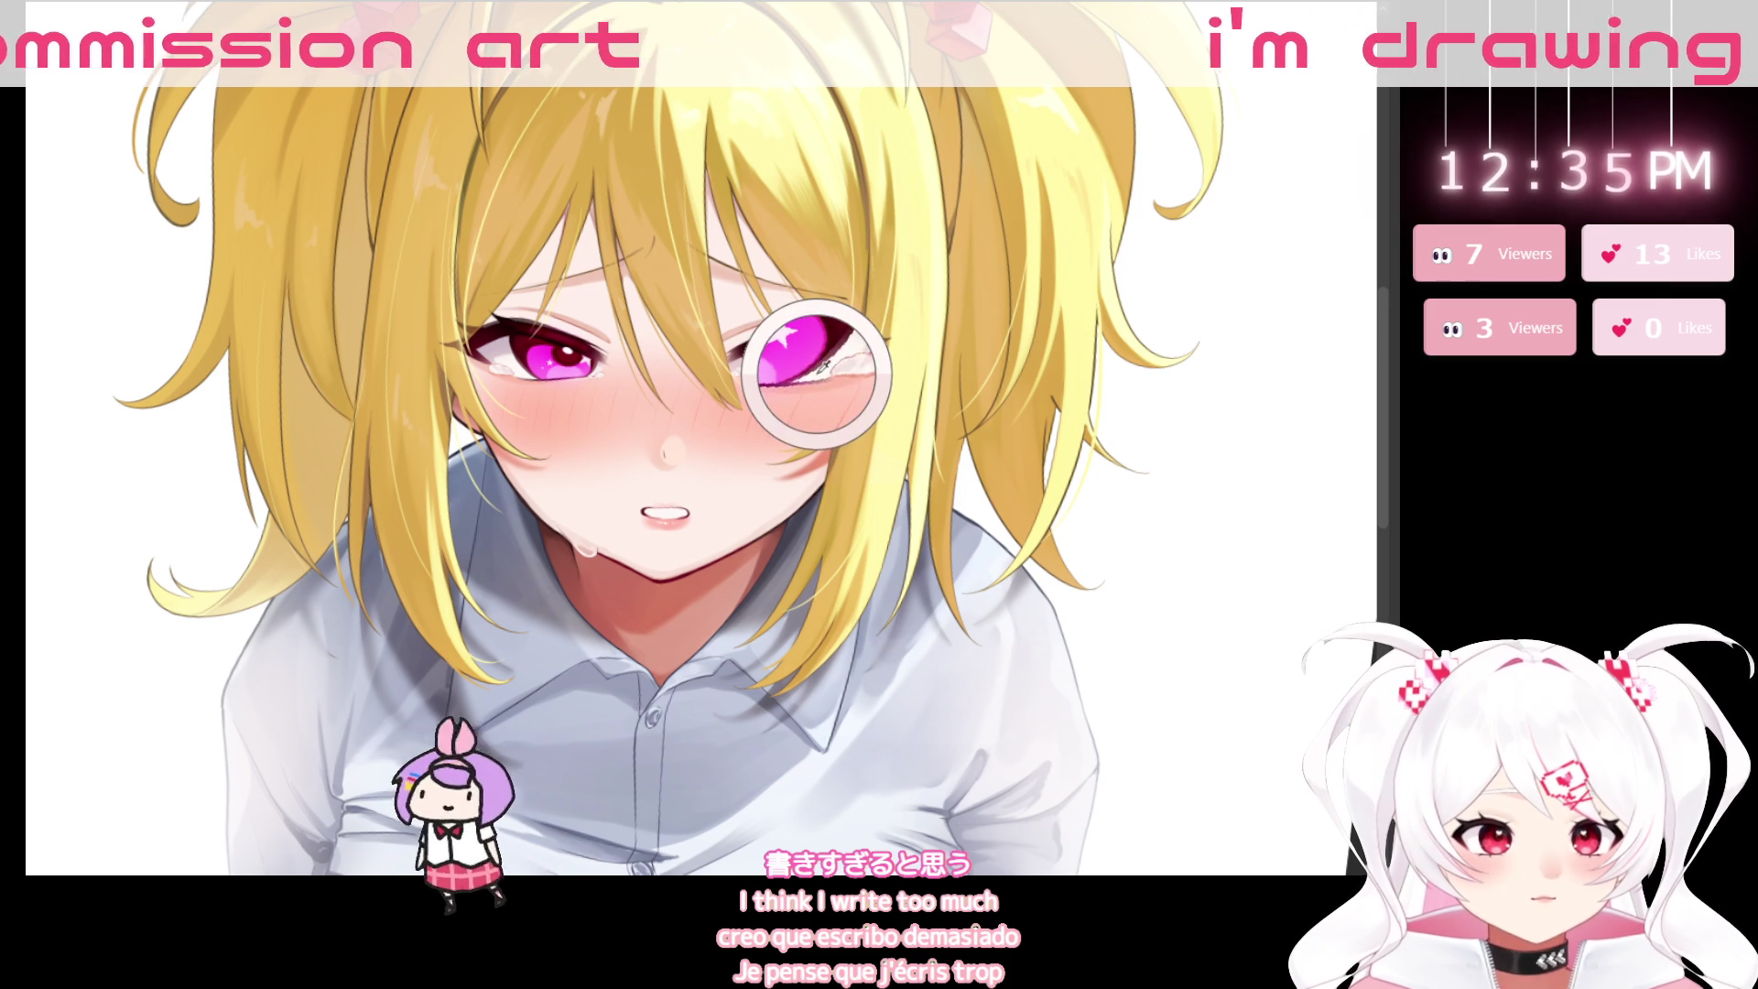
scroll(778, 487, up, 2)
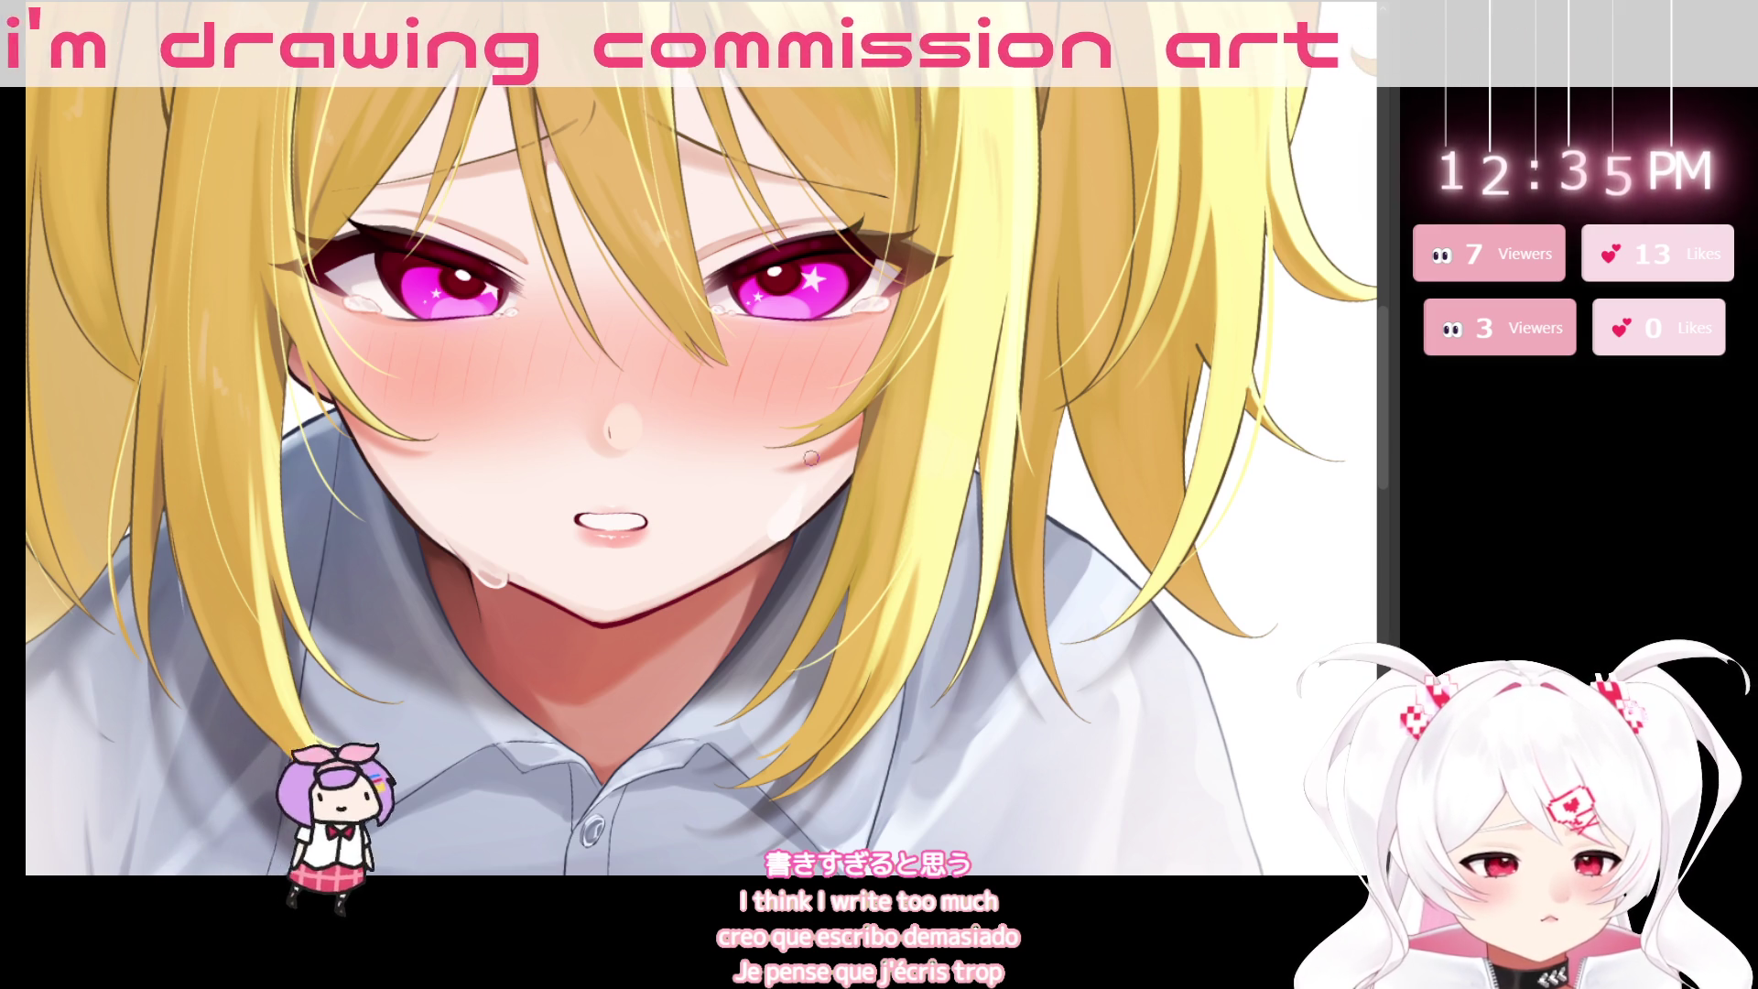
click(785, 572)
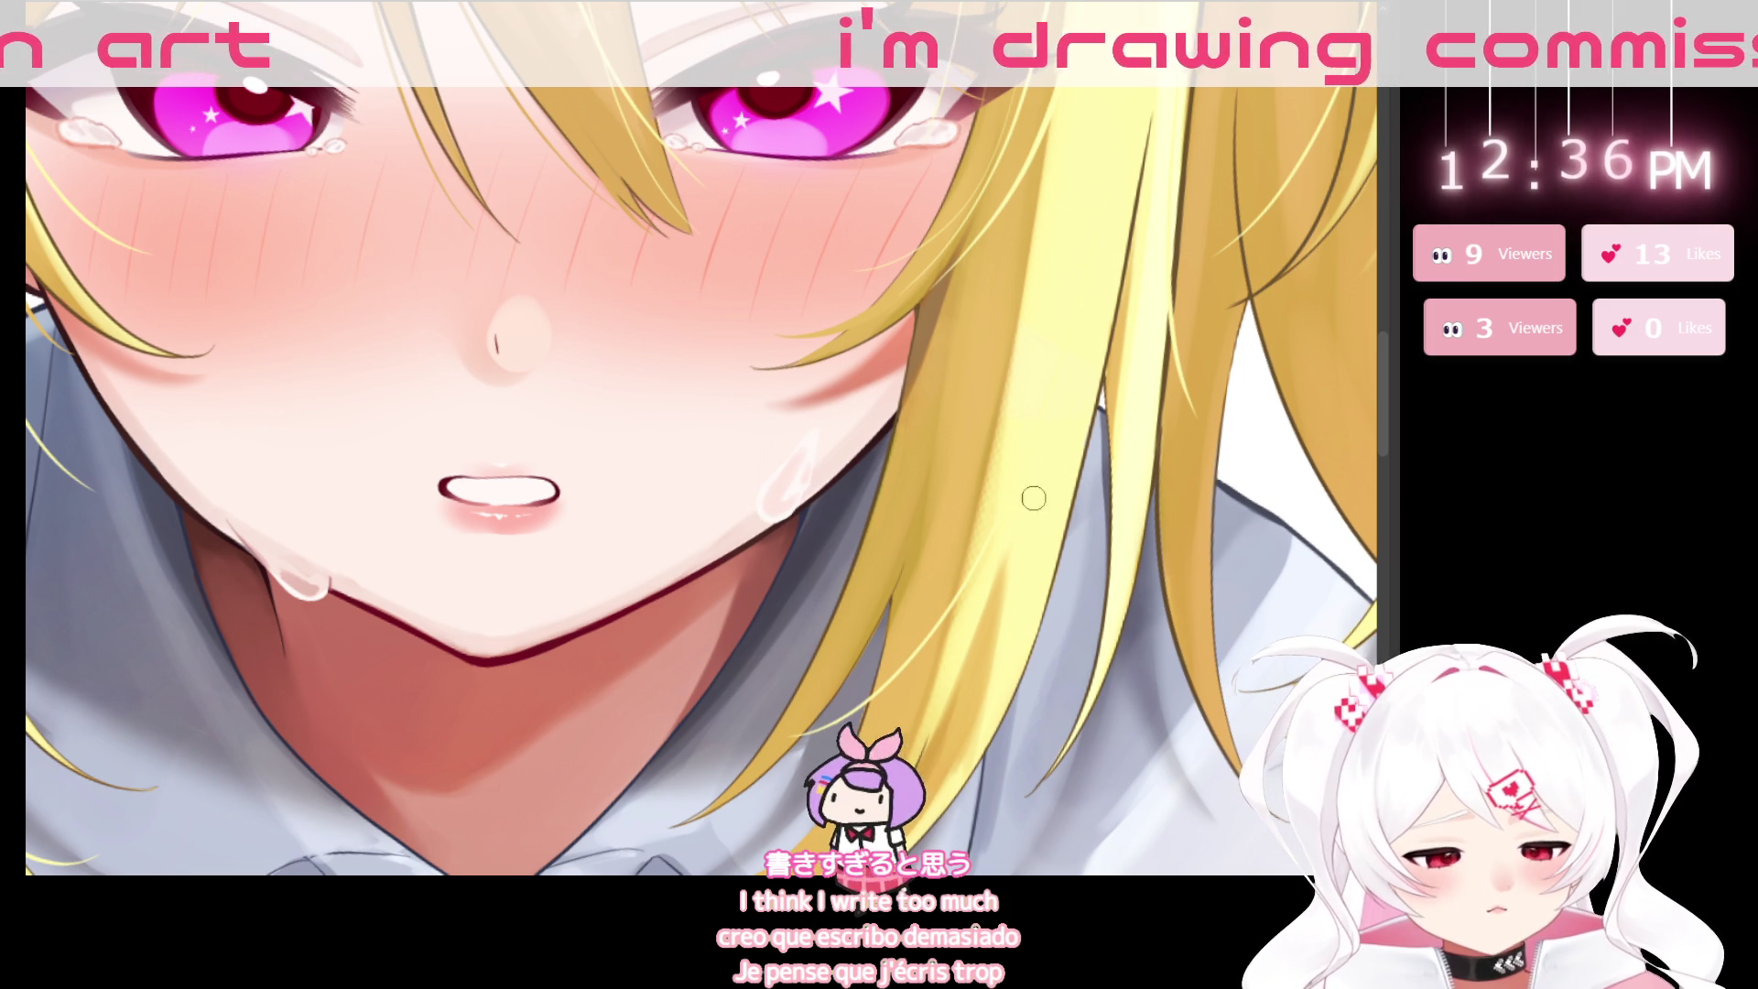
Eyedrop the blush and skin colours and paint a highlighted droplet on the cheek beside the hair.
alt+click(873, 364)
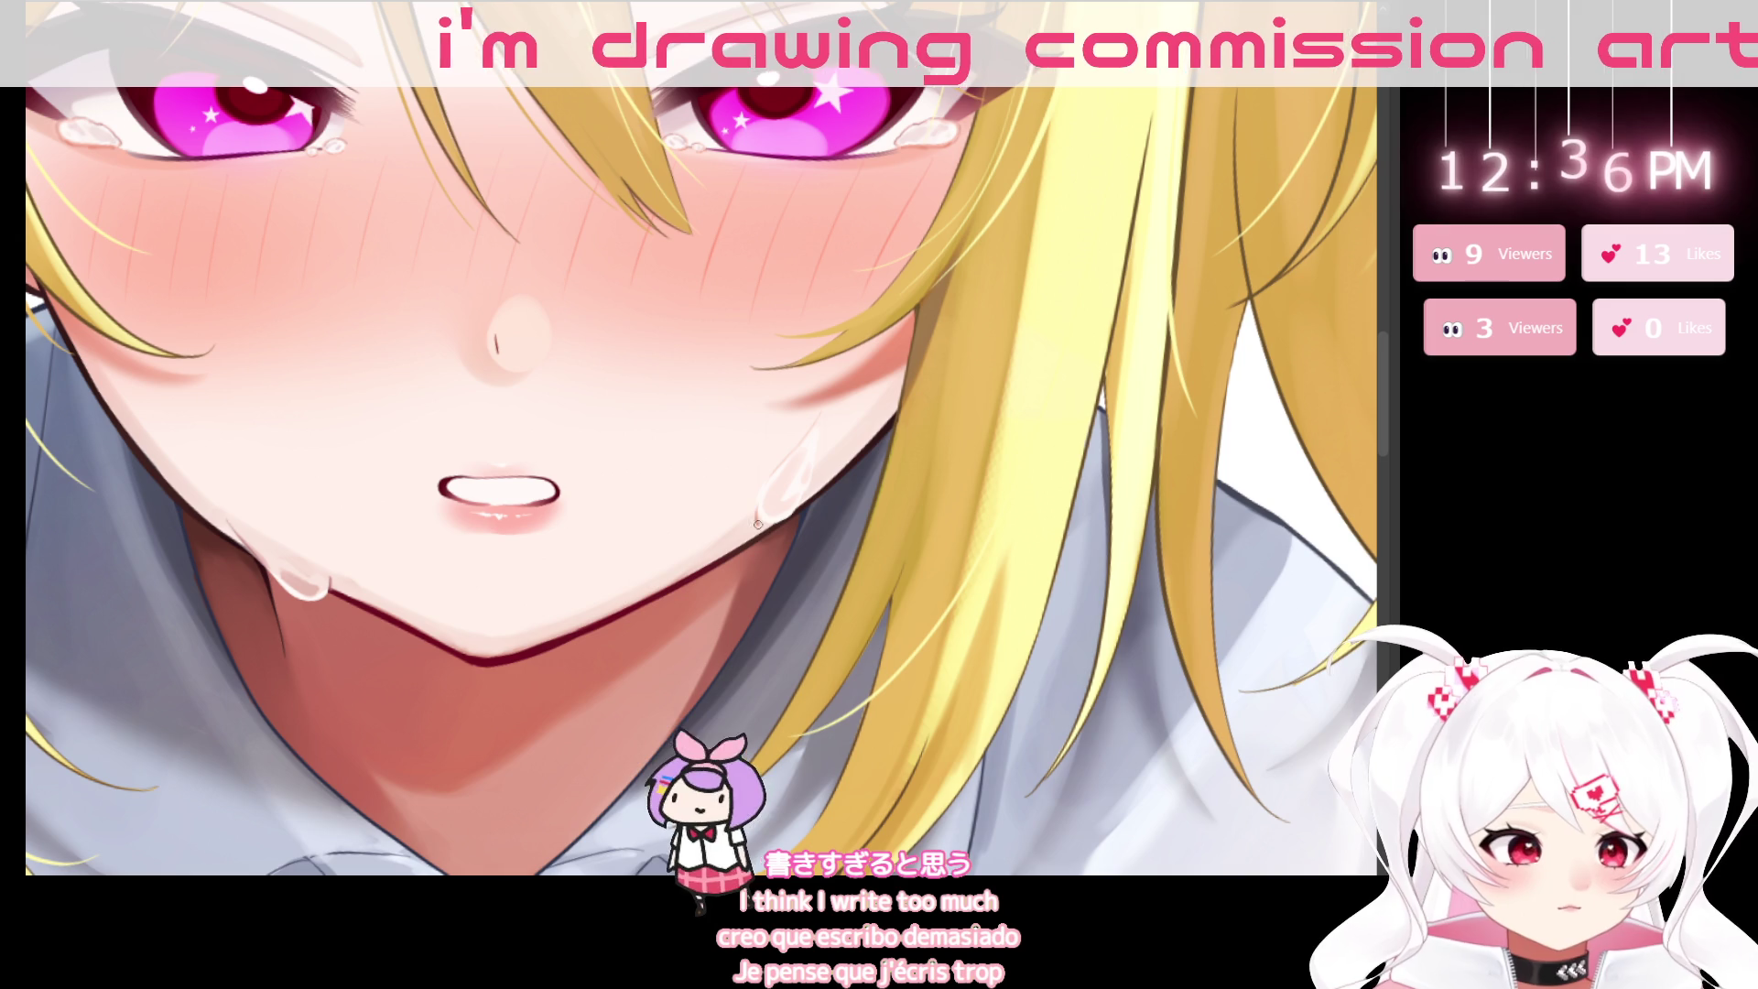
alt+click(796, 422)
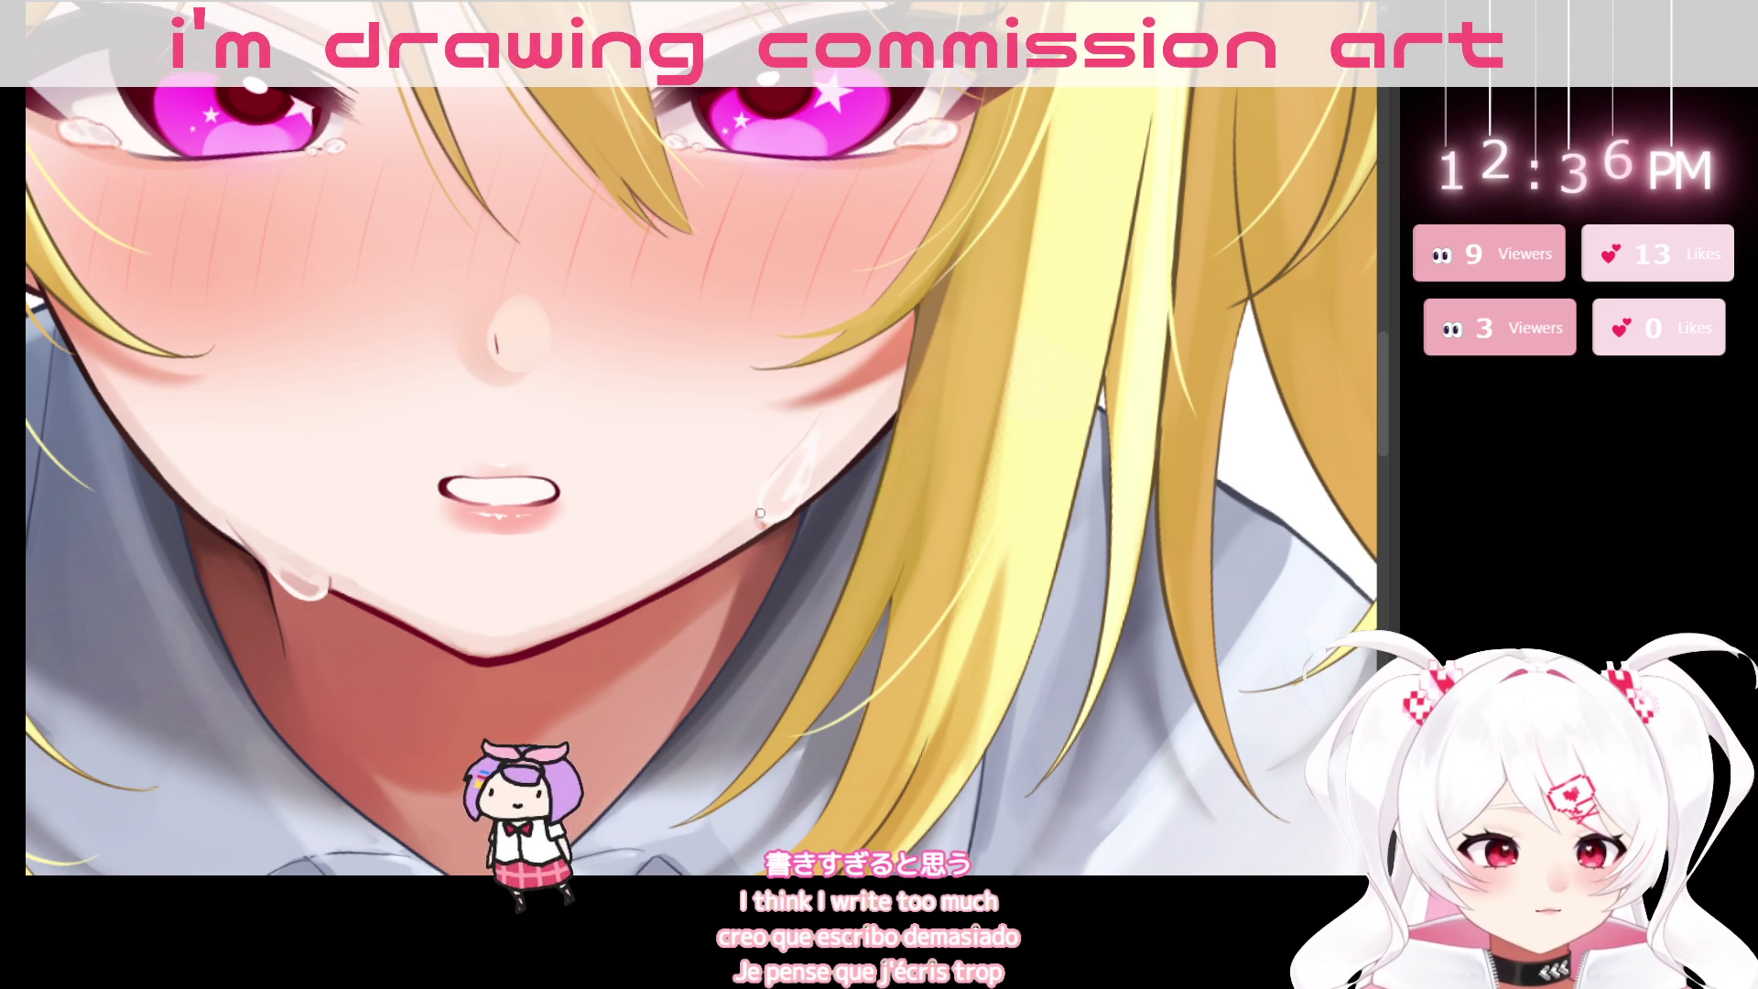
alt+click(815, 394)
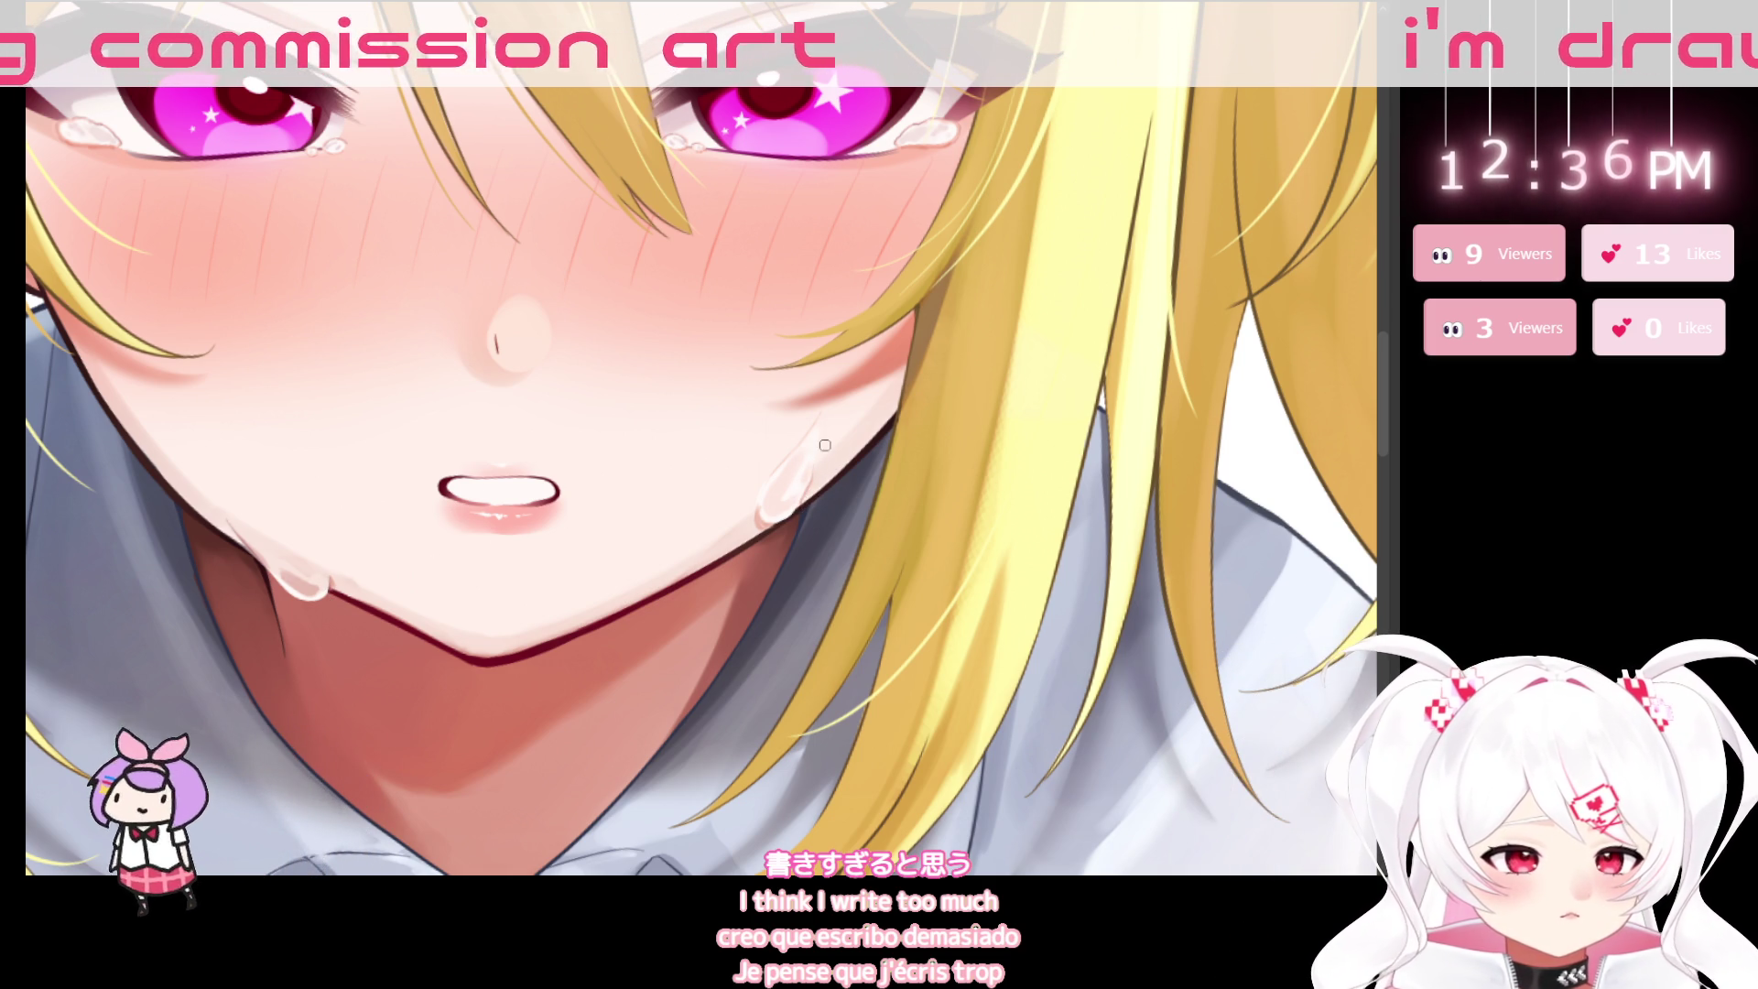
key(ctrl+0)
drag(828, 556, 696, 641)
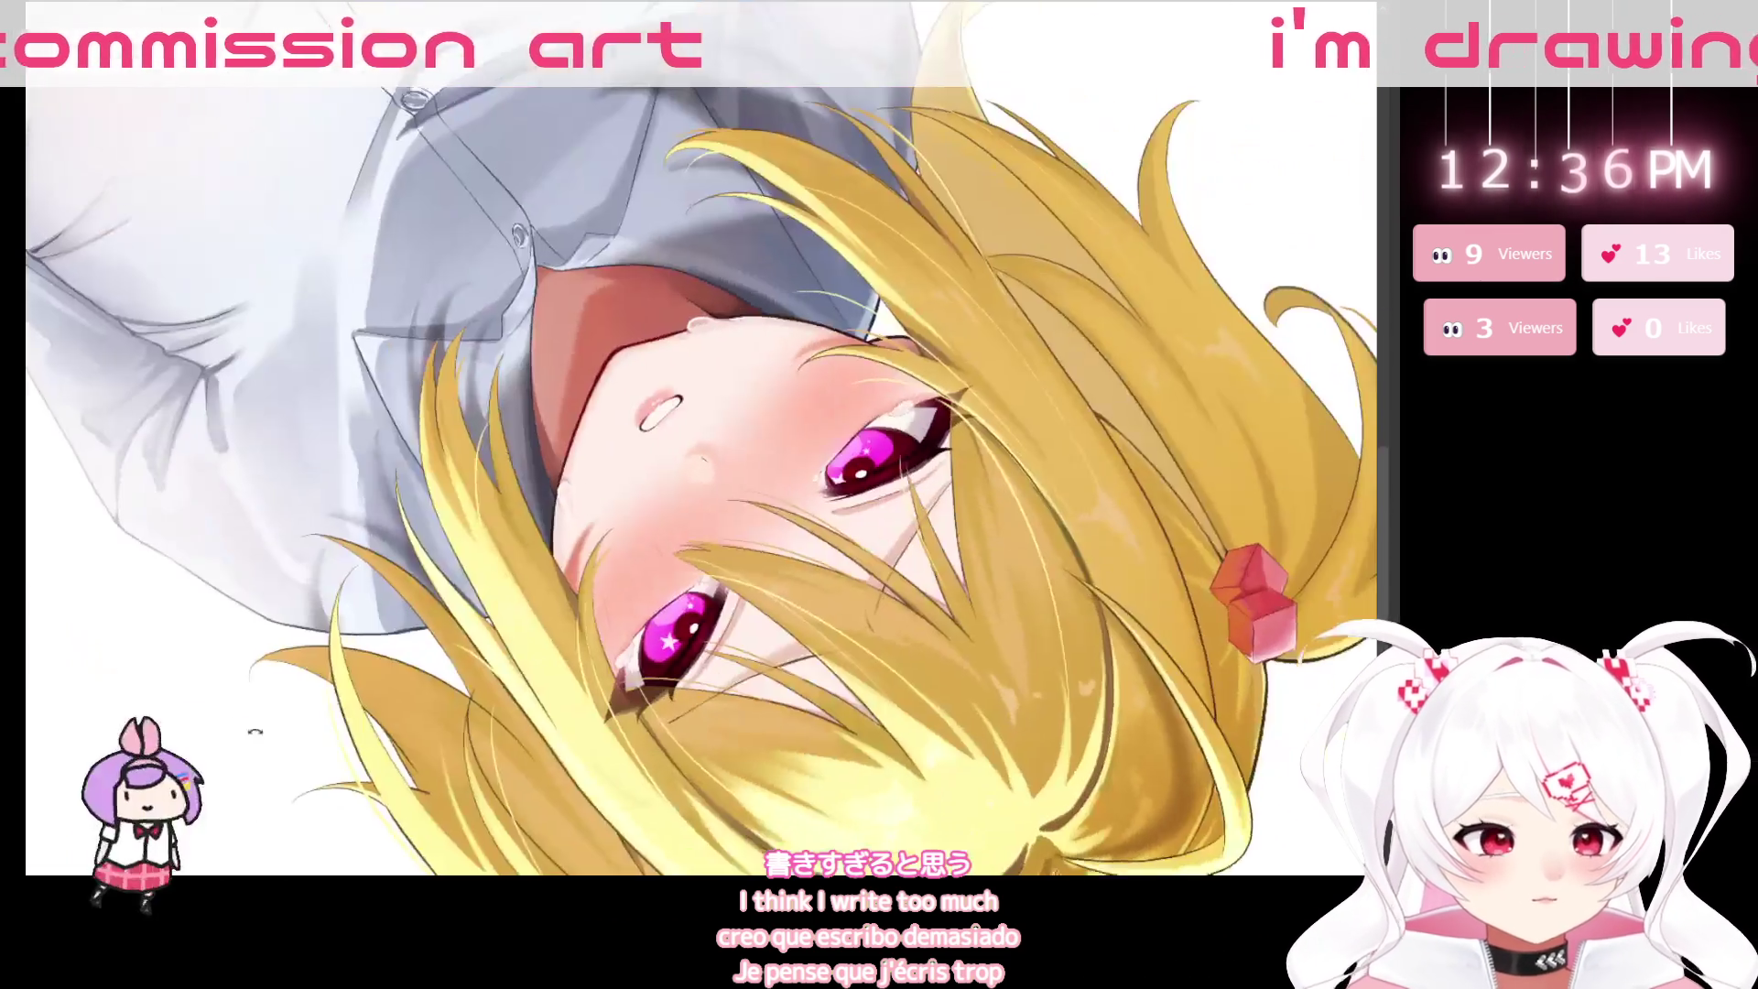
Sample the skin tone near the mouth and polish the jaw droplet's highlights, viewing it upside down.
scroll(665, 341, up, 5)
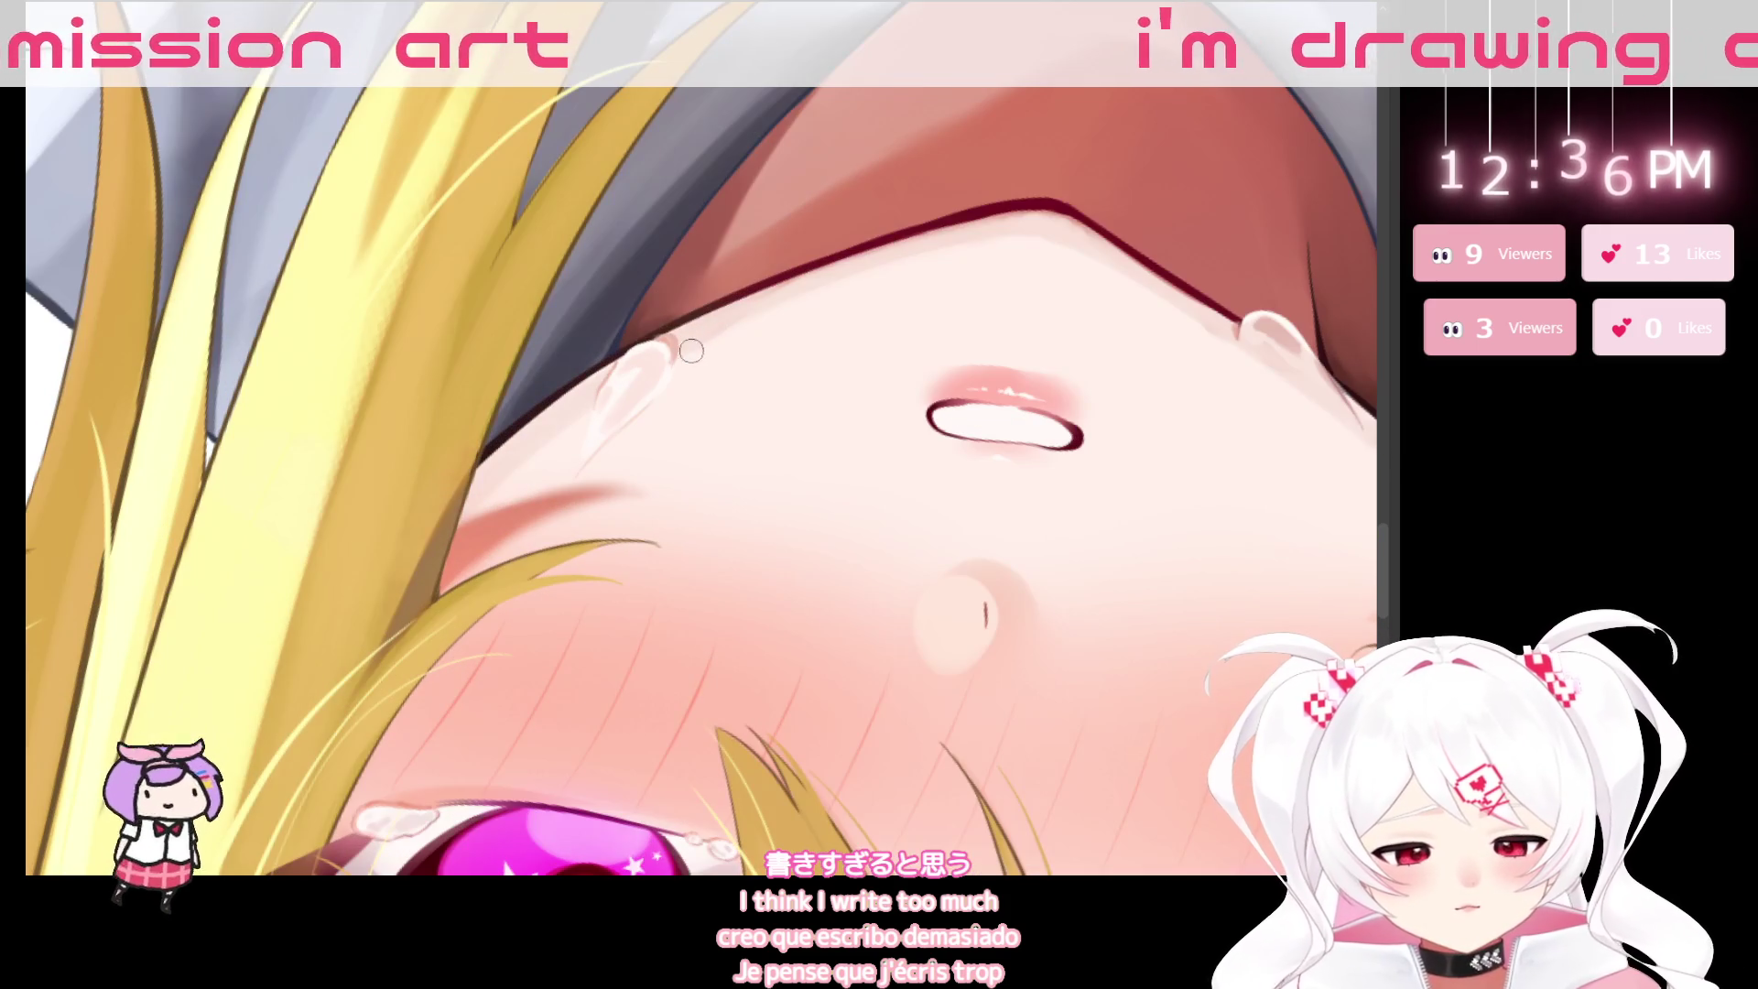
alt+click(670, 344)
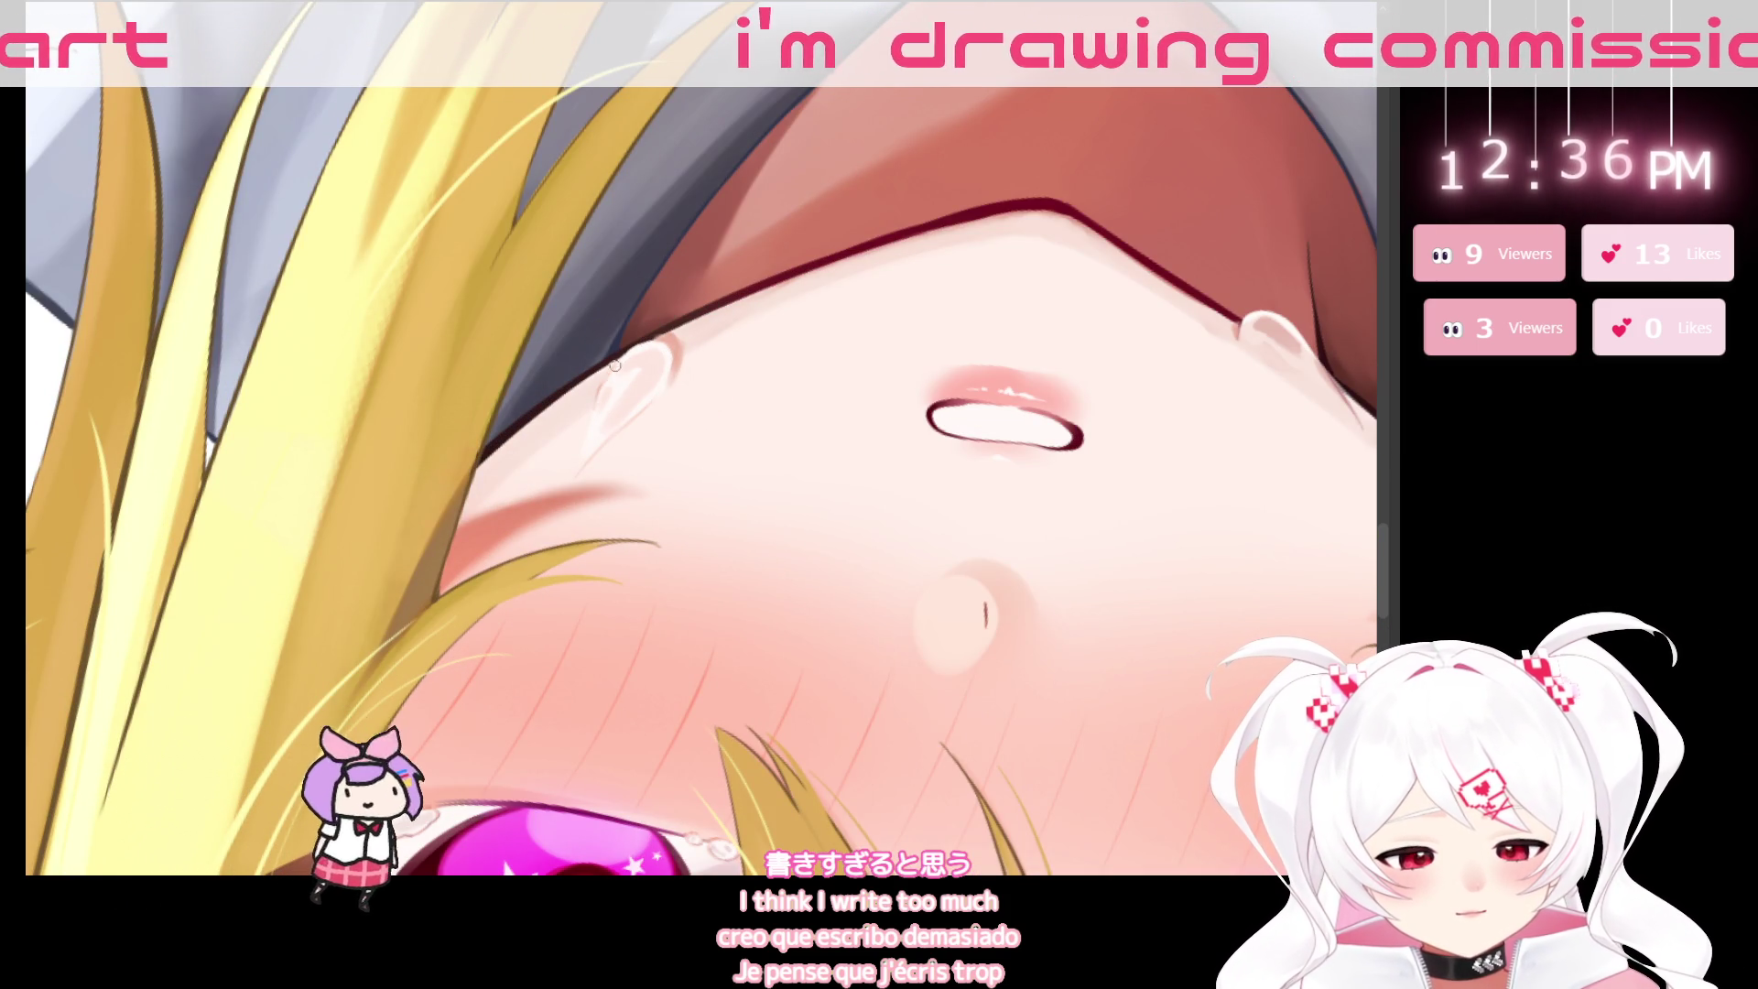
key(ctrl+0)
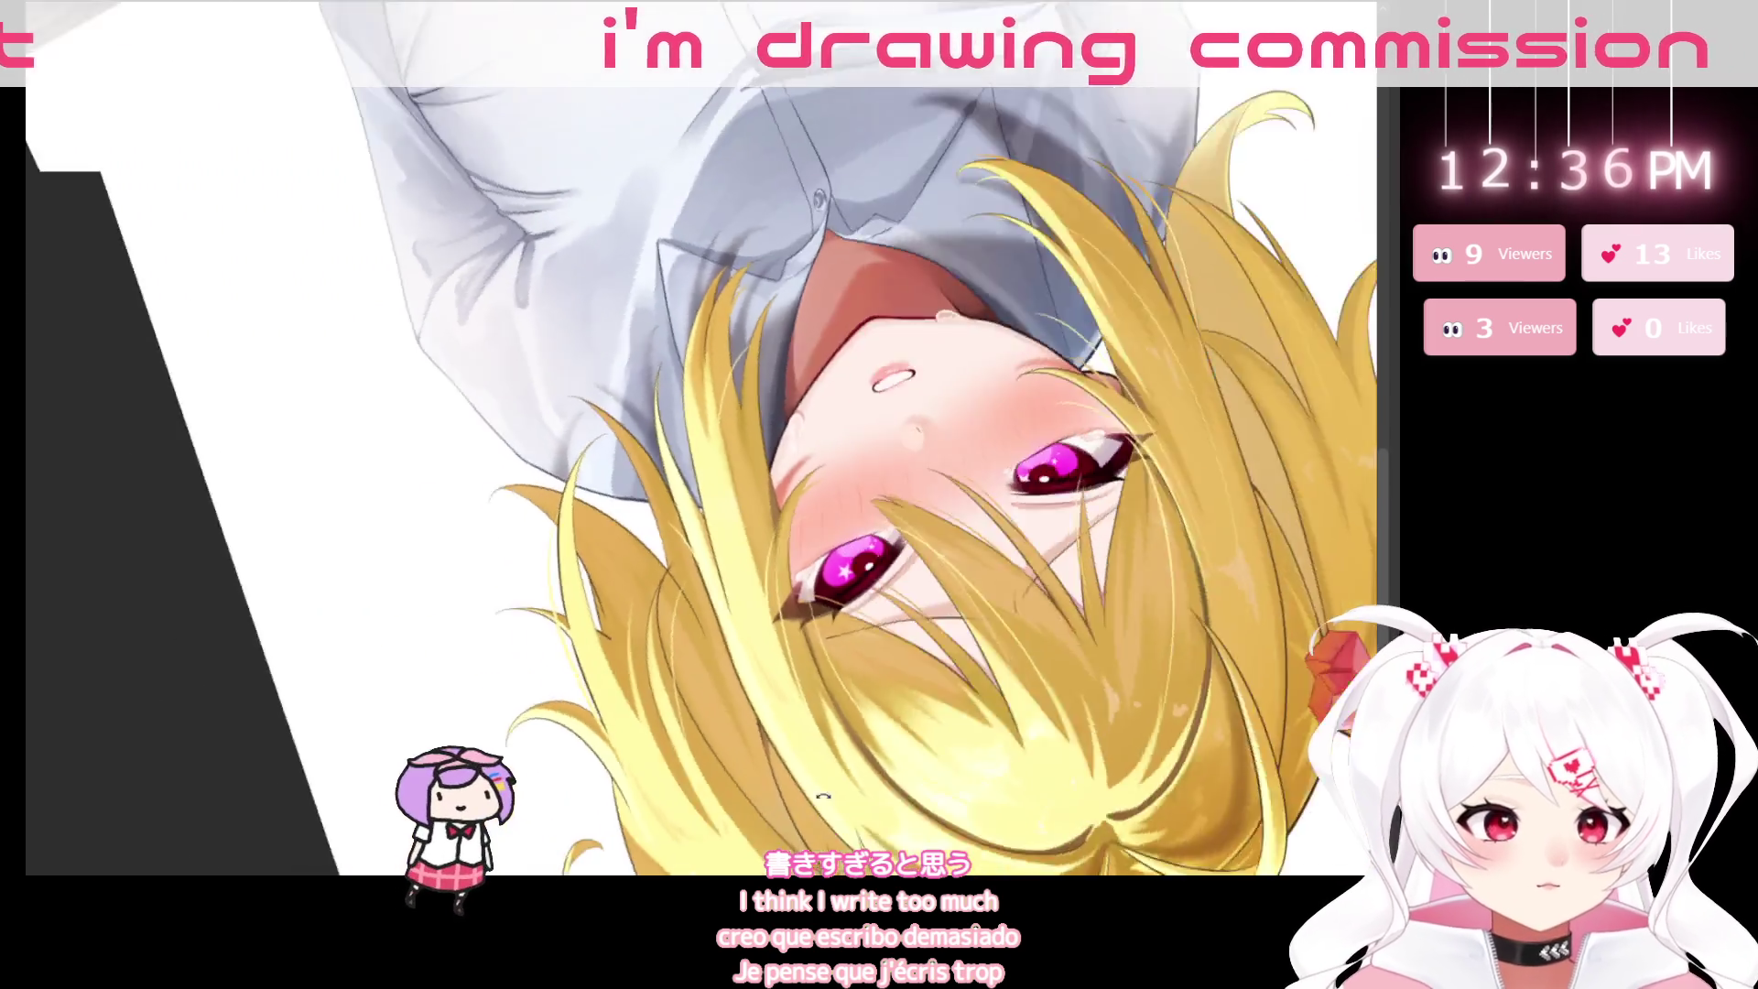
scroll(650, 455, up, 5)
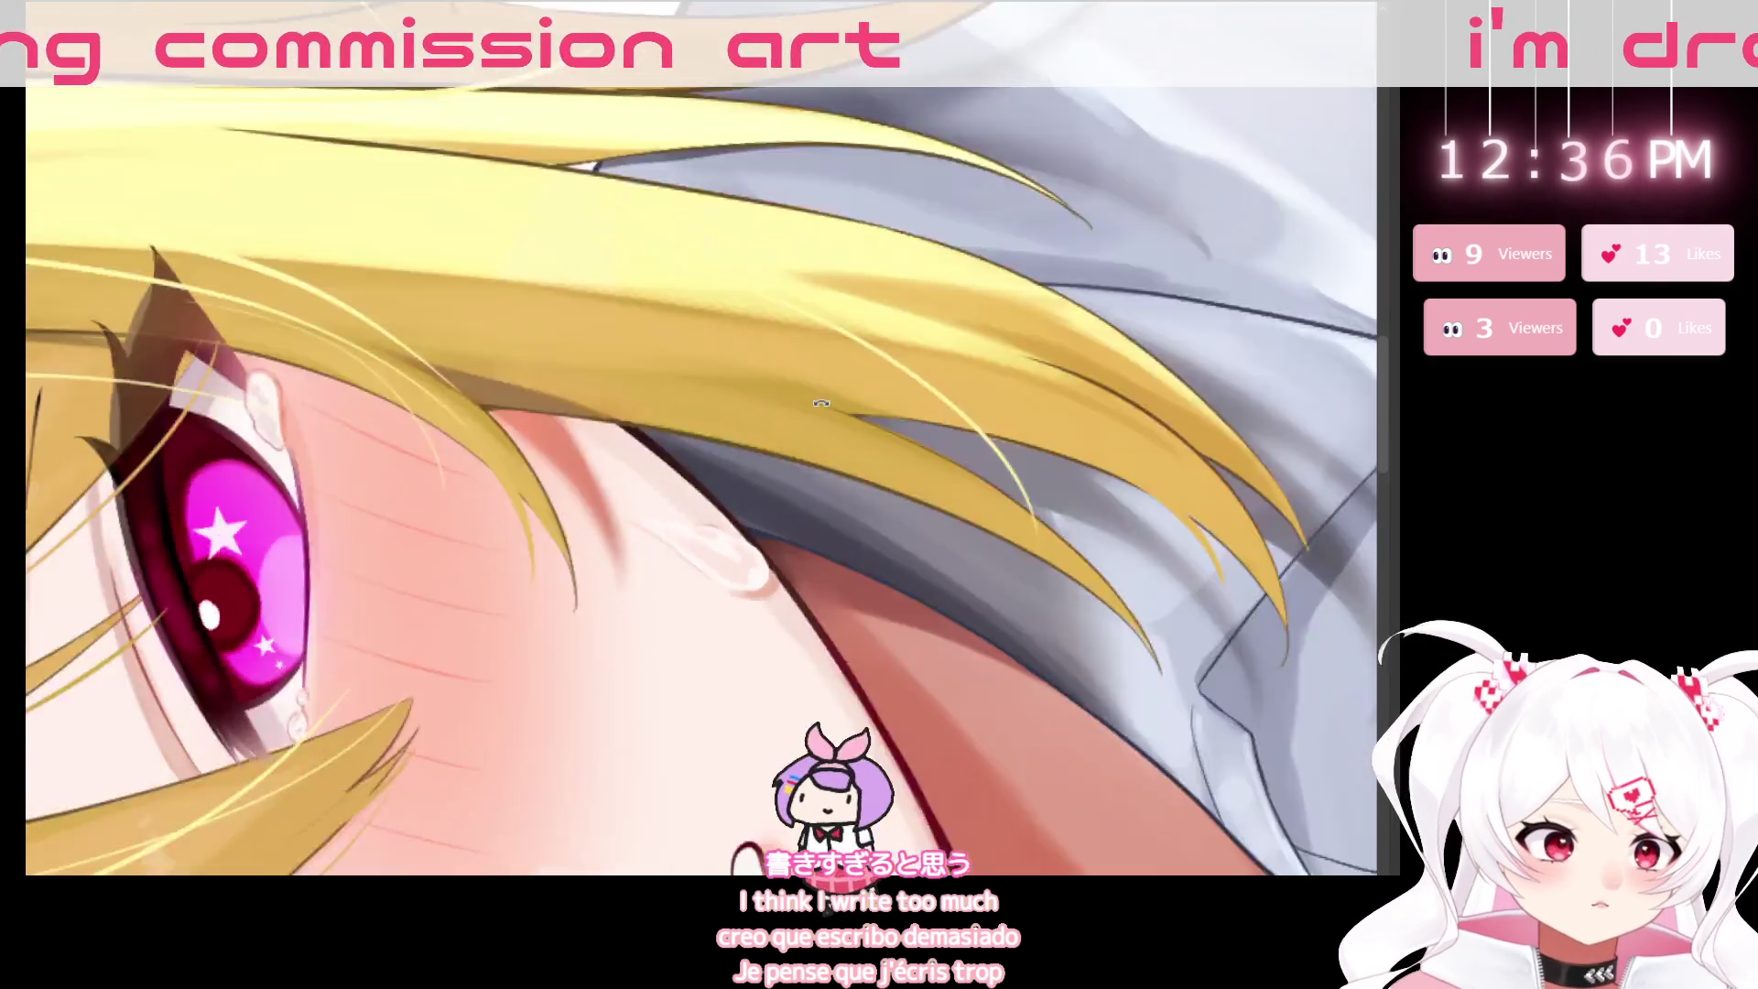
drag(699, 601, 749, 517)
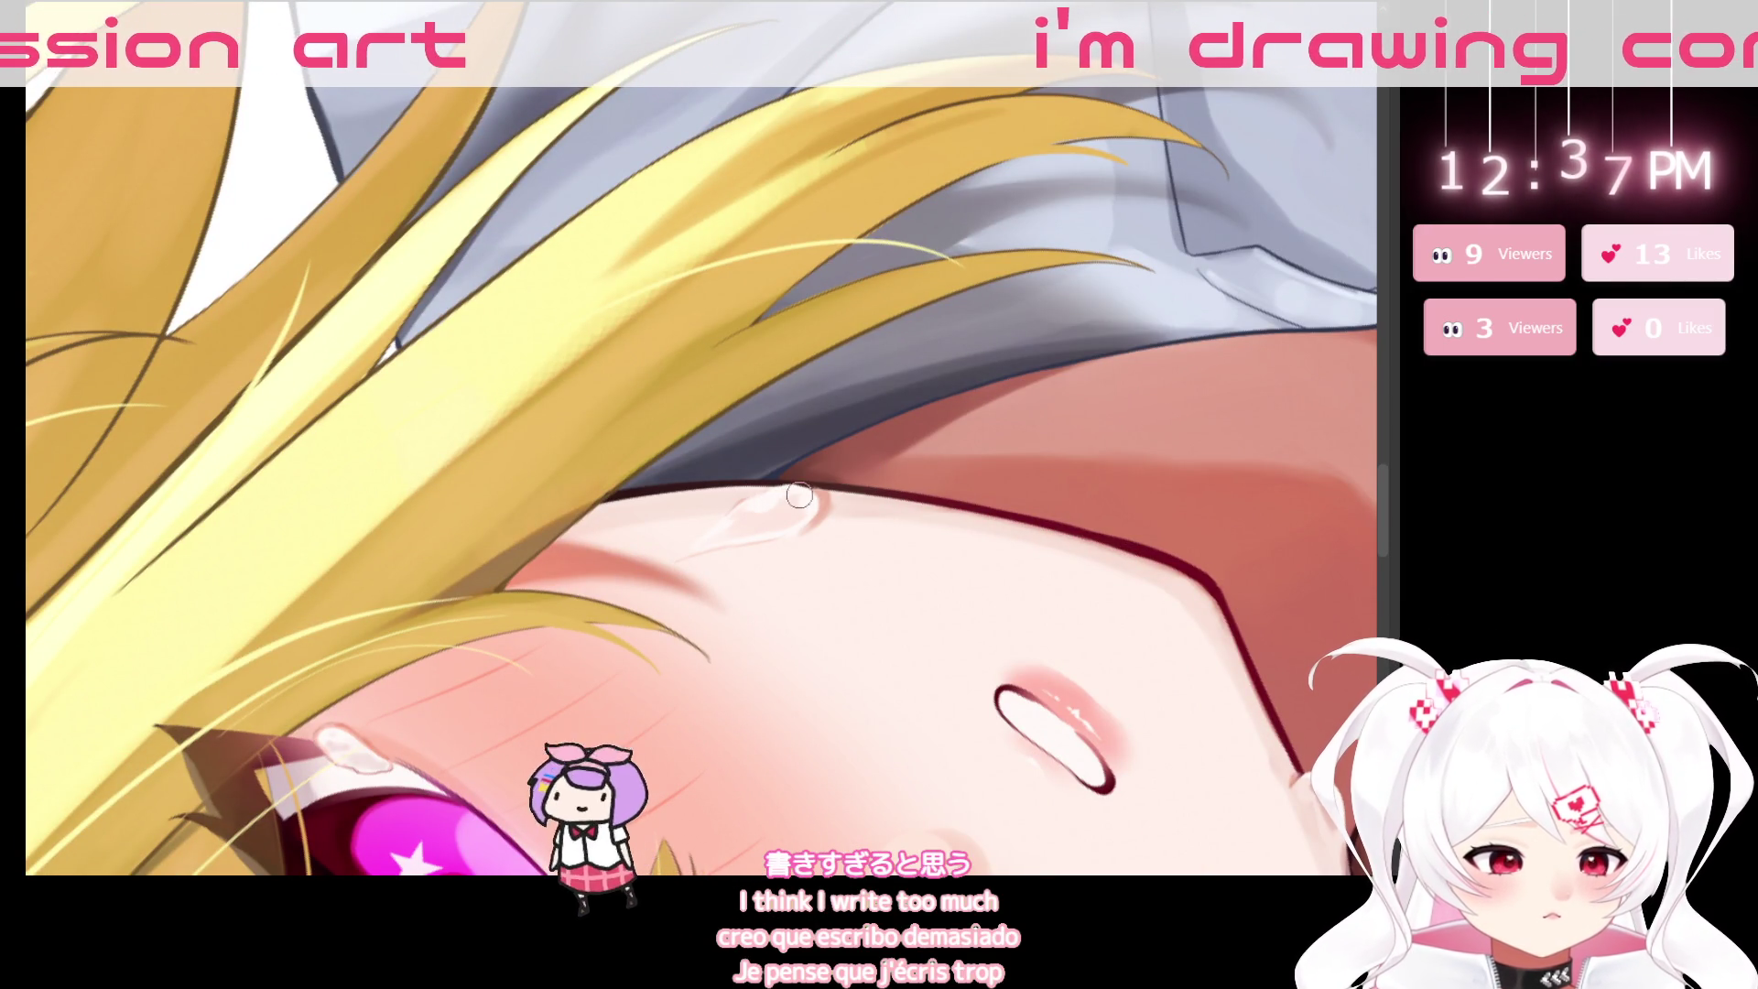
drag(799, 495, 604, 467)
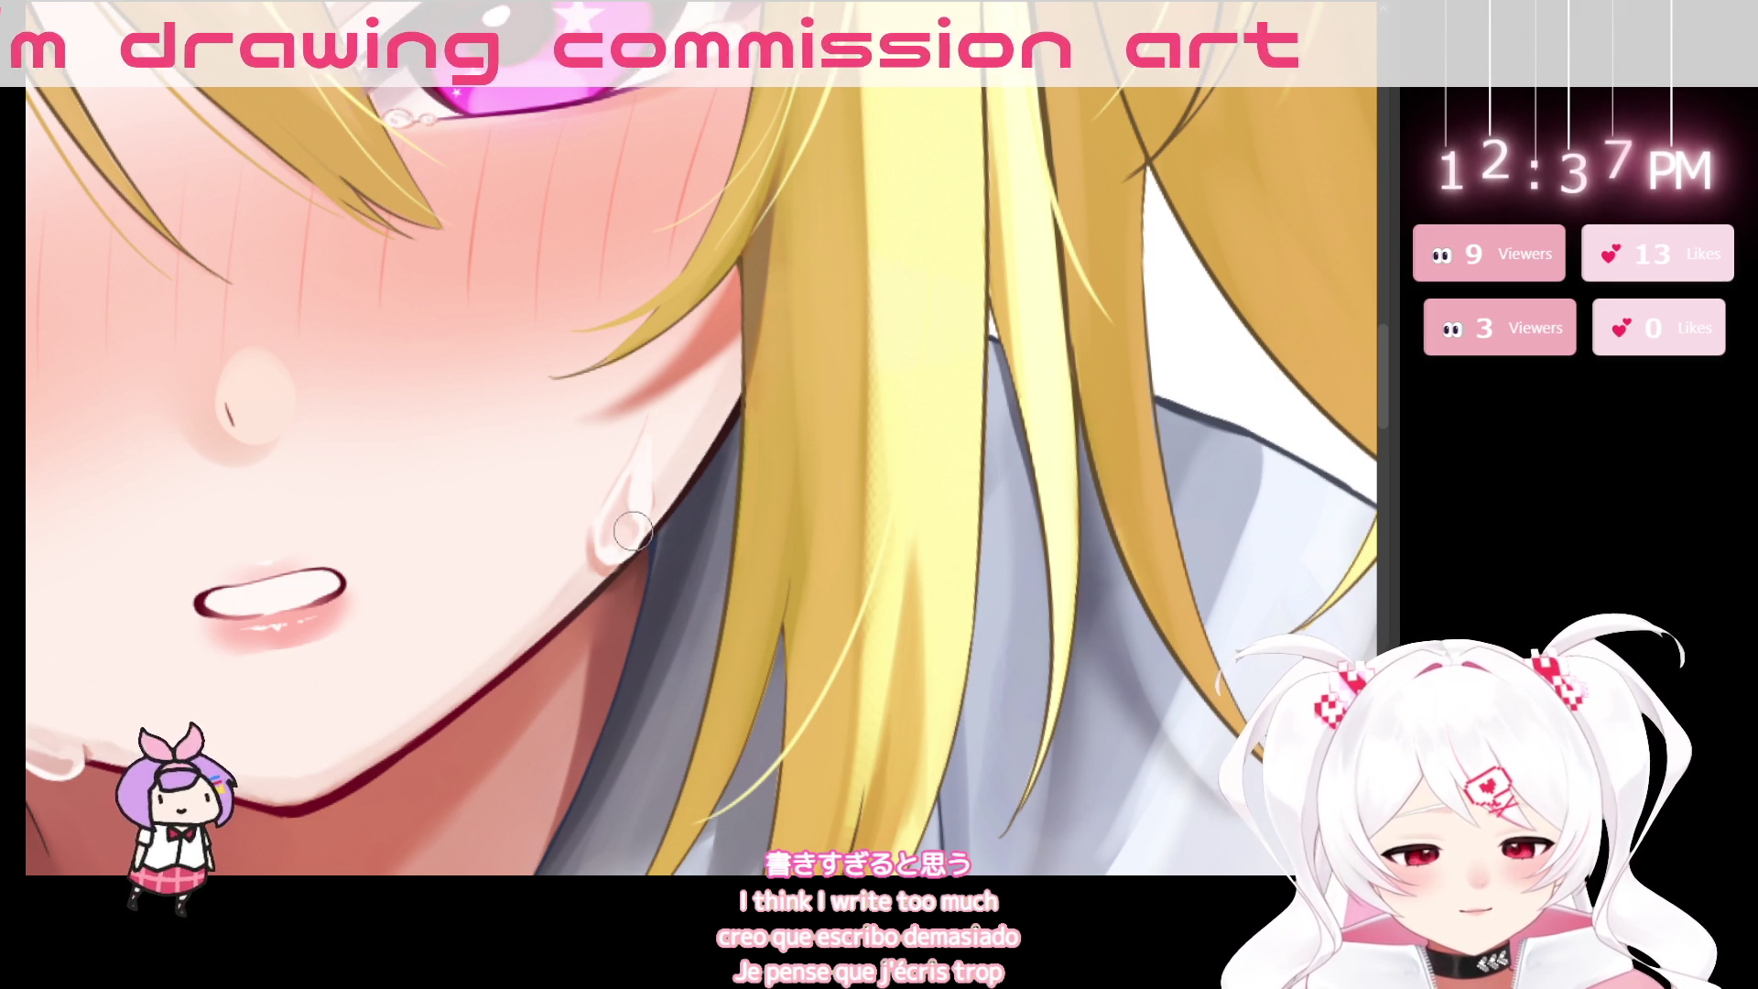
key(ctrl+0)
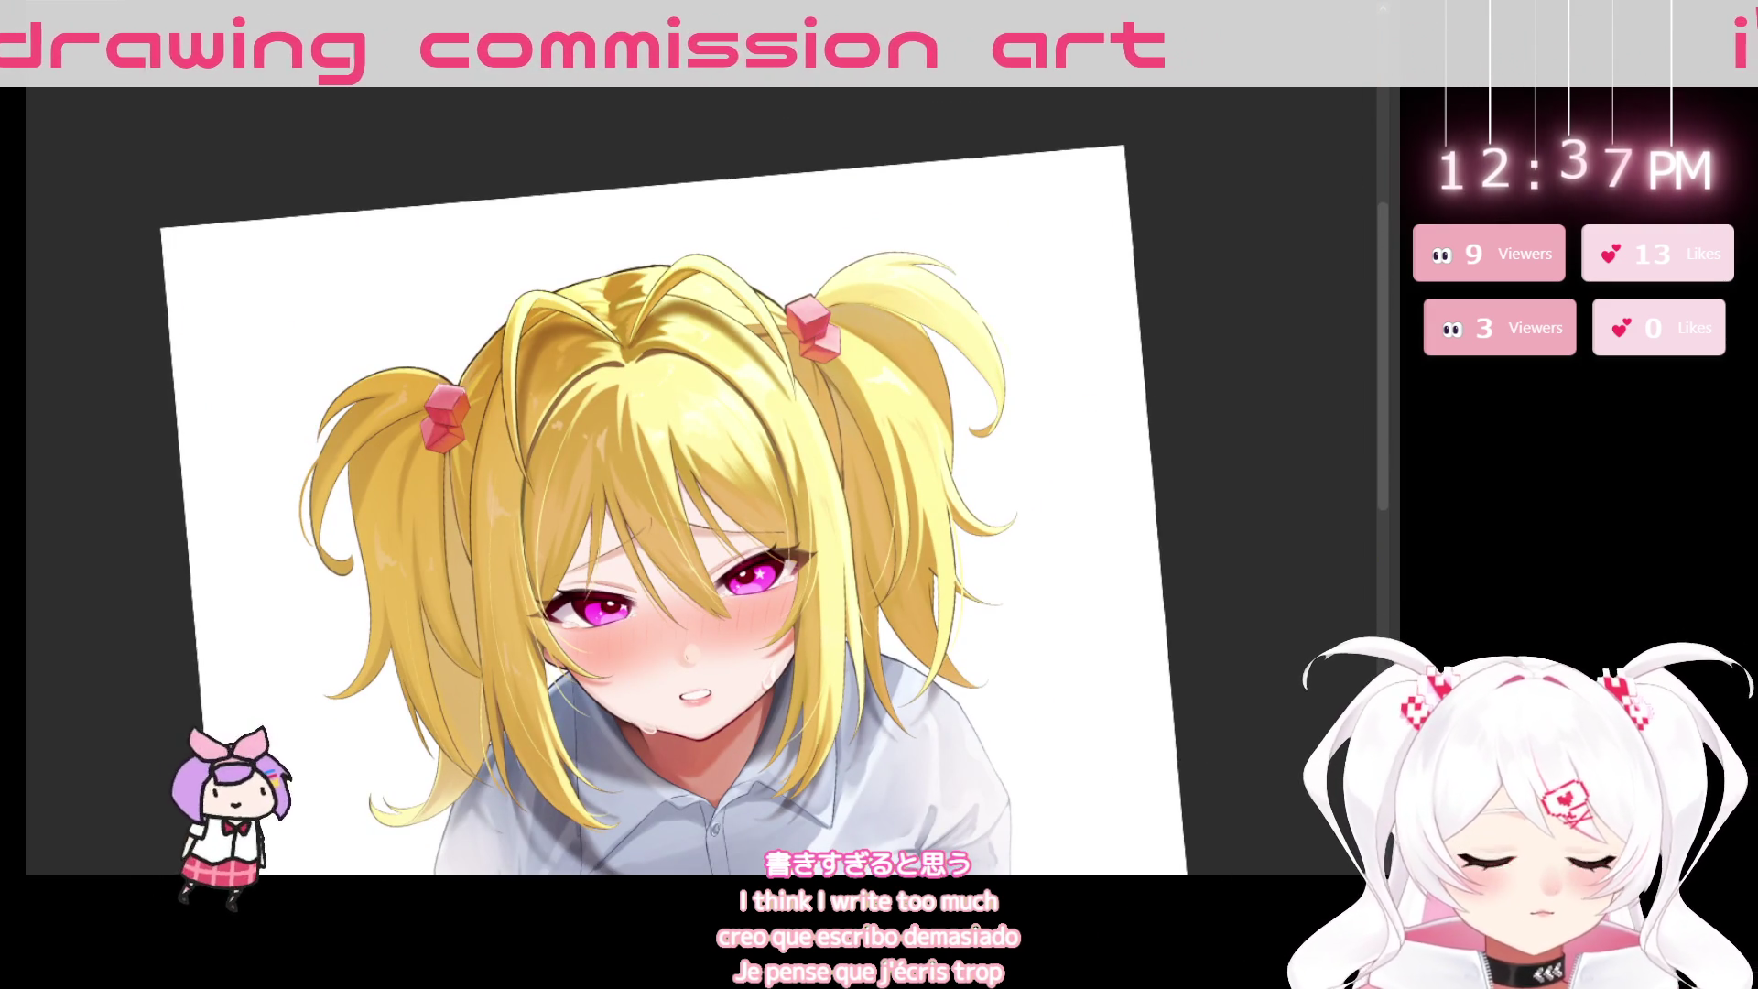
scroll(1042, 550, up, 2)
scroll(1042, 550, up, 2)
scroll(1042, 549, up, 1)
drag(1042, 549, 1108, 760)
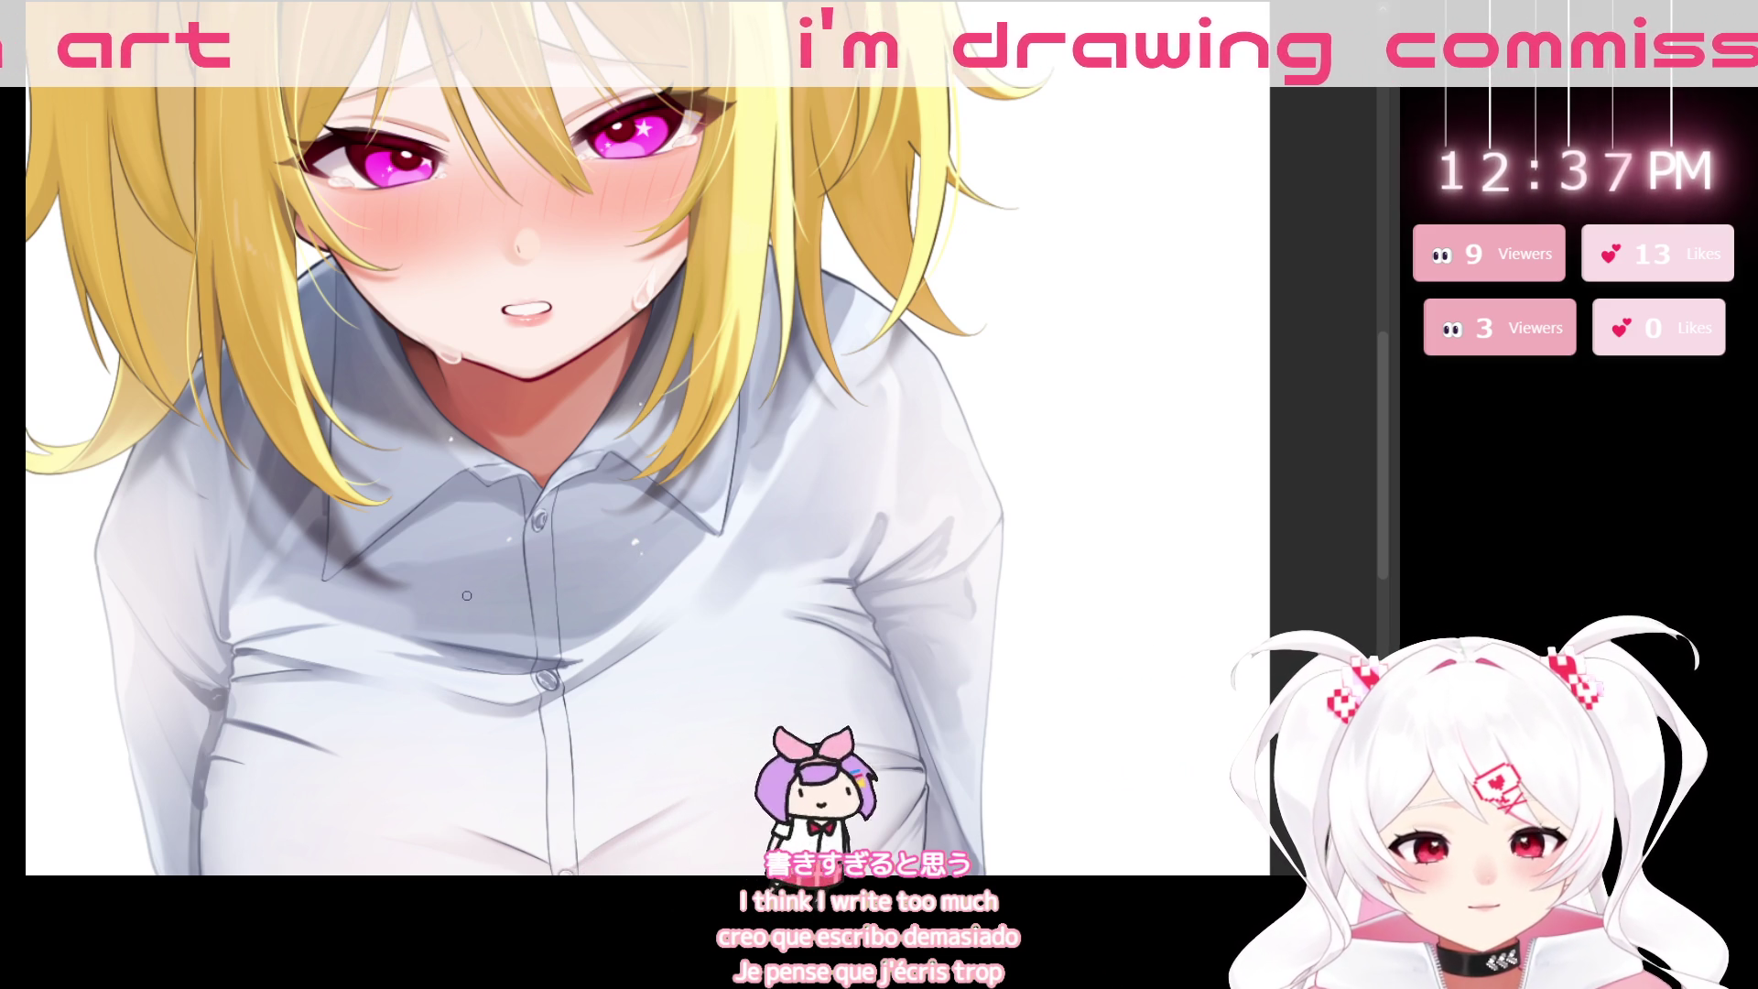
key(ctrl+0)
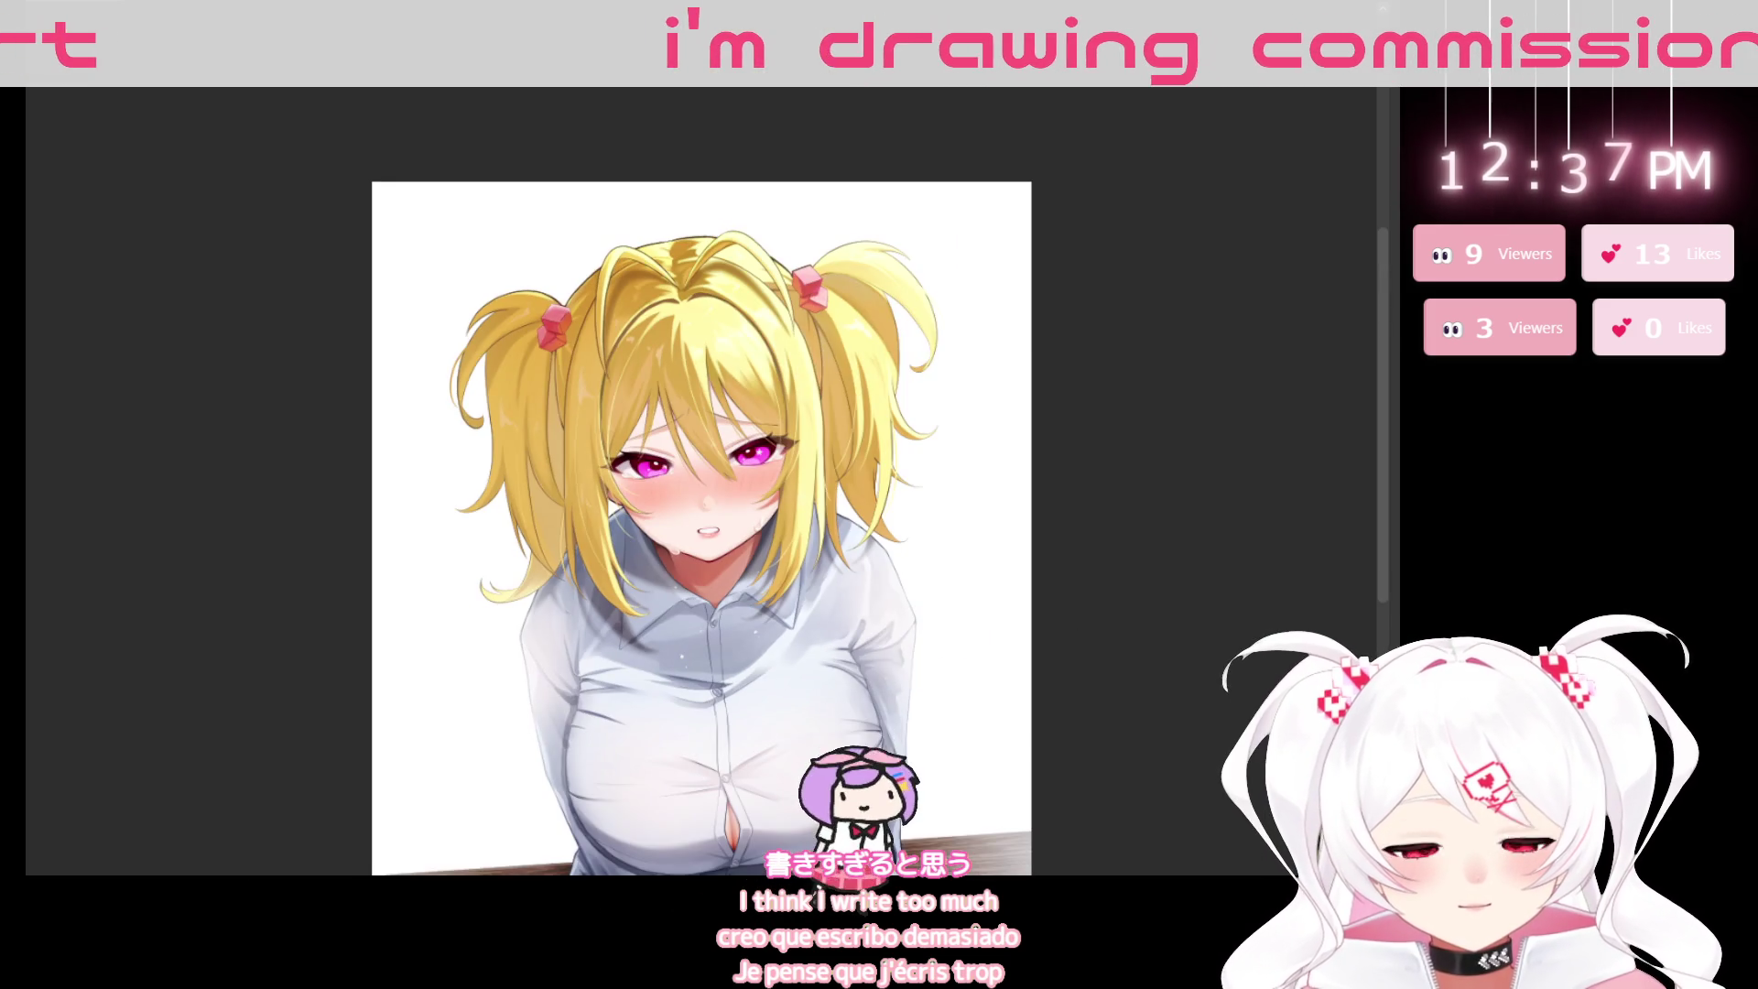
scroll(658, 512, up, 3)
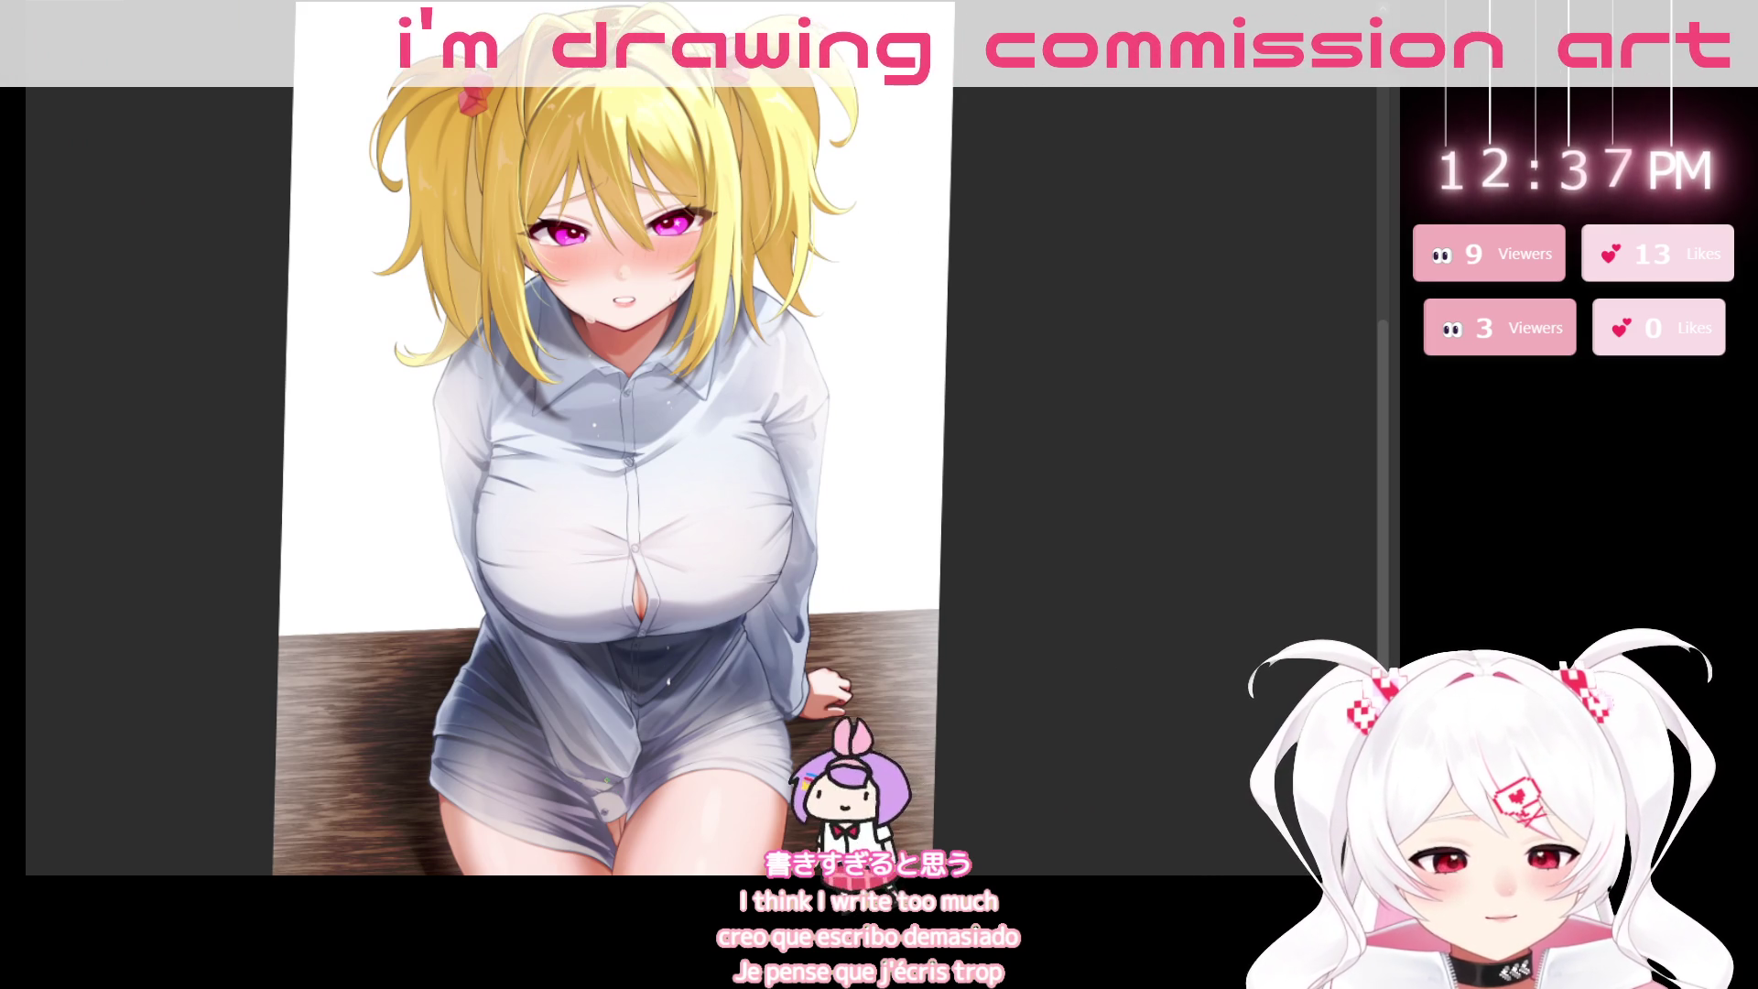
scroll(568, 485, right, 2)
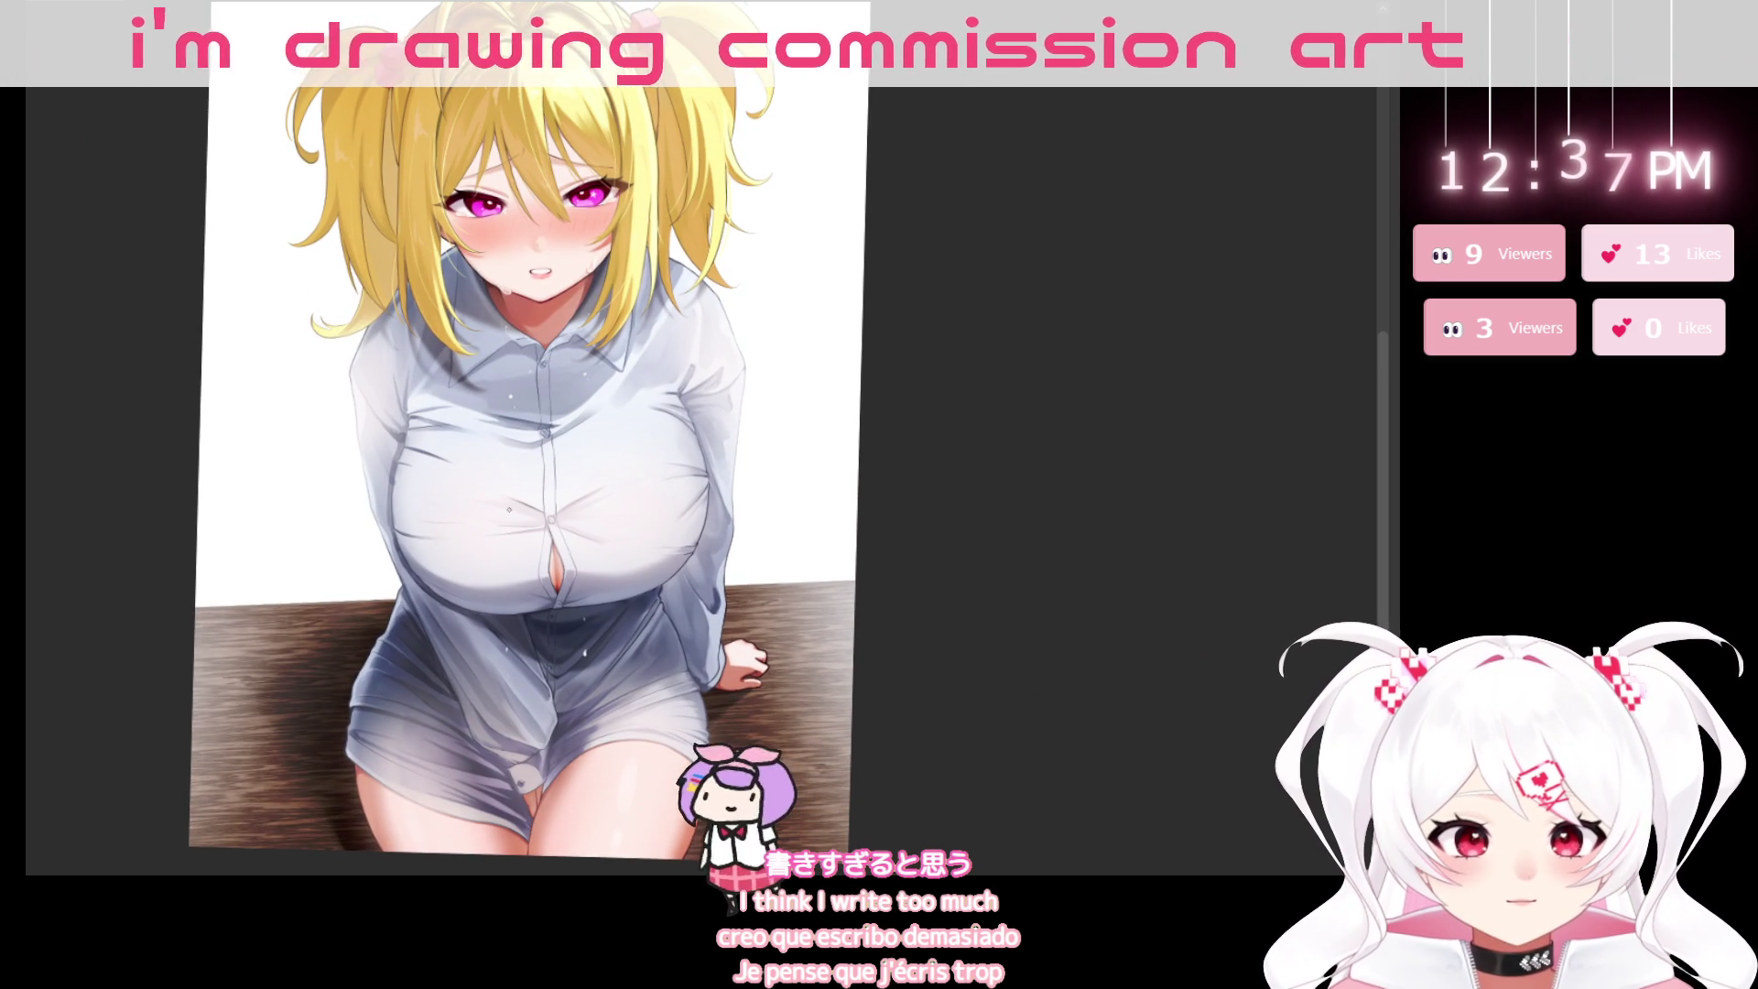
scroll(613, 549, up, 2)
scroll(613, 549, up, 2)
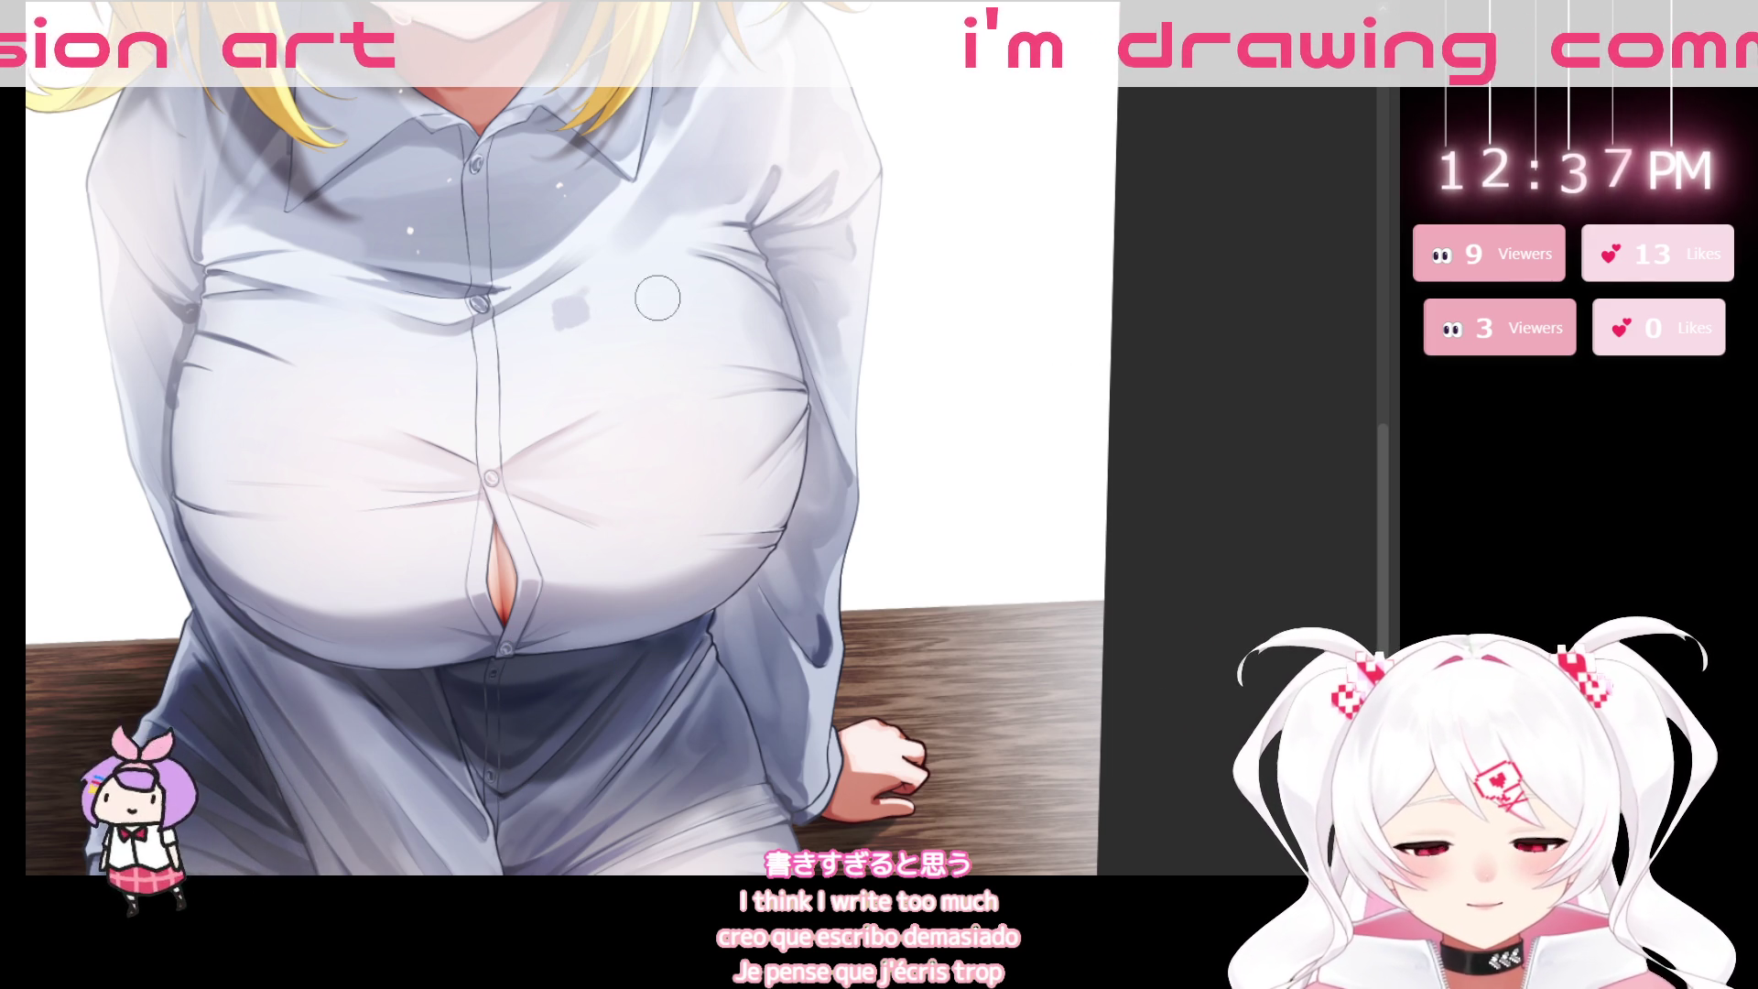
key(bracketright)
key(bracketright)
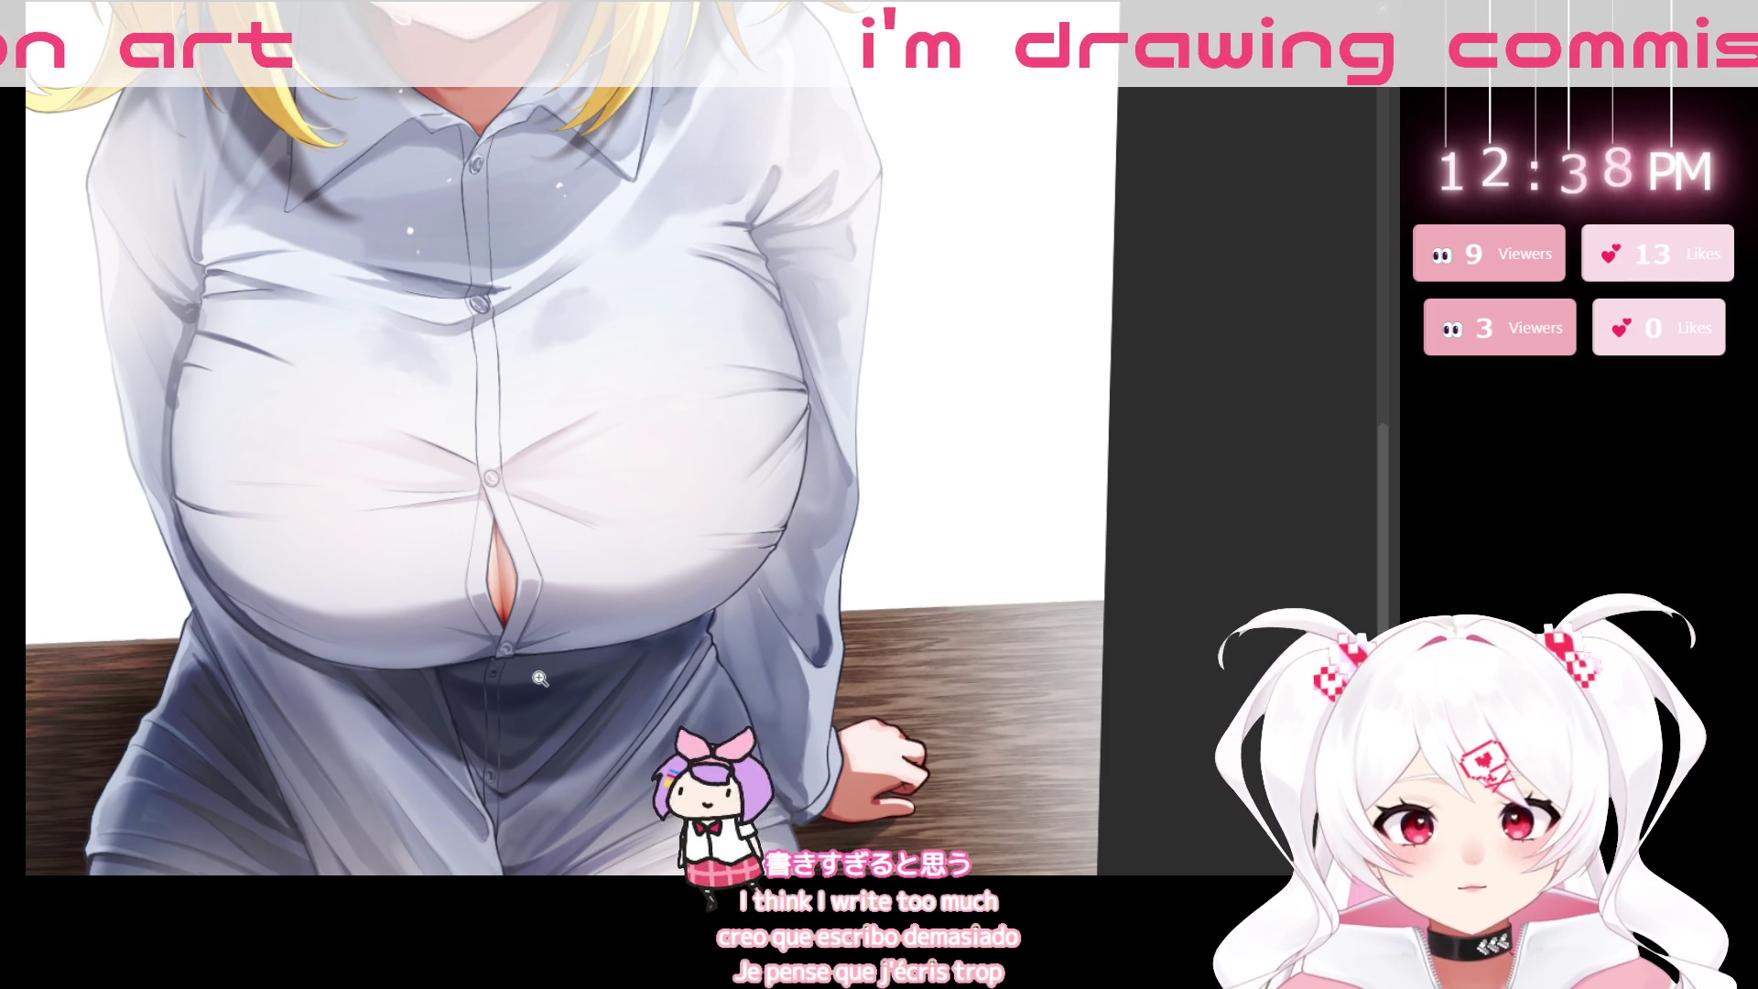
Dab pink on the wet shirt chest, try a dark red tie stroke, and undo it.
scroll(541, 678, down, 3)
drag(540, 677, 430, 826)
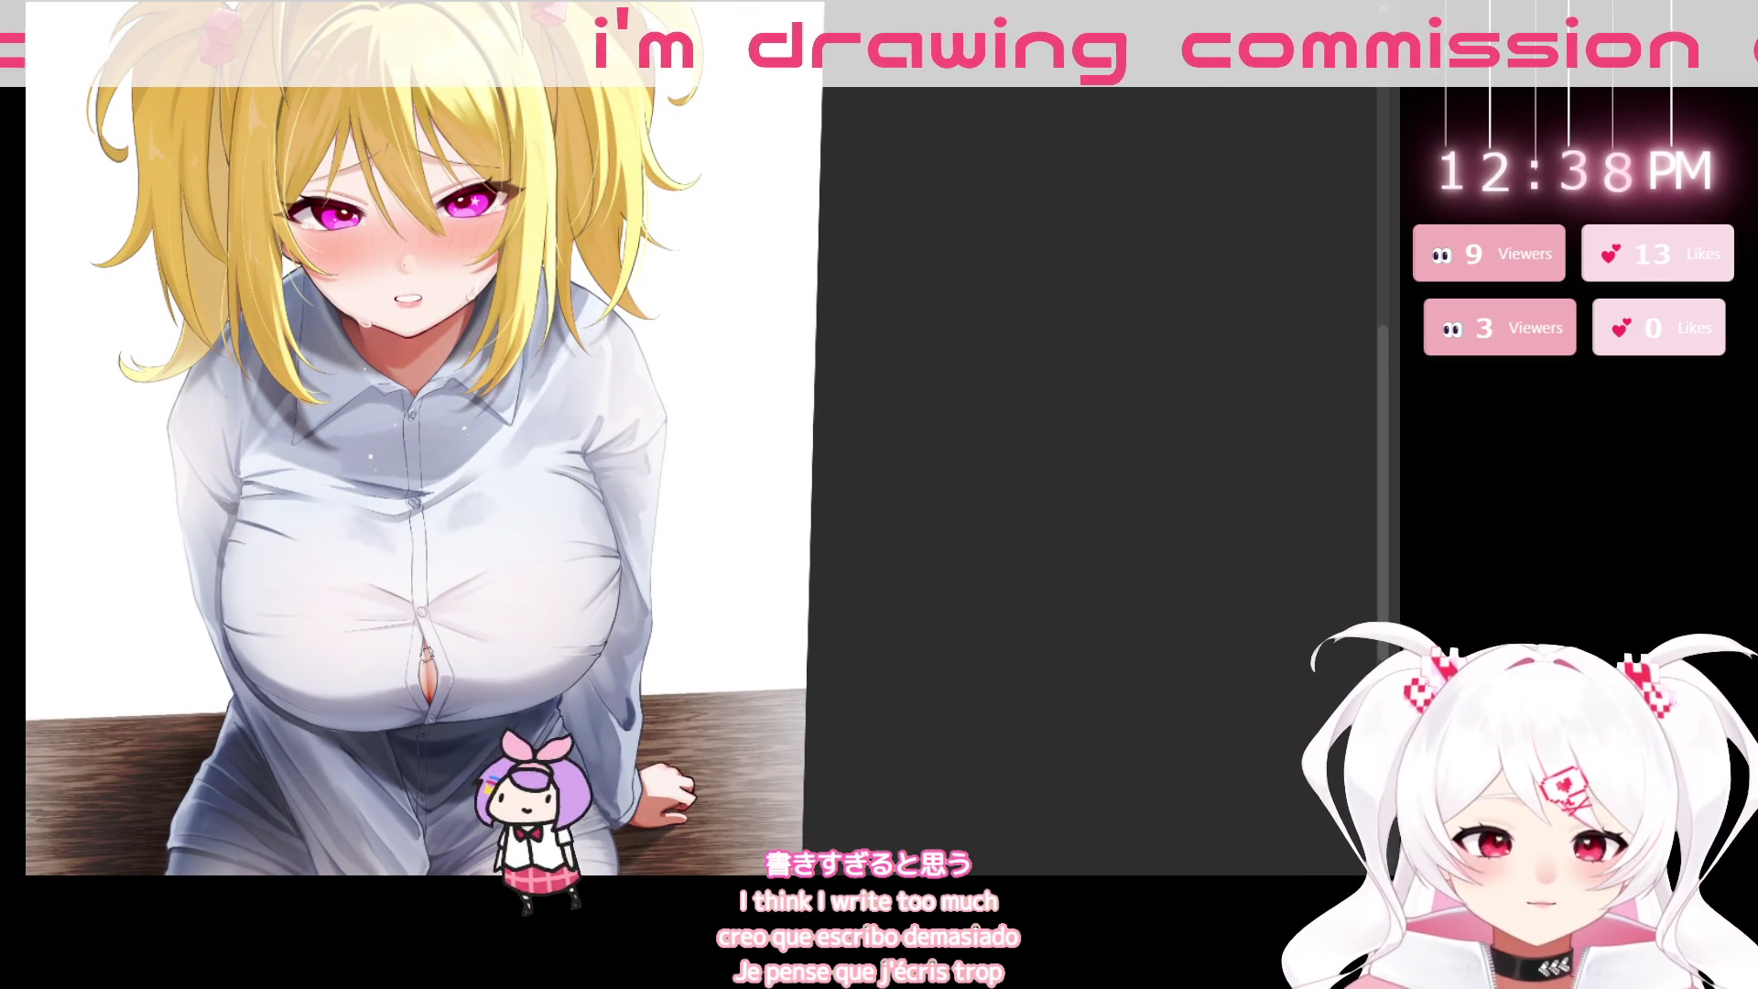
click(473, 510)
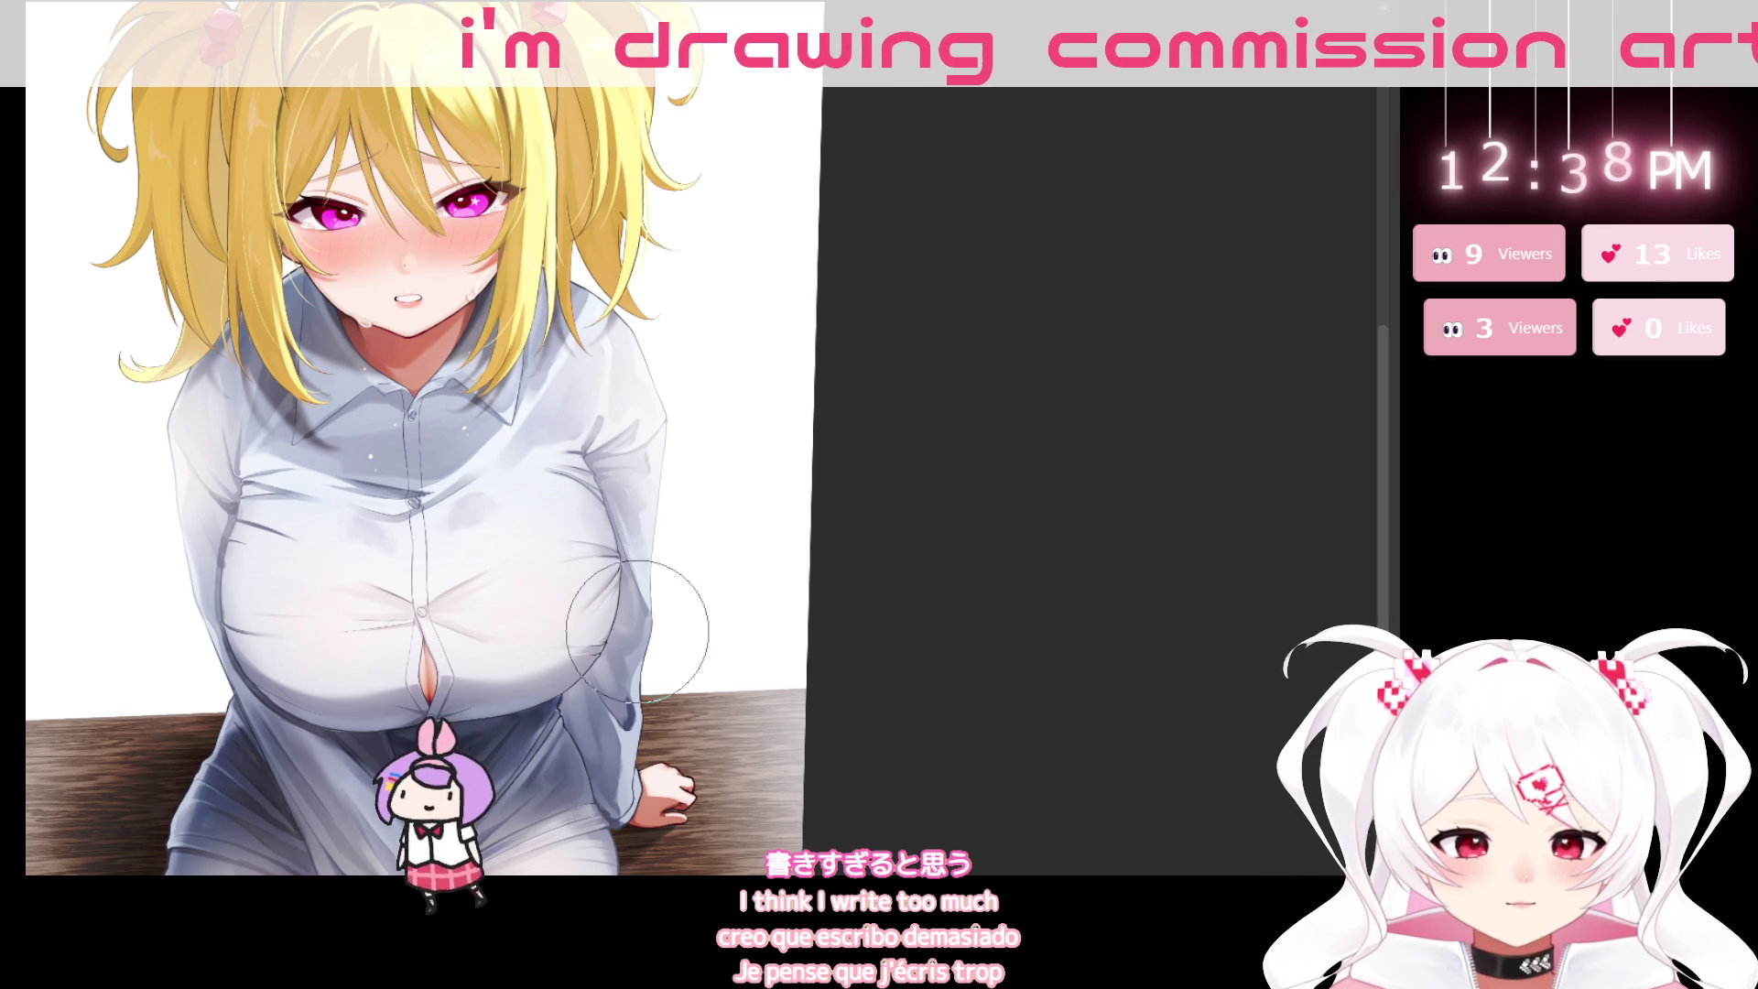
key(bracketleft)
key(bracketleft)
key(bracketleft)
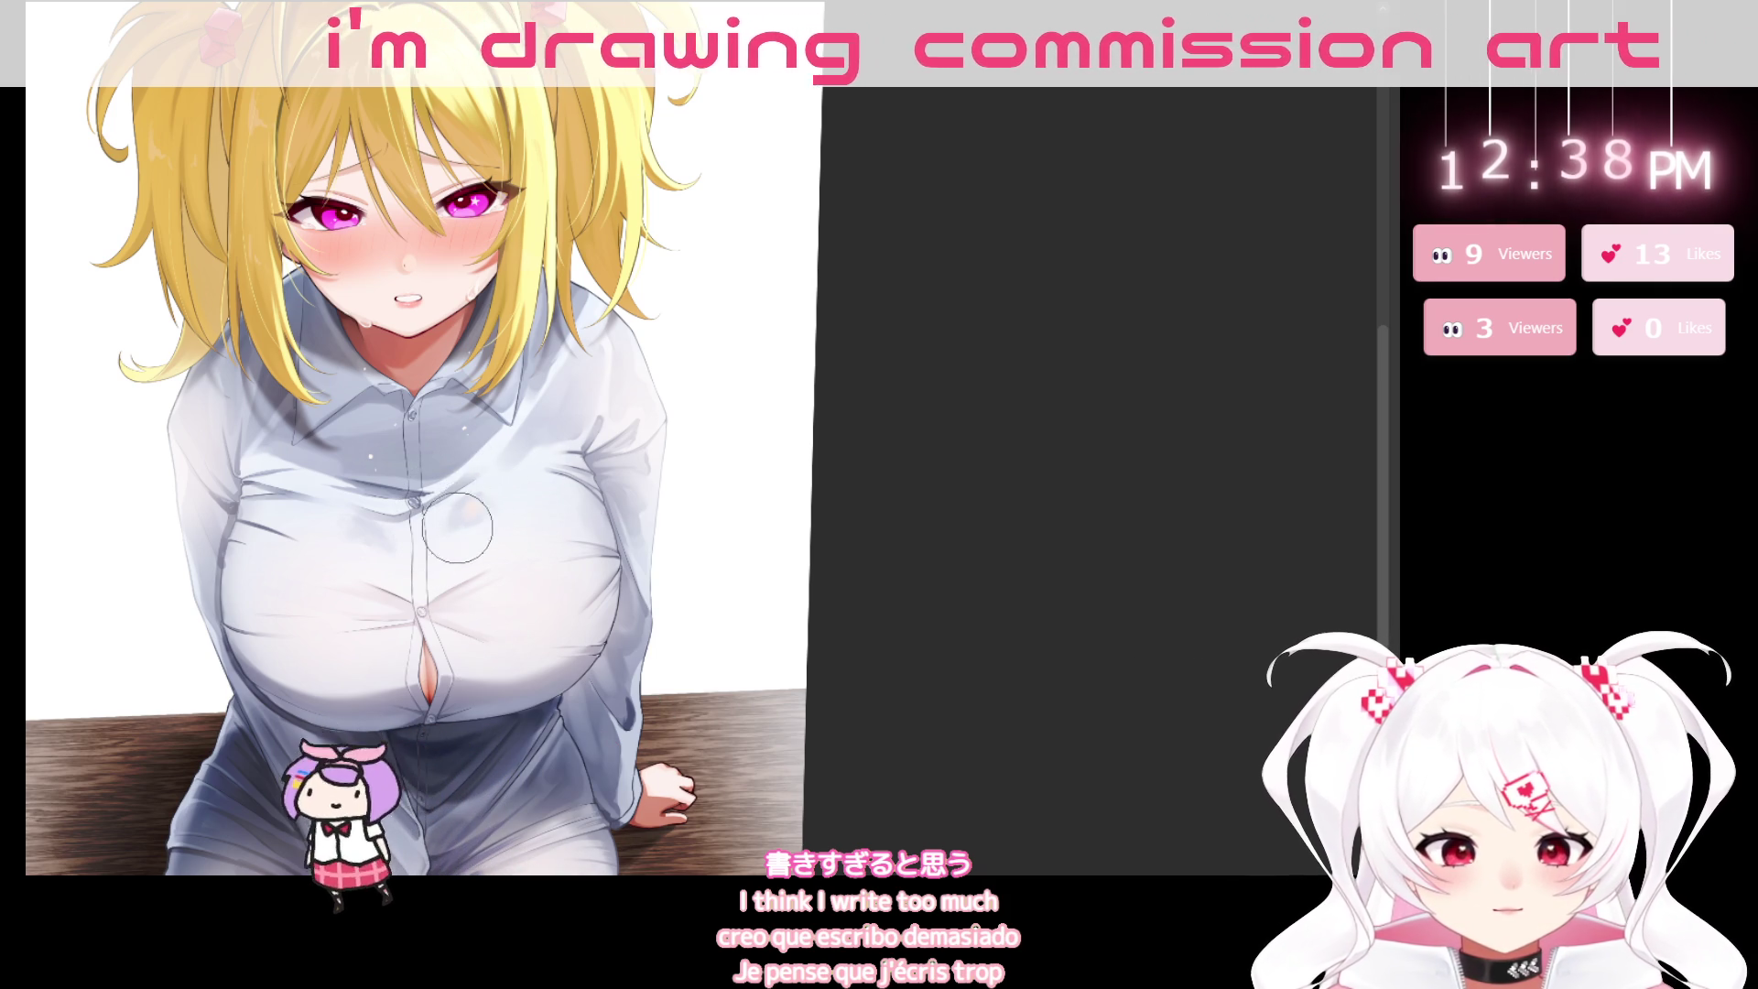
click(458, 525)
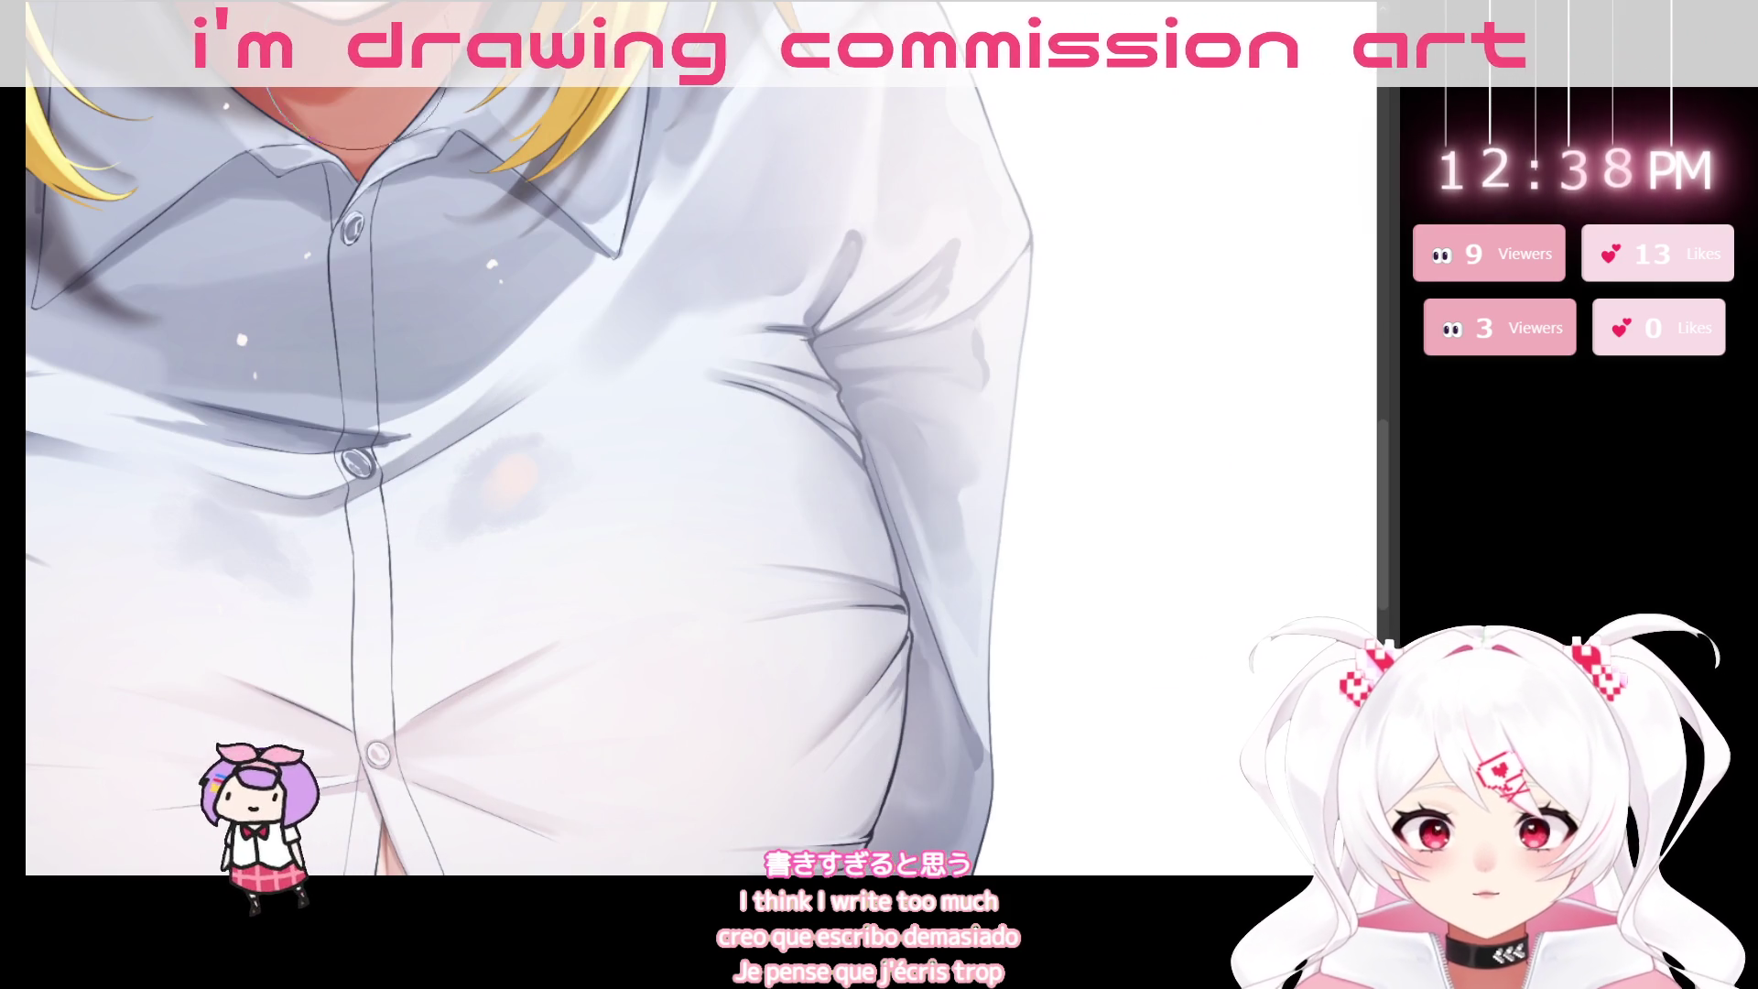
drag(340, 100, 331, 330)
drag(388, 140, 412, 210)
key(ctrl+z)
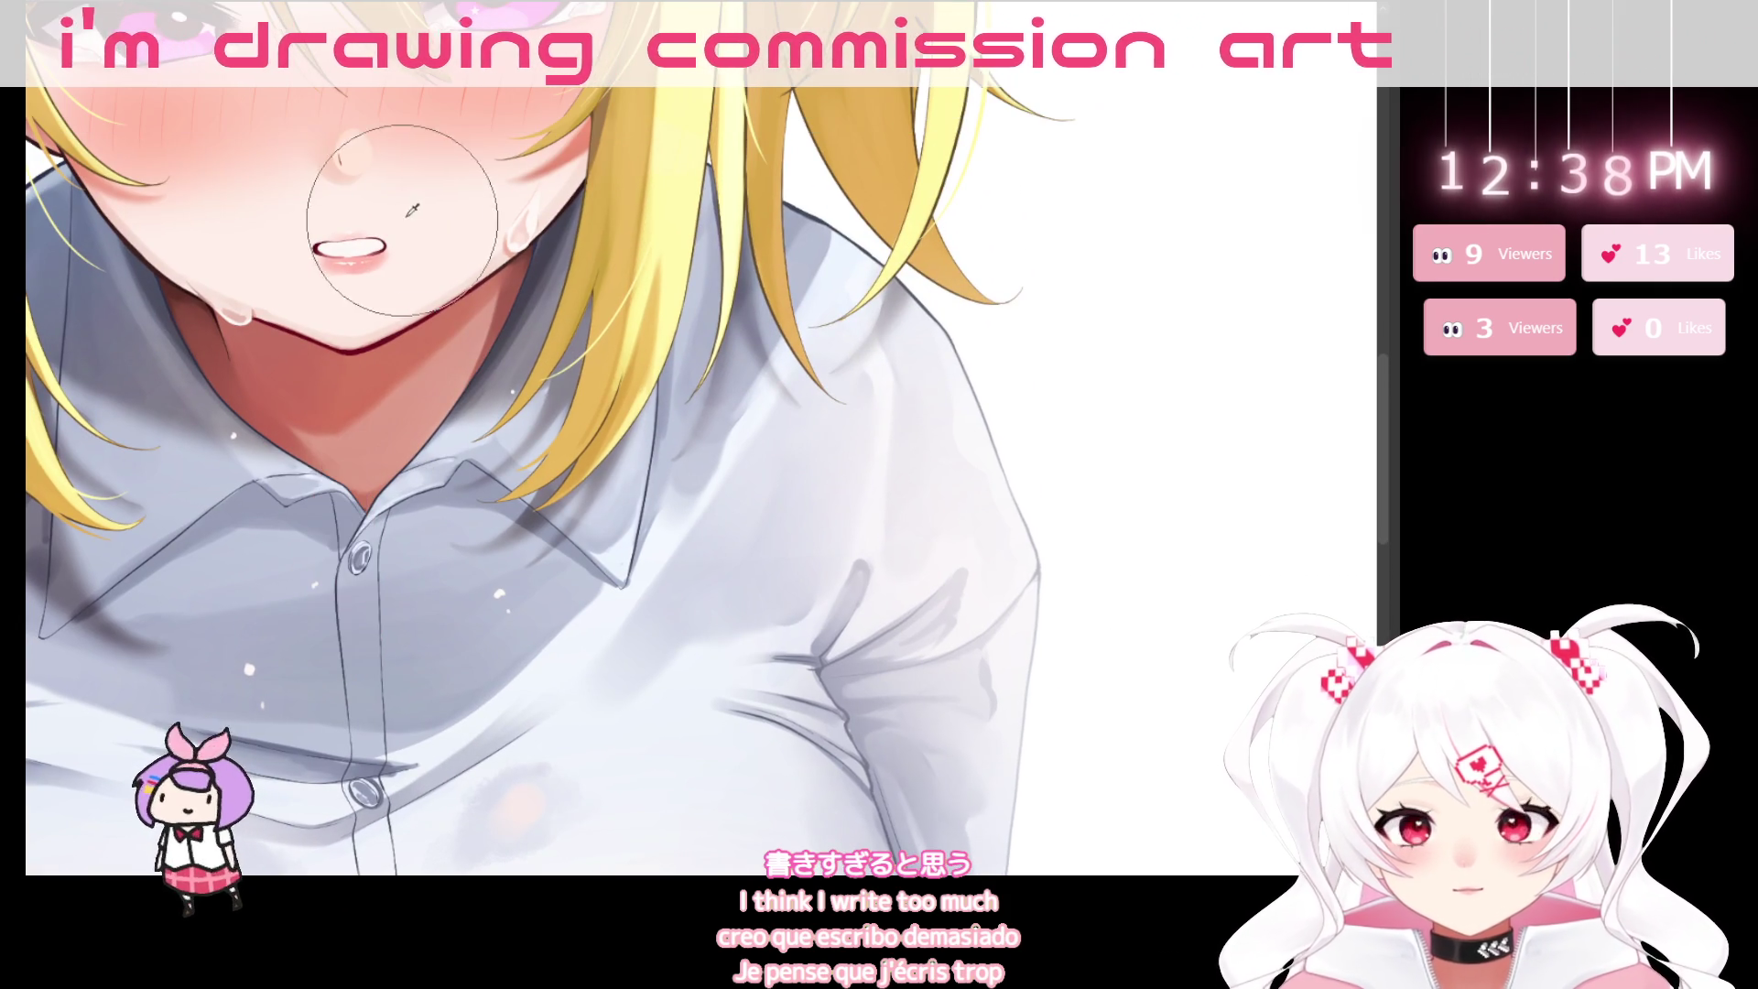
Pan over the collar buttons and lower shirt, then fit the whole drawing in view.
drag(698, 769, 675, 78)
drag(392, 226, 462, 481)
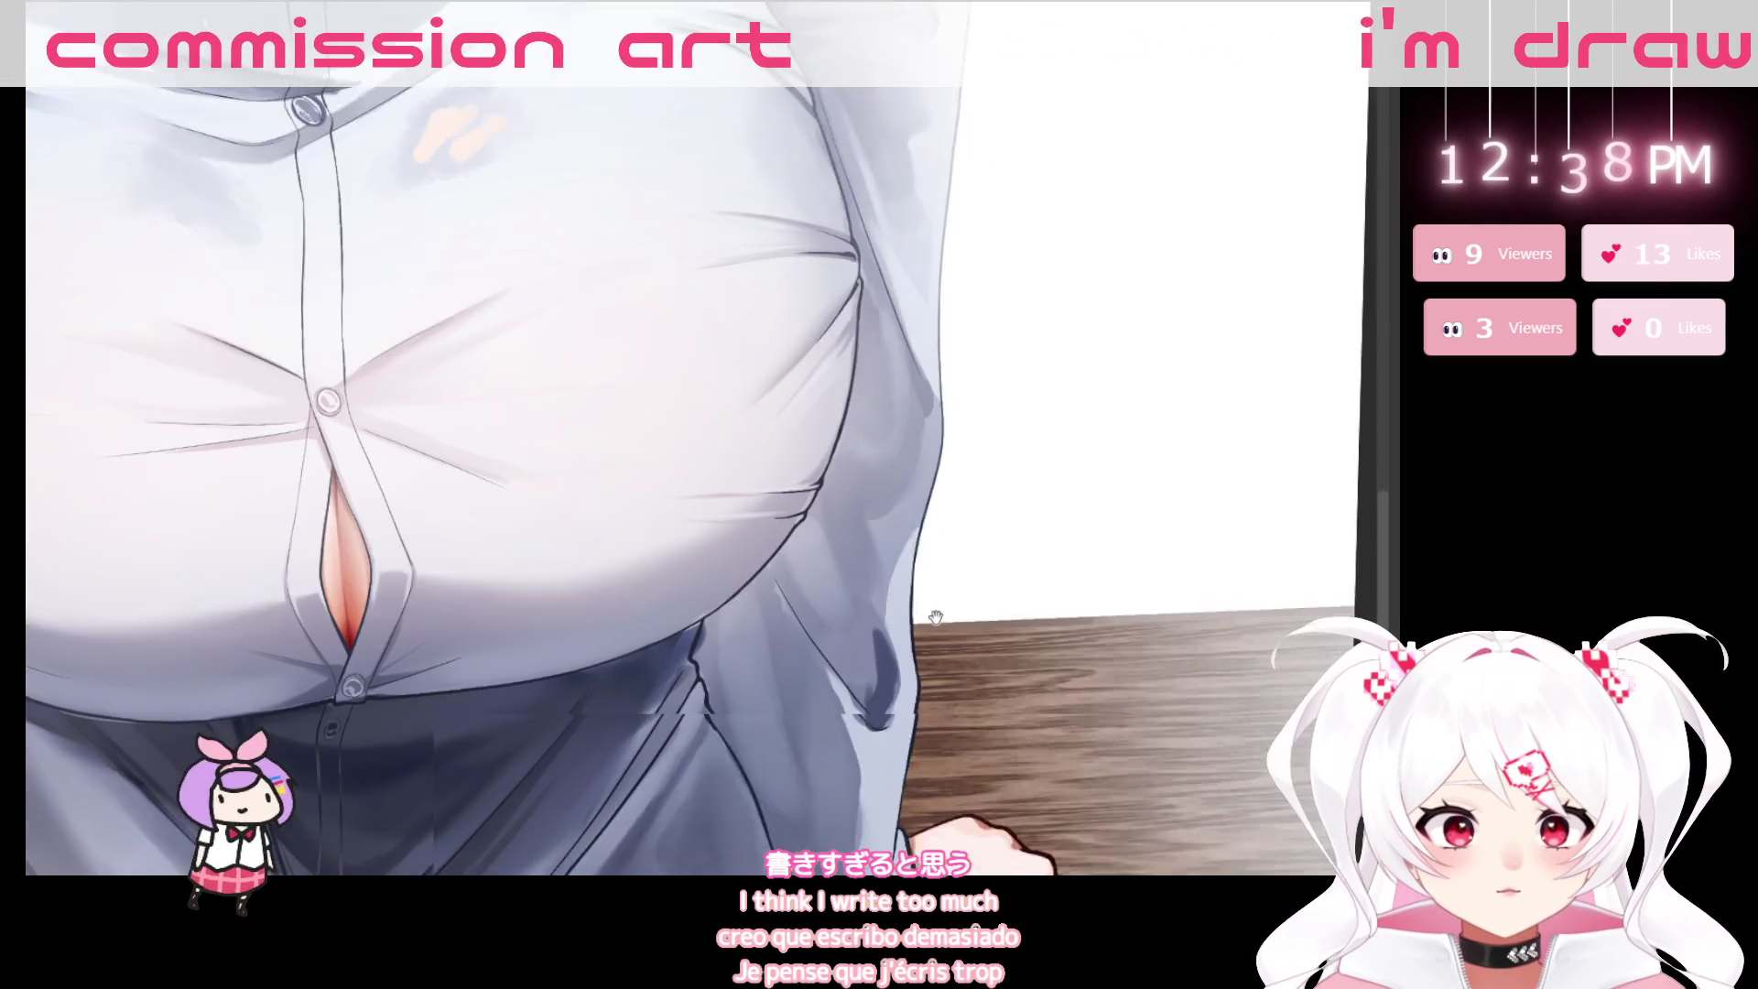
drag(801, 911, 888, 758)
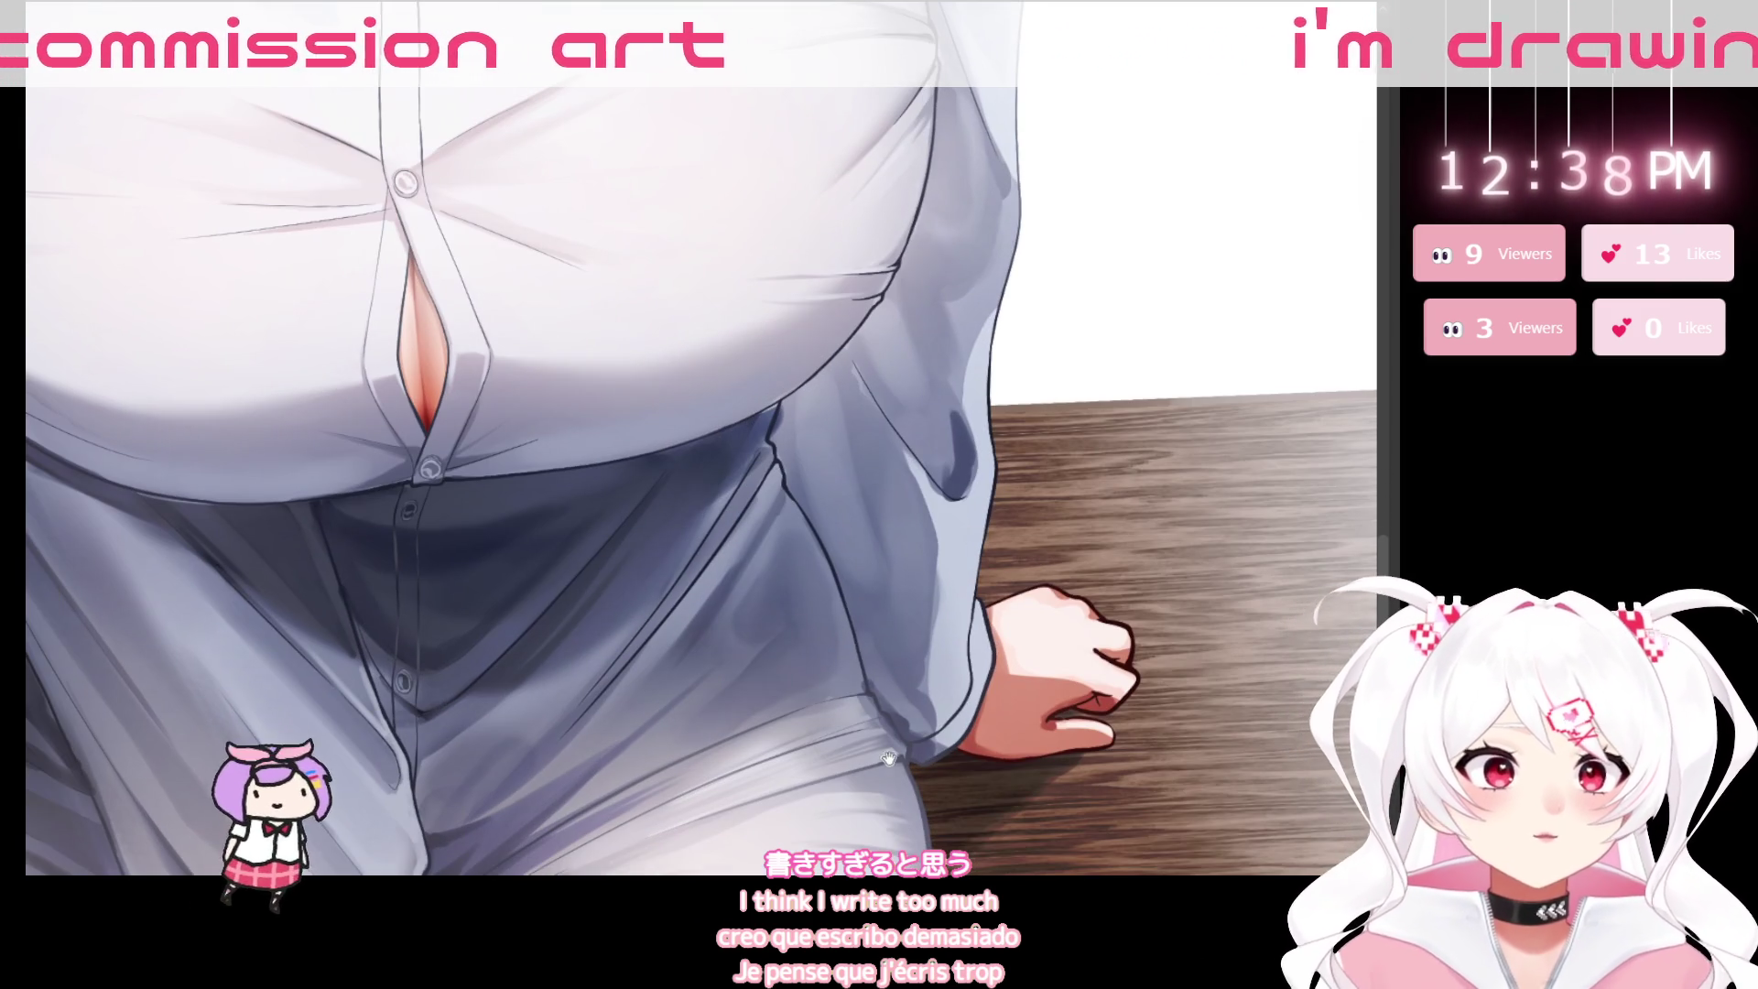
scroll(889, 758, up, 5)
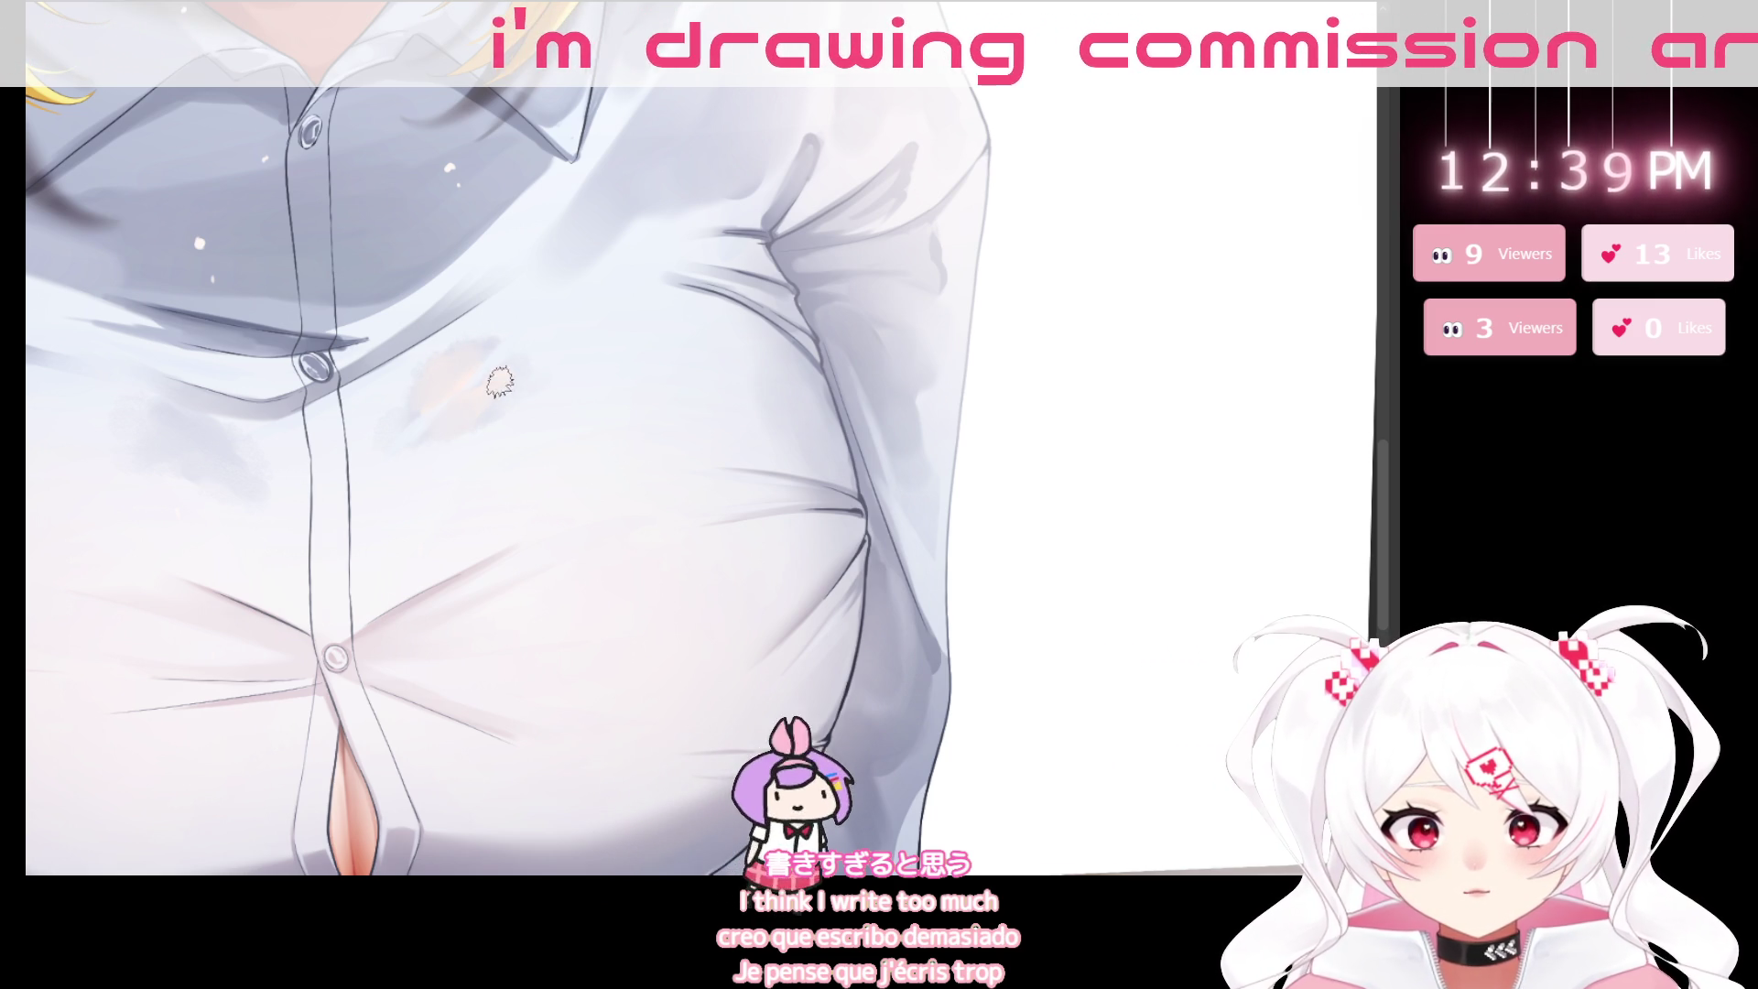
key(ctrl+0)
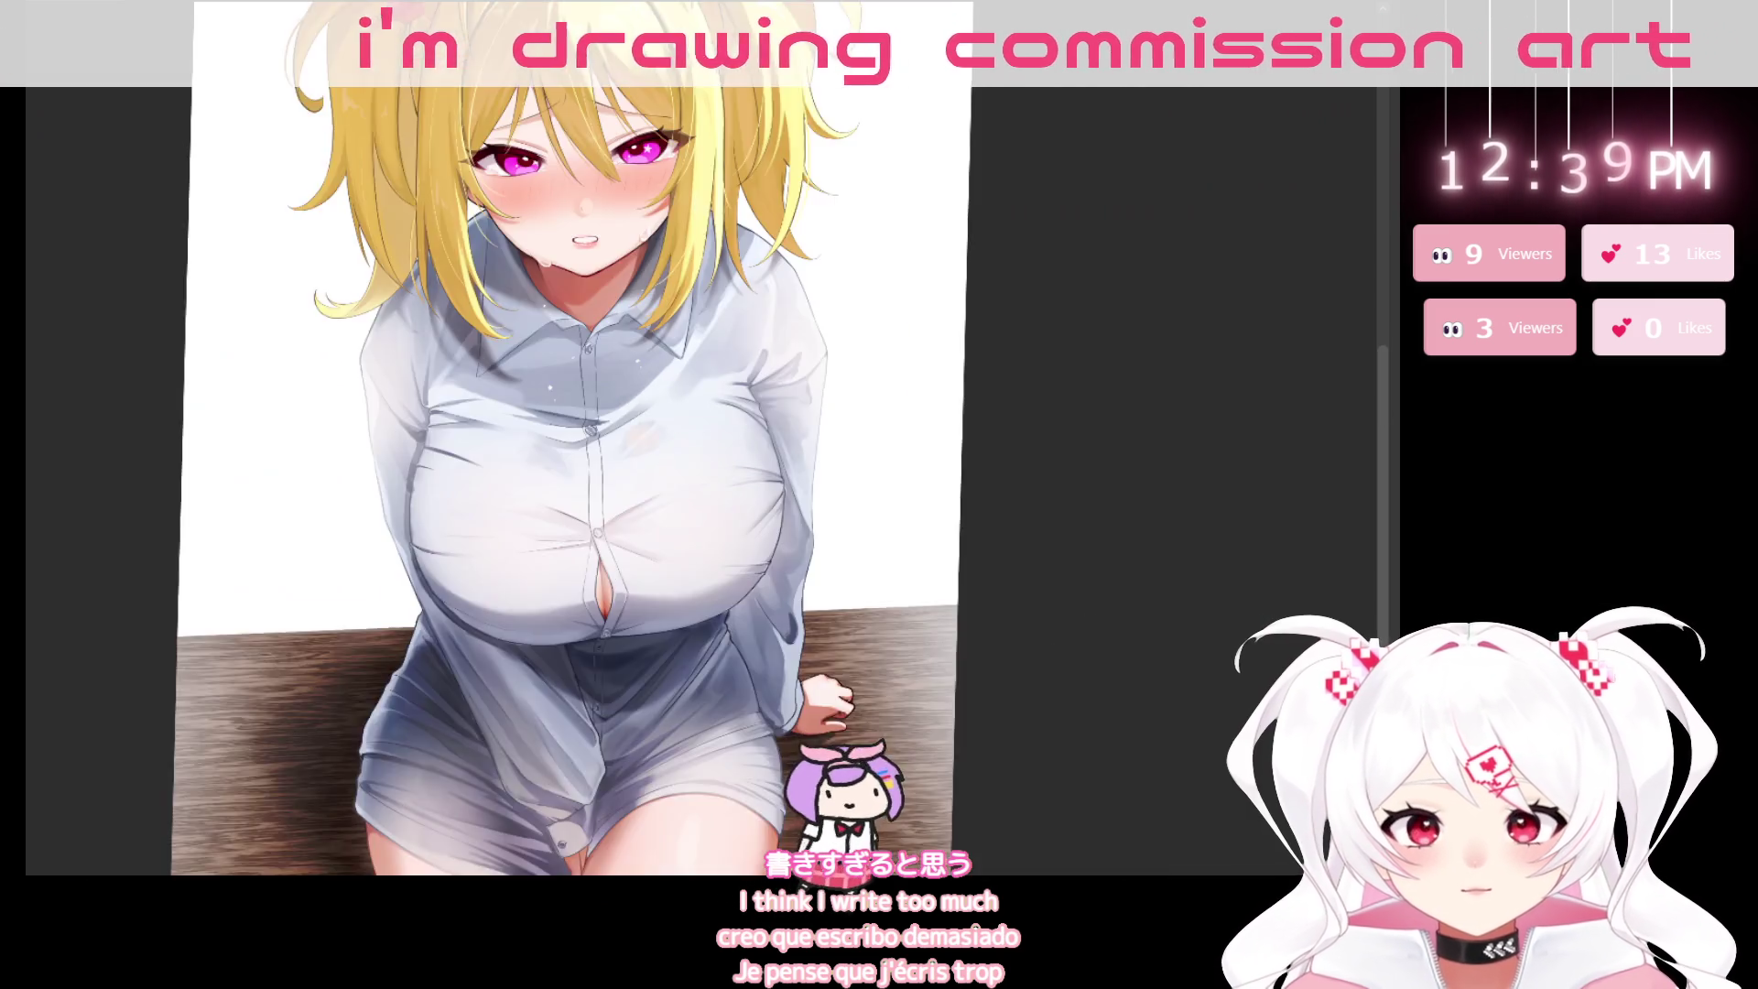
Zoom into the torso, undo the last shirt-opening change, and enlarge the brush.
mouse_move(652, 360)
mouse_down()
mouse_move(915, 535)
mouse_move(696, 441)
mouse_up()
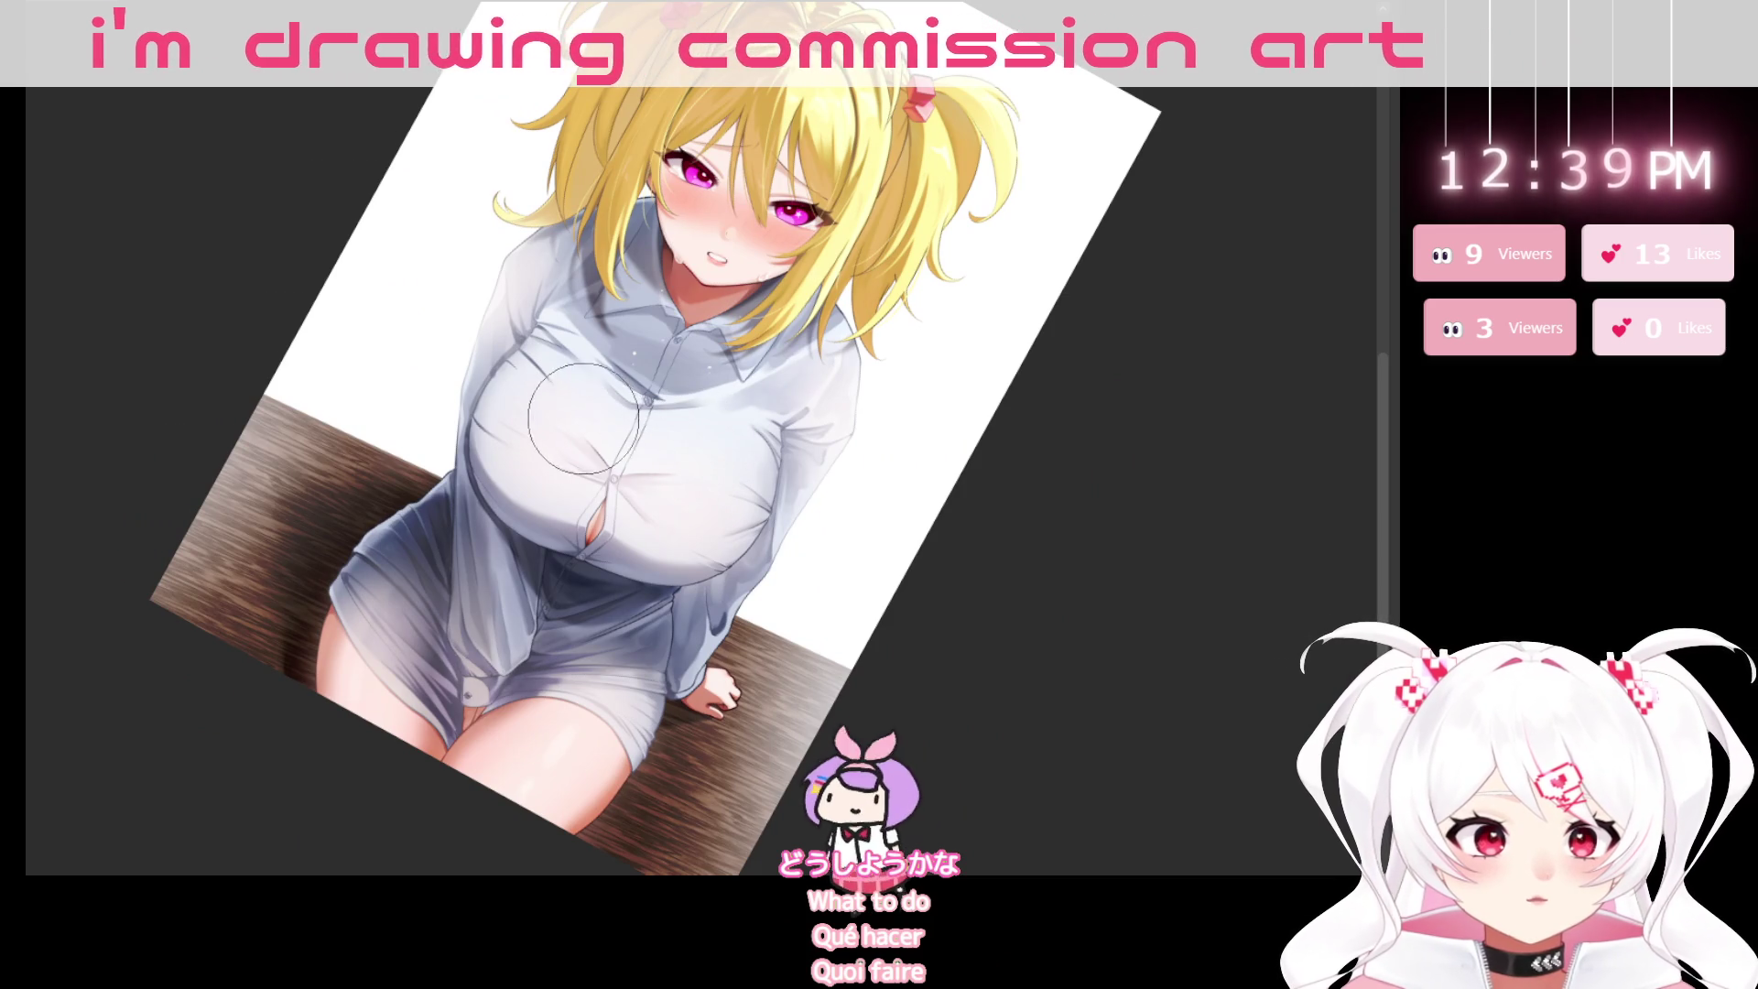
drag(818, 548, 678, 439)
scroll(678, 440, up, 5)
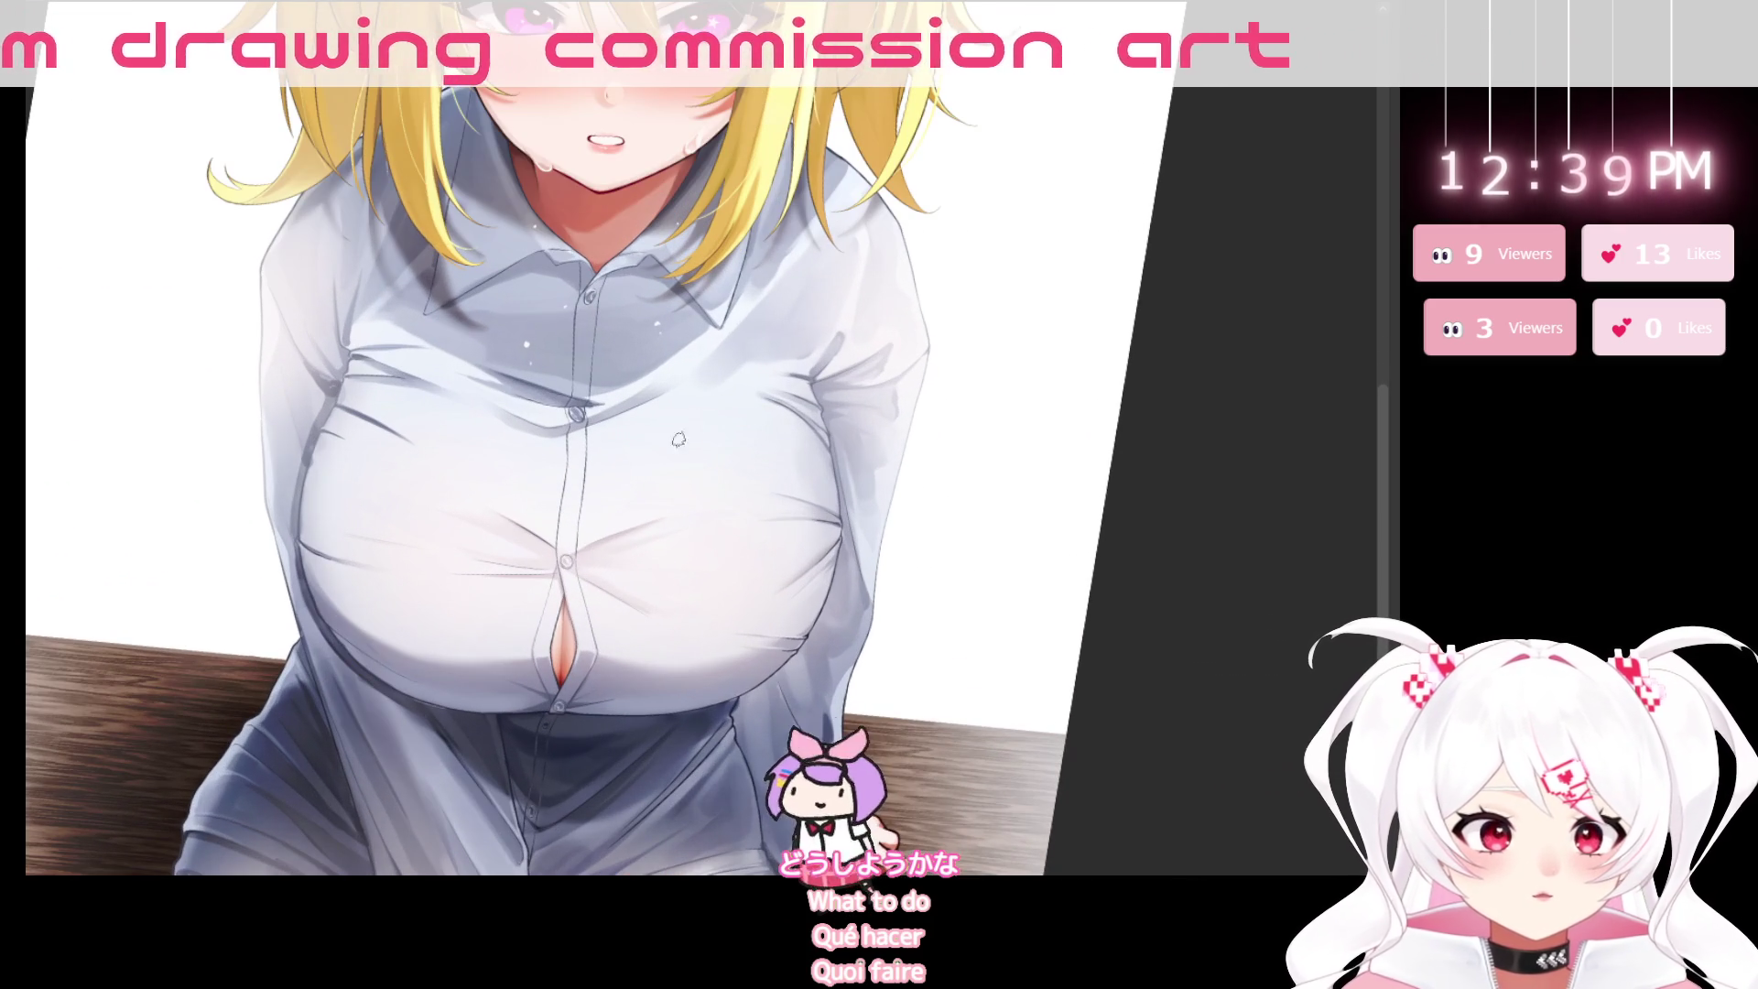
key(bracketright)
key(bracketright)
key(bracketright)
key(bracketright)
key(bracketright)
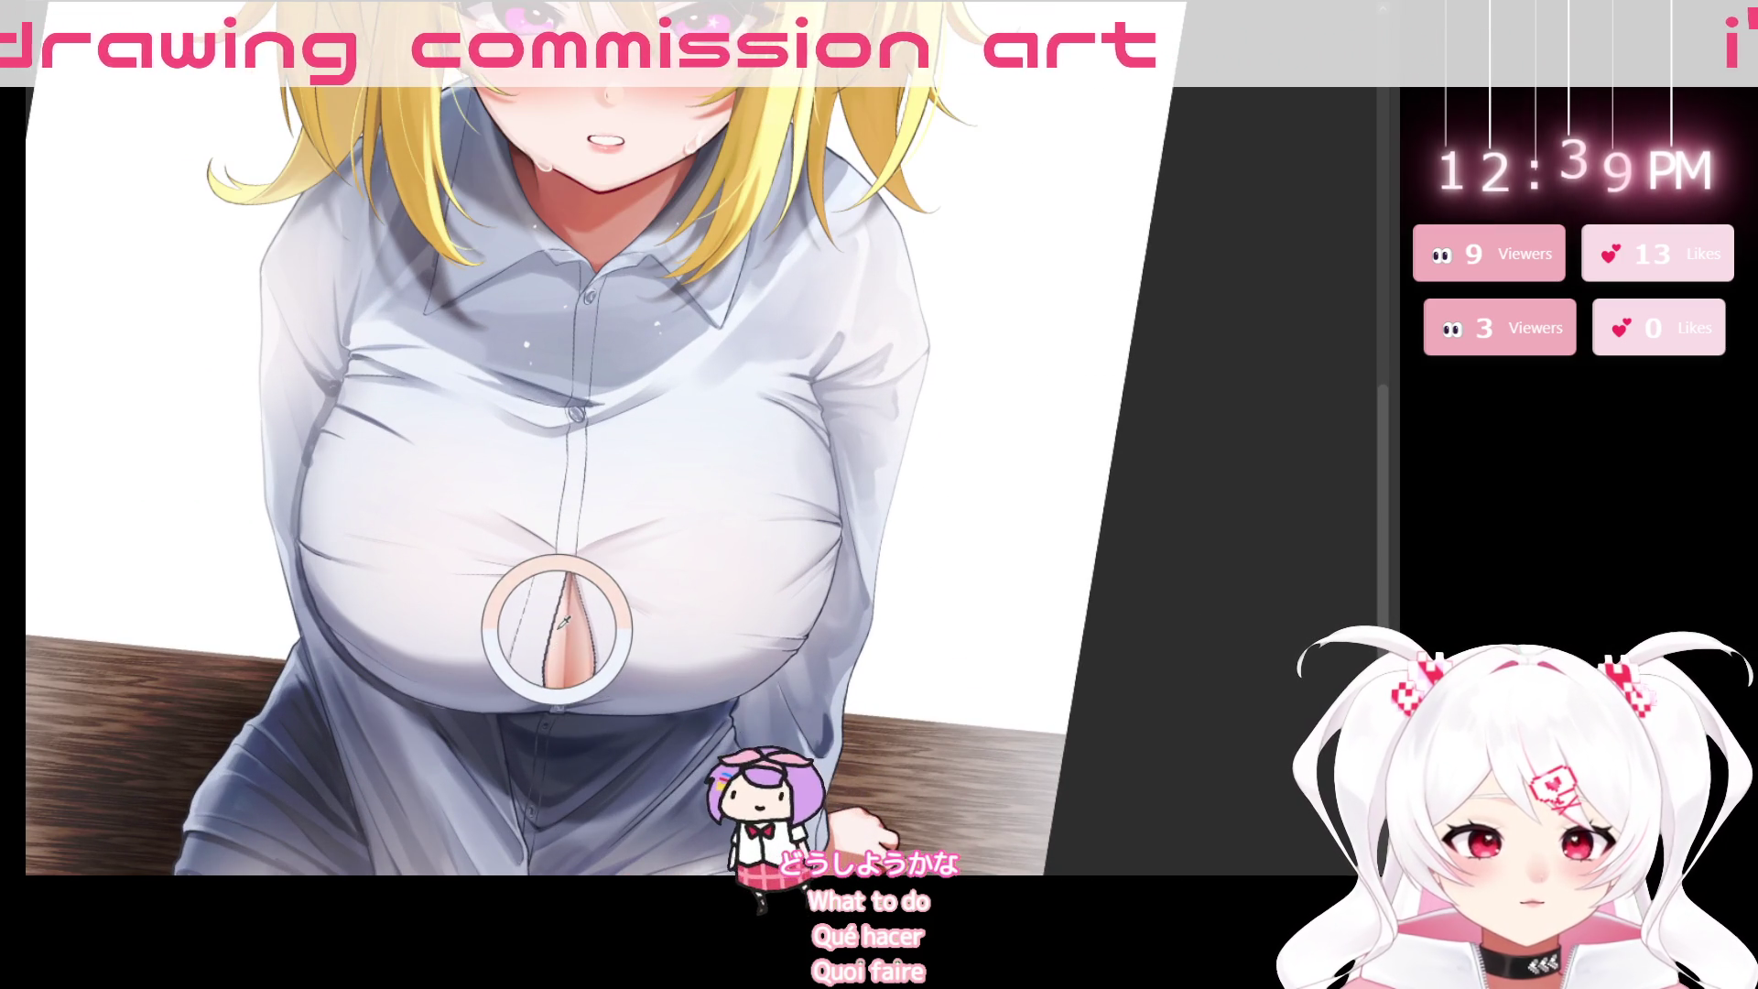
key(ctrl+z)
key(bracketright)
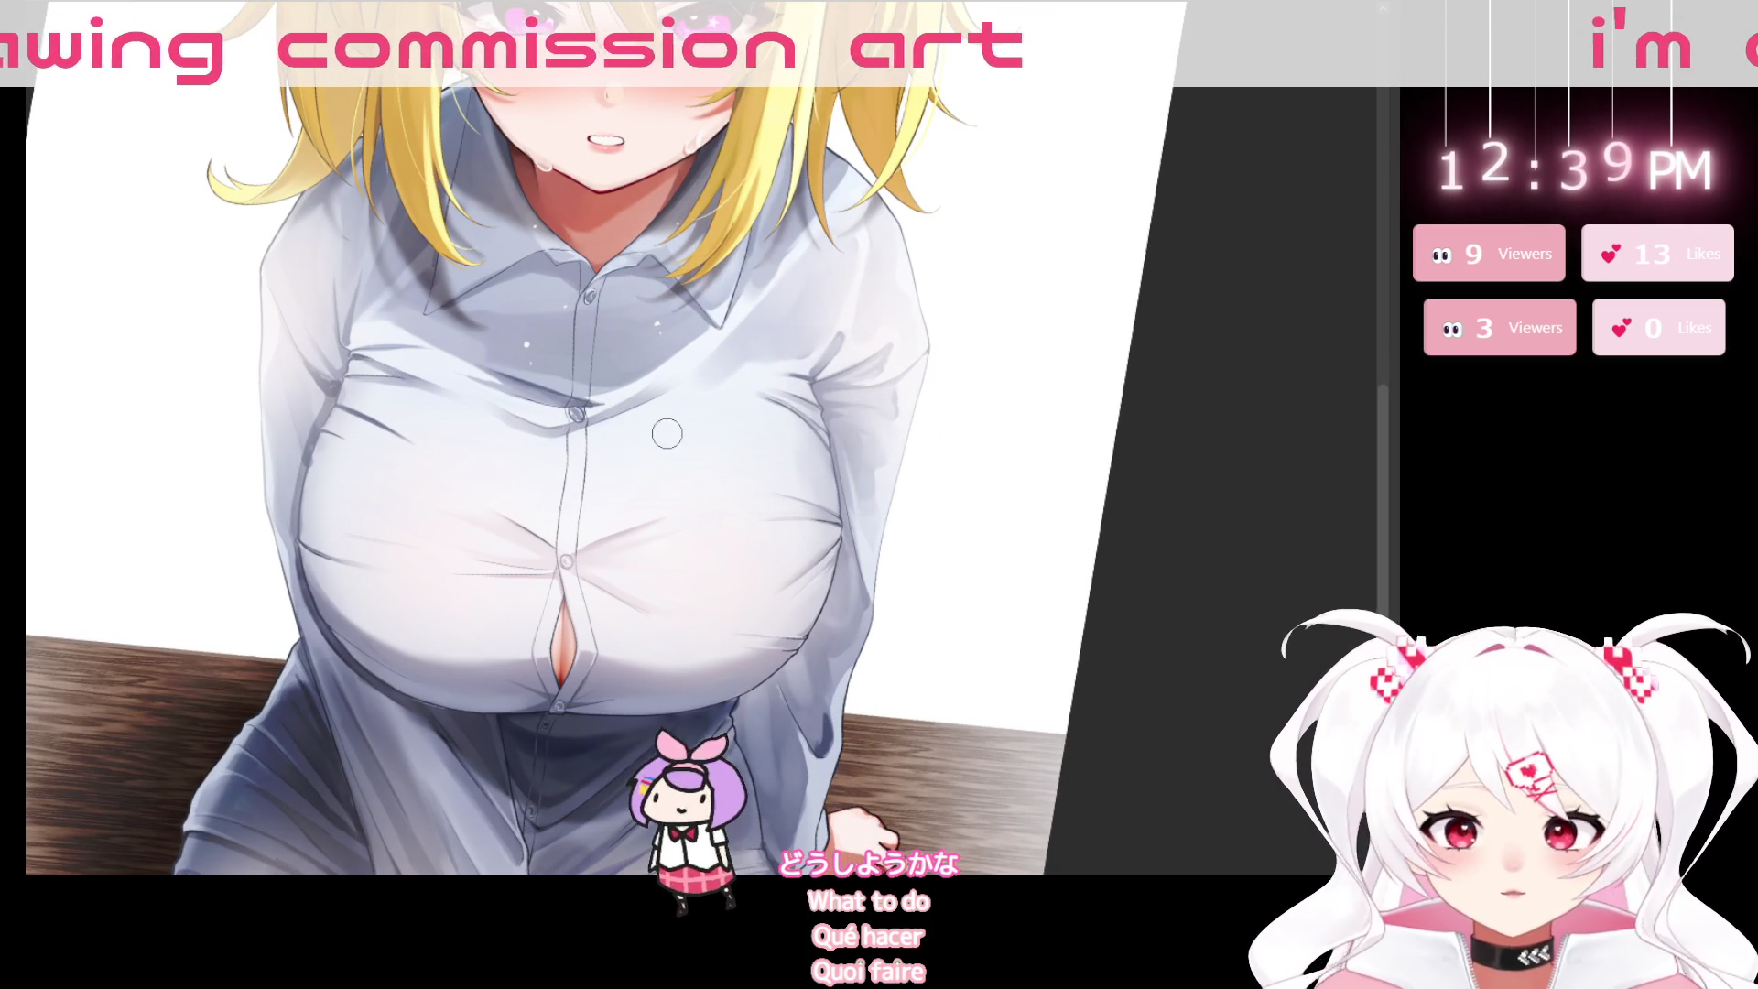
key(bracketright)
Paint peach skin-tone patches across the shirt's chest and sample a colour from them.
drag(652, 464, 516, 458)
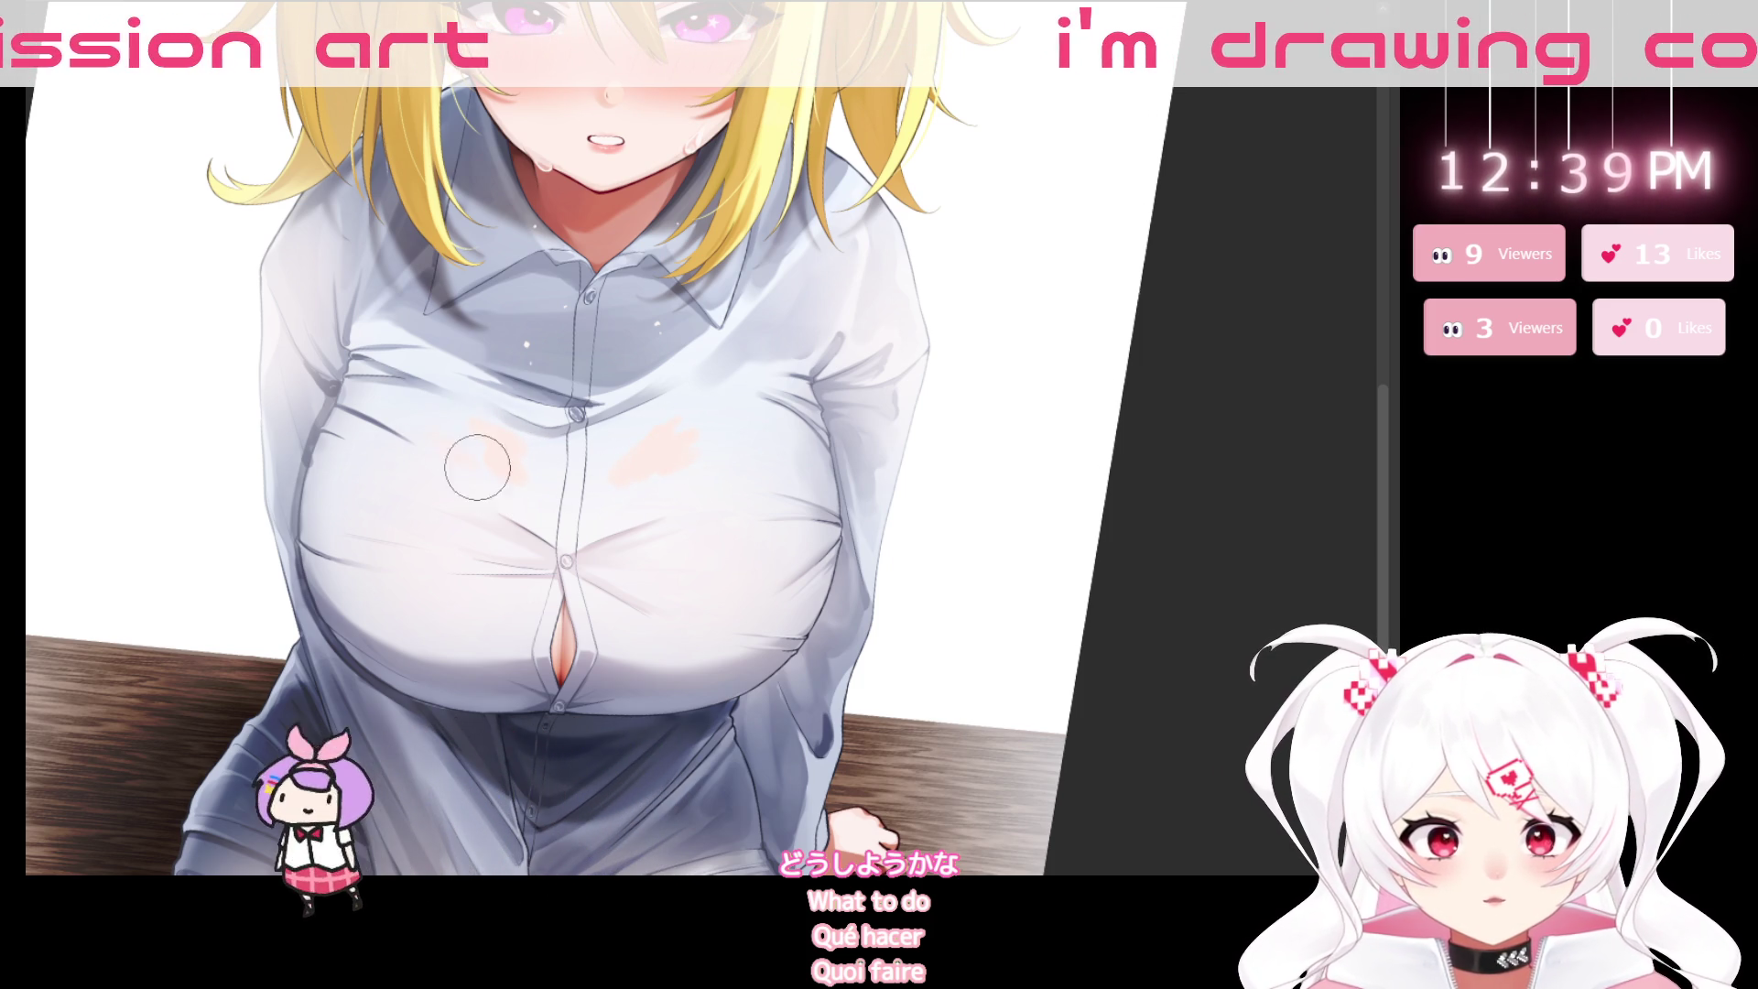
drag(477, 467, 693, 519)
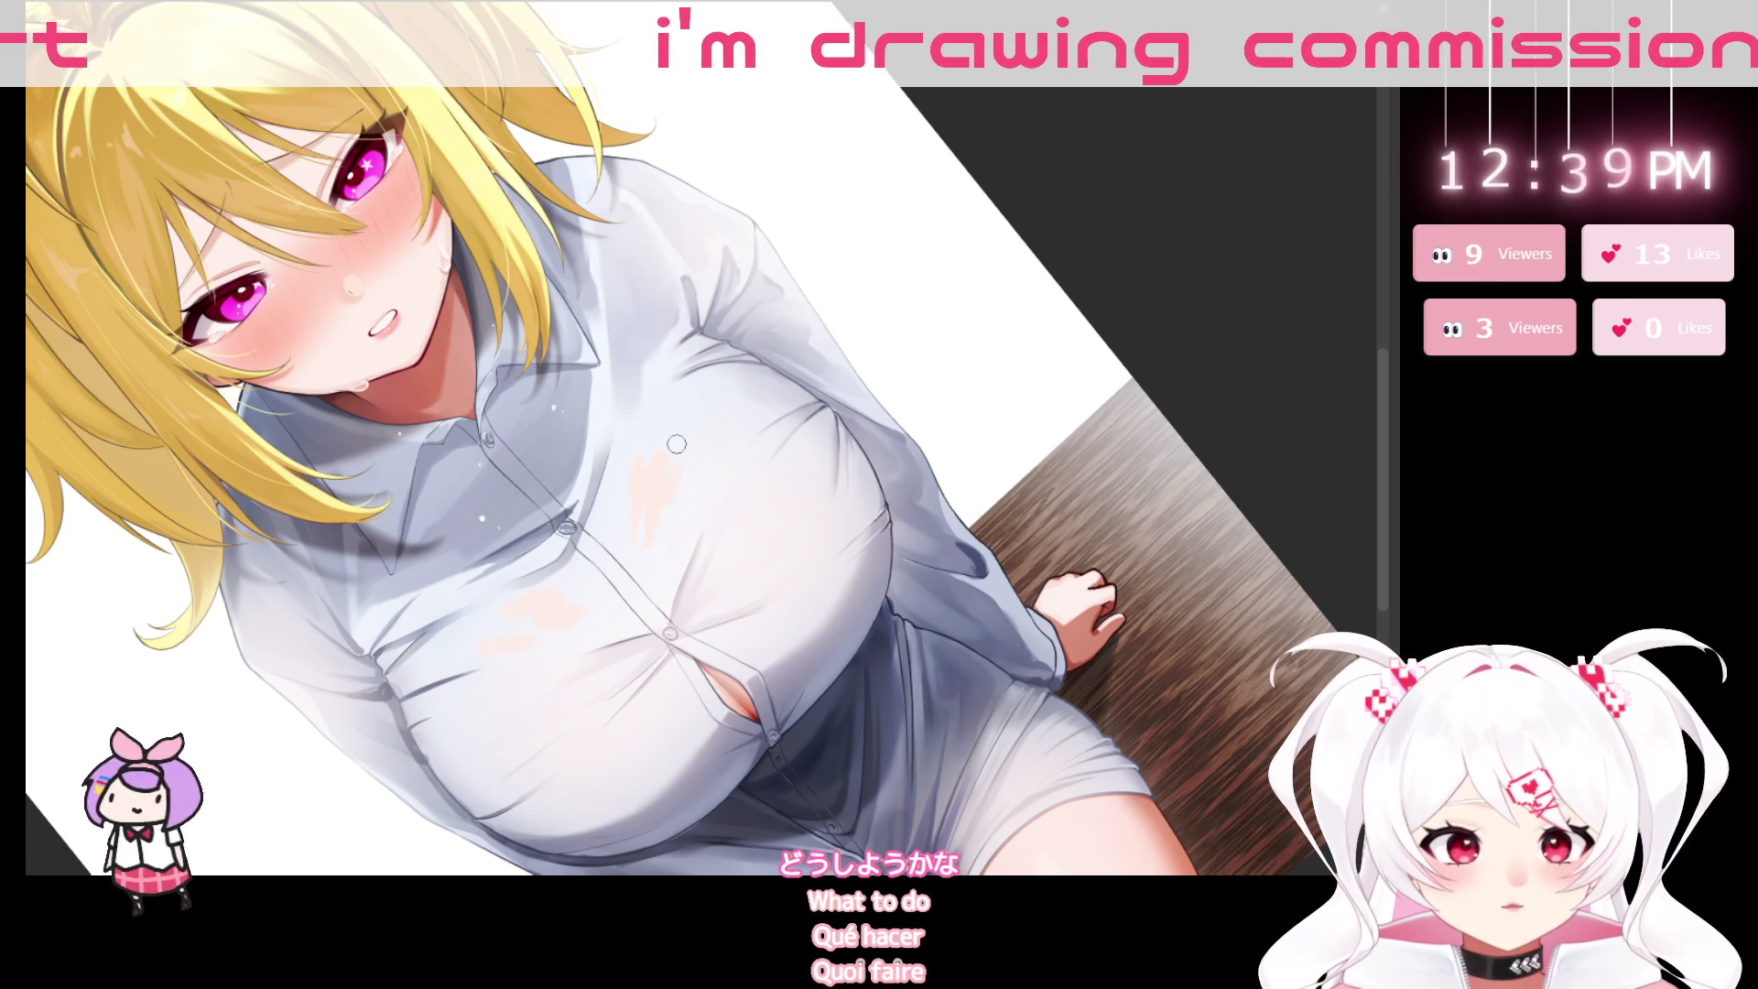
drag(1065, 315, 562, 856)
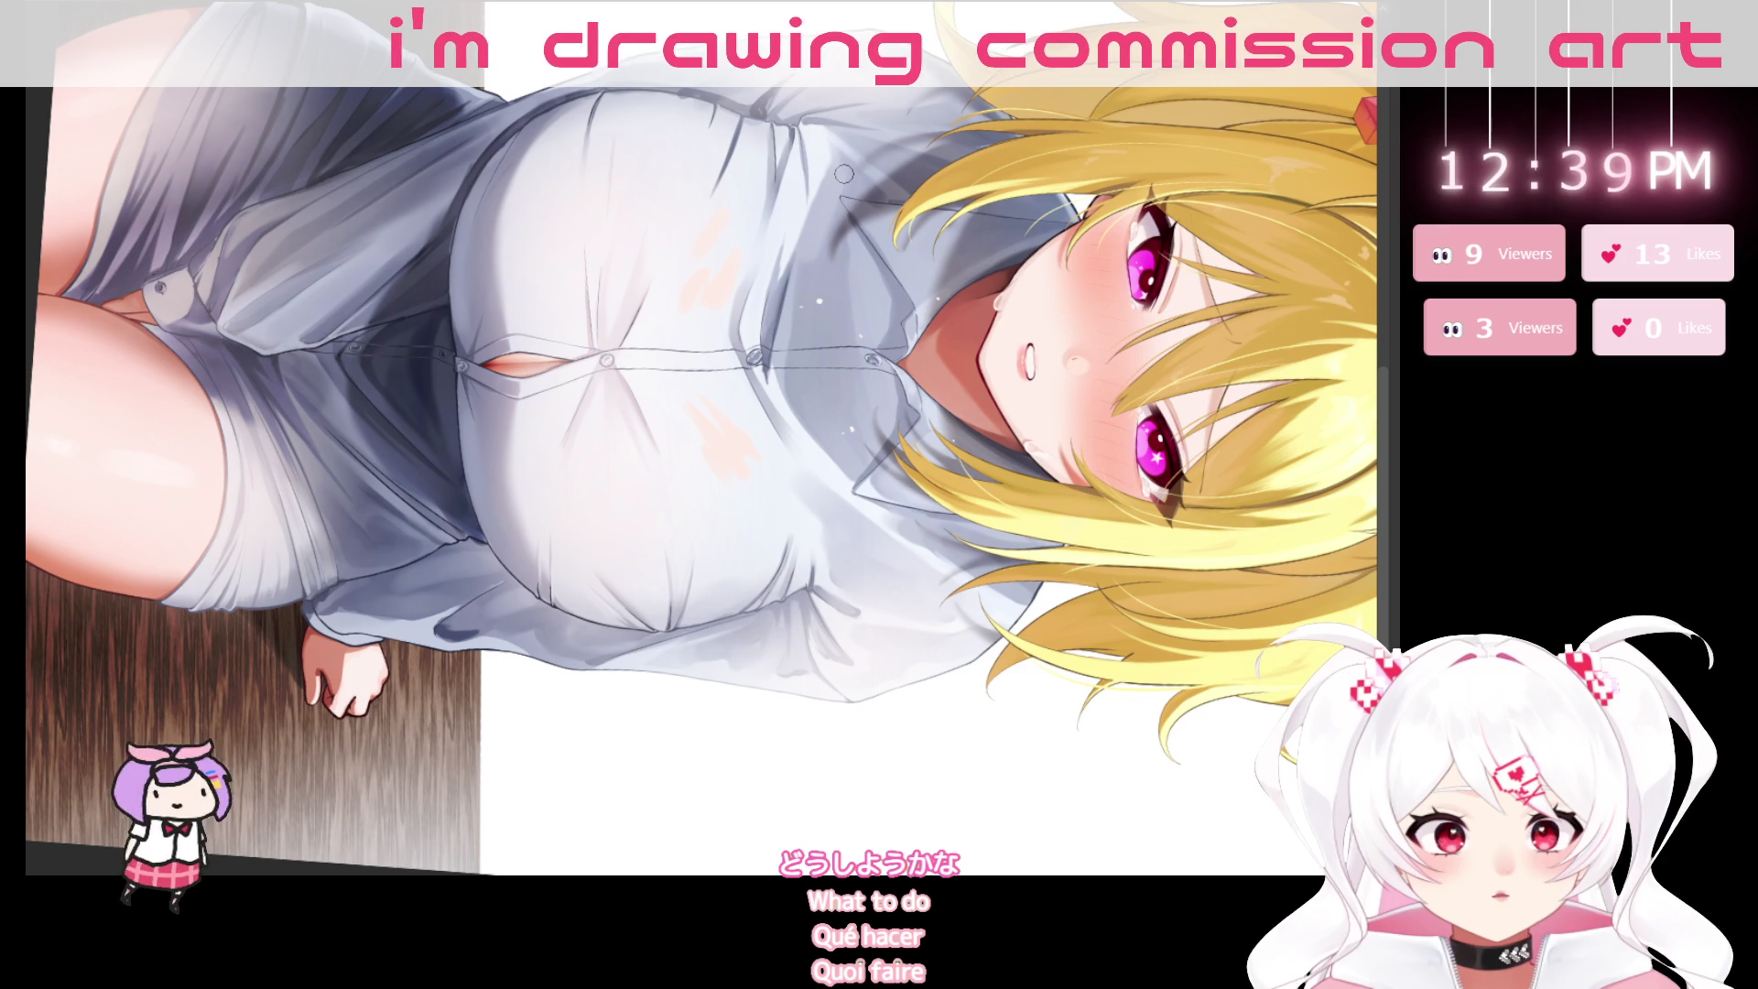
drag(843, 173, 471, 578)
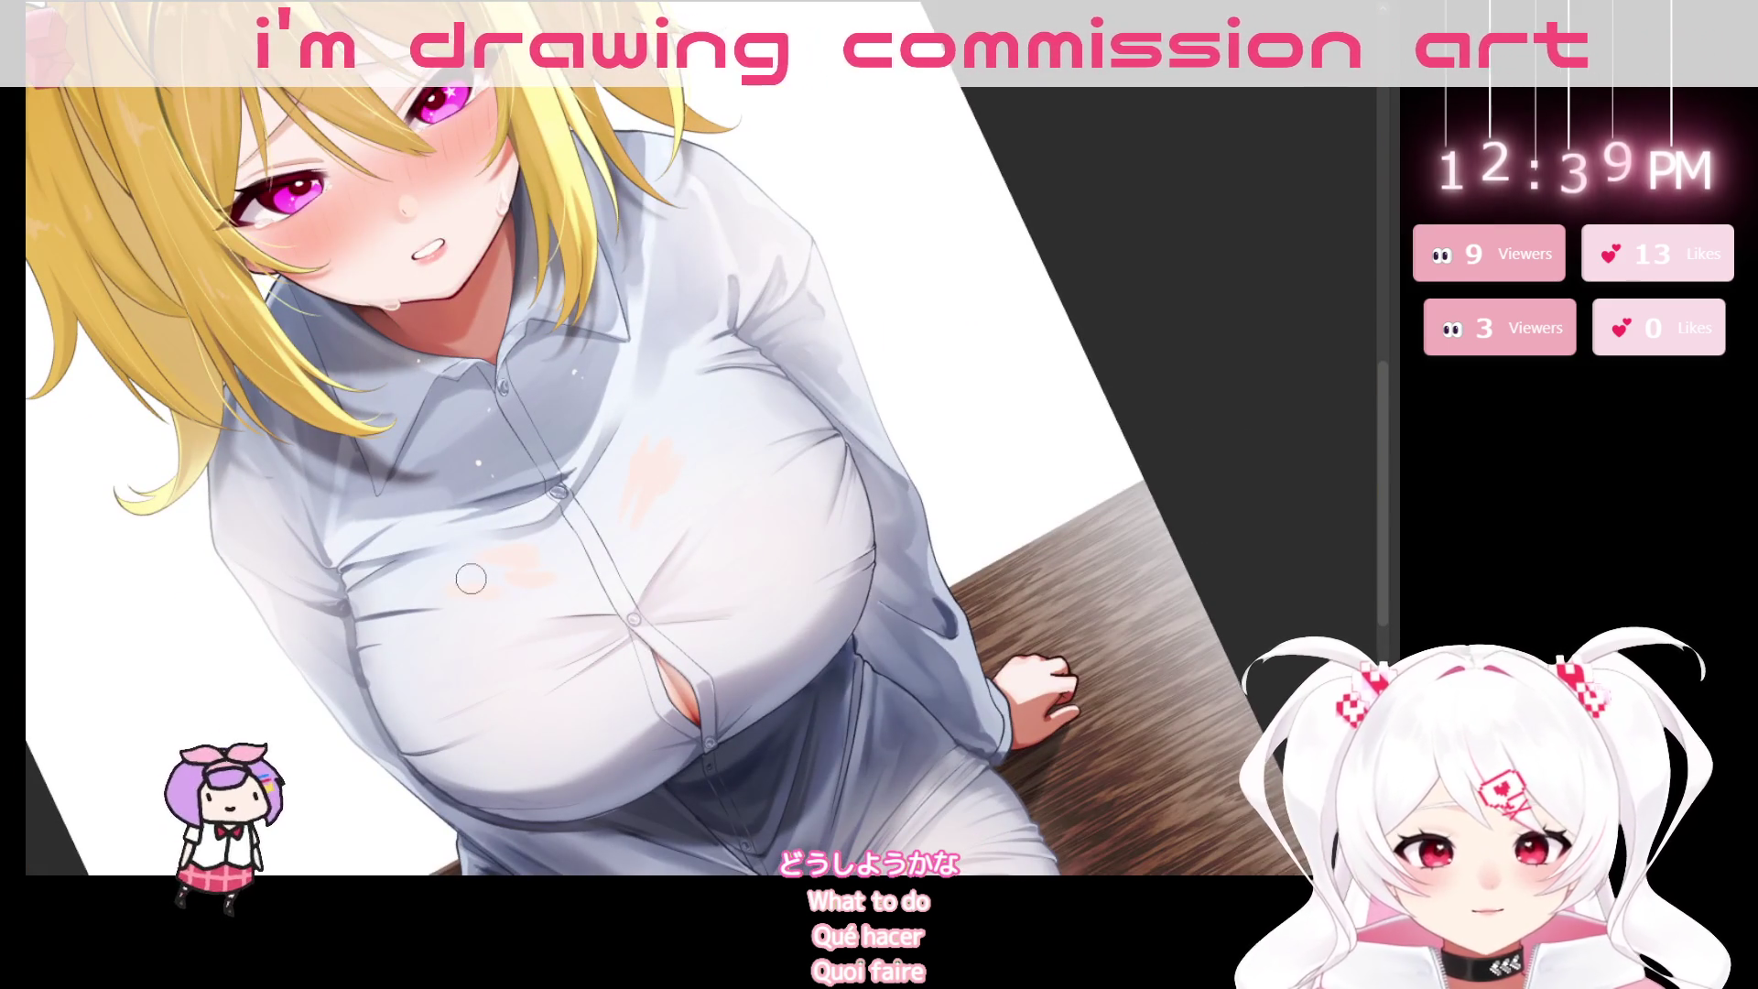
ctrl+click(467, 580)
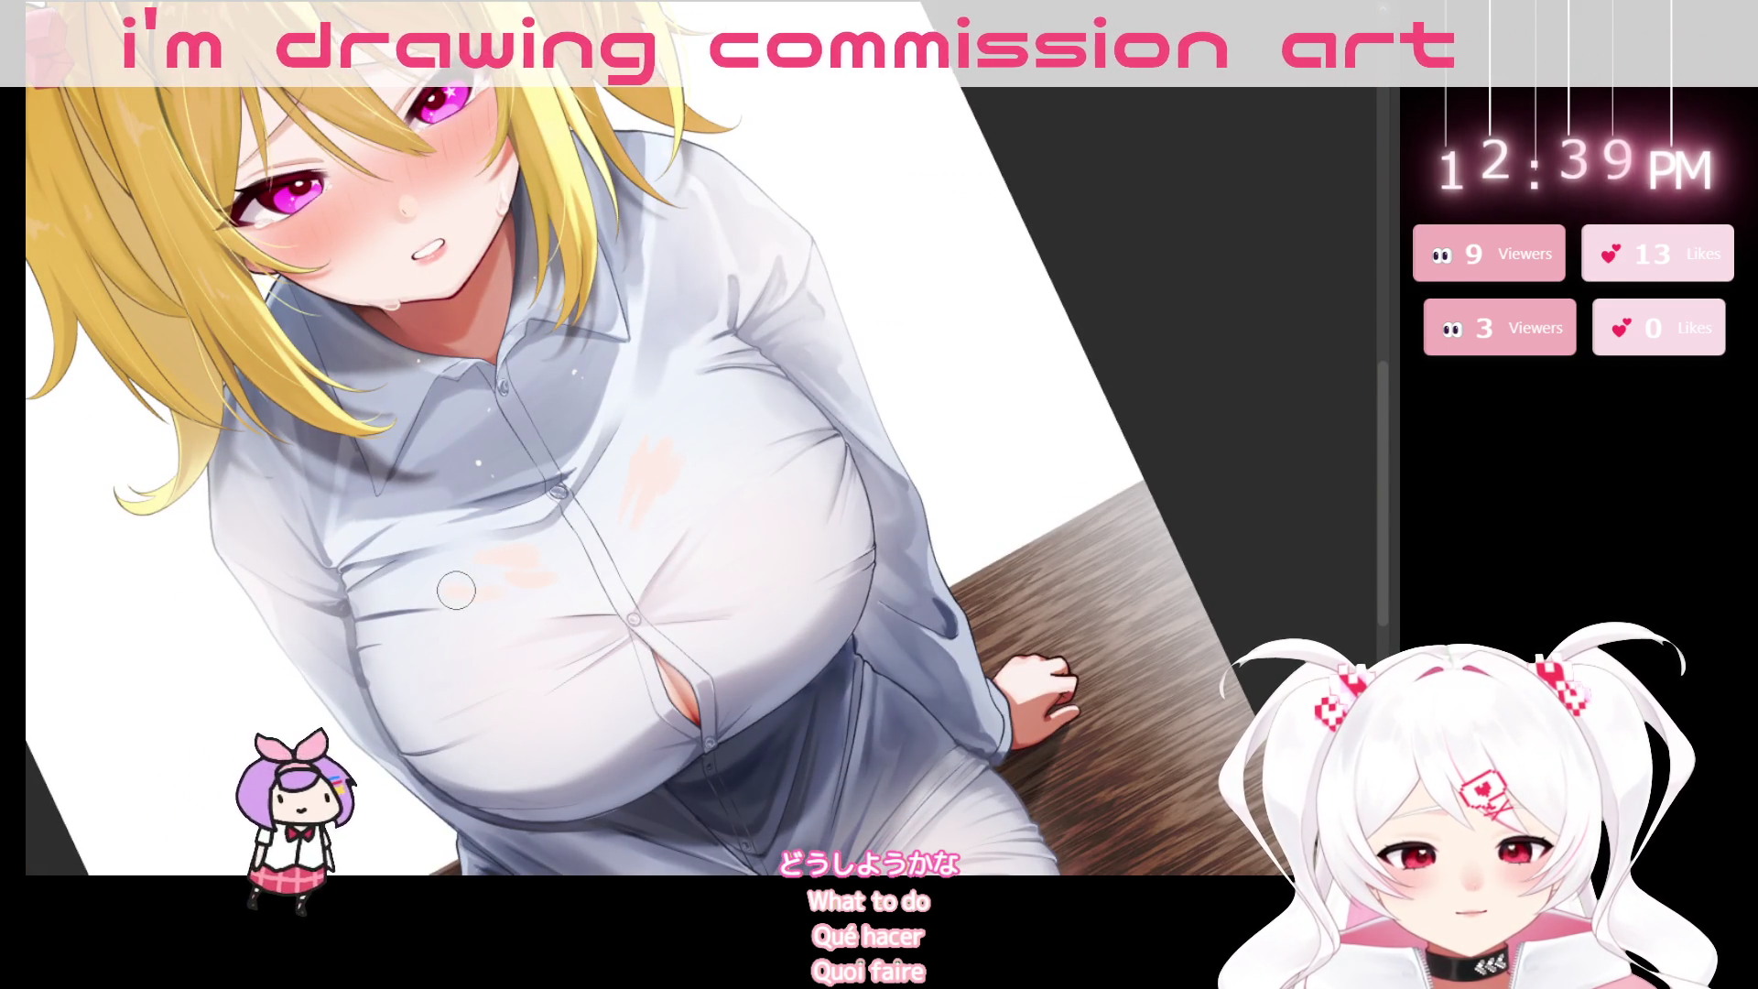
mouse_move(456, 590)
mouse_down()
mouse_move(720, 863)
mouse_move(725, 728)
mouse_move(527, 438)
mouse_move(490, 538)
mouse_up()
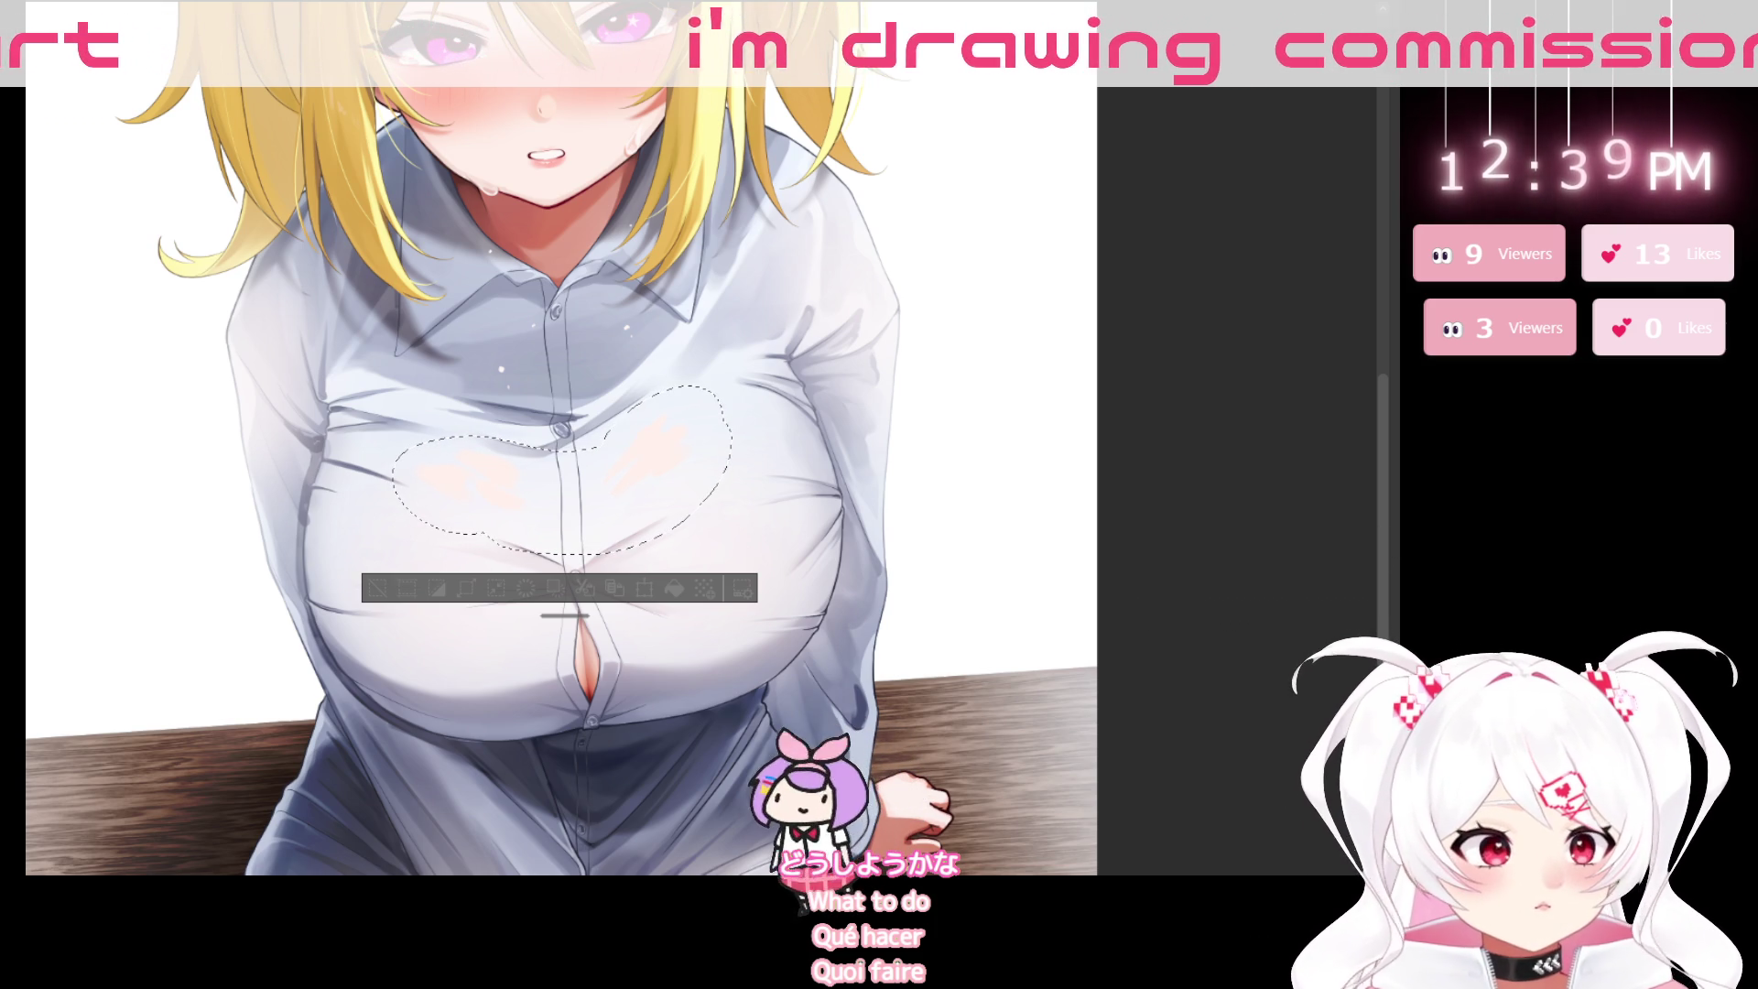
Clear the selection around the chest patches and sample a colour from the shirt.
drag(1001, 608, 661, 591)
key(ctrl+d)
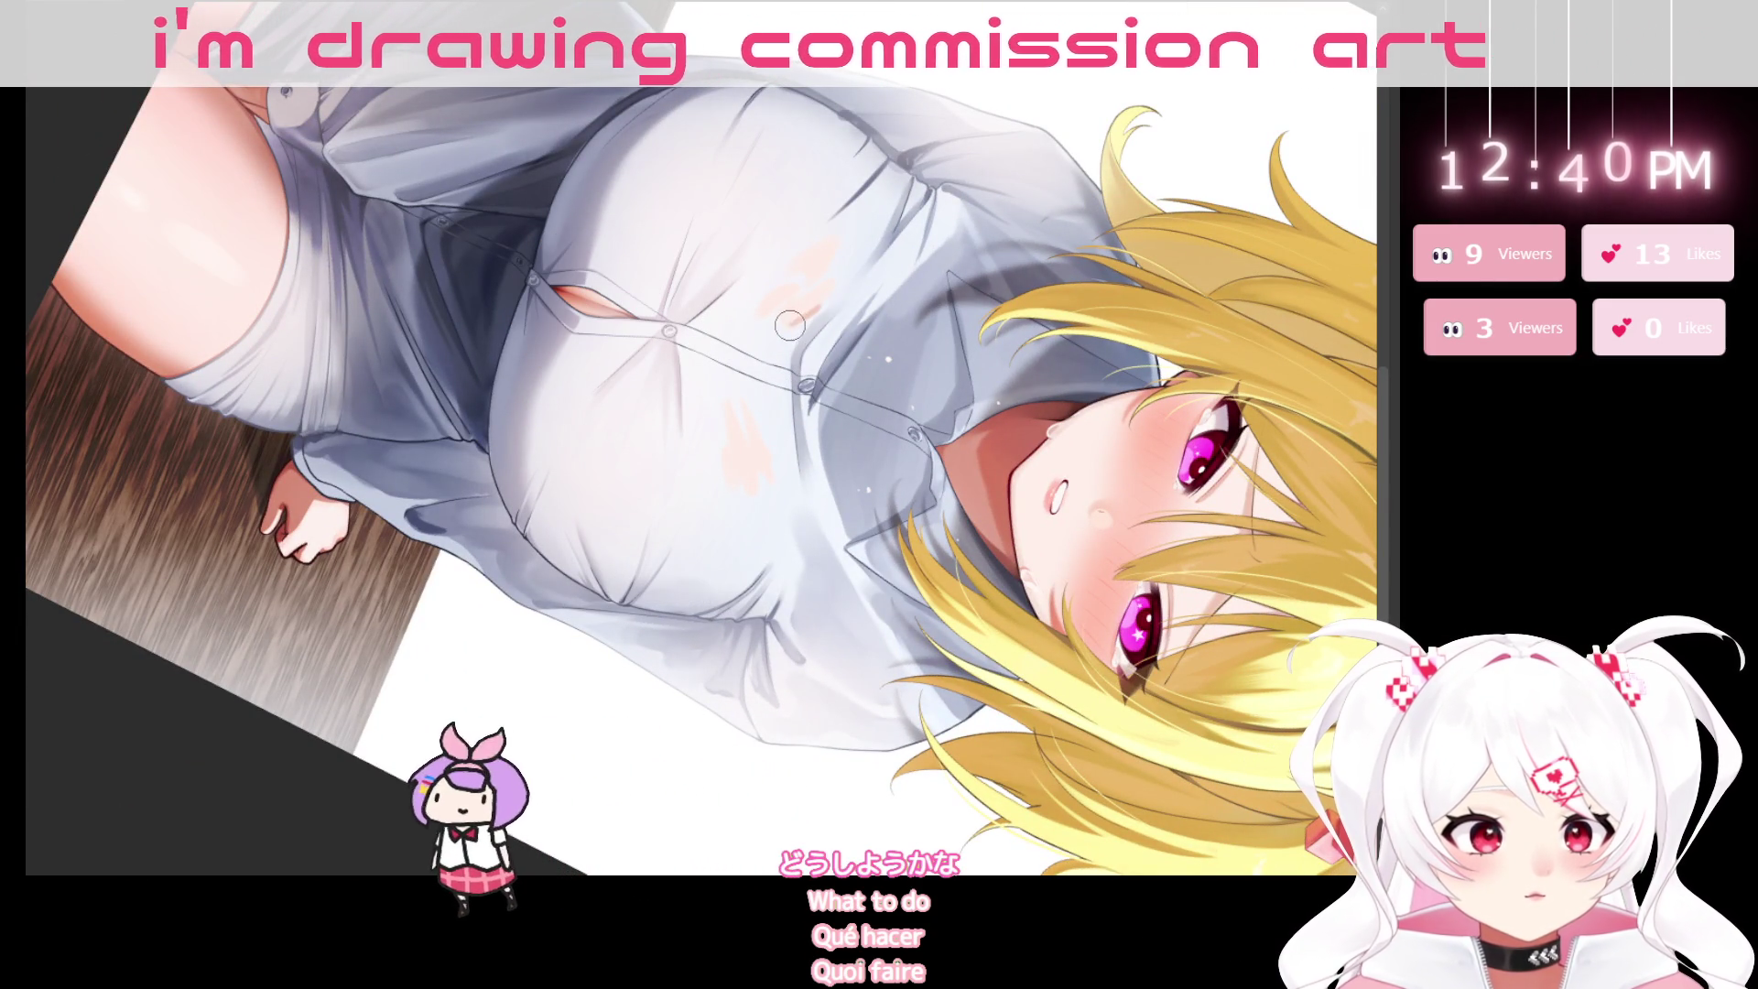
scroll(824, 293, up, 2)
alt+click(733, 321)
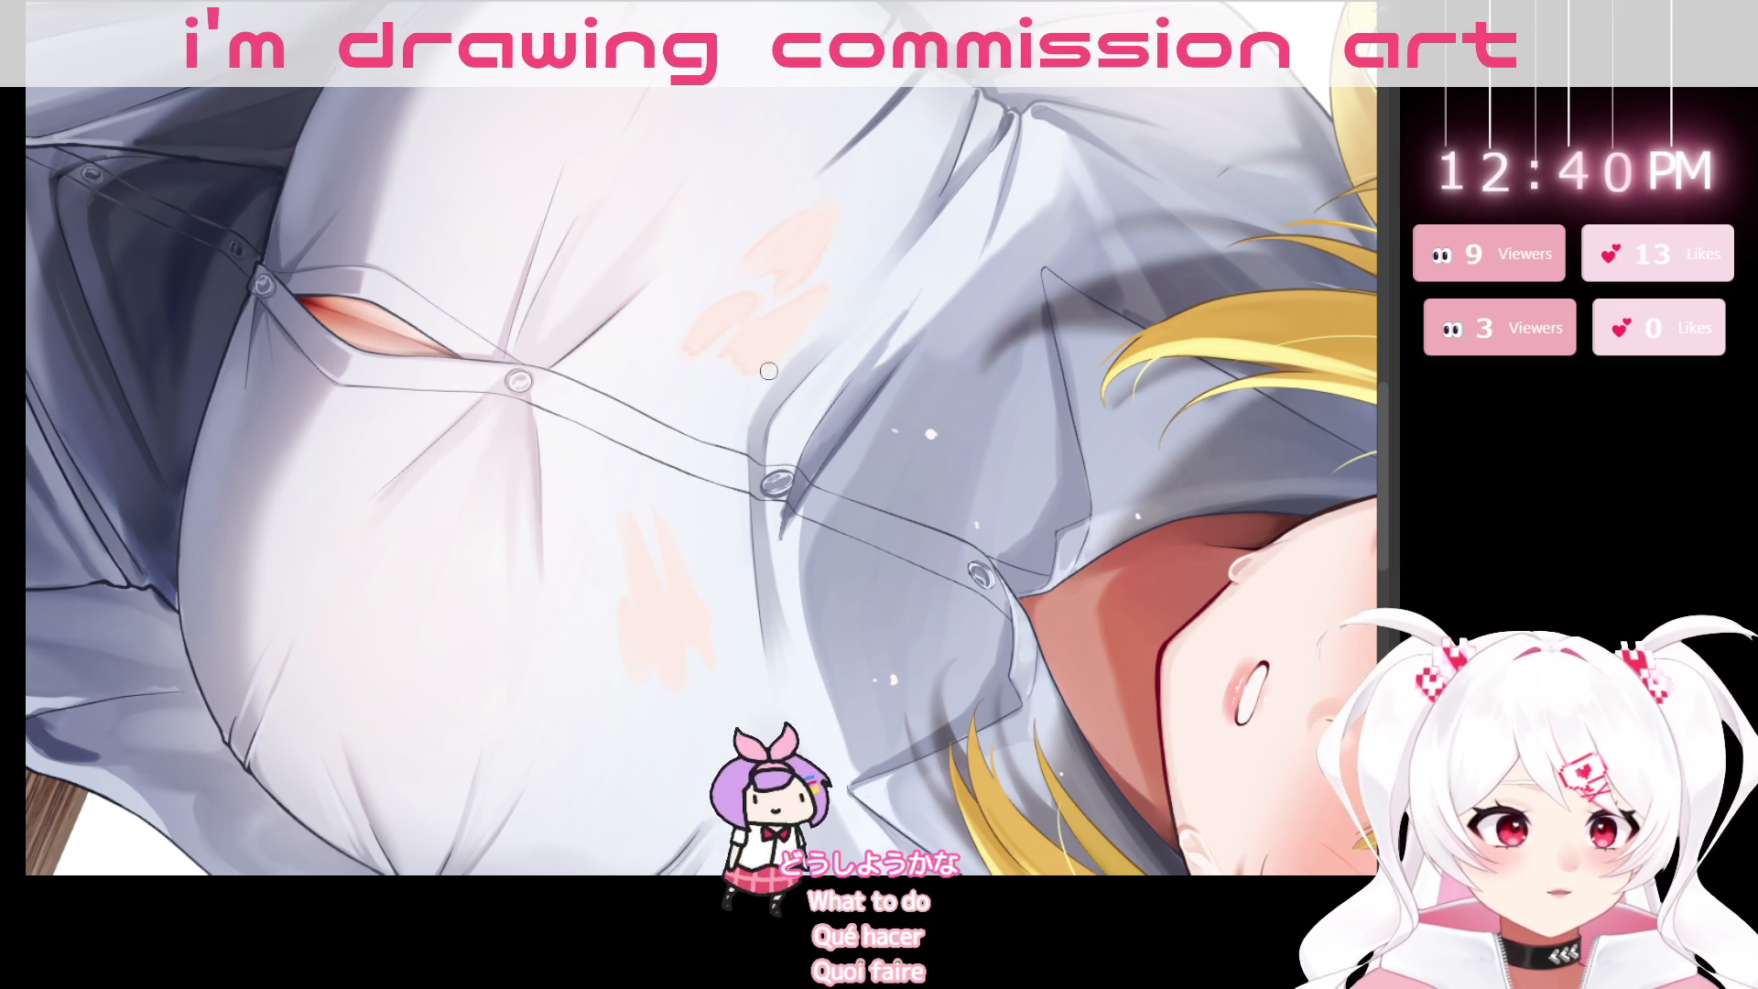
Flip the view horizontally, shrink the brush, and trace a heart-shaped outline around the chest patches.
scroll(691, 498, up, 2)
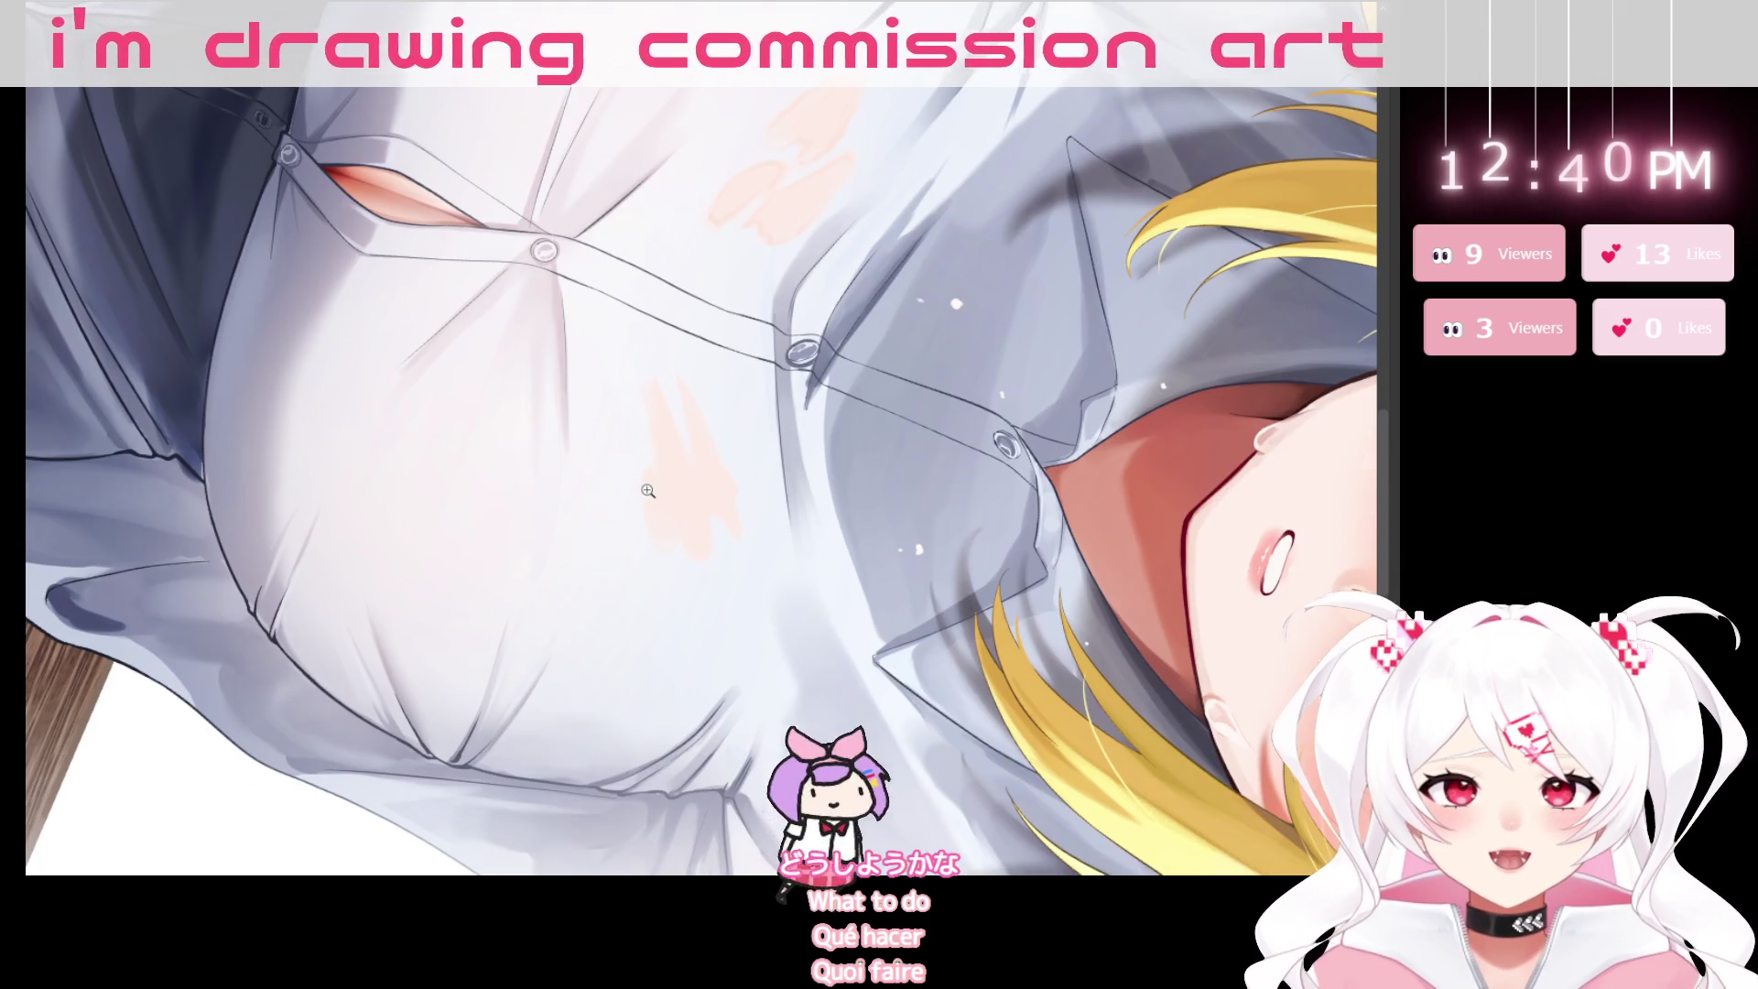
scroll(644, 490, up, 2)
drag(594, 694, 640, 569)
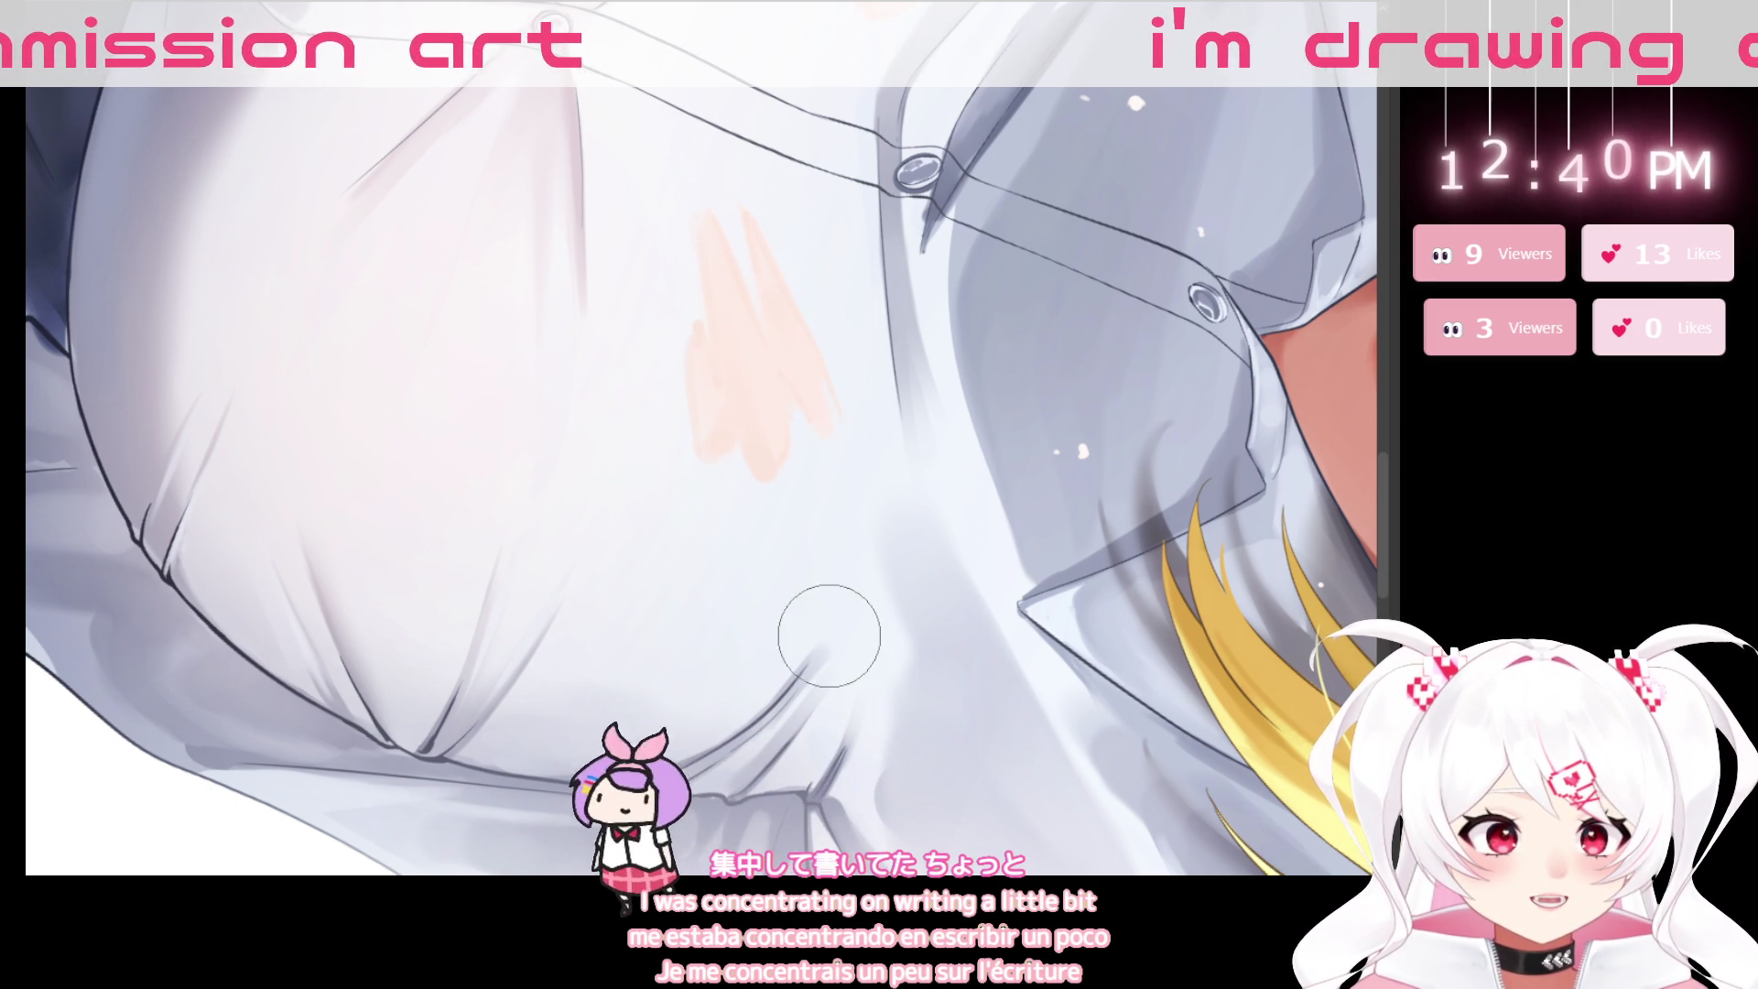
scroll(836, 632, down, 3)
key(m)
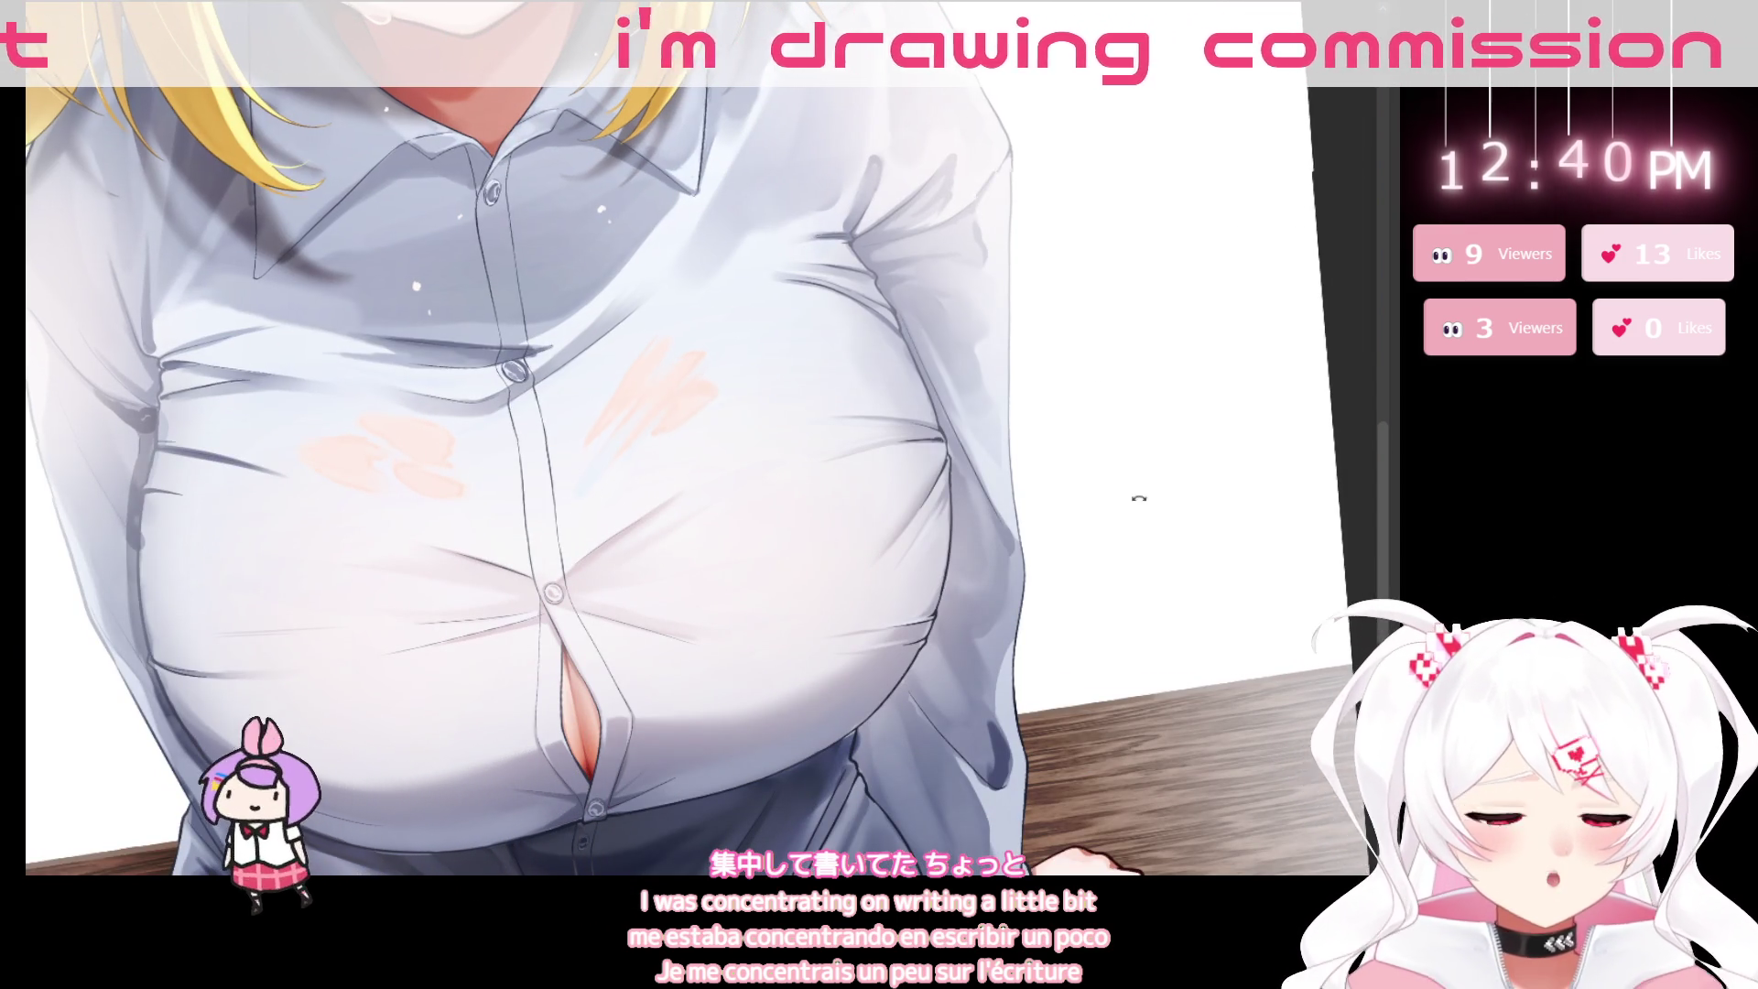
drag(1133, 498, 763, 684)
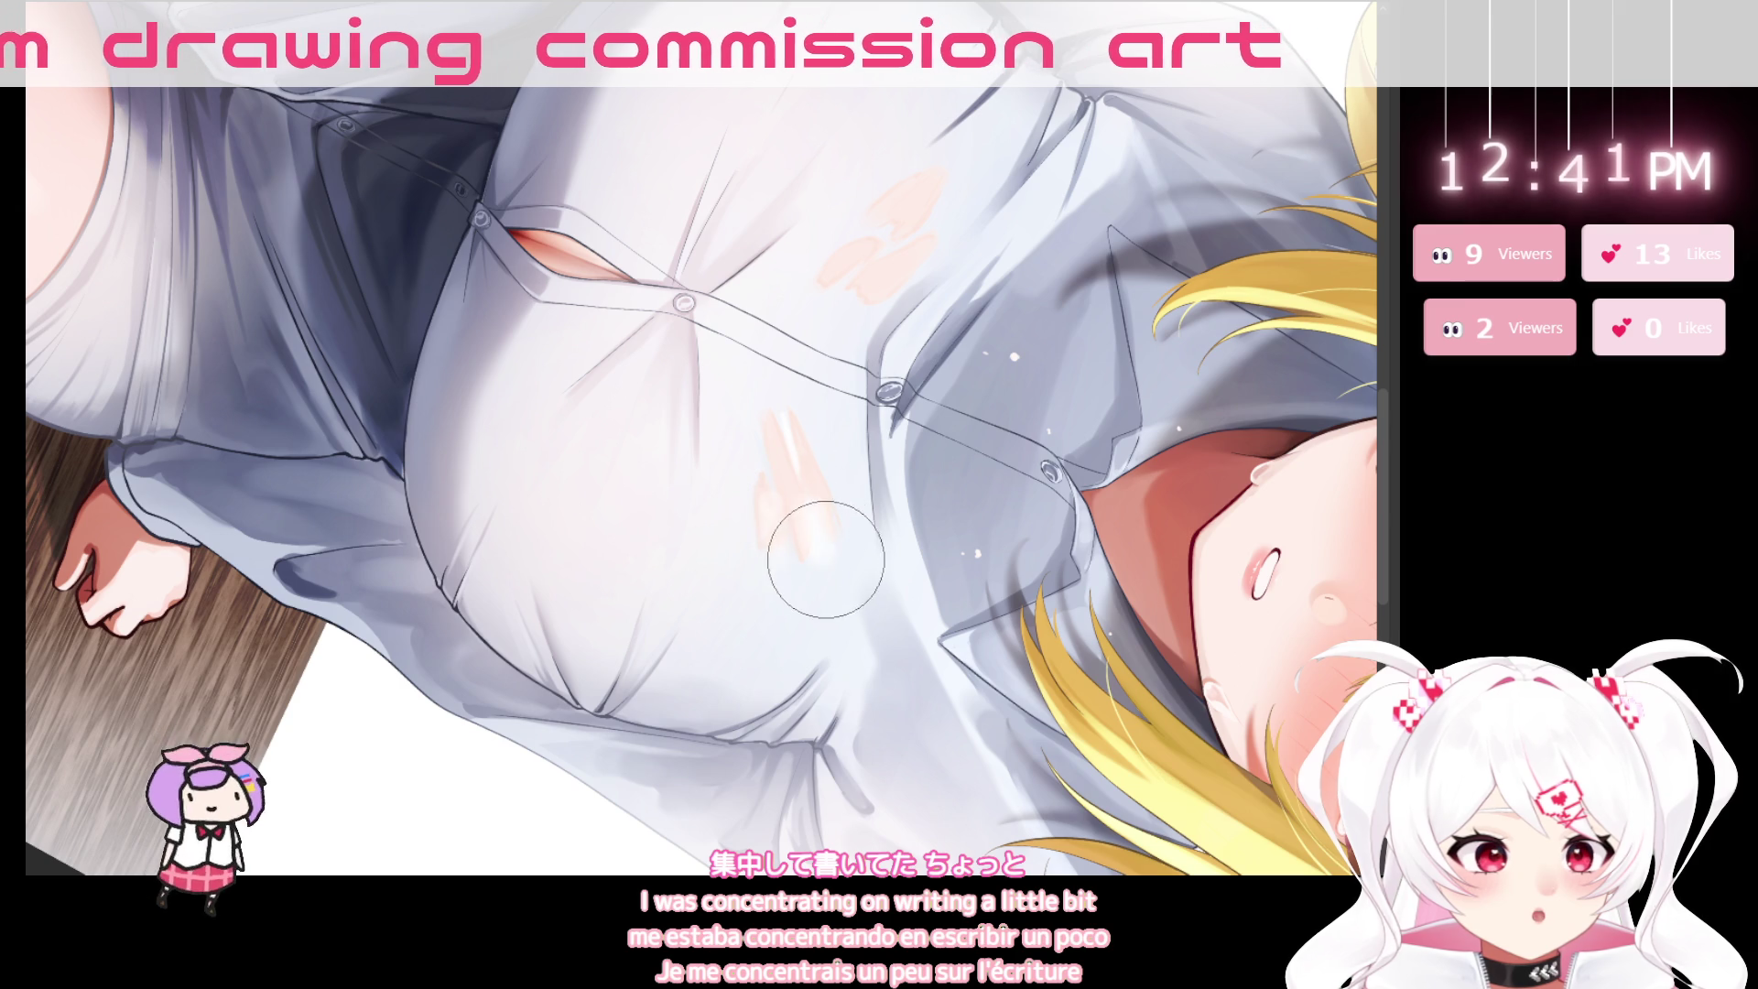
mouse_move(837, 614)
mouse_down()
mouse_move(1000, 663)
mouse_move(732, 302)
mouse_up()
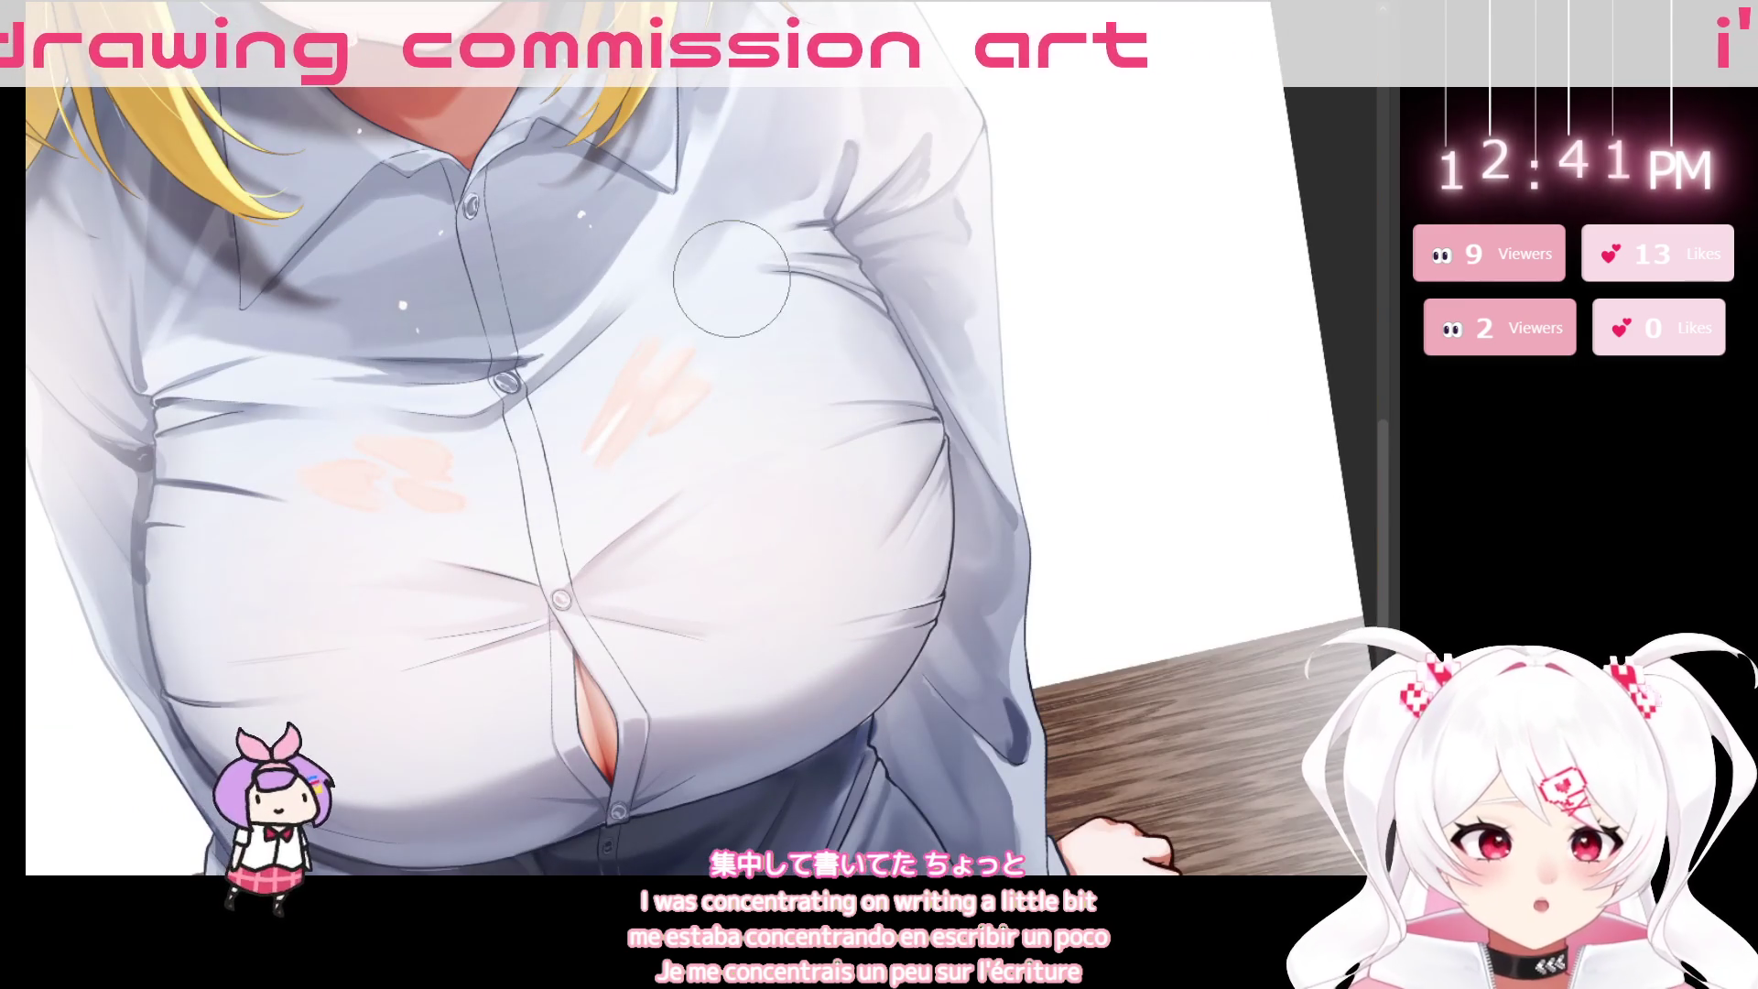
key(bracketleft)
key(bracketleft)
key(bracketleft)
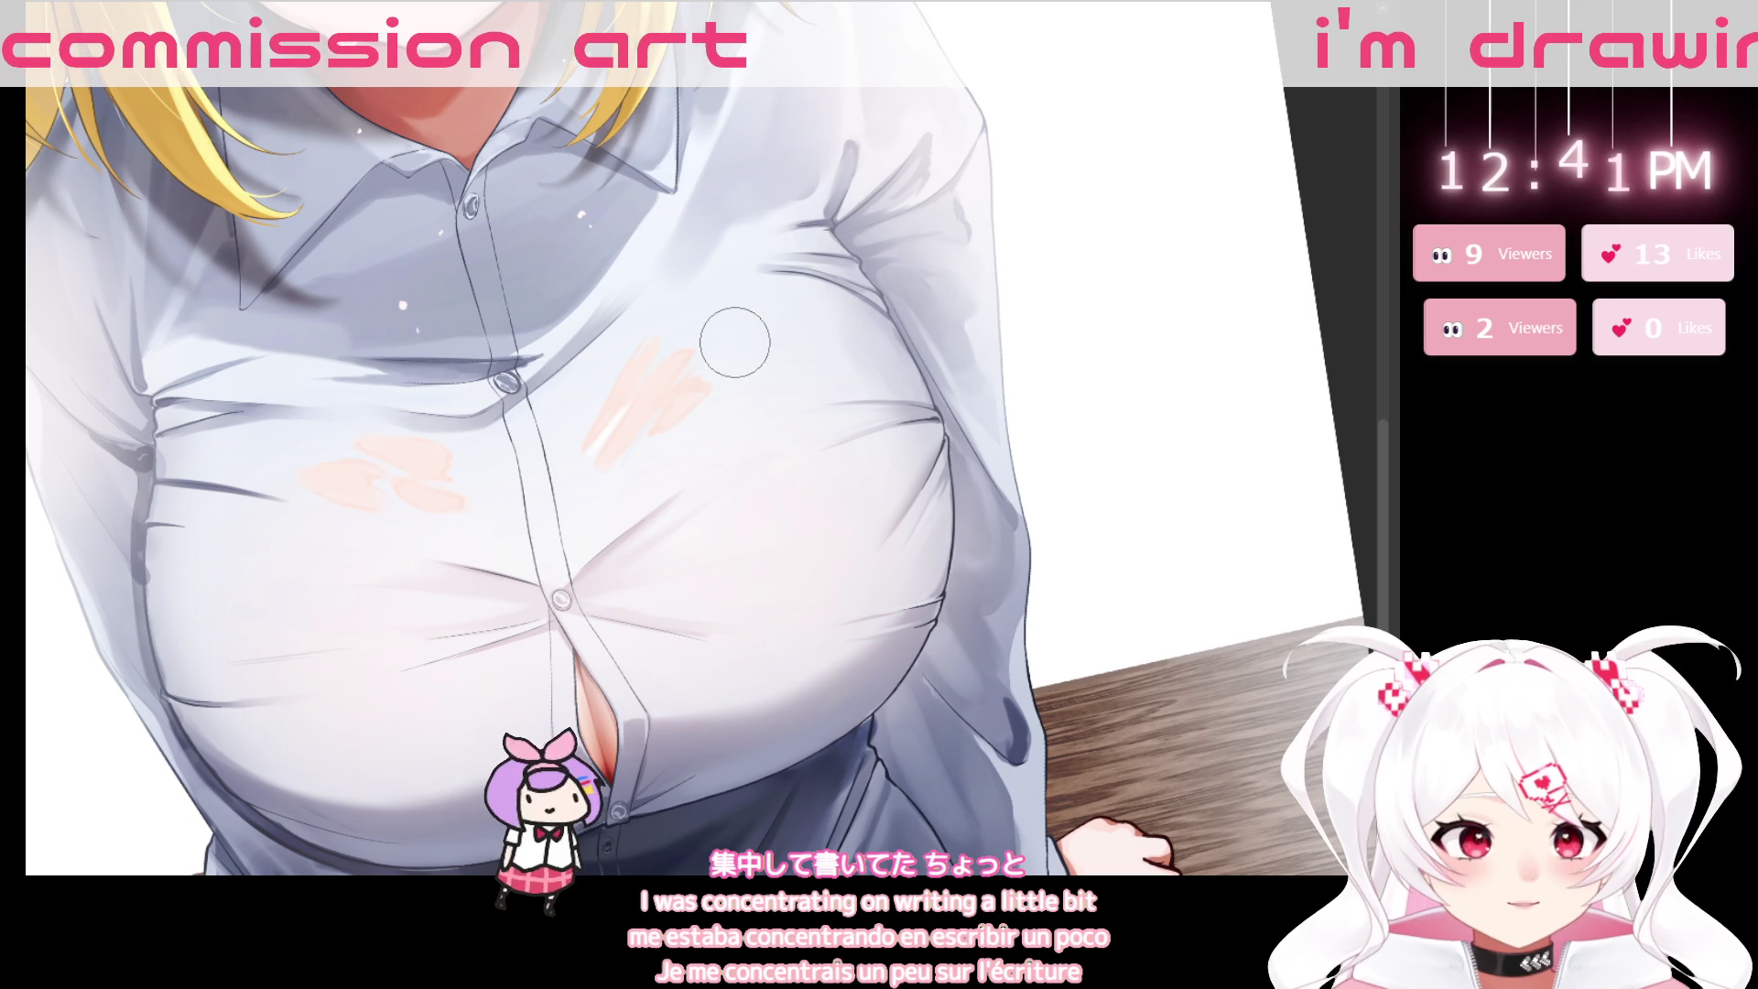
mouse_move(947, 385)
mouse_down()
mouse_move(1187, 303)
mouse_move(1135, 320)
mouse_up()
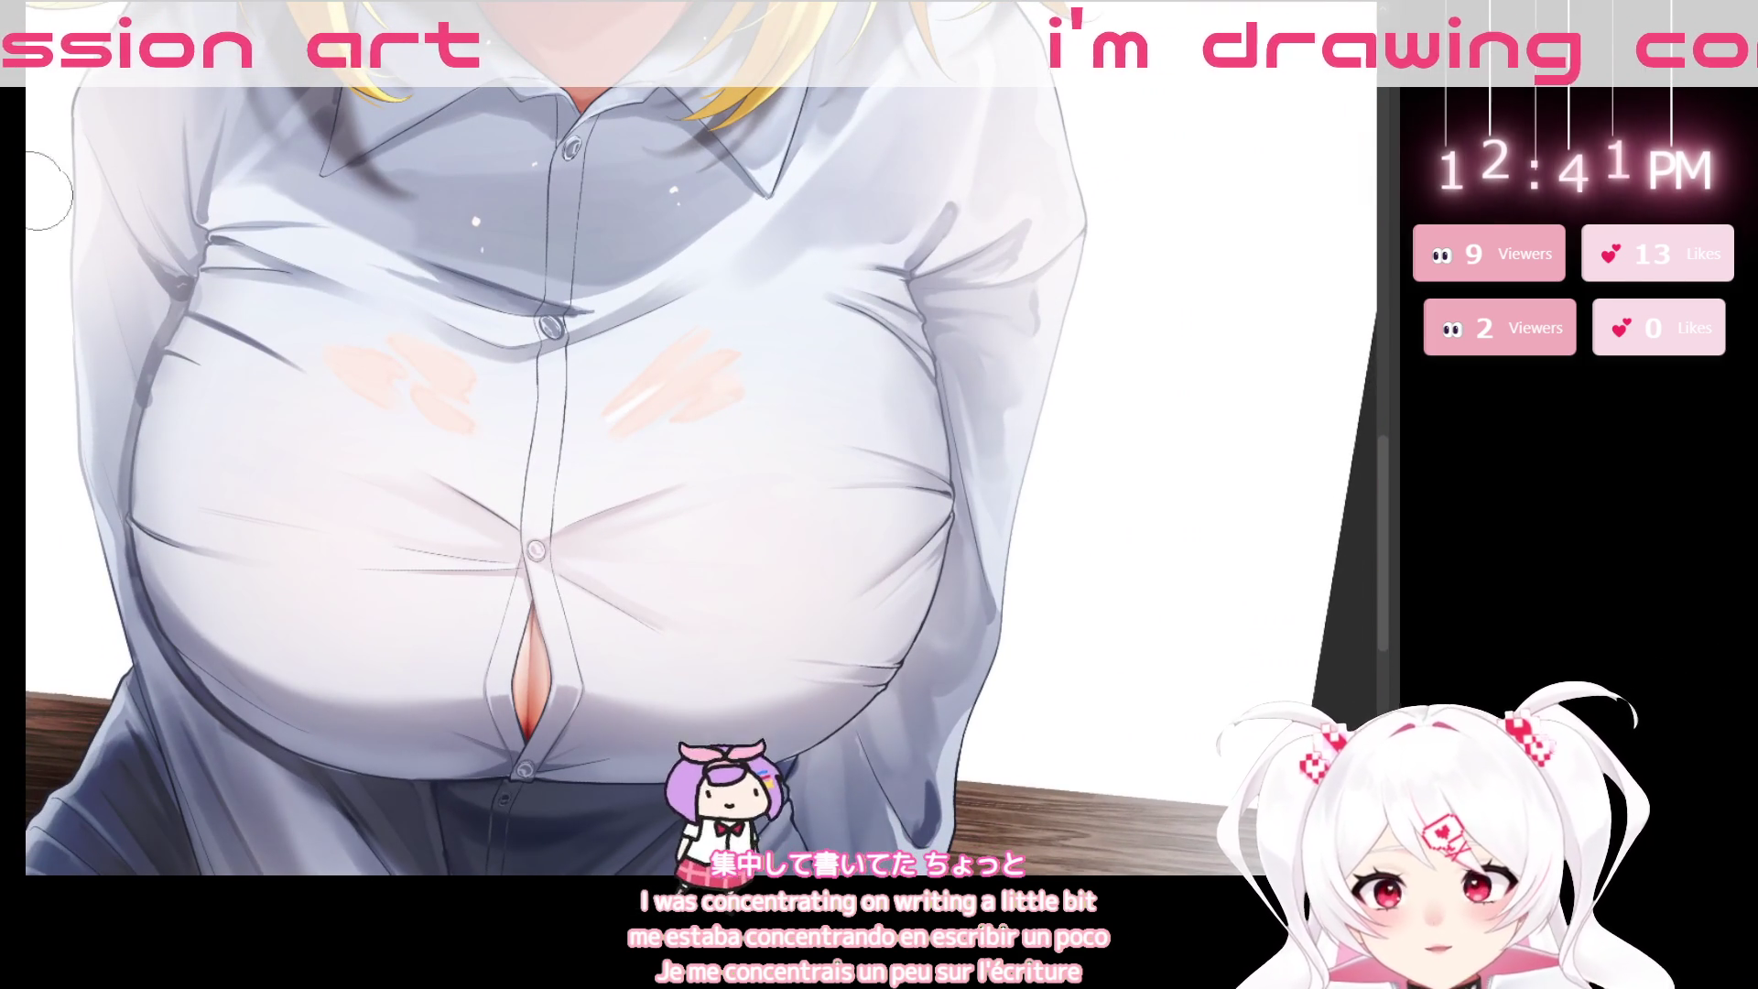
drag(427, 466, 820, 397)
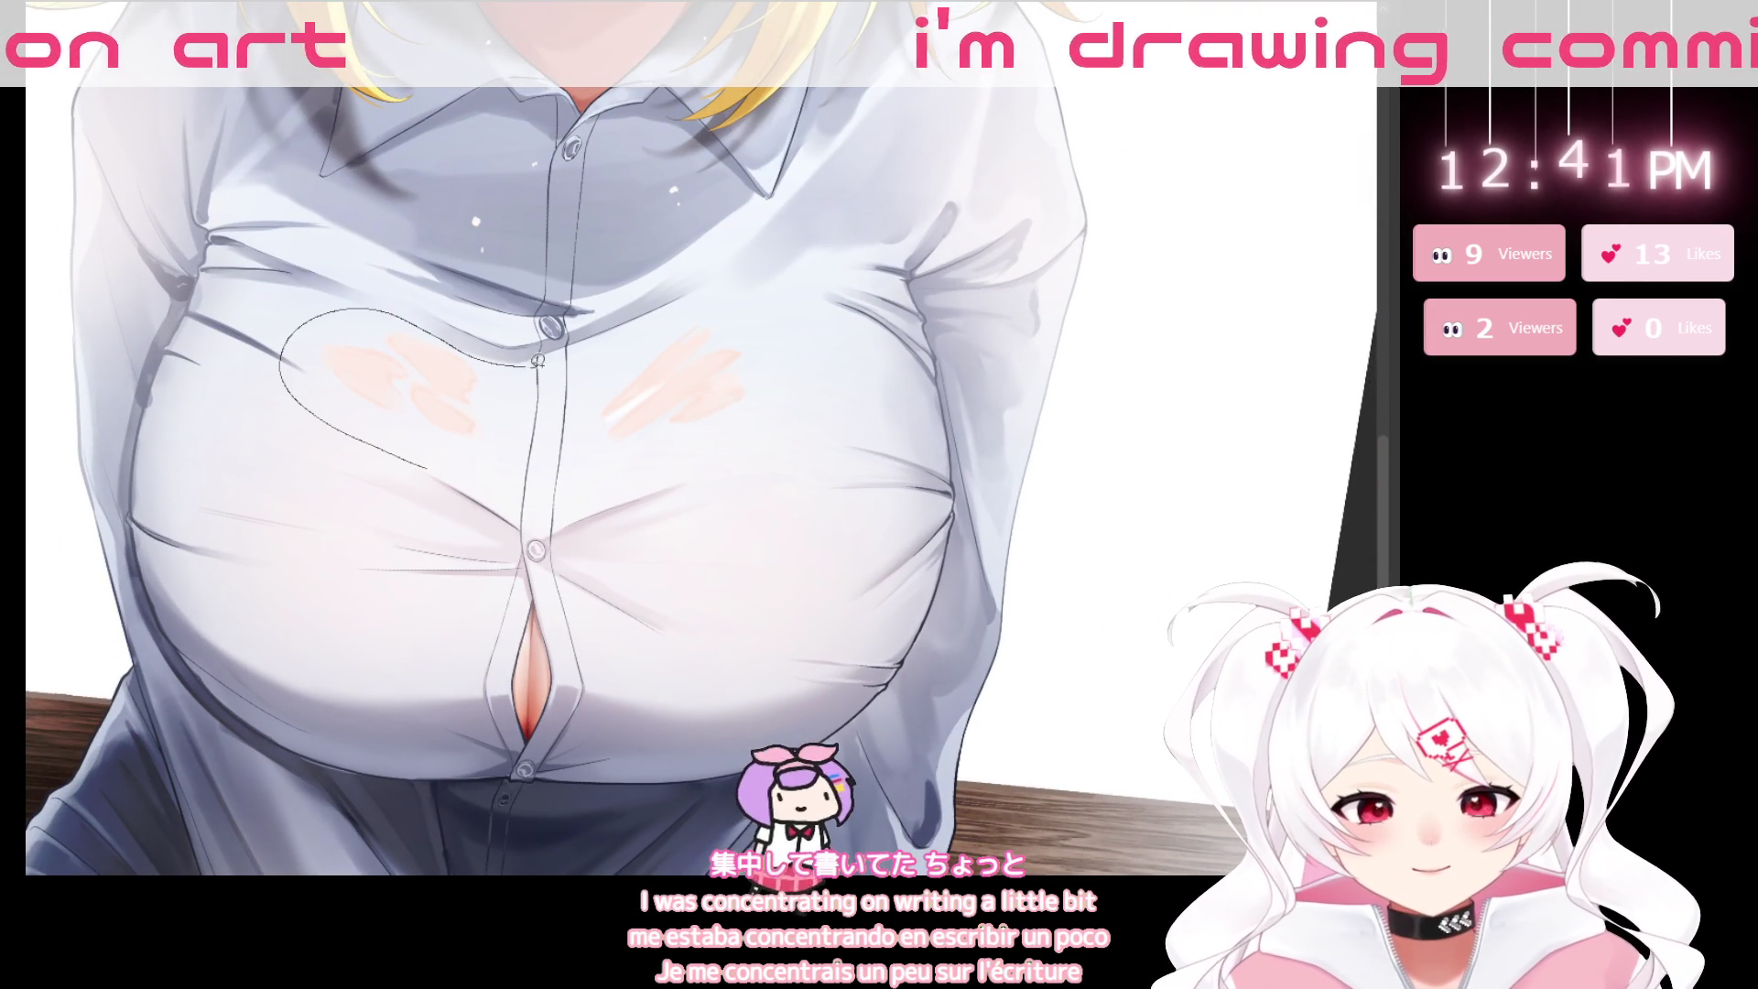
Close the heart-shaped outline into a selection and check the chest shading from a sideways view.
drag(441, 458, 462, 467)
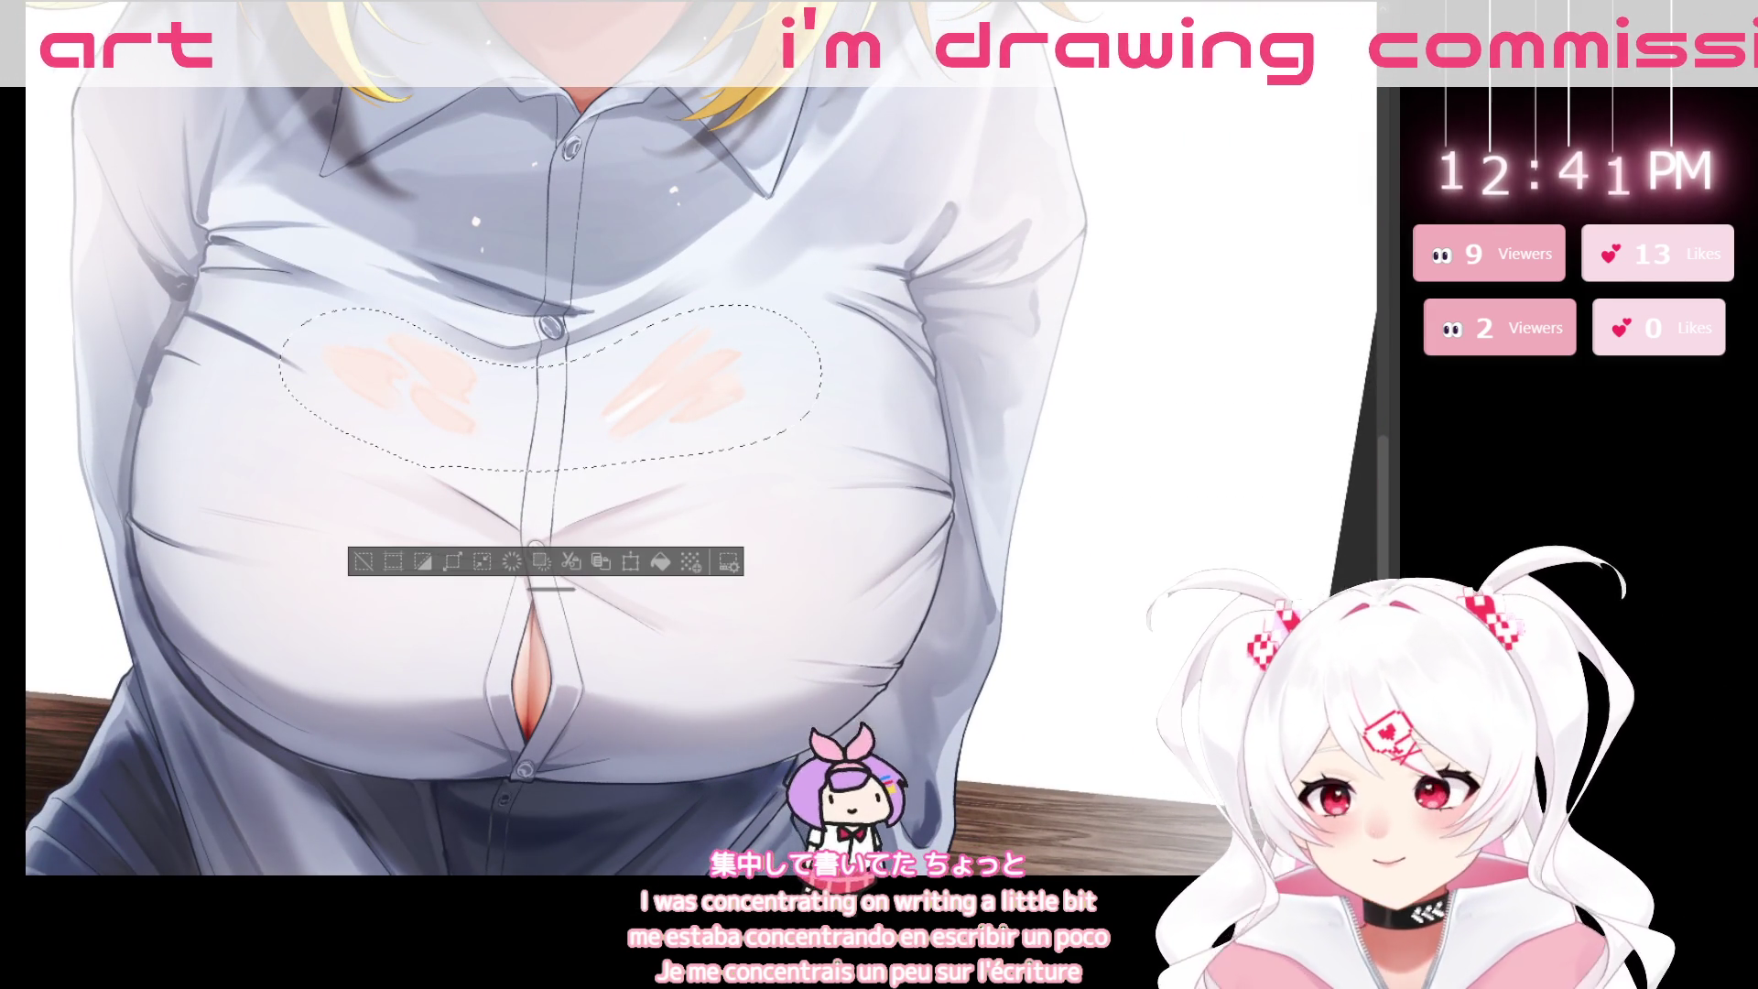
key(b)
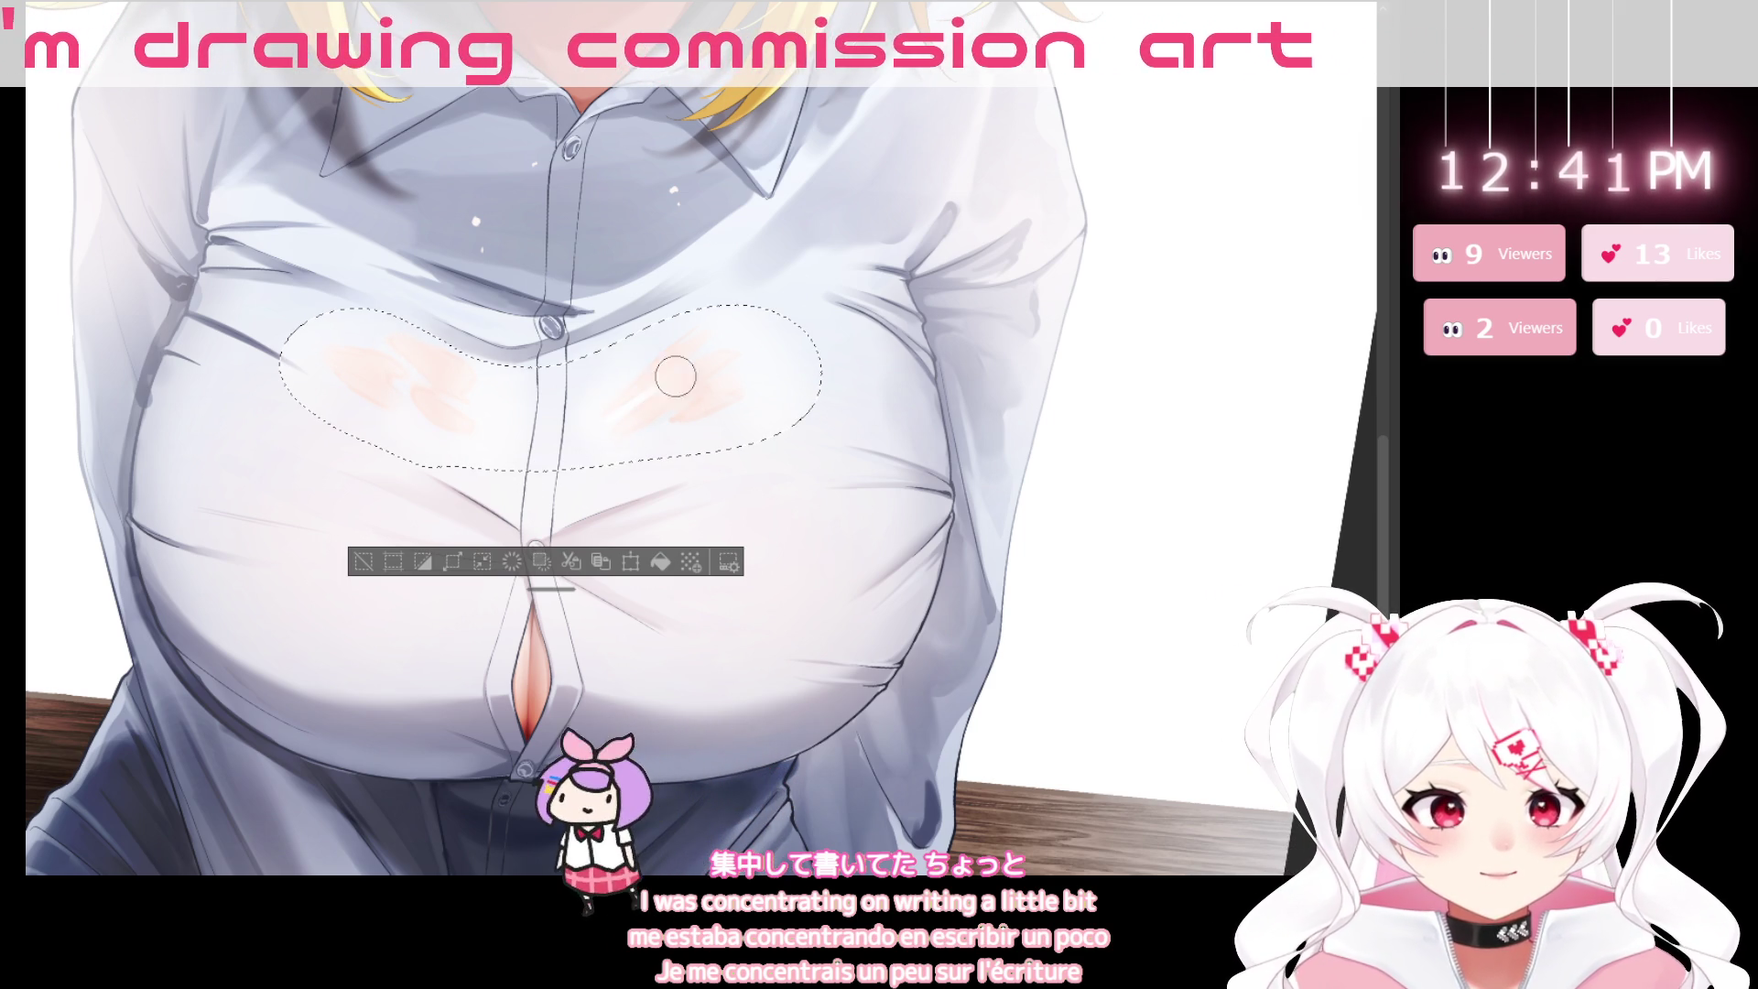
drag(918, 409, 593, 686)
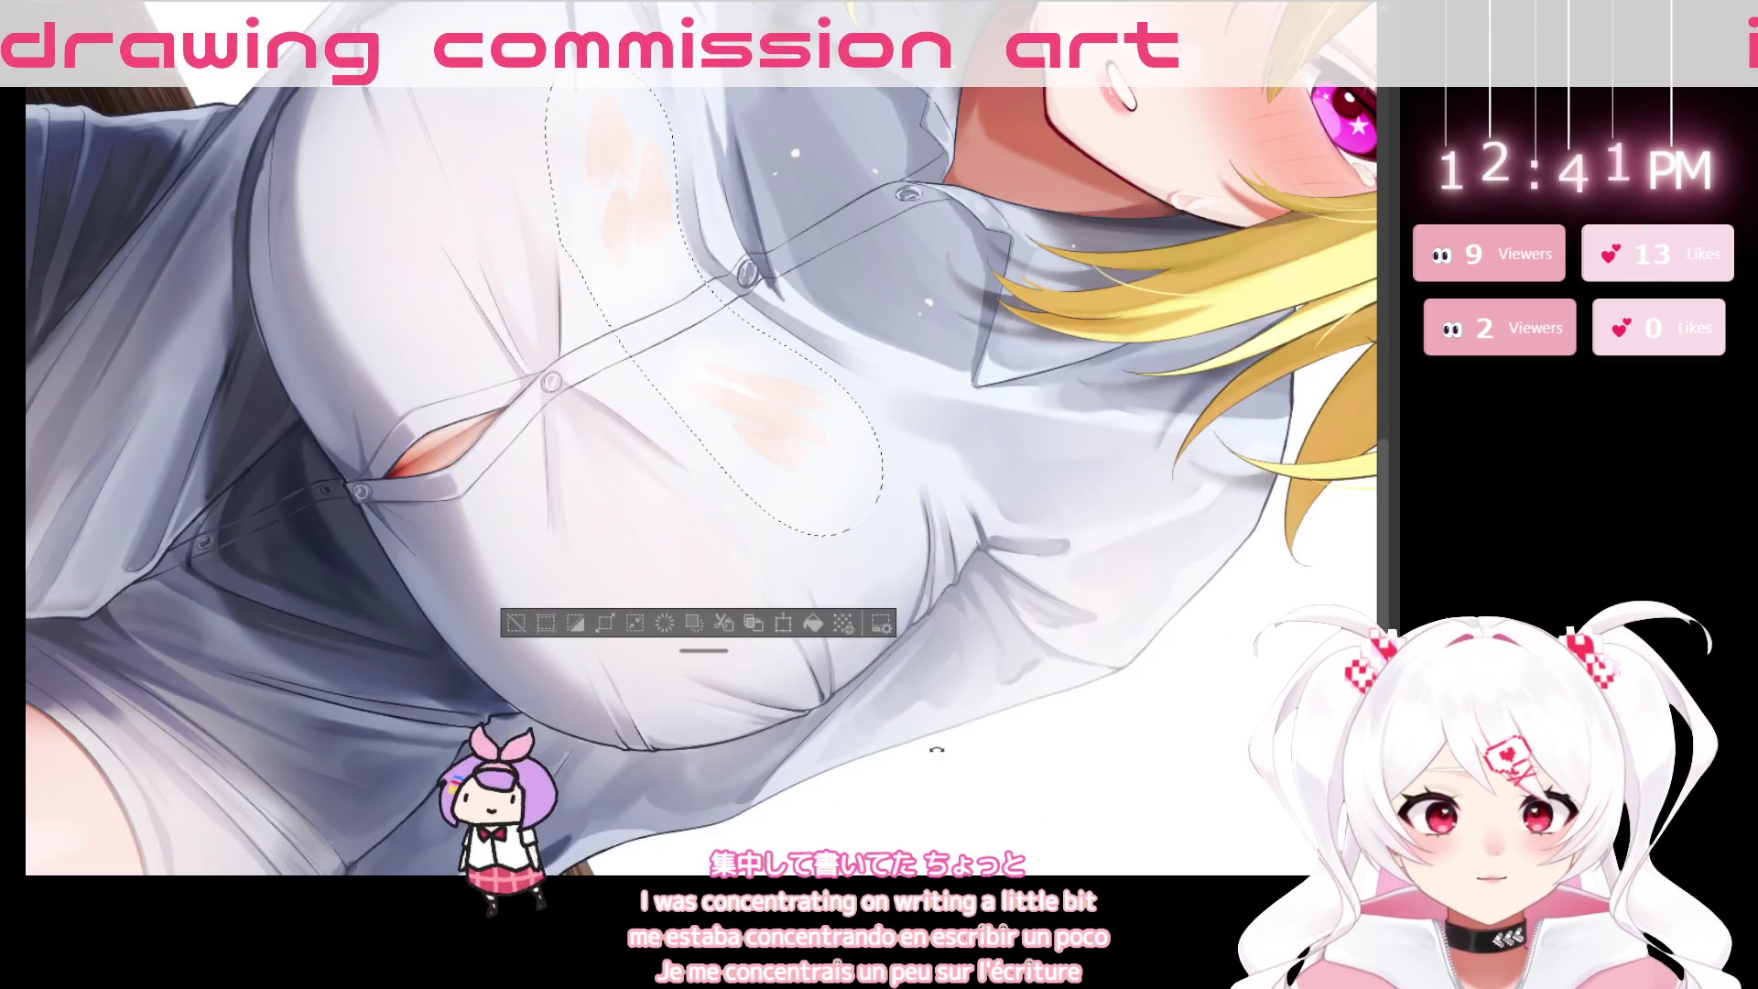
mouse_move(685, 776)
mouse_down()
mouse_move(1041, 644)
mouse_move(1090, 564)
mouse_up()
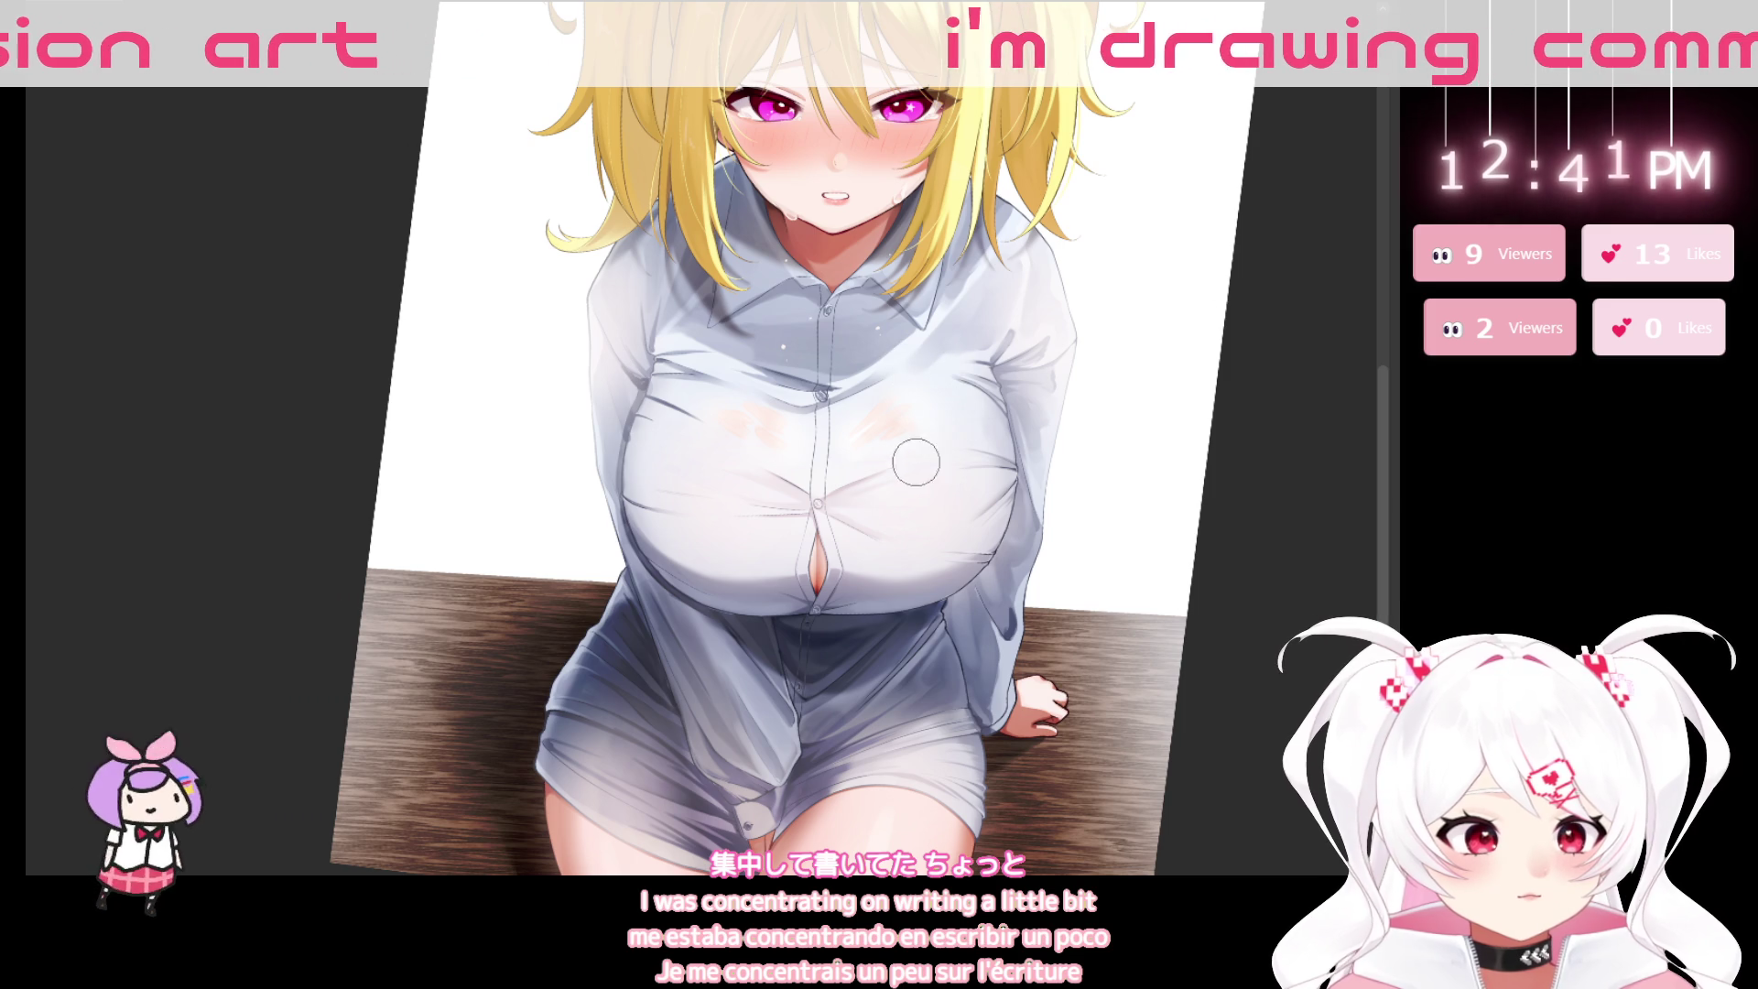
mouse_move(1122, 728)
mouse_down()
mouse_move(978, 717)
mouse_move(751, 600)
mouse_up()
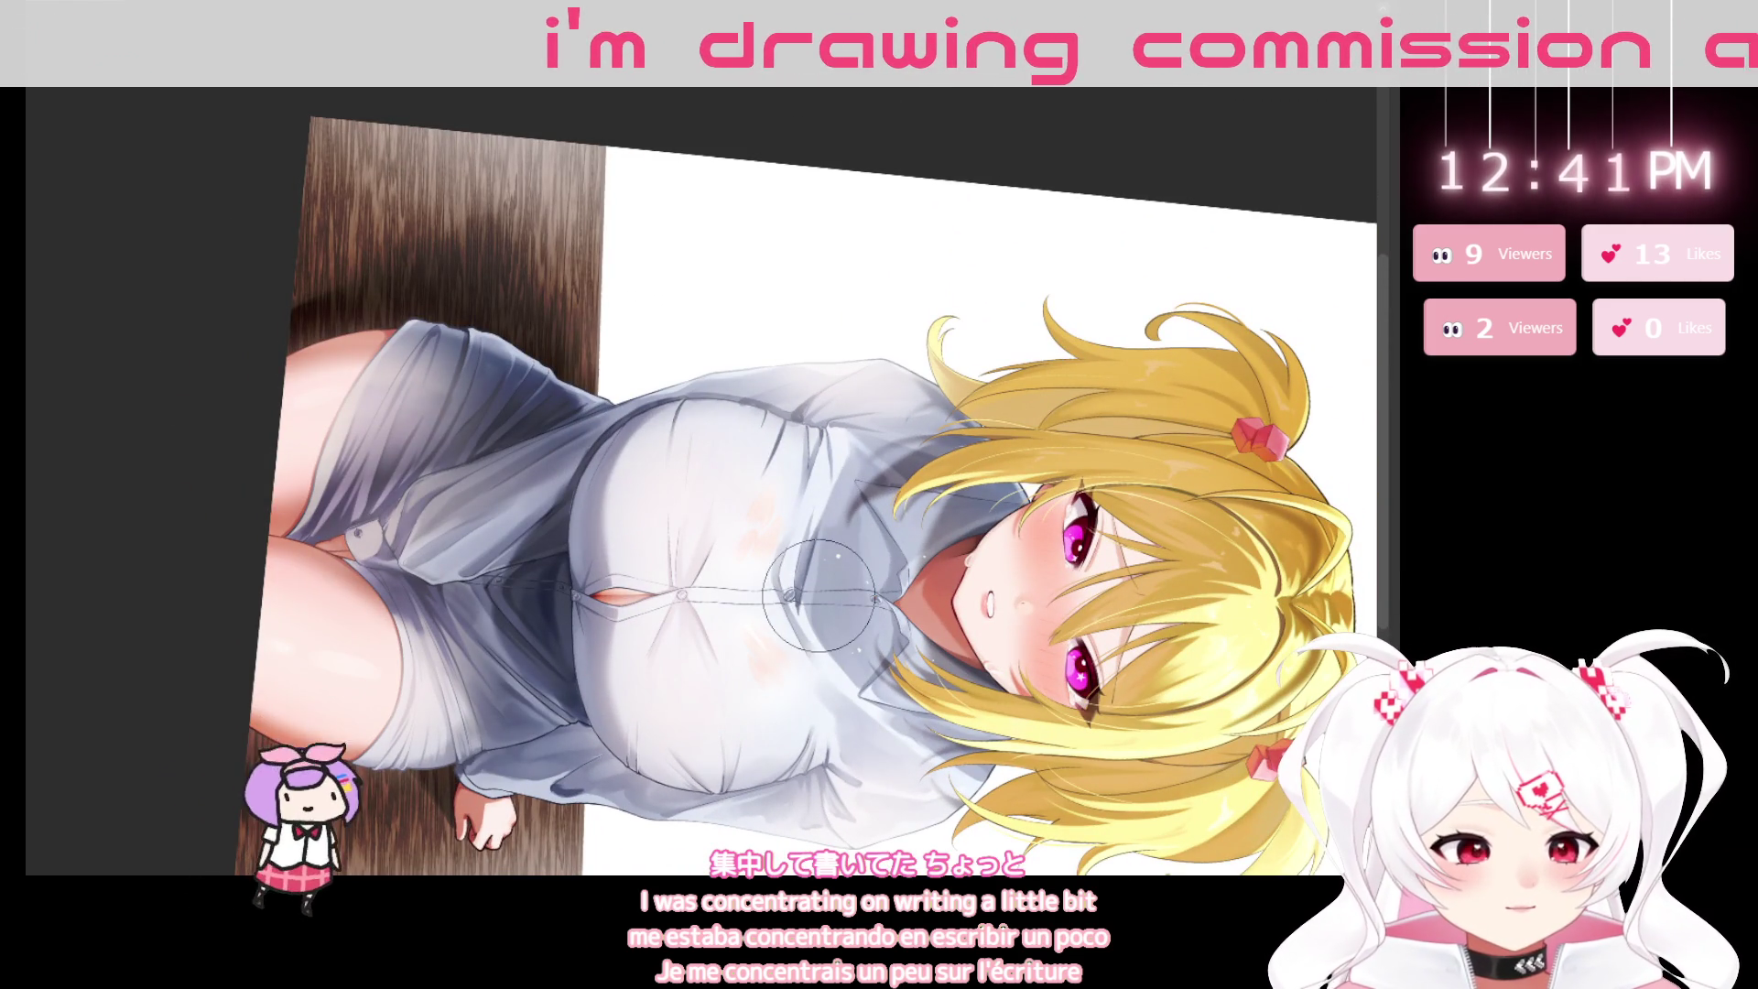
key(bracketright)
key(bracketright)
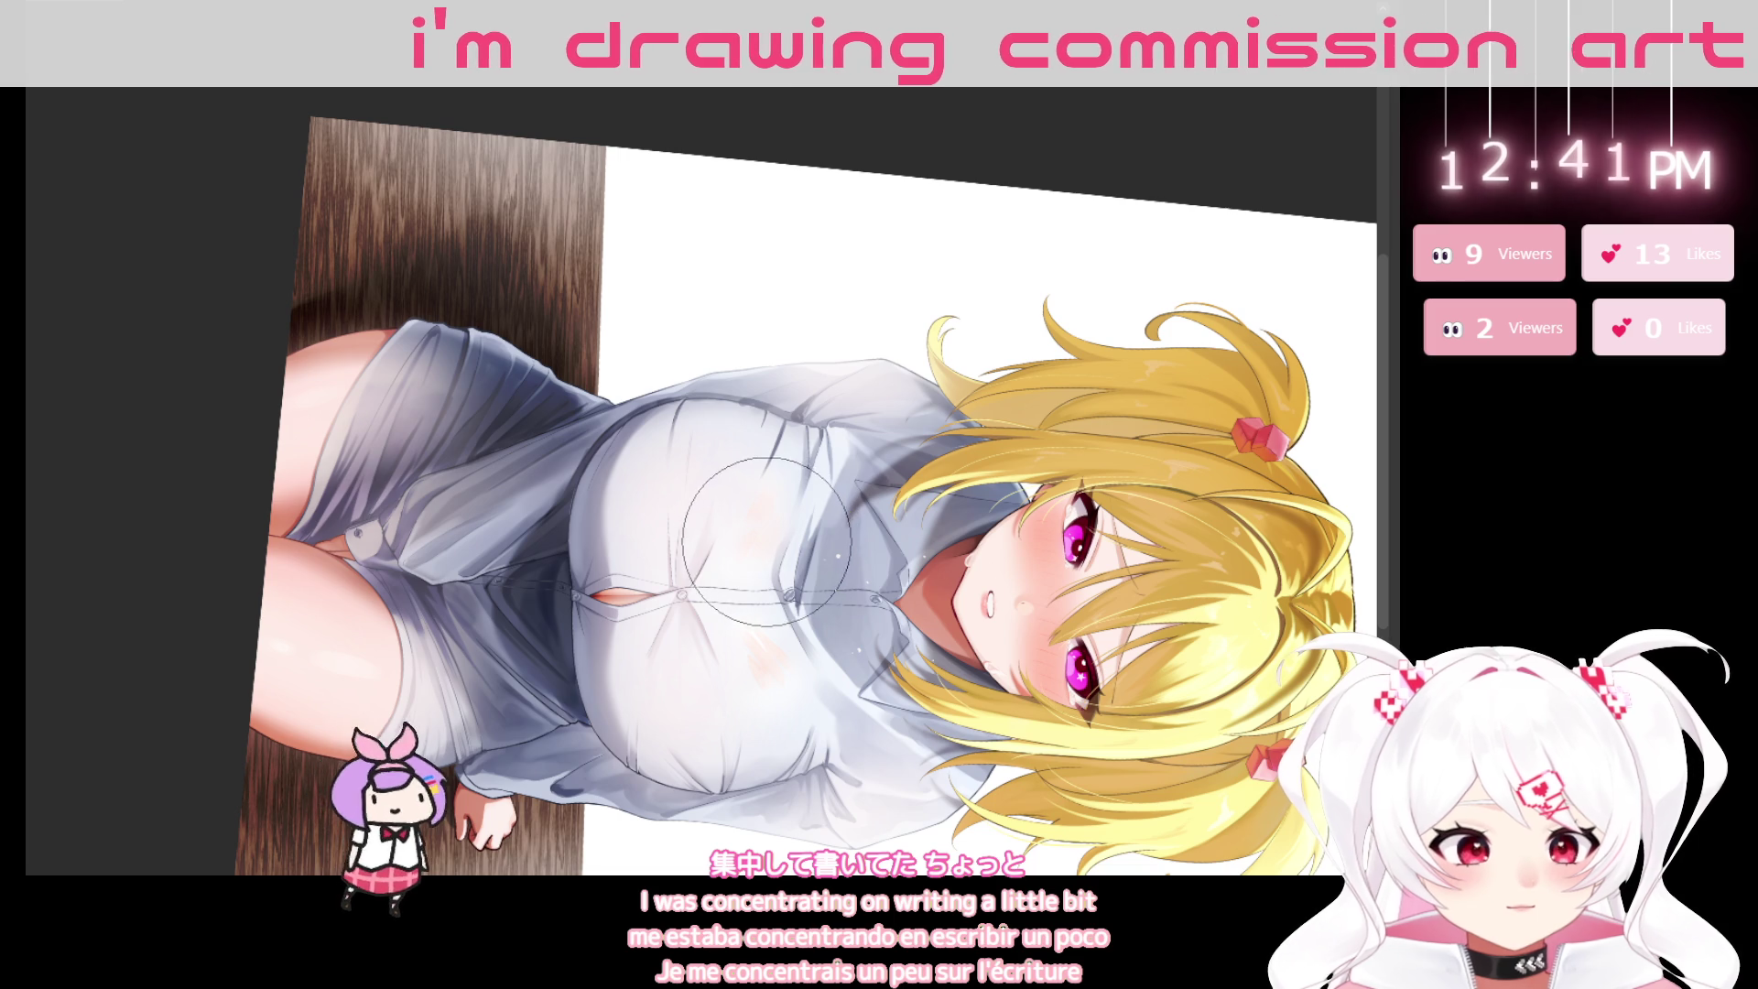
key(bracketleft)
key(bracketright)
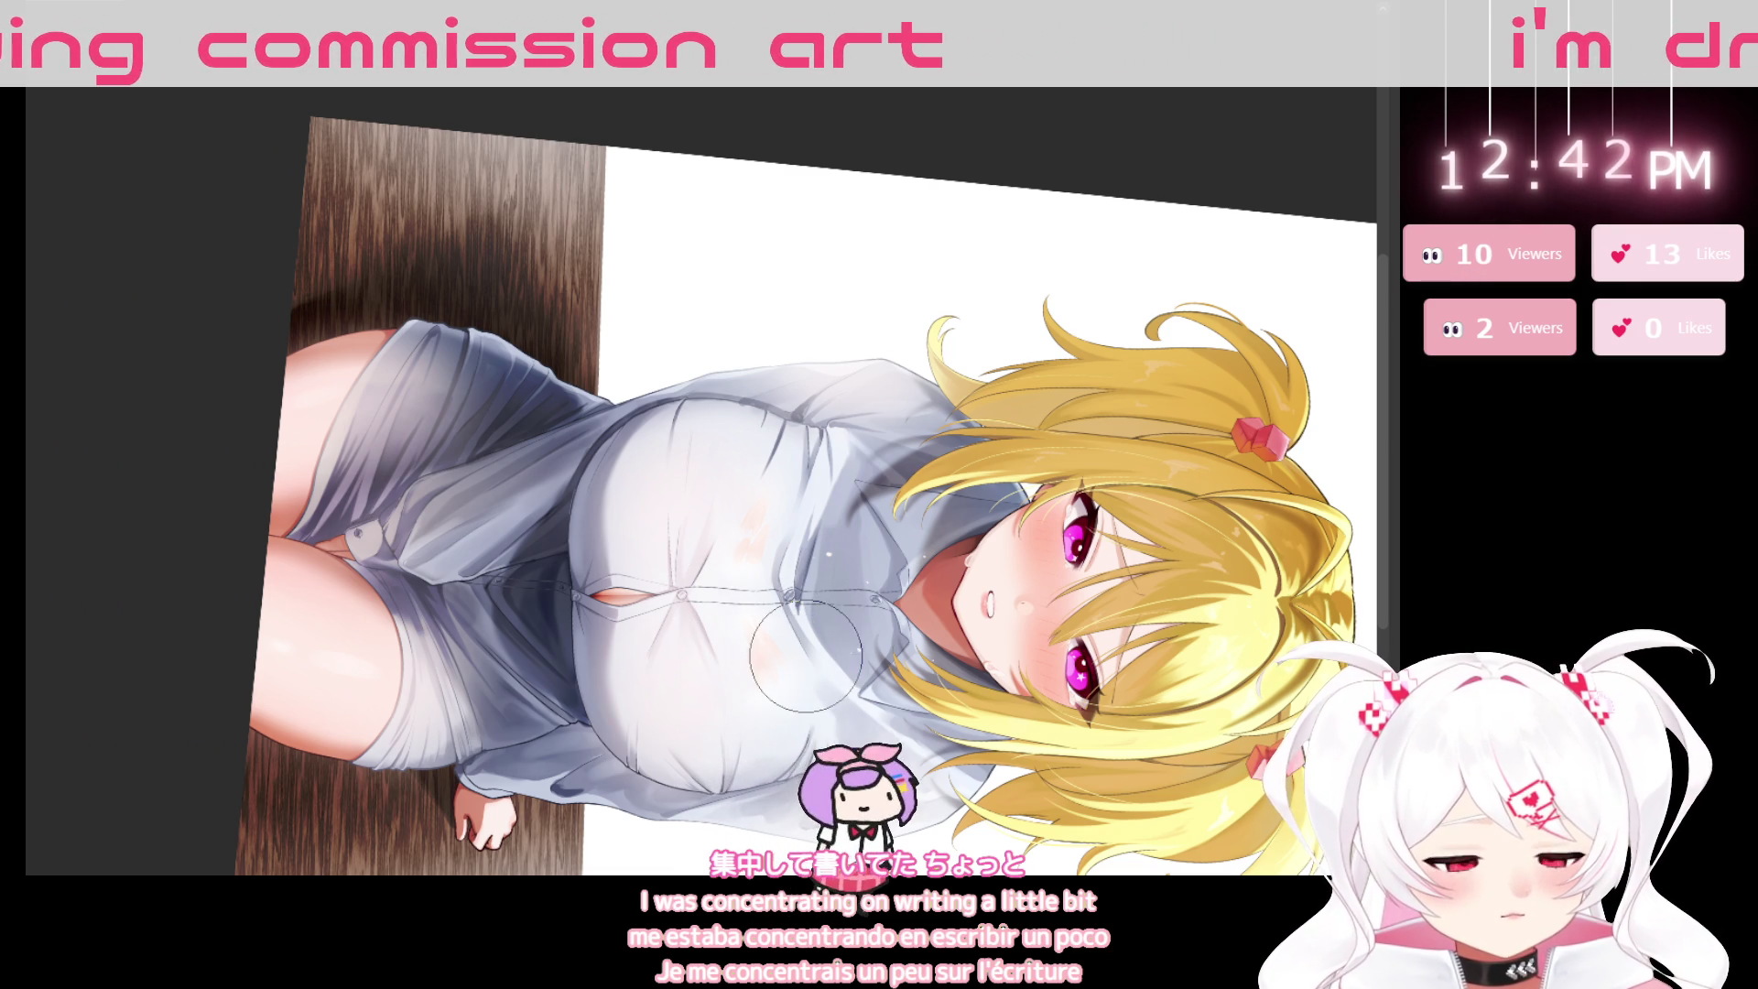
drag(674, 829, 1138, 628)
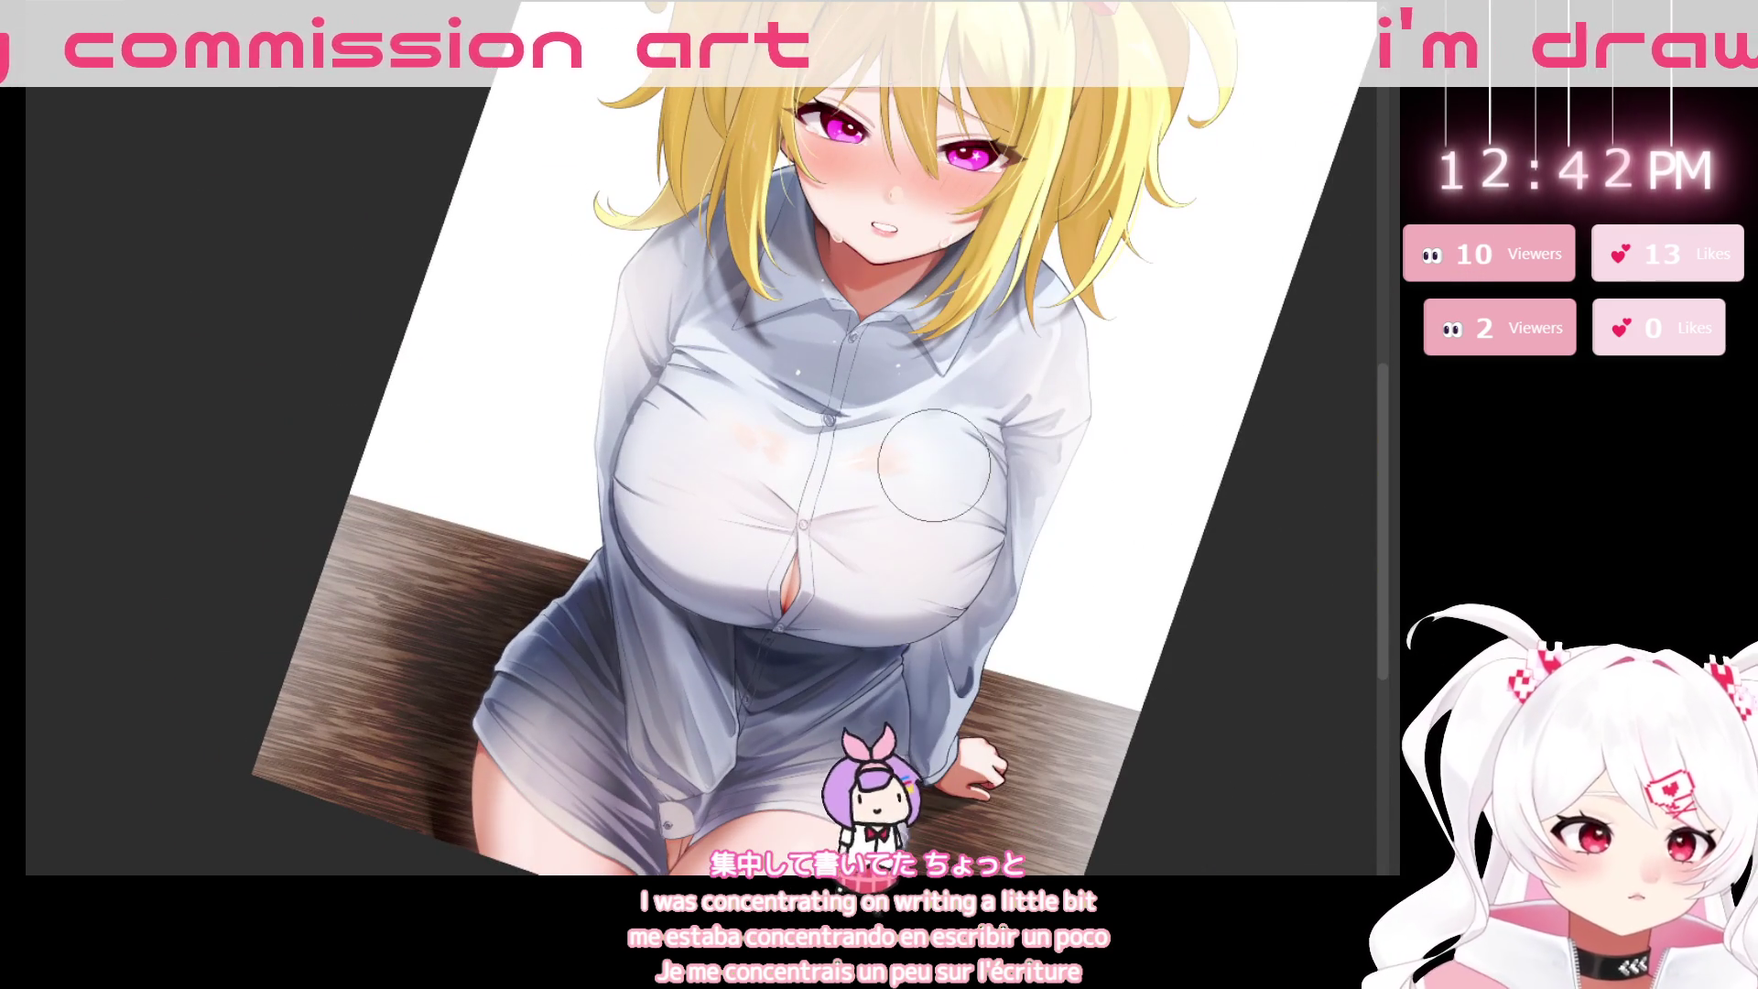
scroll(967, 480, up, 3)
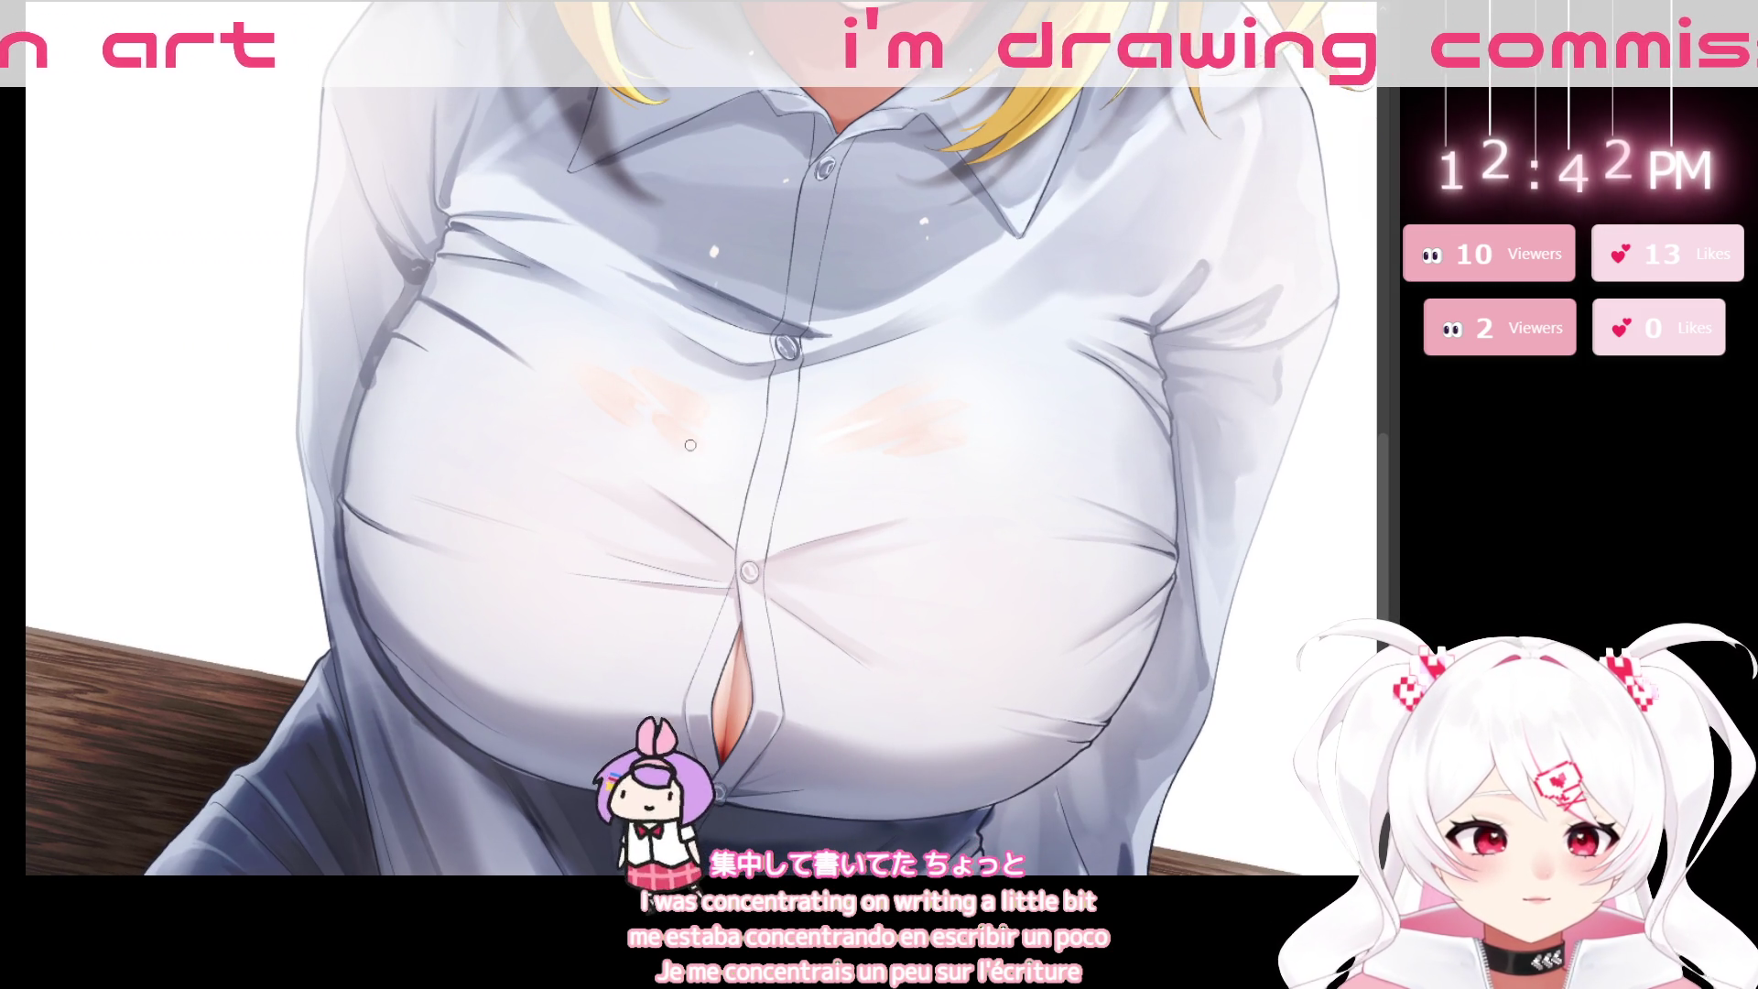
key(minus)
key(minus)
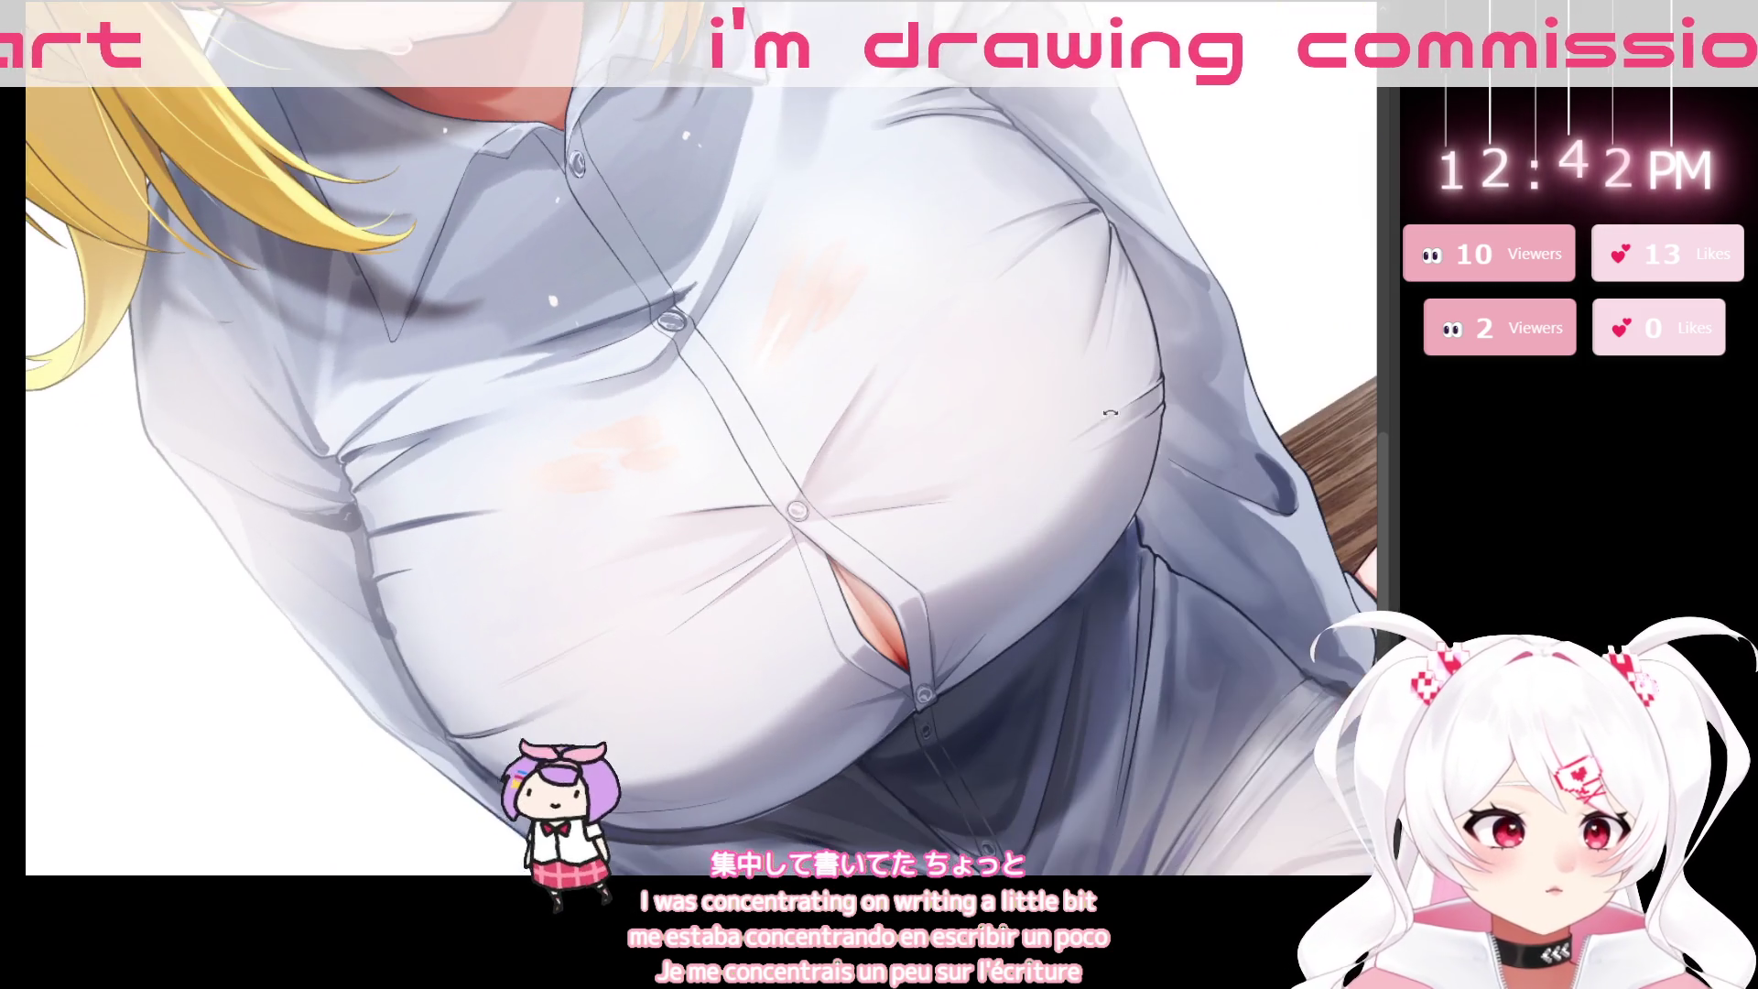
key(minus)
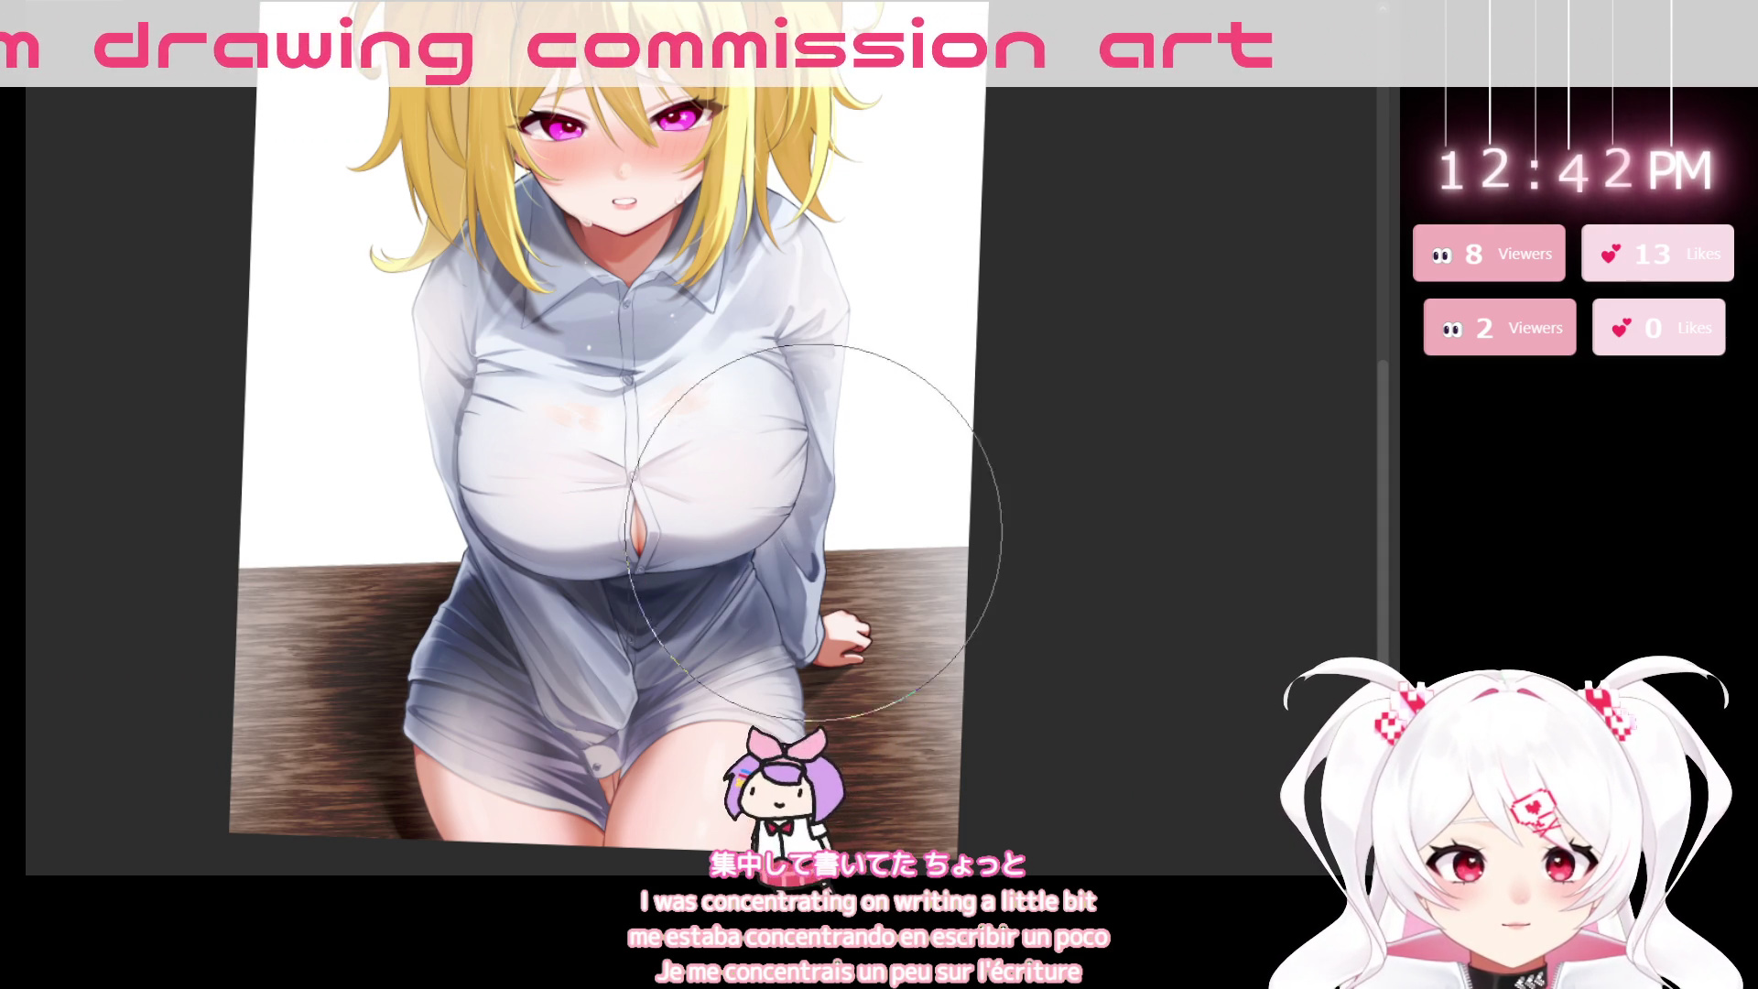
click(853, 480)
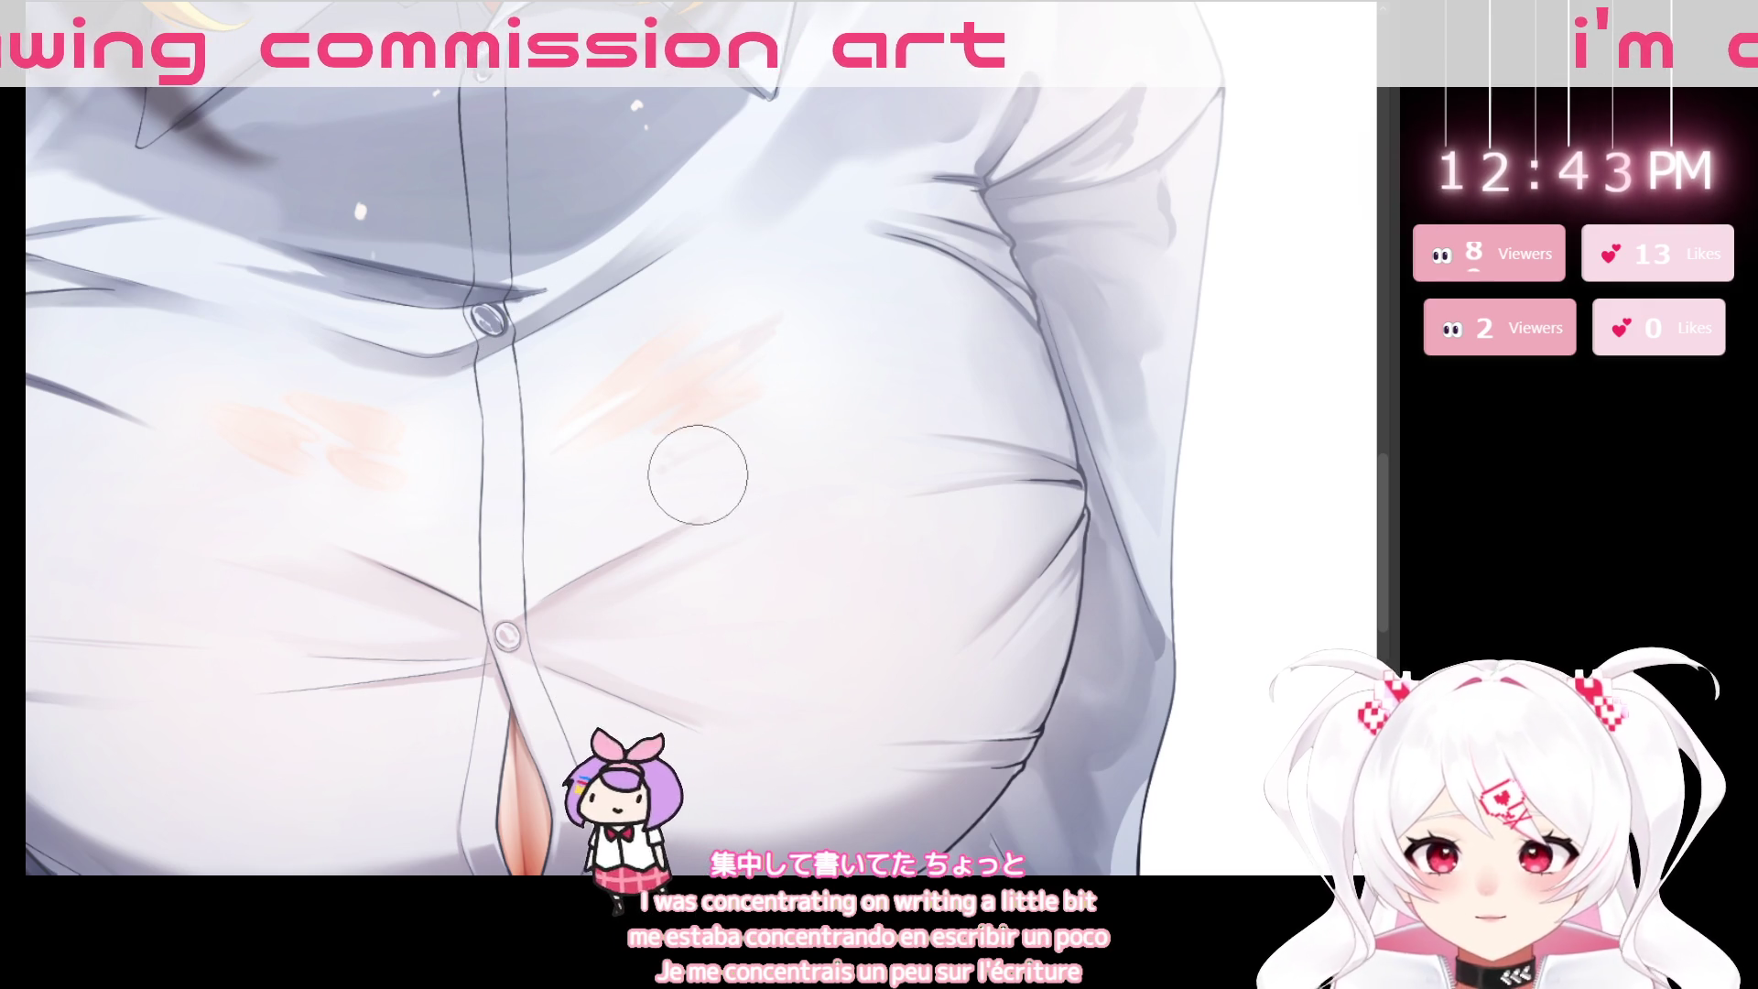
key(bracketleft)
key(bracketleft)
key(bracketleft)
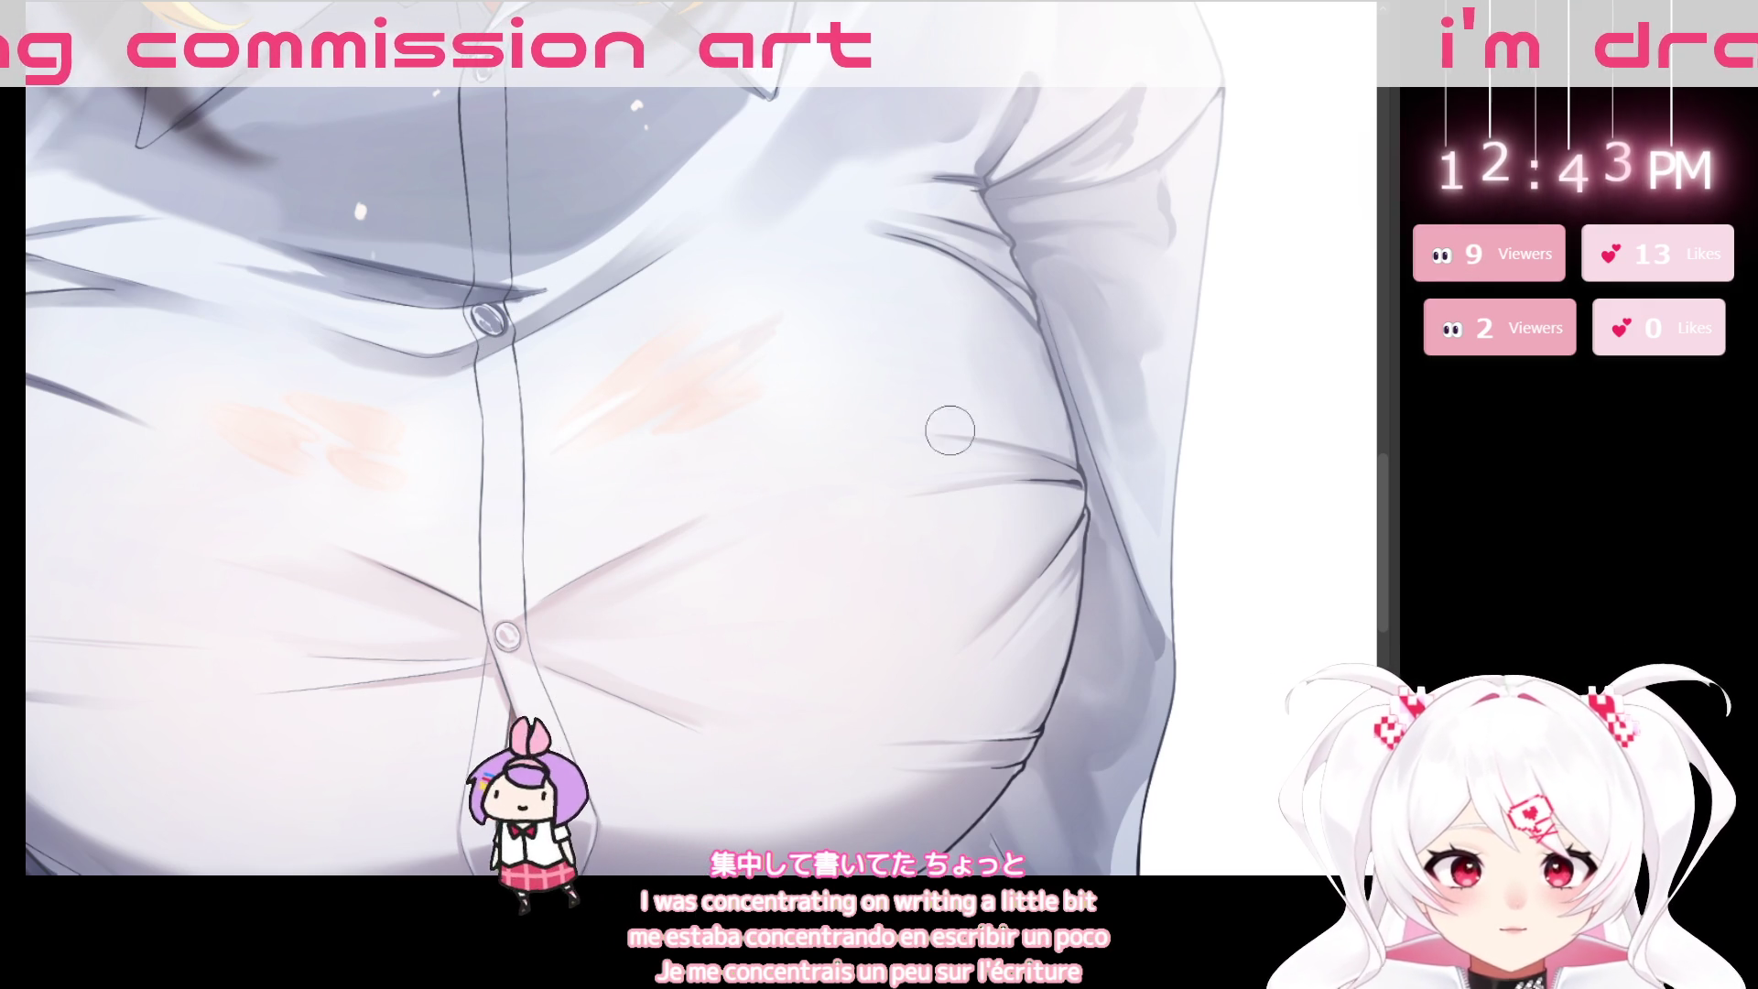
scroll(659, 634, down, 1)
scroll(659, 633, down, 3)
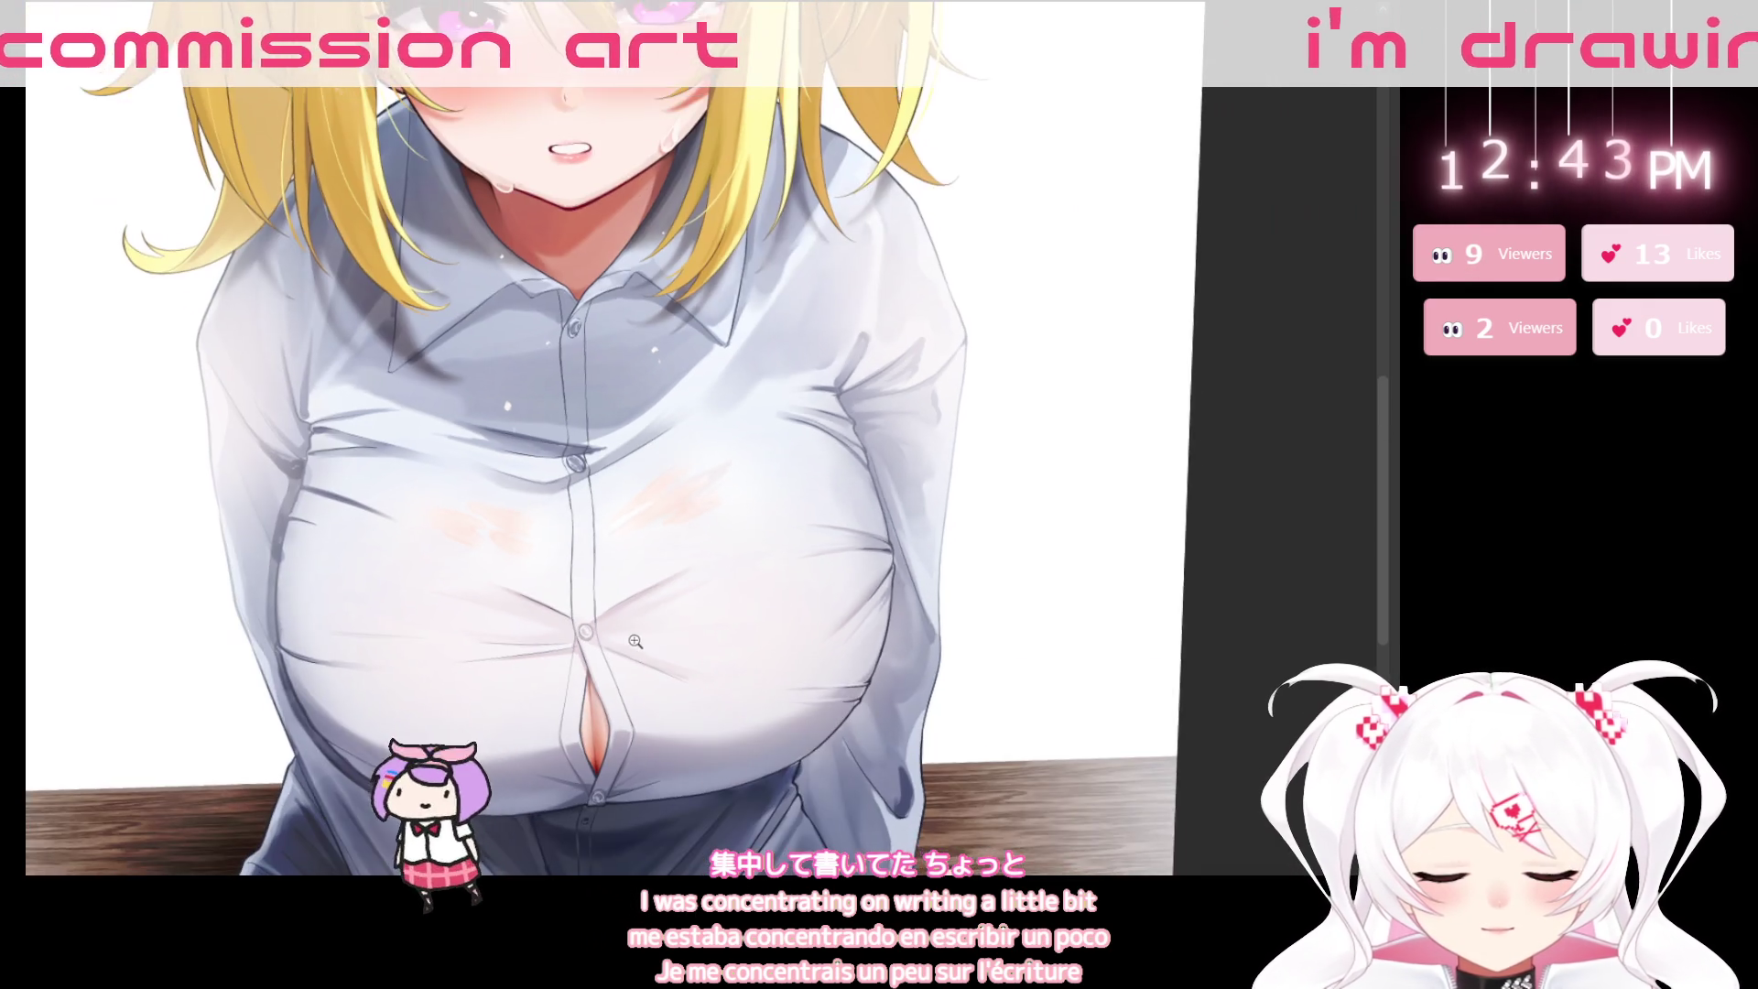
mouse_move(934, 525)
mouse_down()
mouse_move(959, 732)
mouse_move(959, 615)
mouse_move(778, 765)
mouse_move(818, 738)
mouse_up()
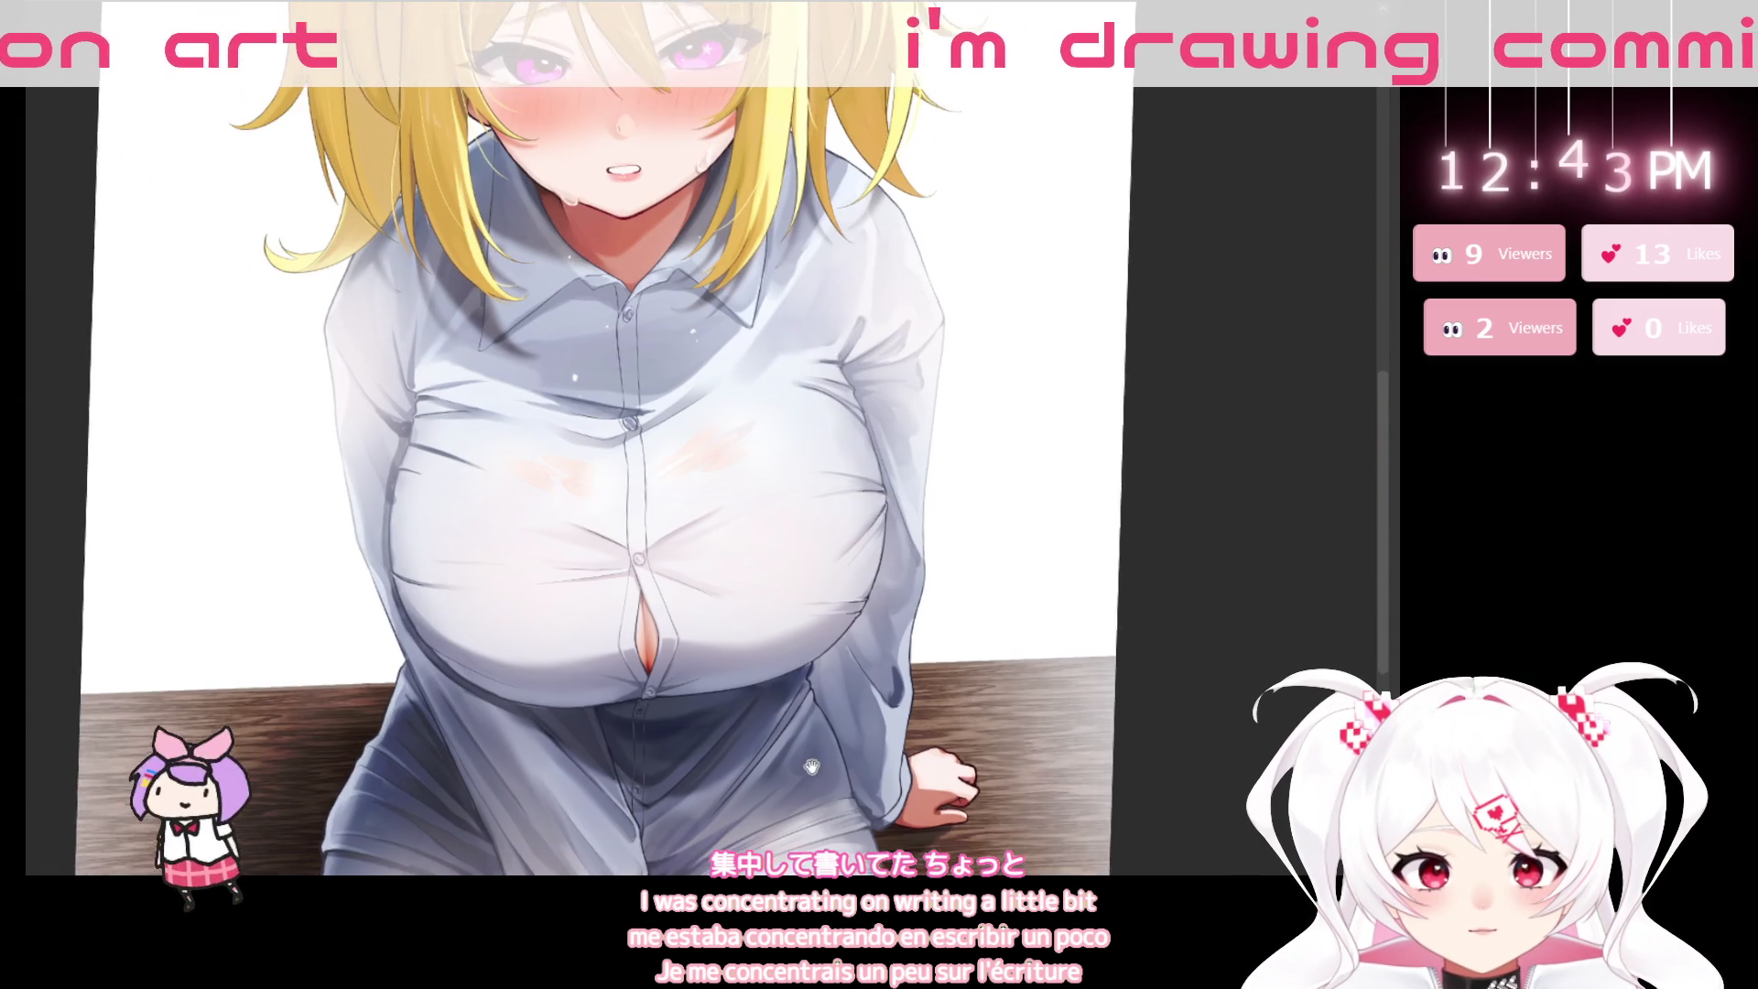
drag(758, 796, 936, 574)
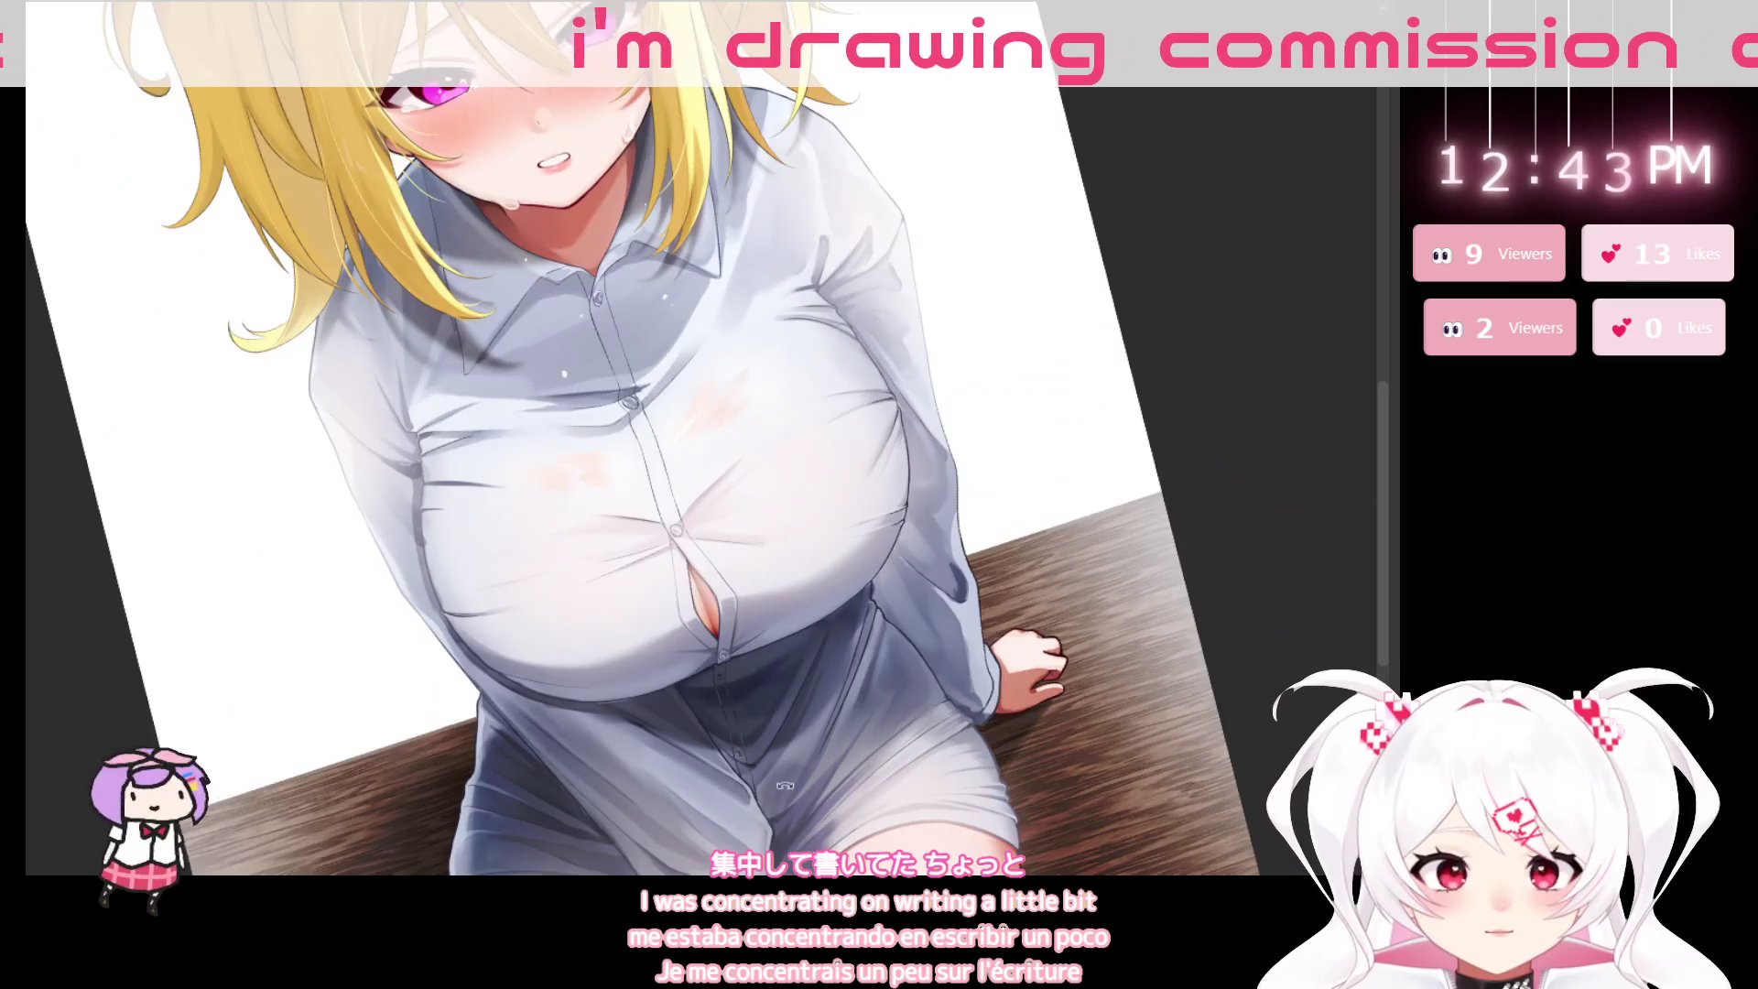
drag(936, 574, 806, 760)
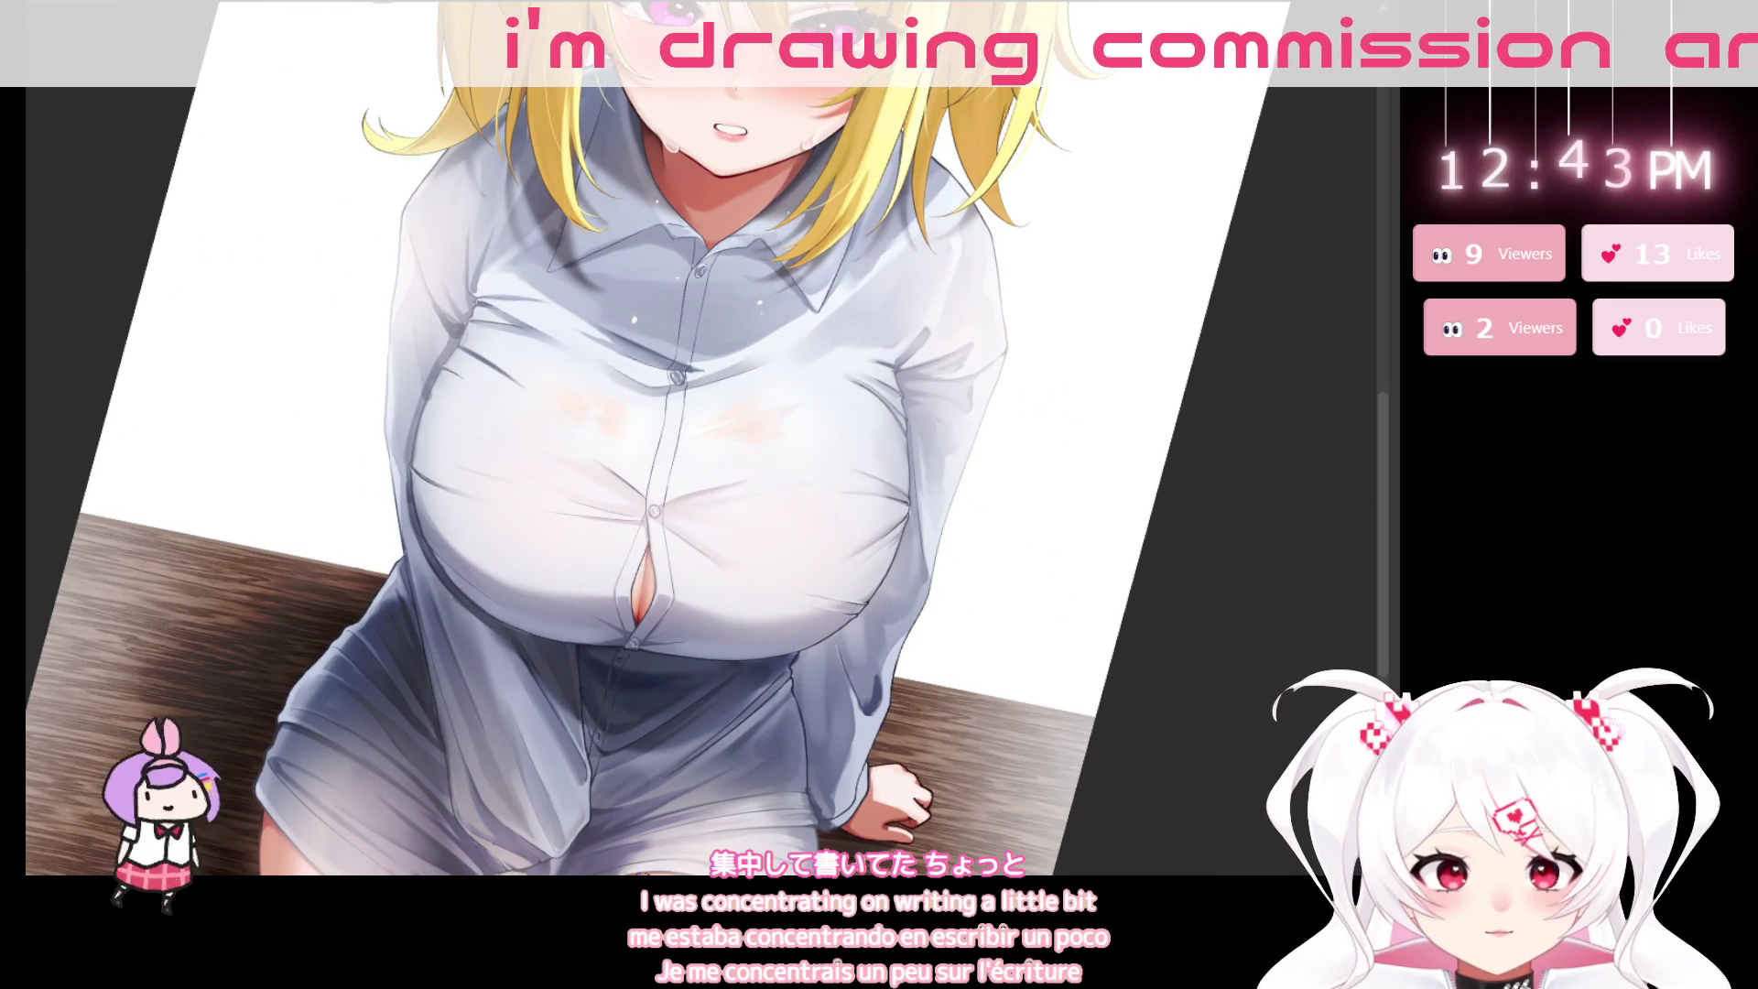
click(798, 385)
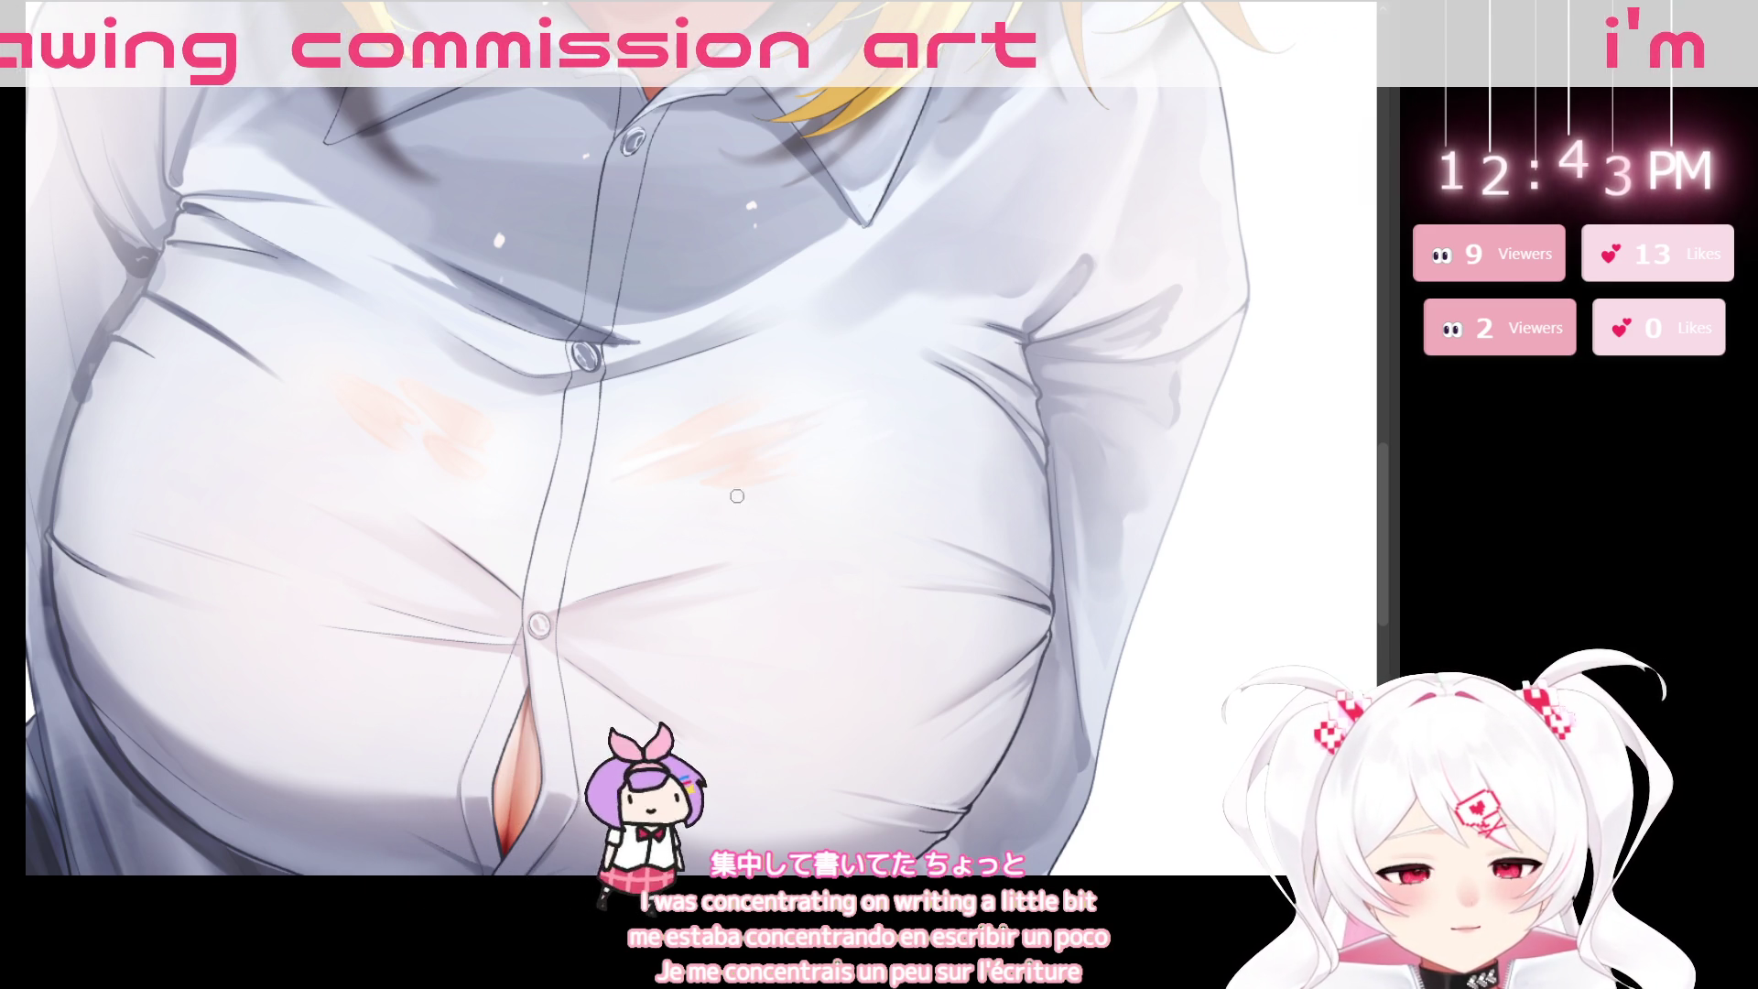
drag(696, 476, 641, 513)
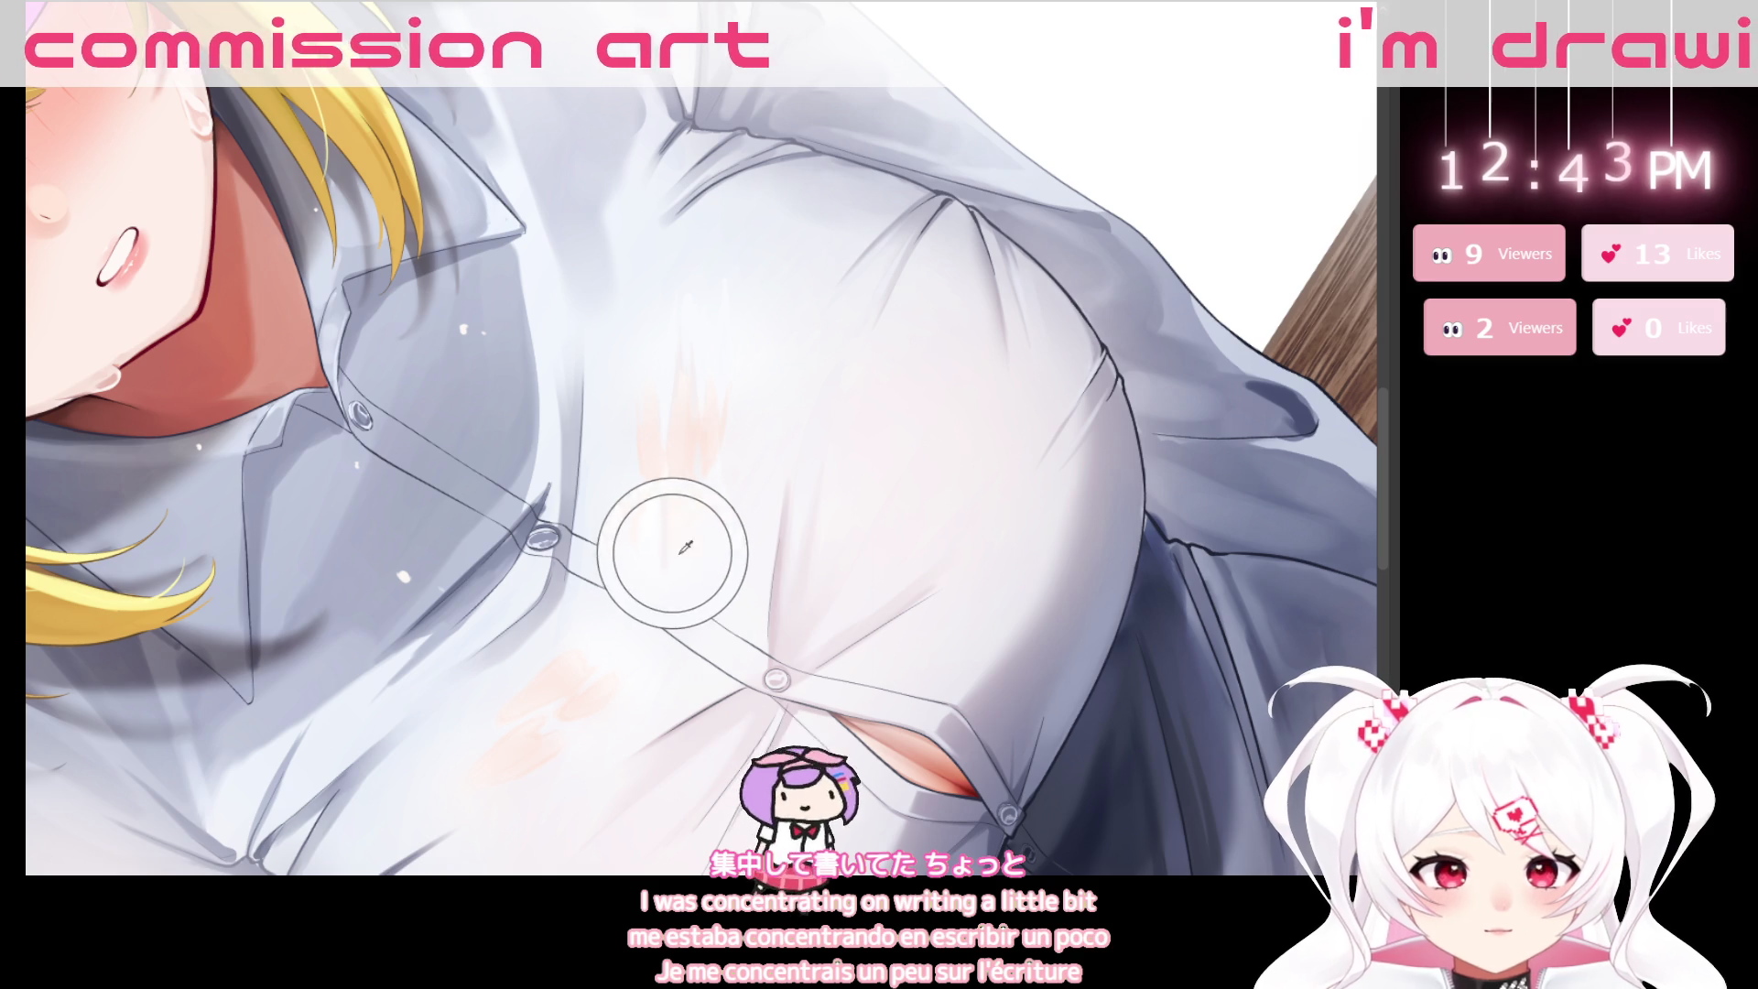
drag(818, 506, 620, 570)
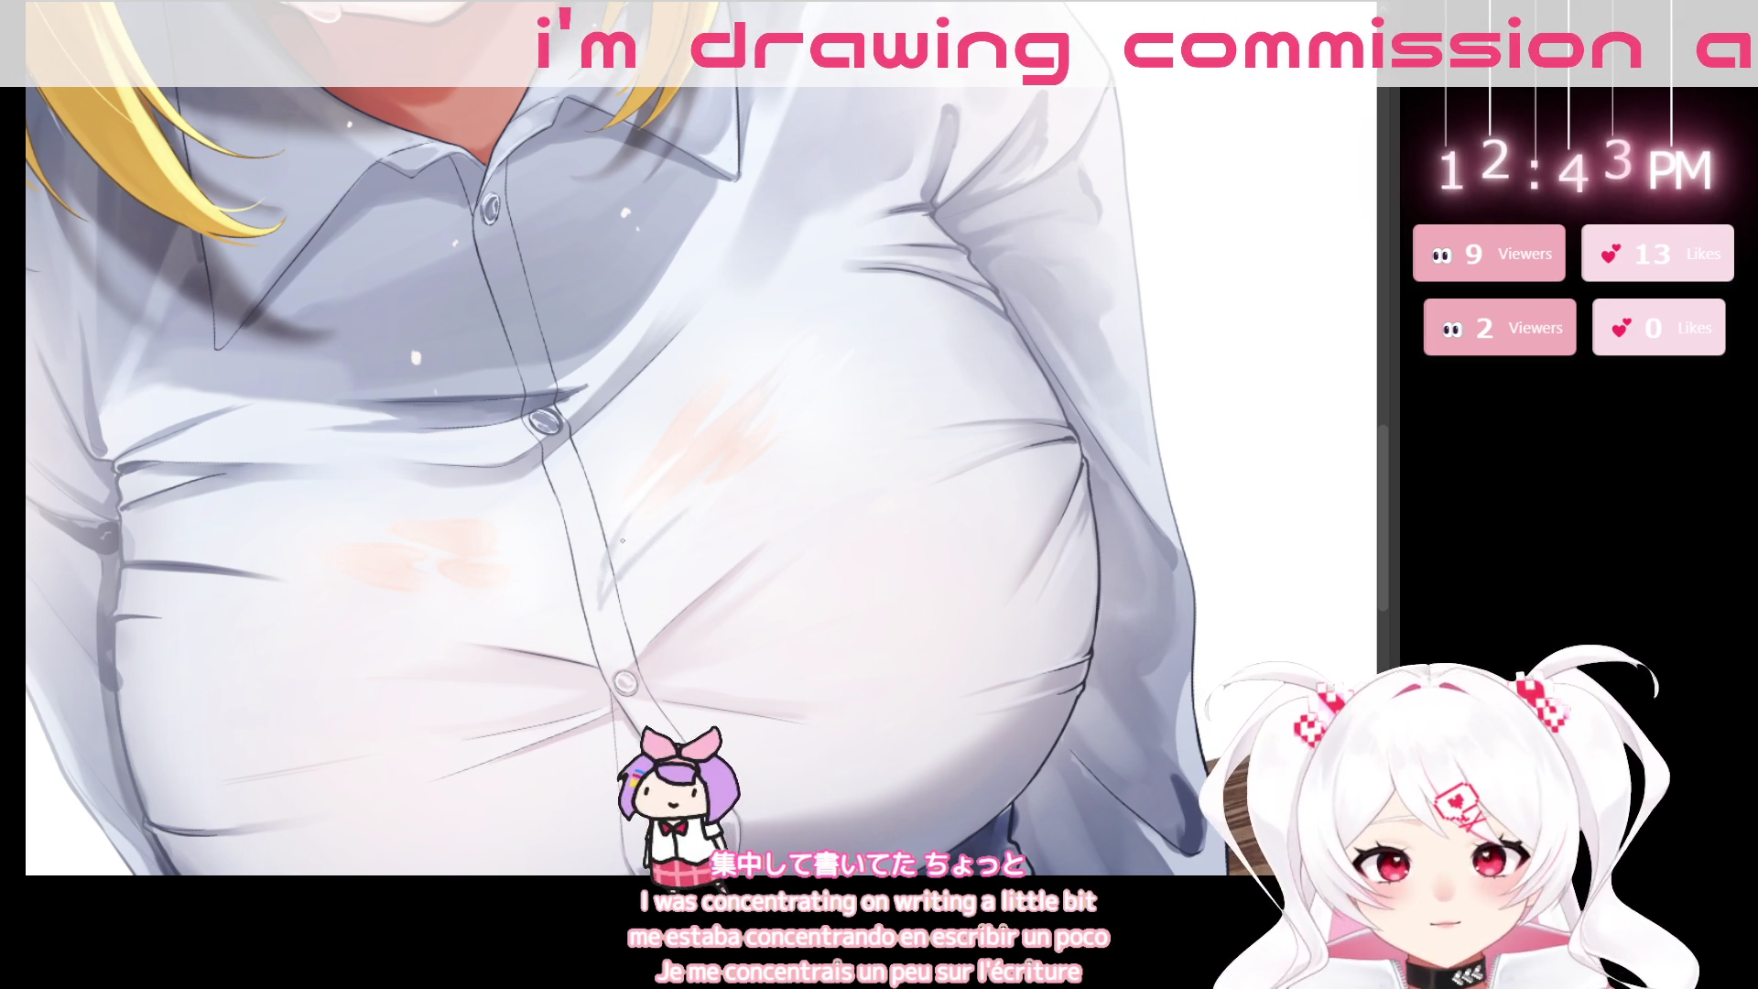
drag(630, 531, 584, 599)
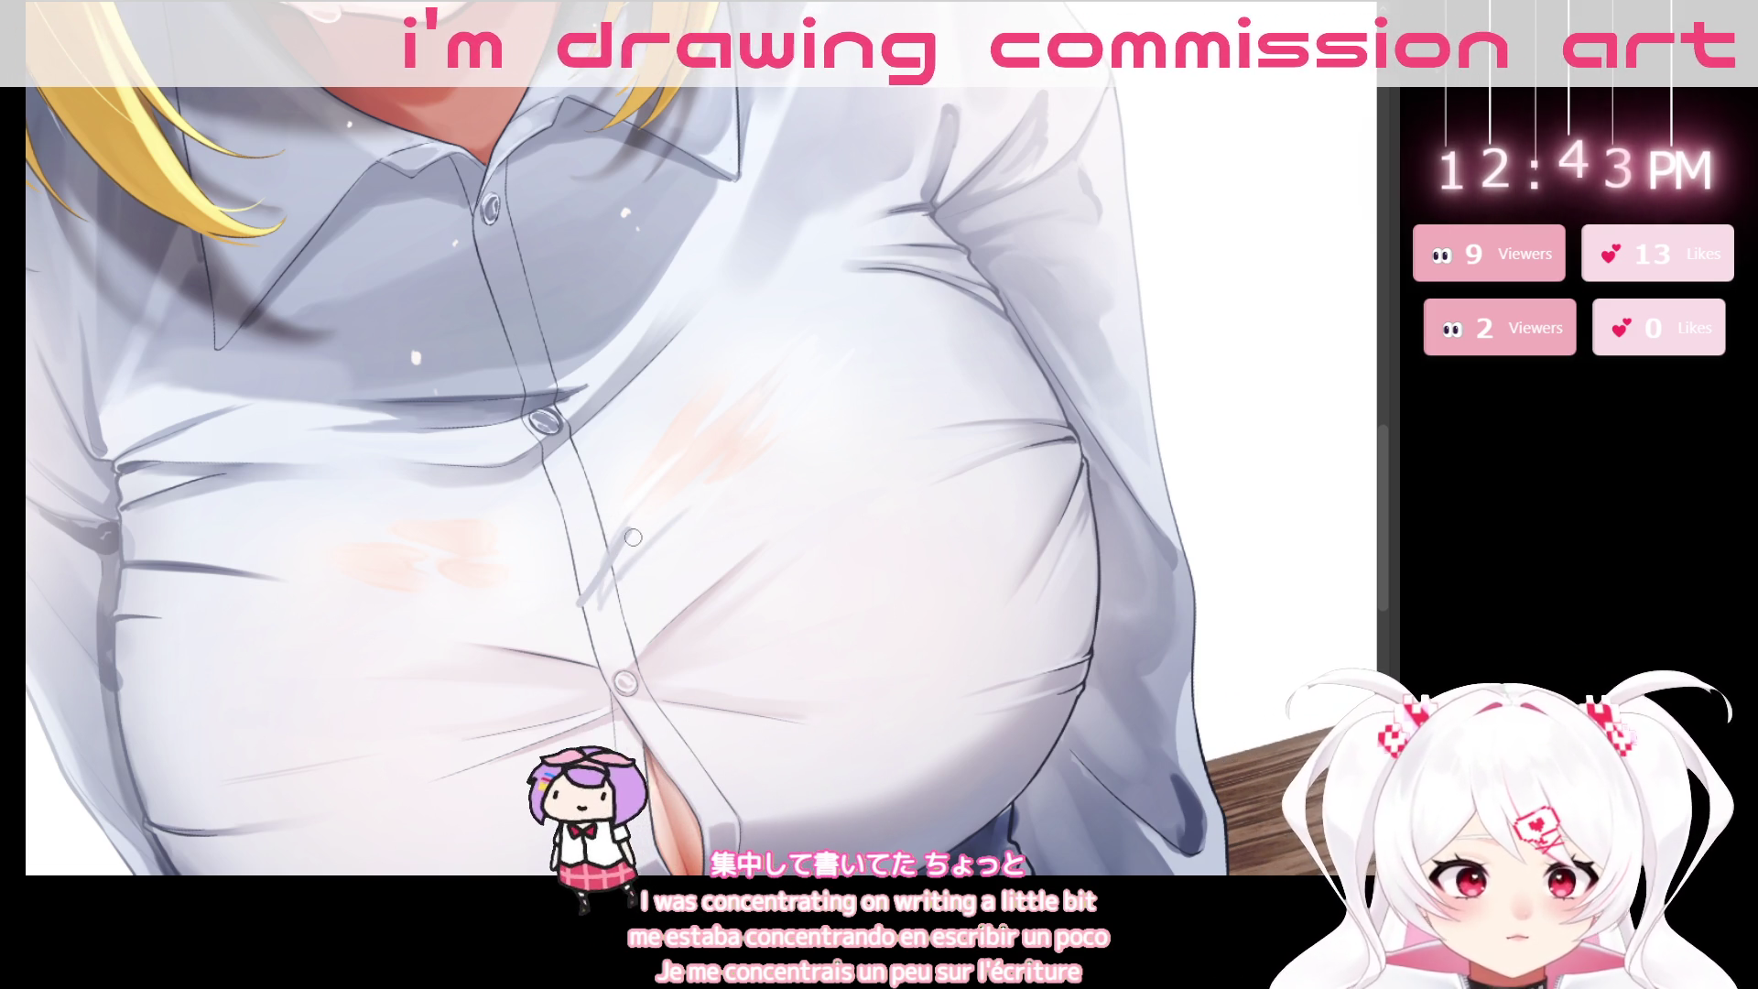
key(ctrl+z)
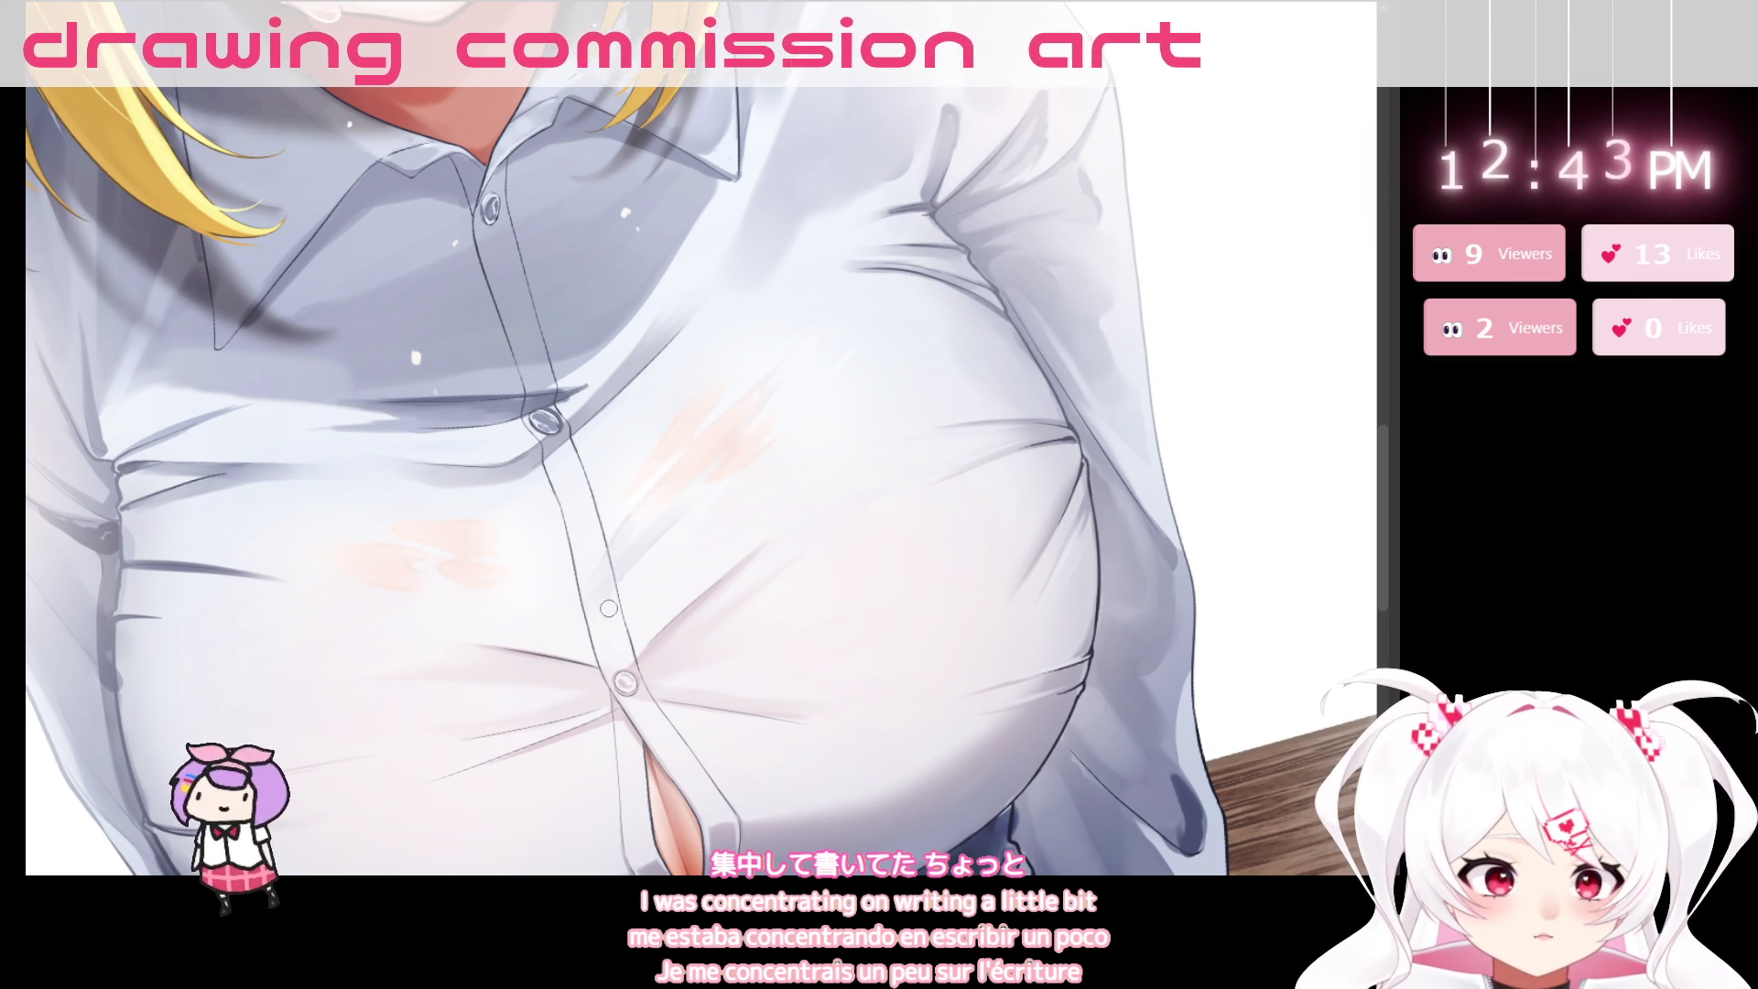
mouse_move(805, 420)
mouse_down()
mouse_move(980, 709)
mouse_move(712, 341)
mouse_up()
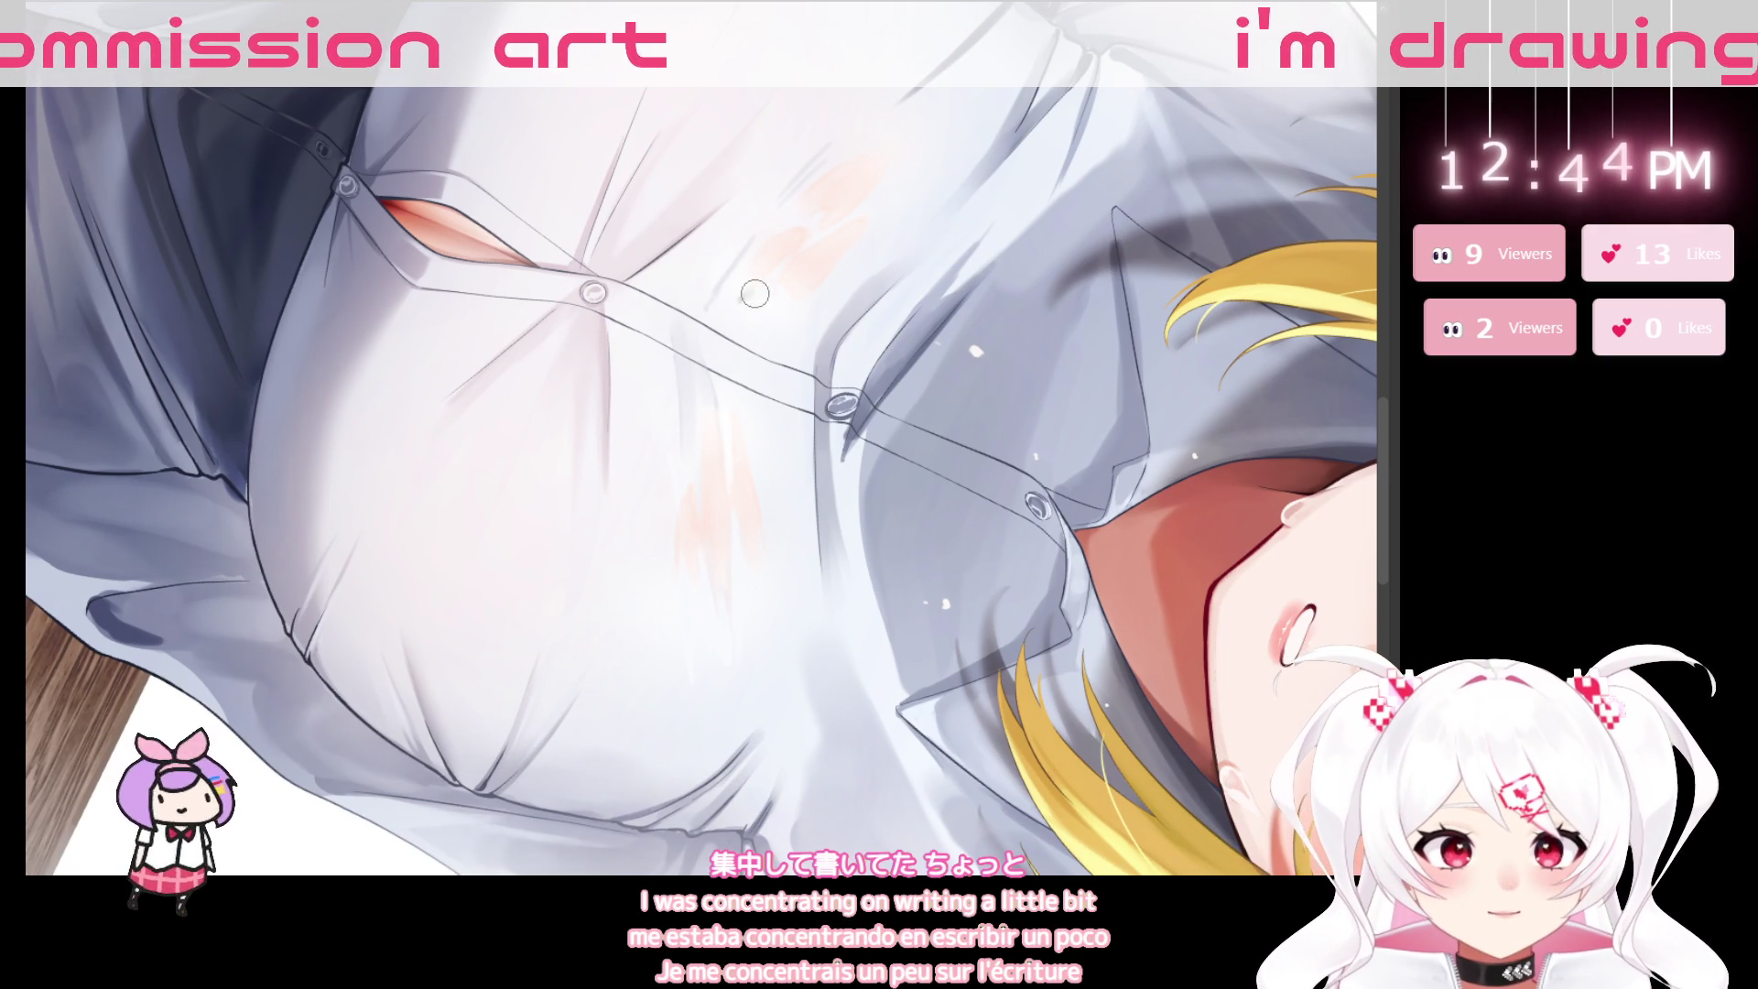
key(Escape)
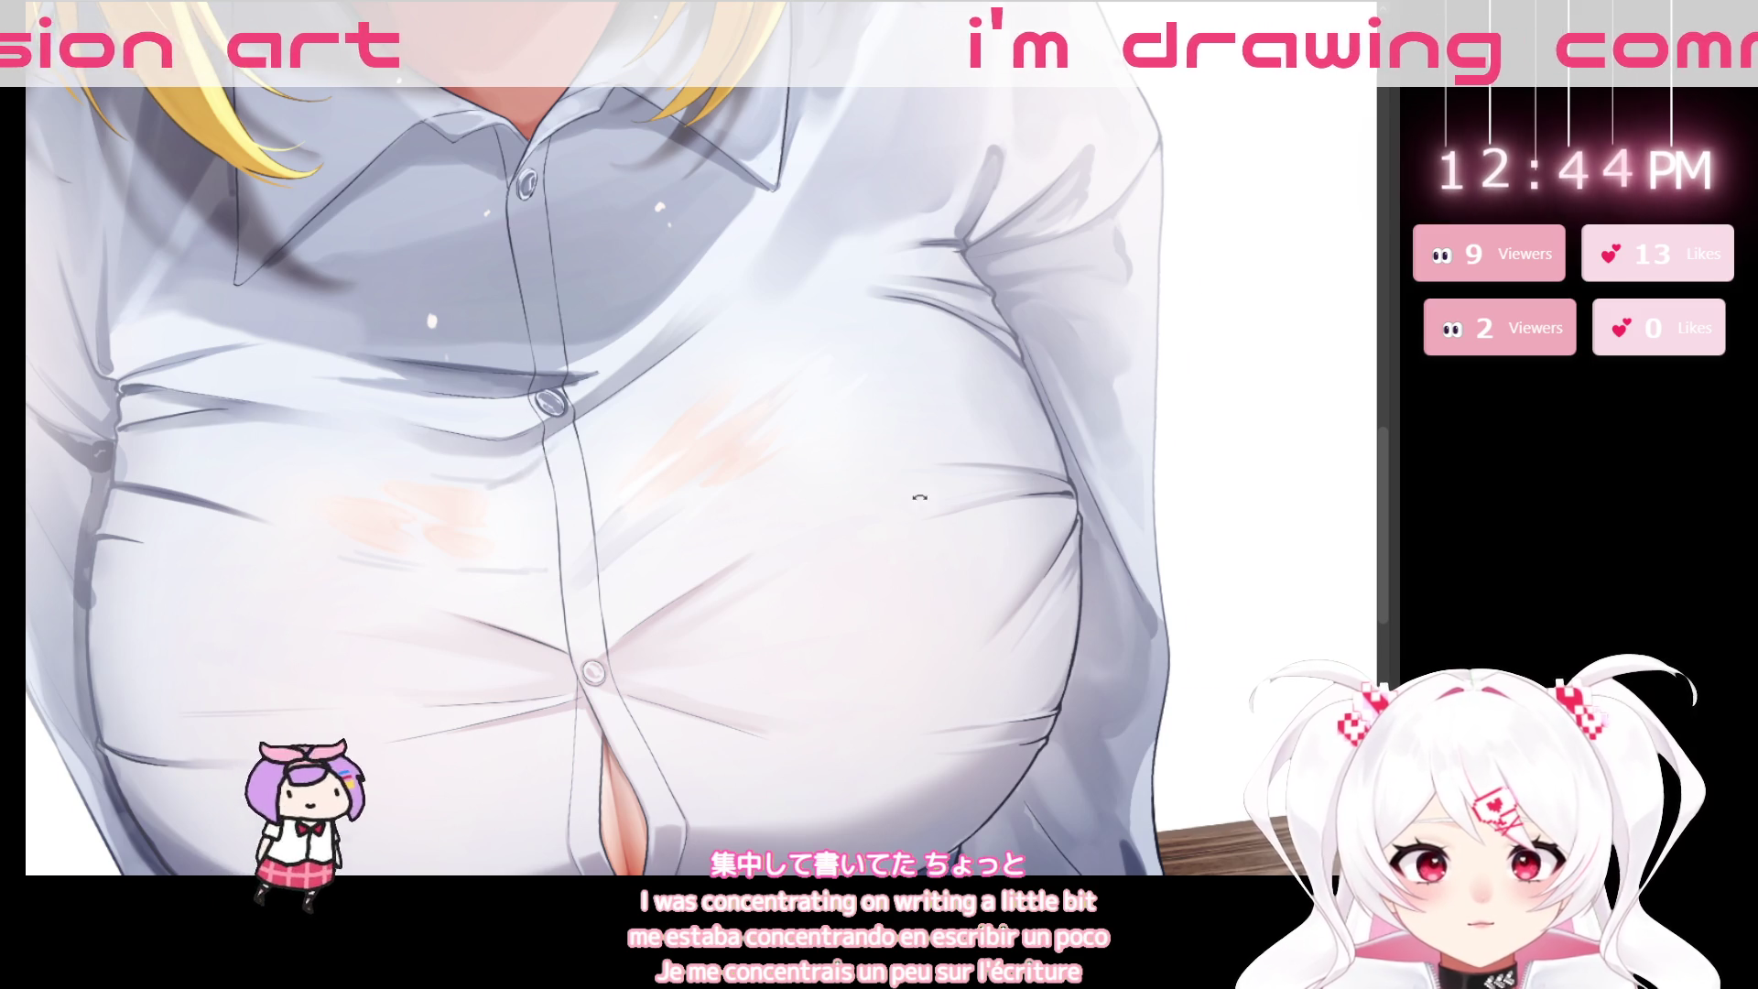
key(r)
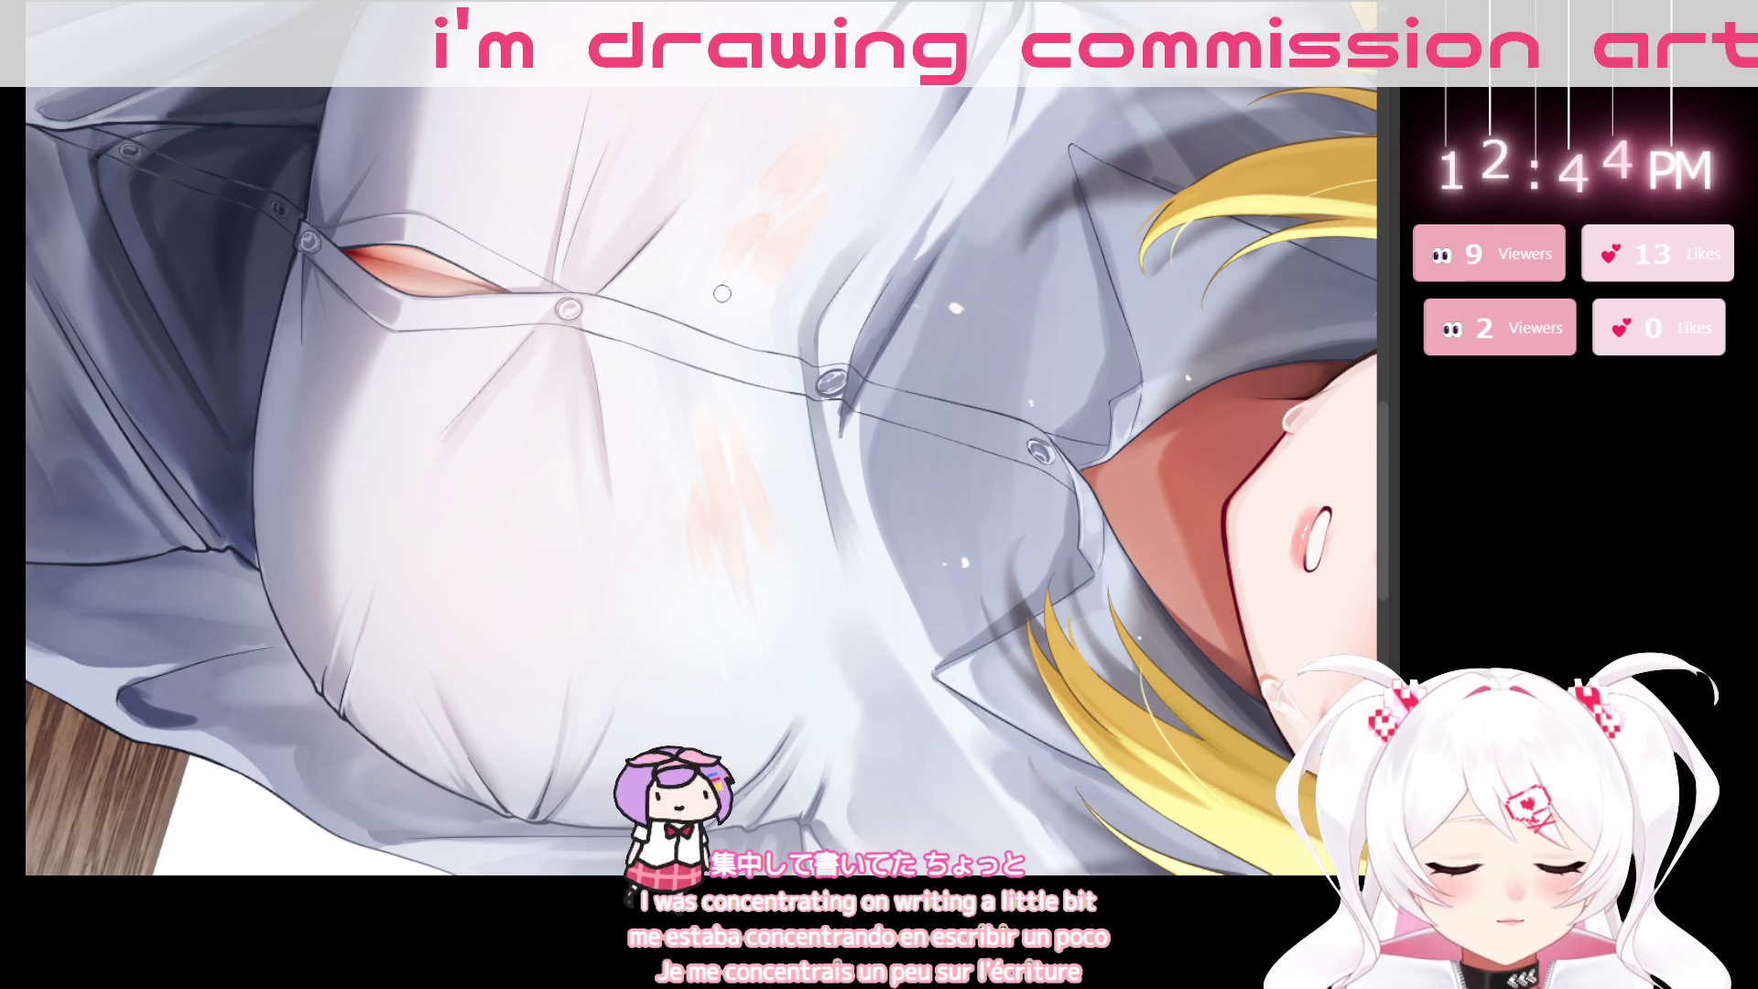
key(r)
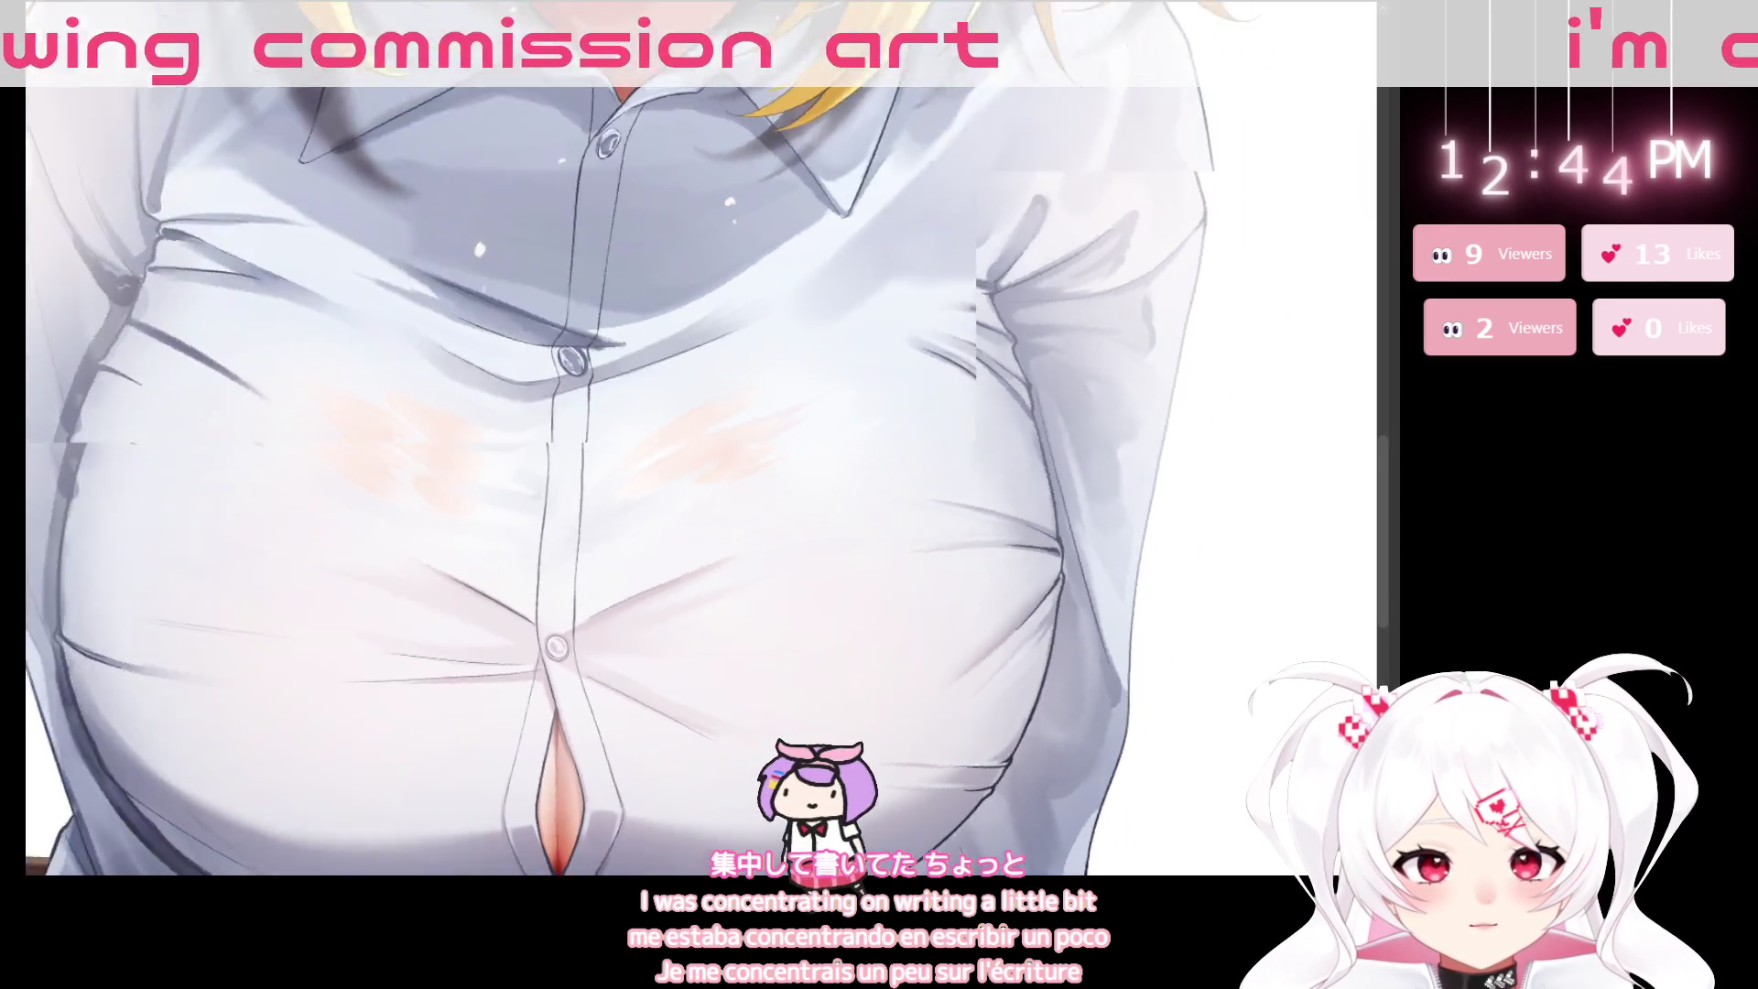
mouse_move(550, 548)
mouse_down()
mouse_move(832, 664)
mouse_move(777, 701)
mouse_move(794, 699)
mouse_up()
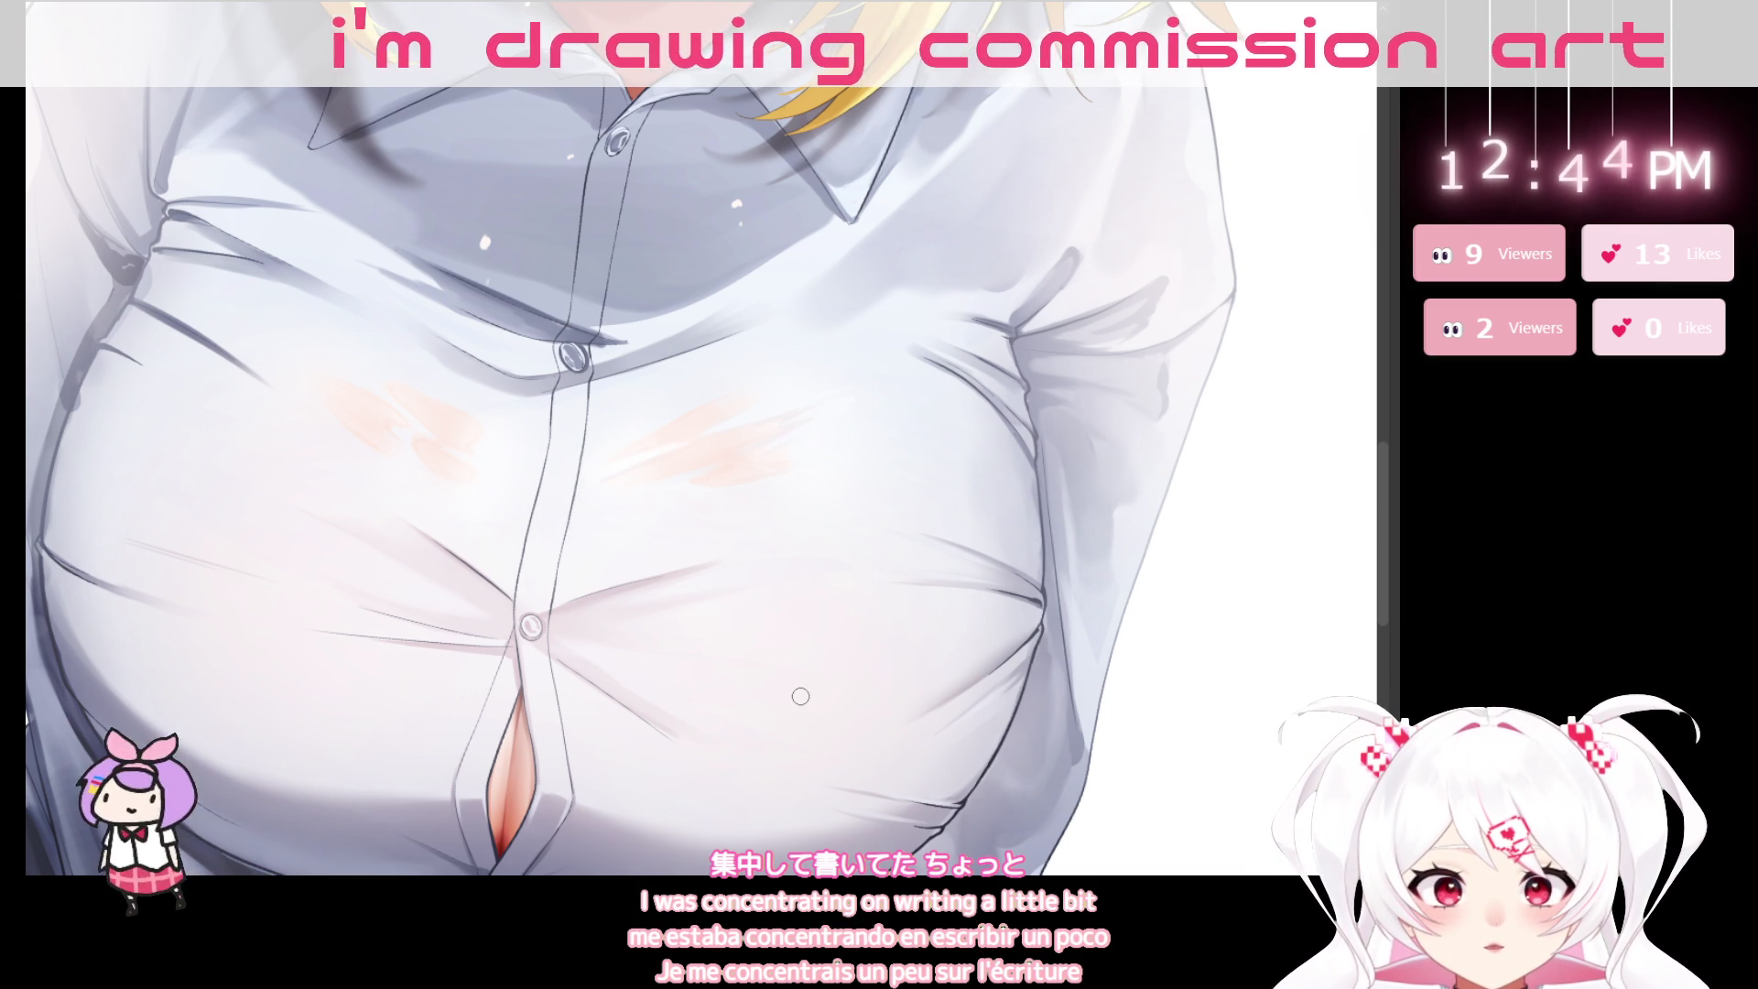
scroll(798, 701, down, 5)
mouse_move(798, 701)
mouse_down()
mouse_move(794, 632)
mouse_move(684, 699)
mouse_up()
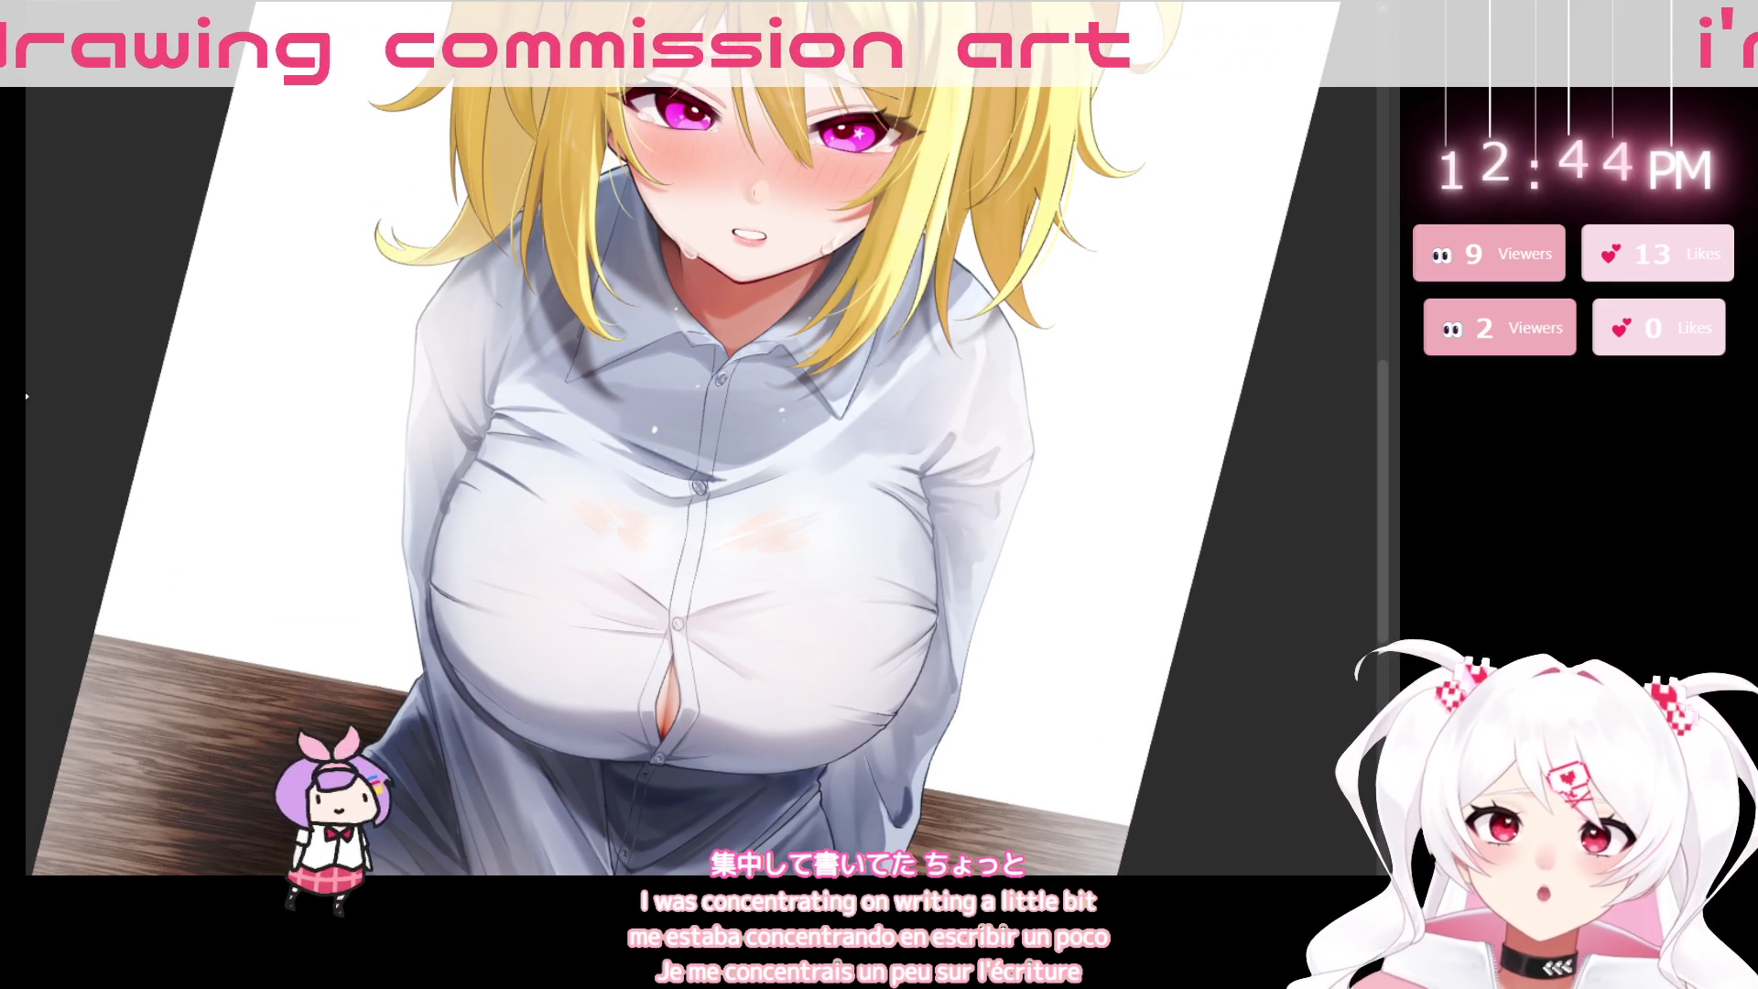
key(minus)
key(minus)
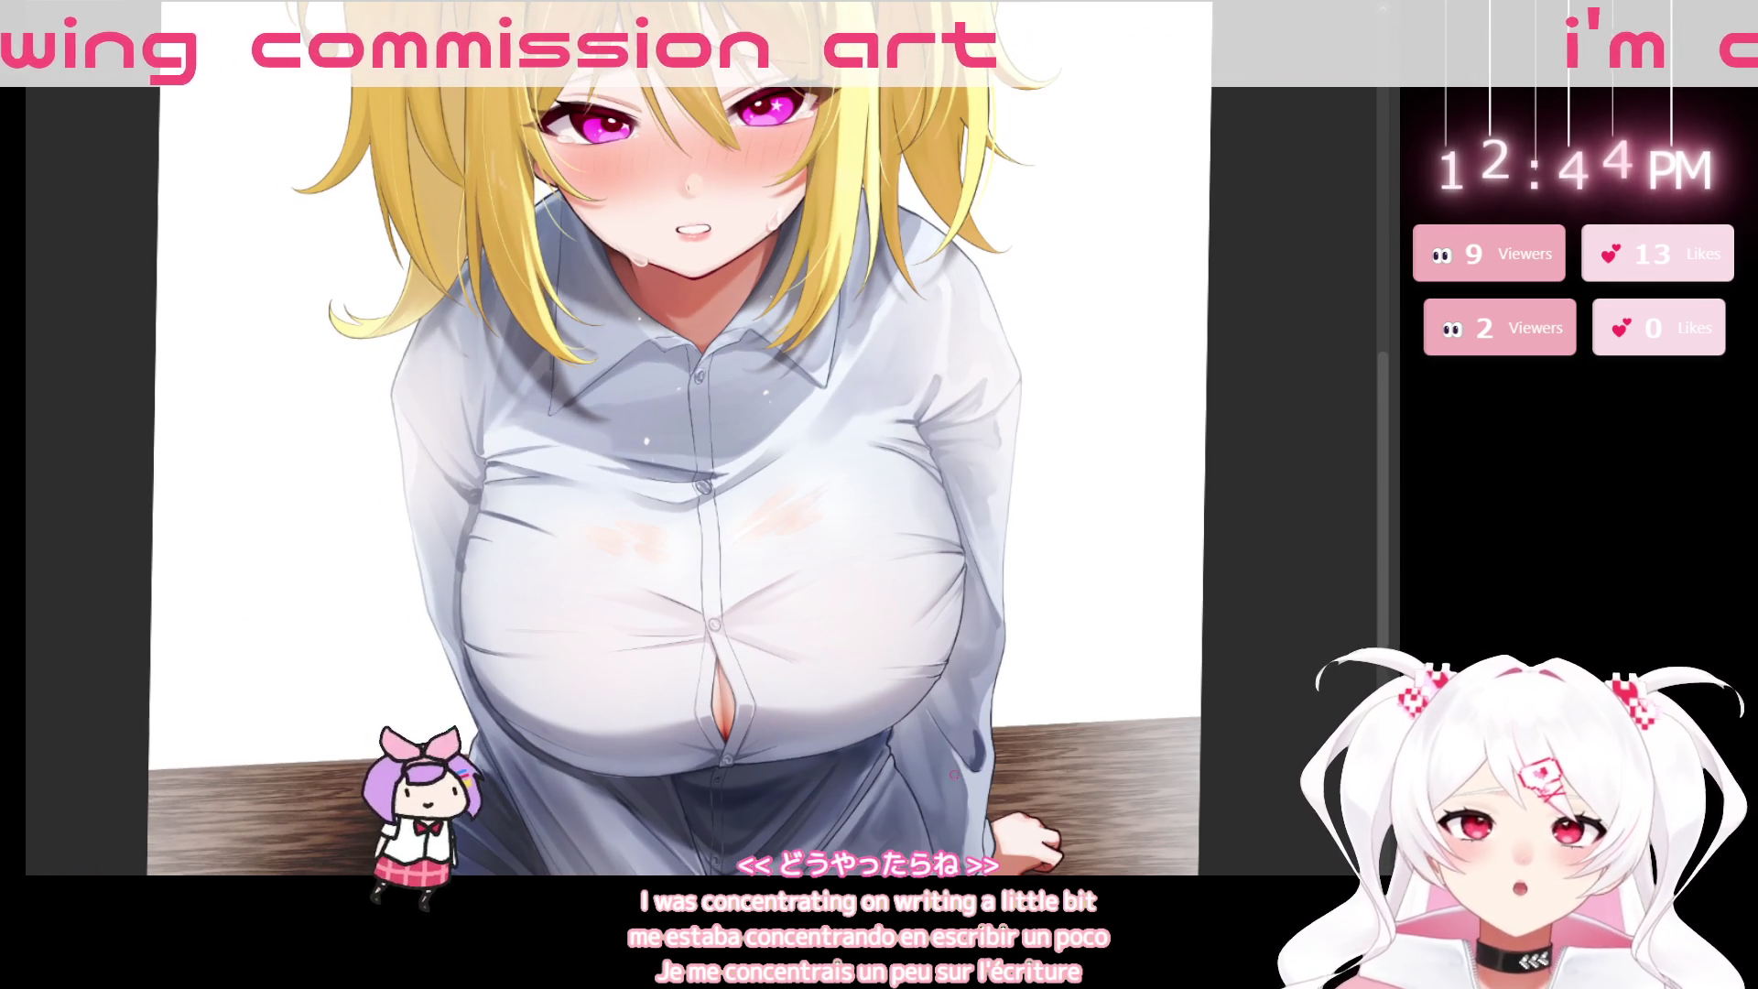
mouse_move(871, 838)
mouse_down()
mouse_move(985, 818)
mouse_move(732, 915)
mouse_up()
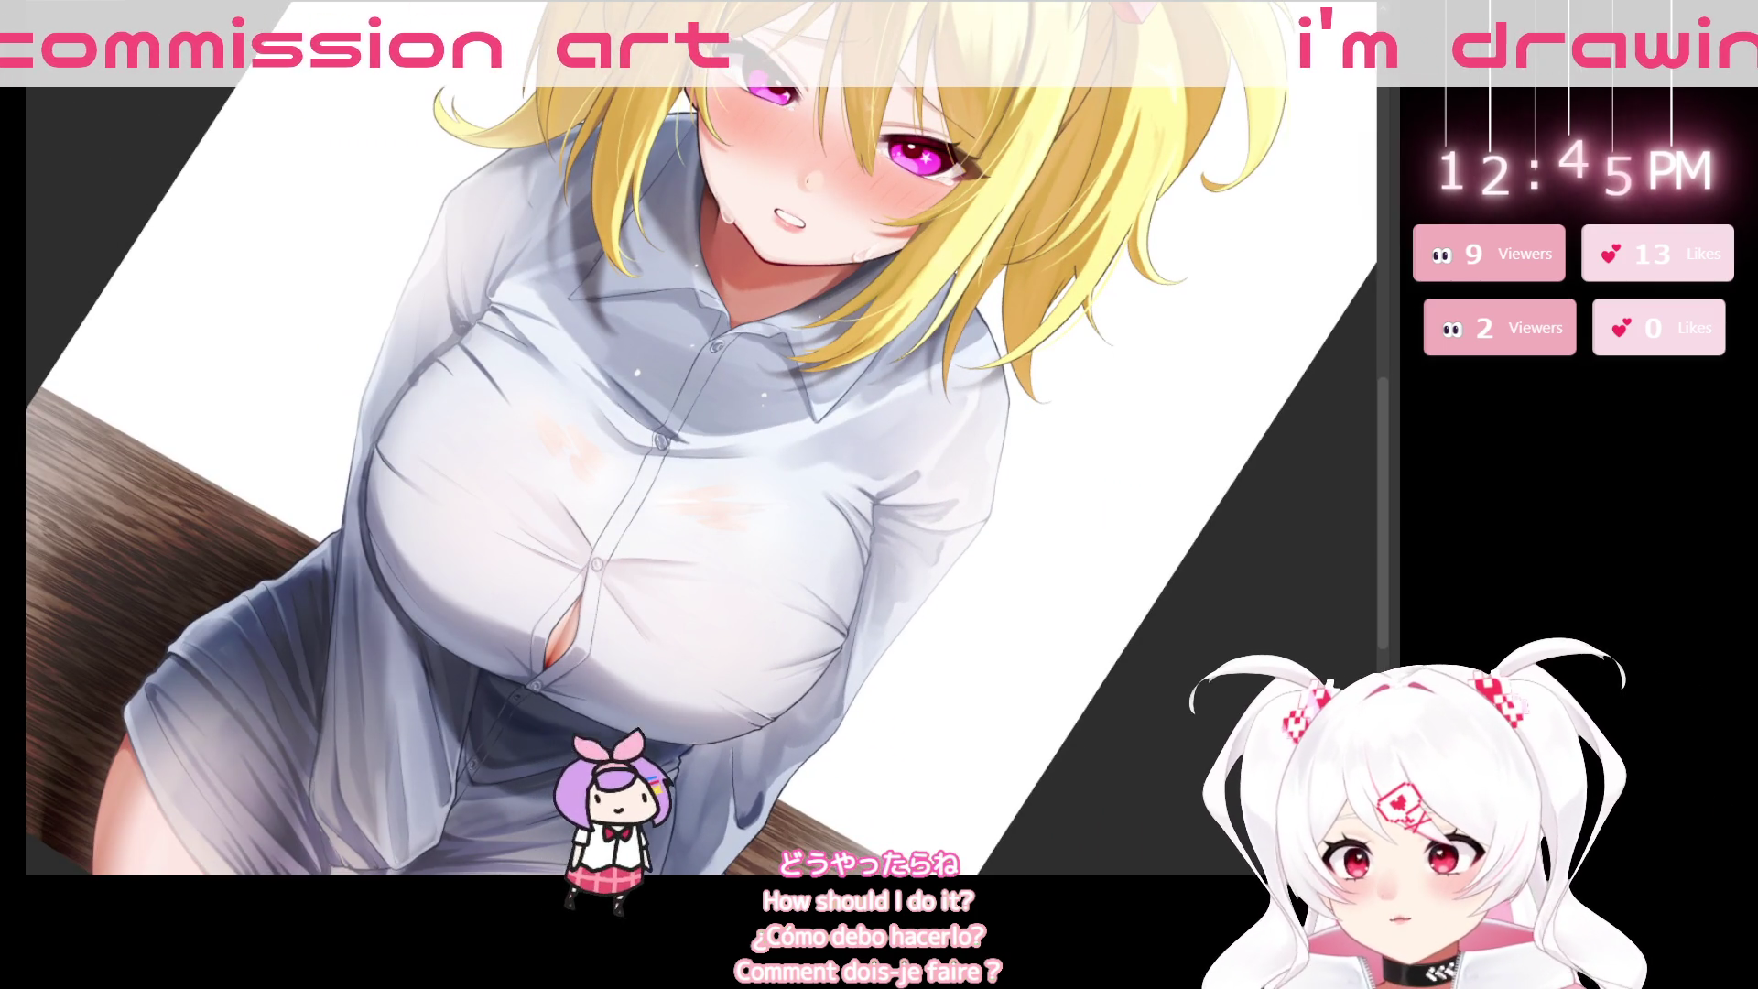
key(ctrl+plus)
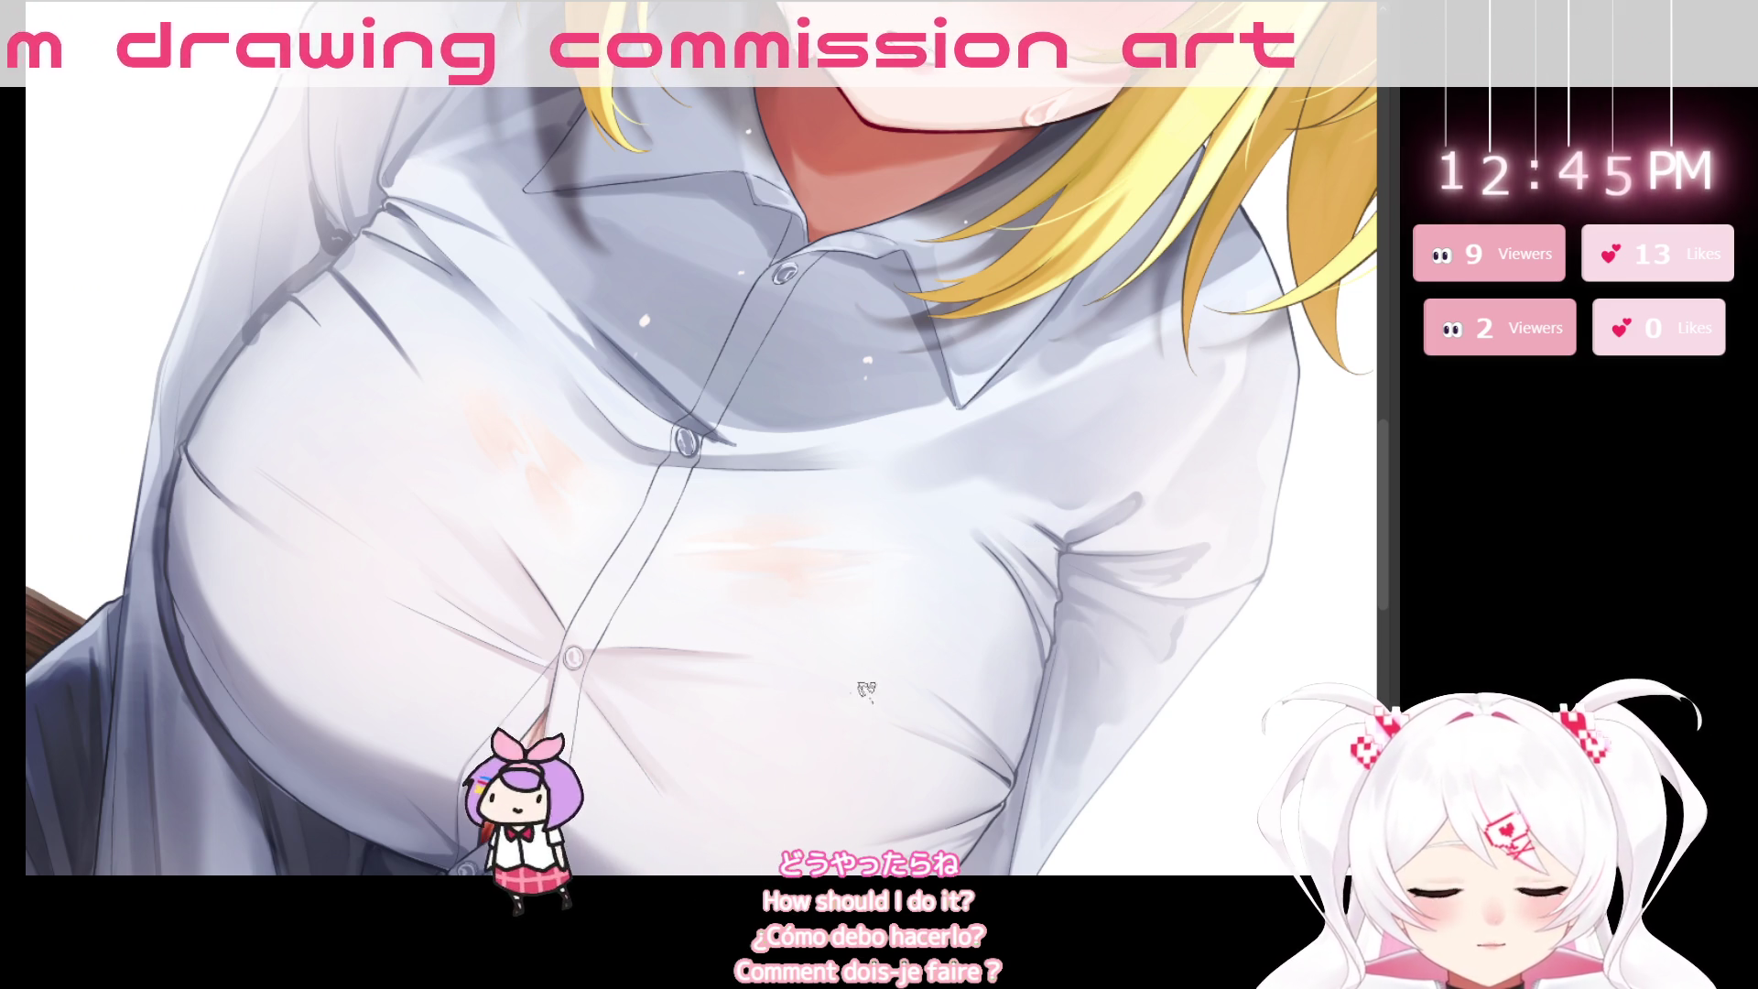
scroll(866, 688, down, 3)
scroll(973, 336, up, 1)
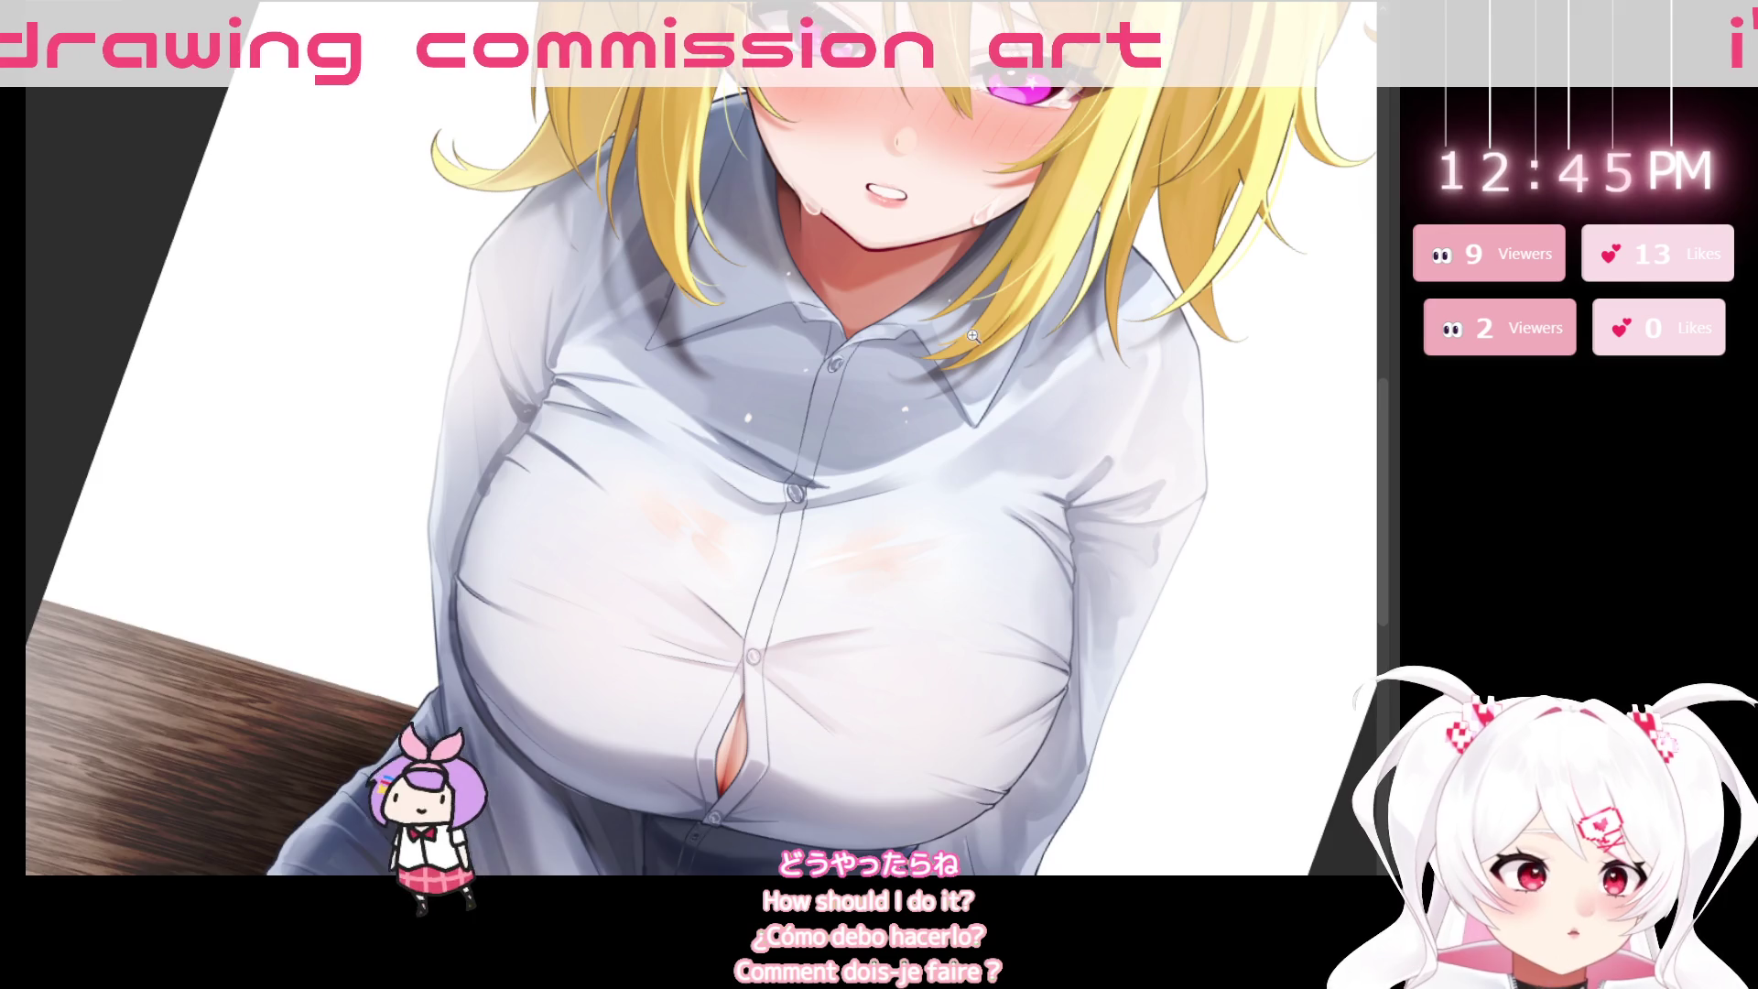
scroll(974, 336, up, 2)
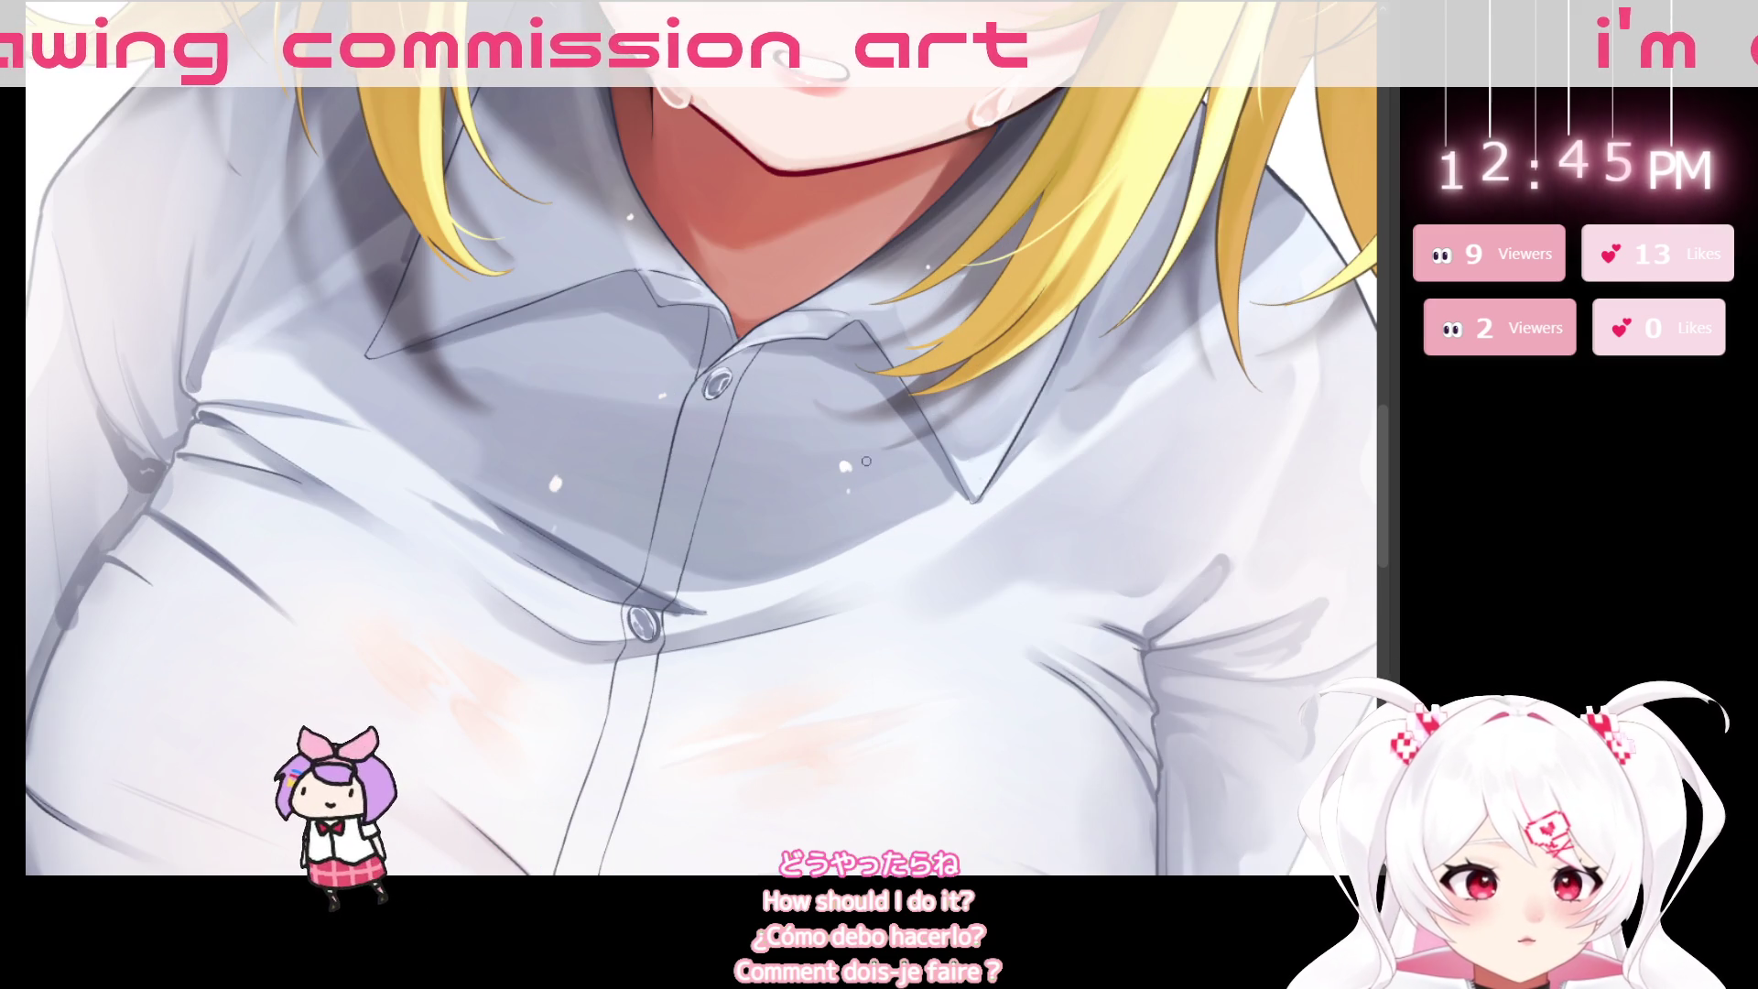
key(bracketleft)
key(bracketleft)
key(bracketleft)
key(bracketleft)
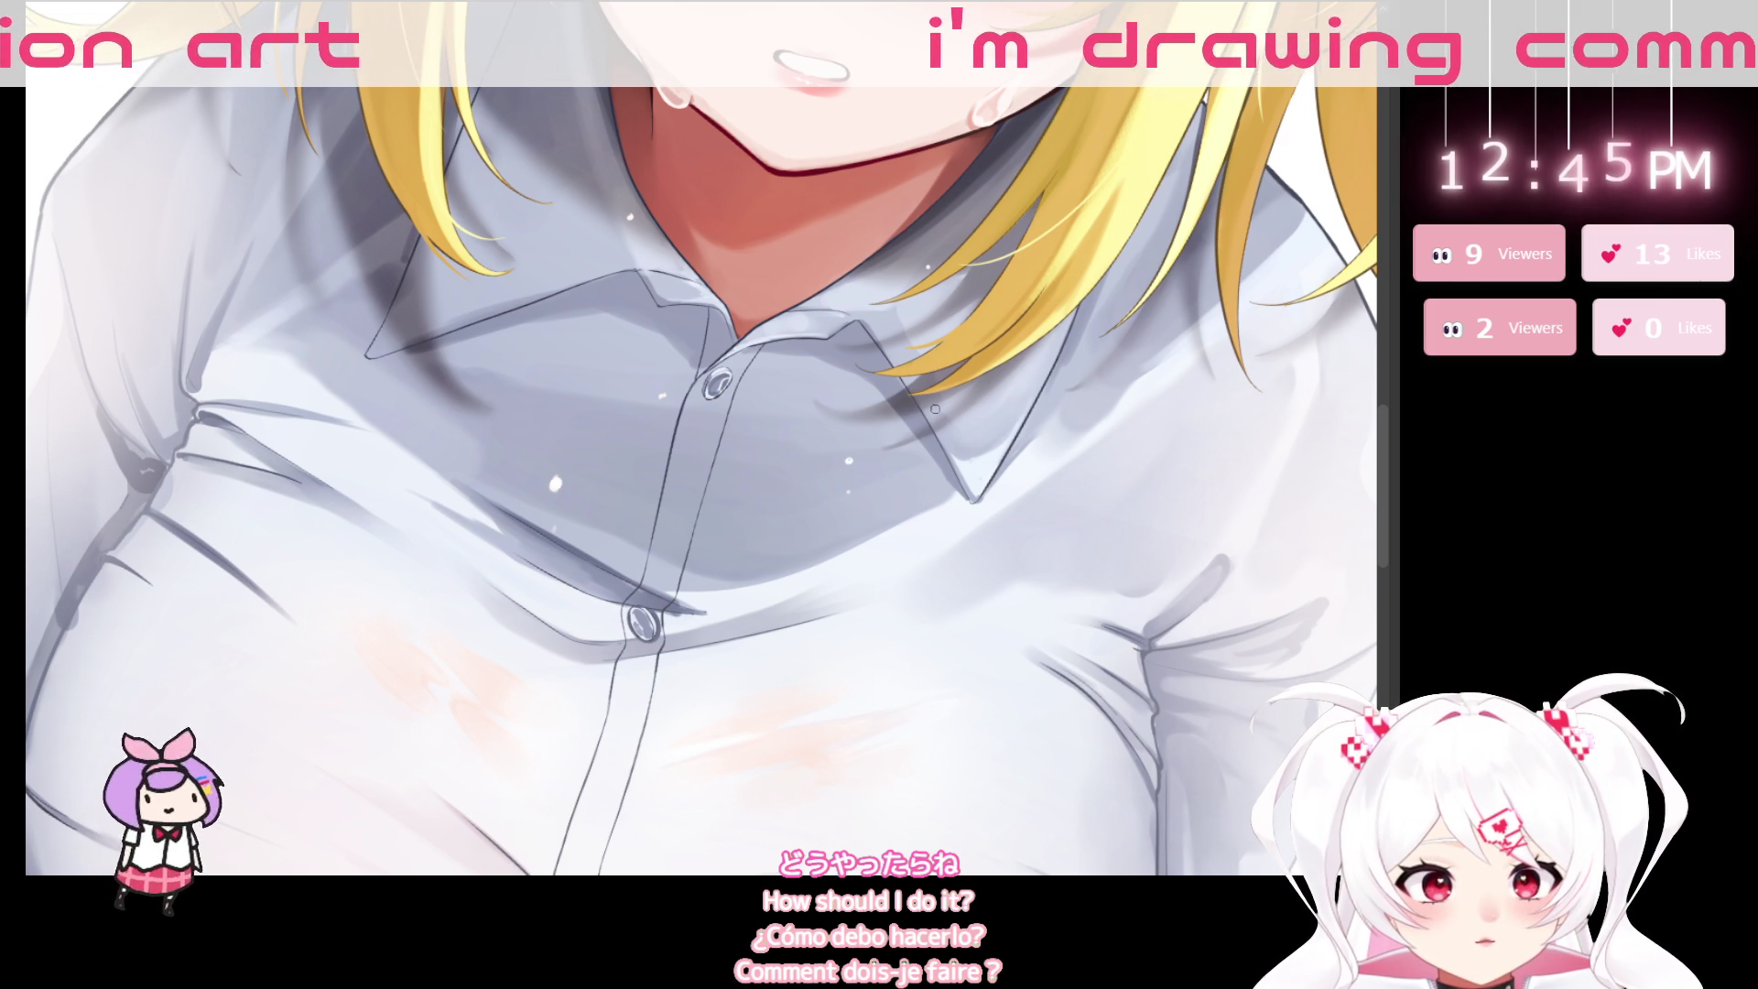
click(851, 459)
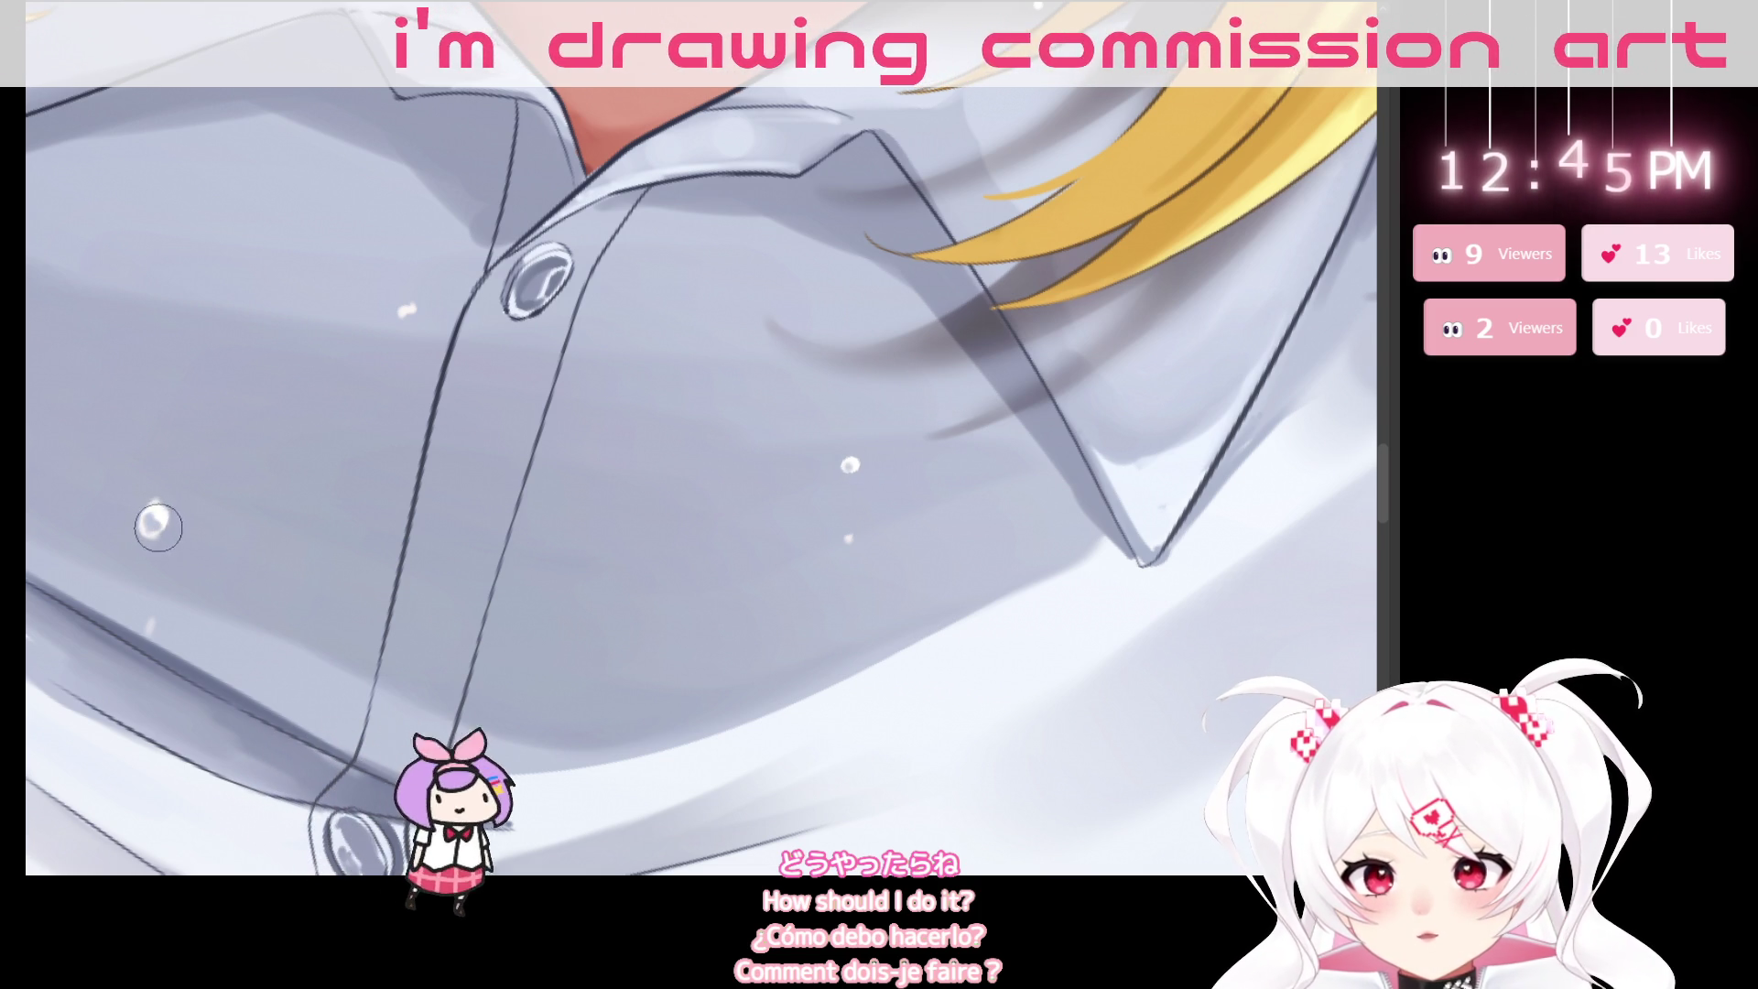
alt+click(601, 448)
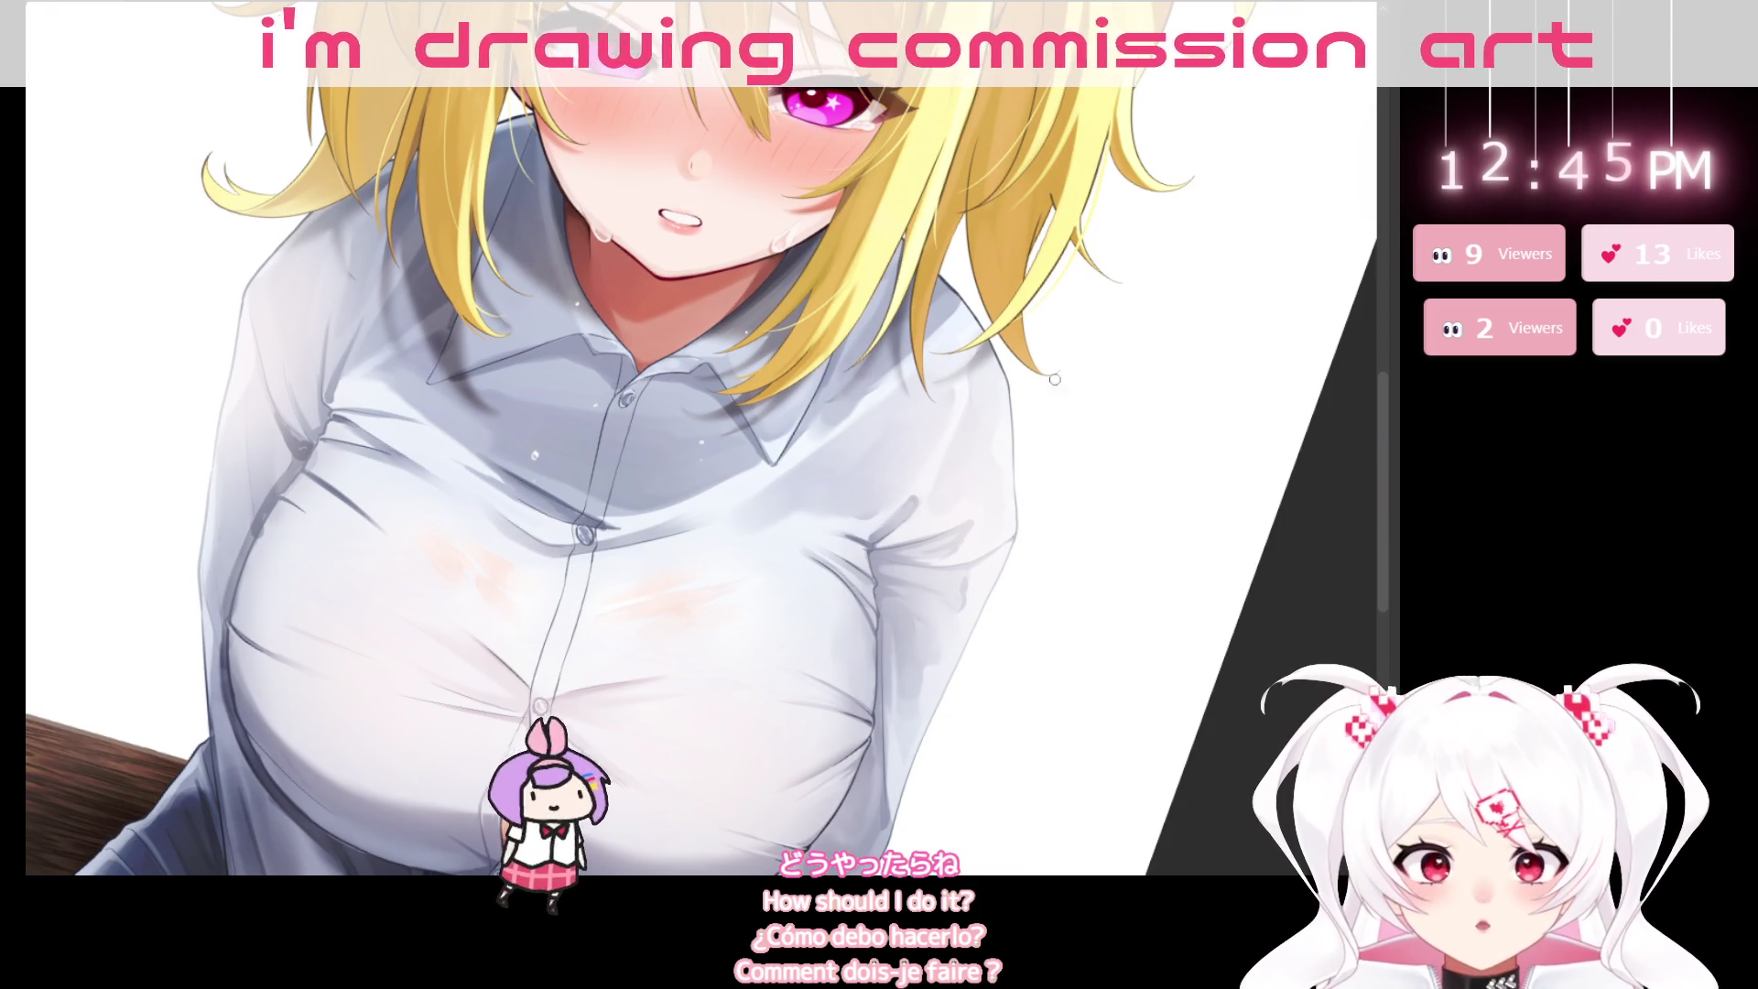
click(675, 371)
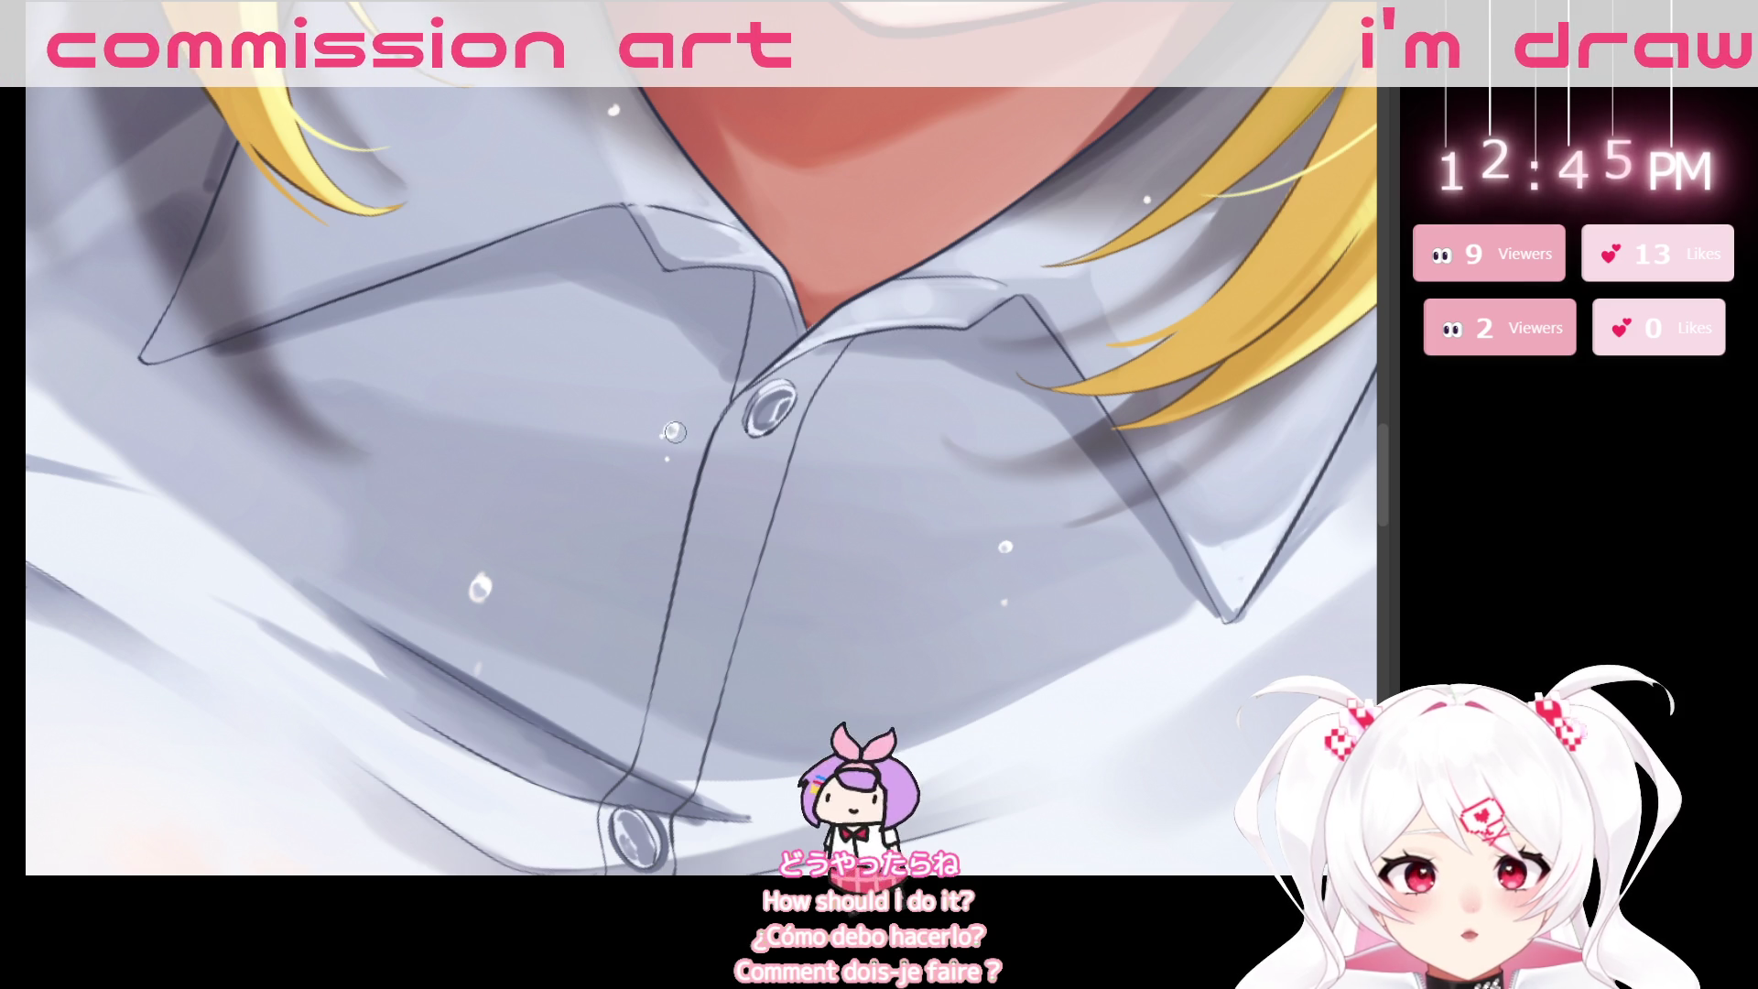
drag(868, 430, 792, 522)
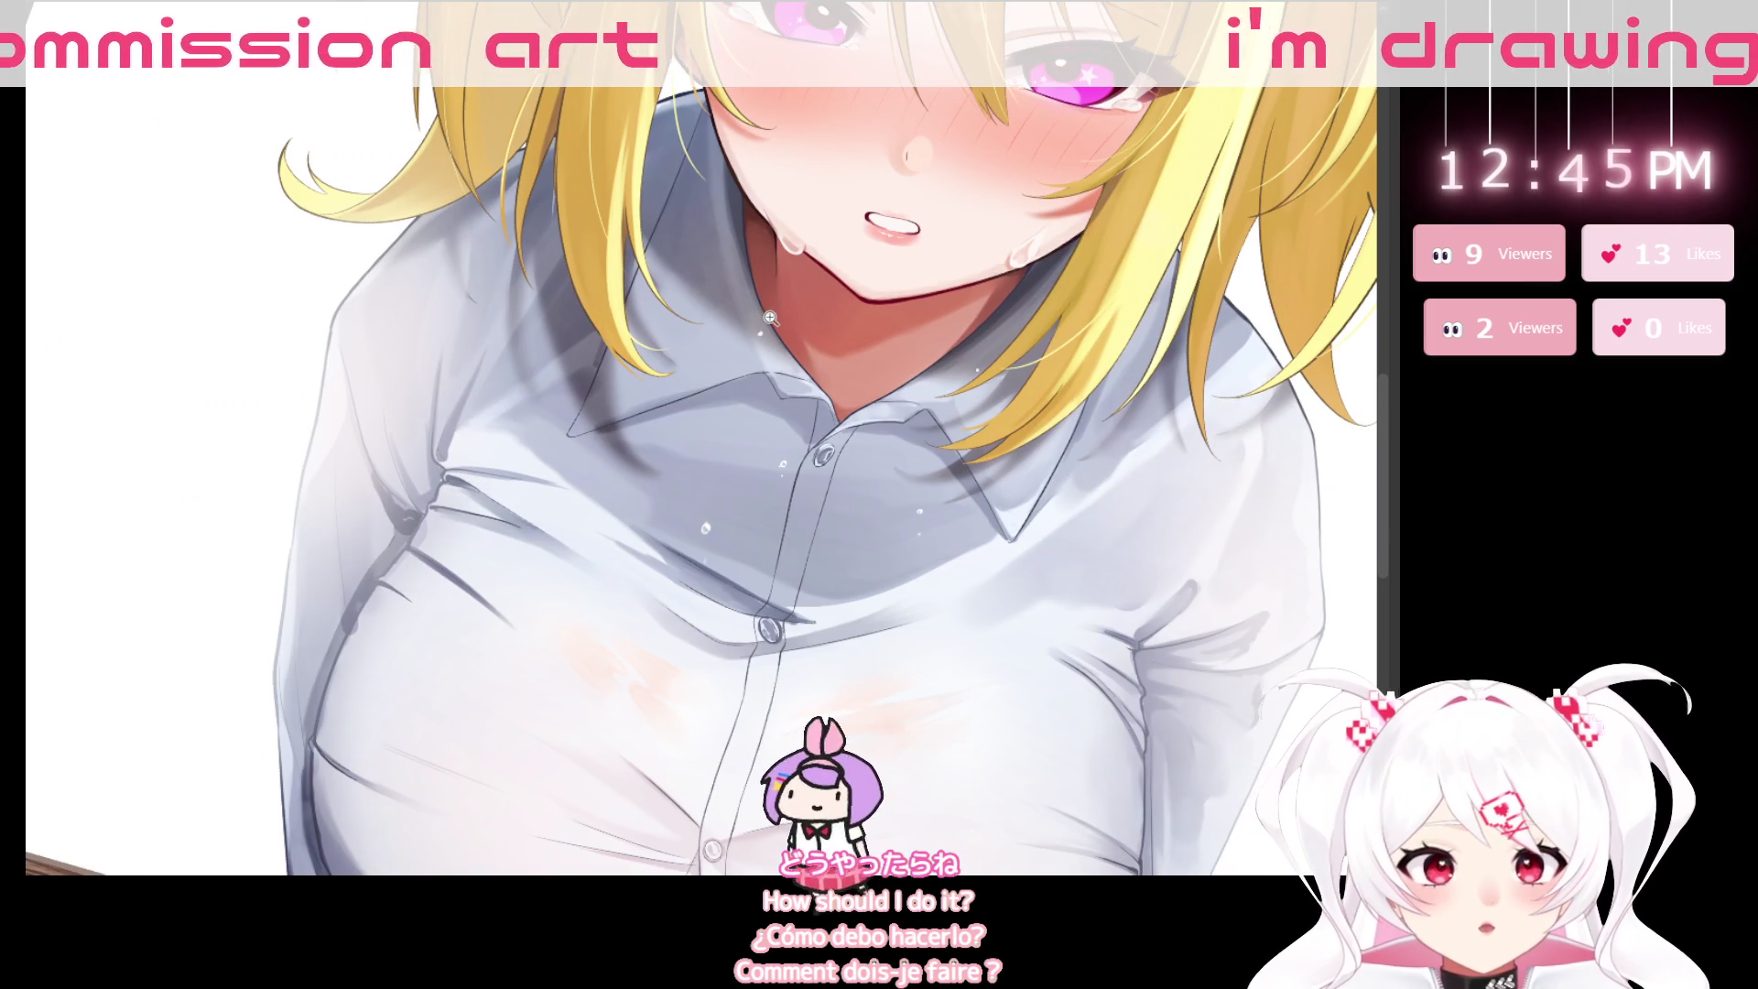
click(770, 318)
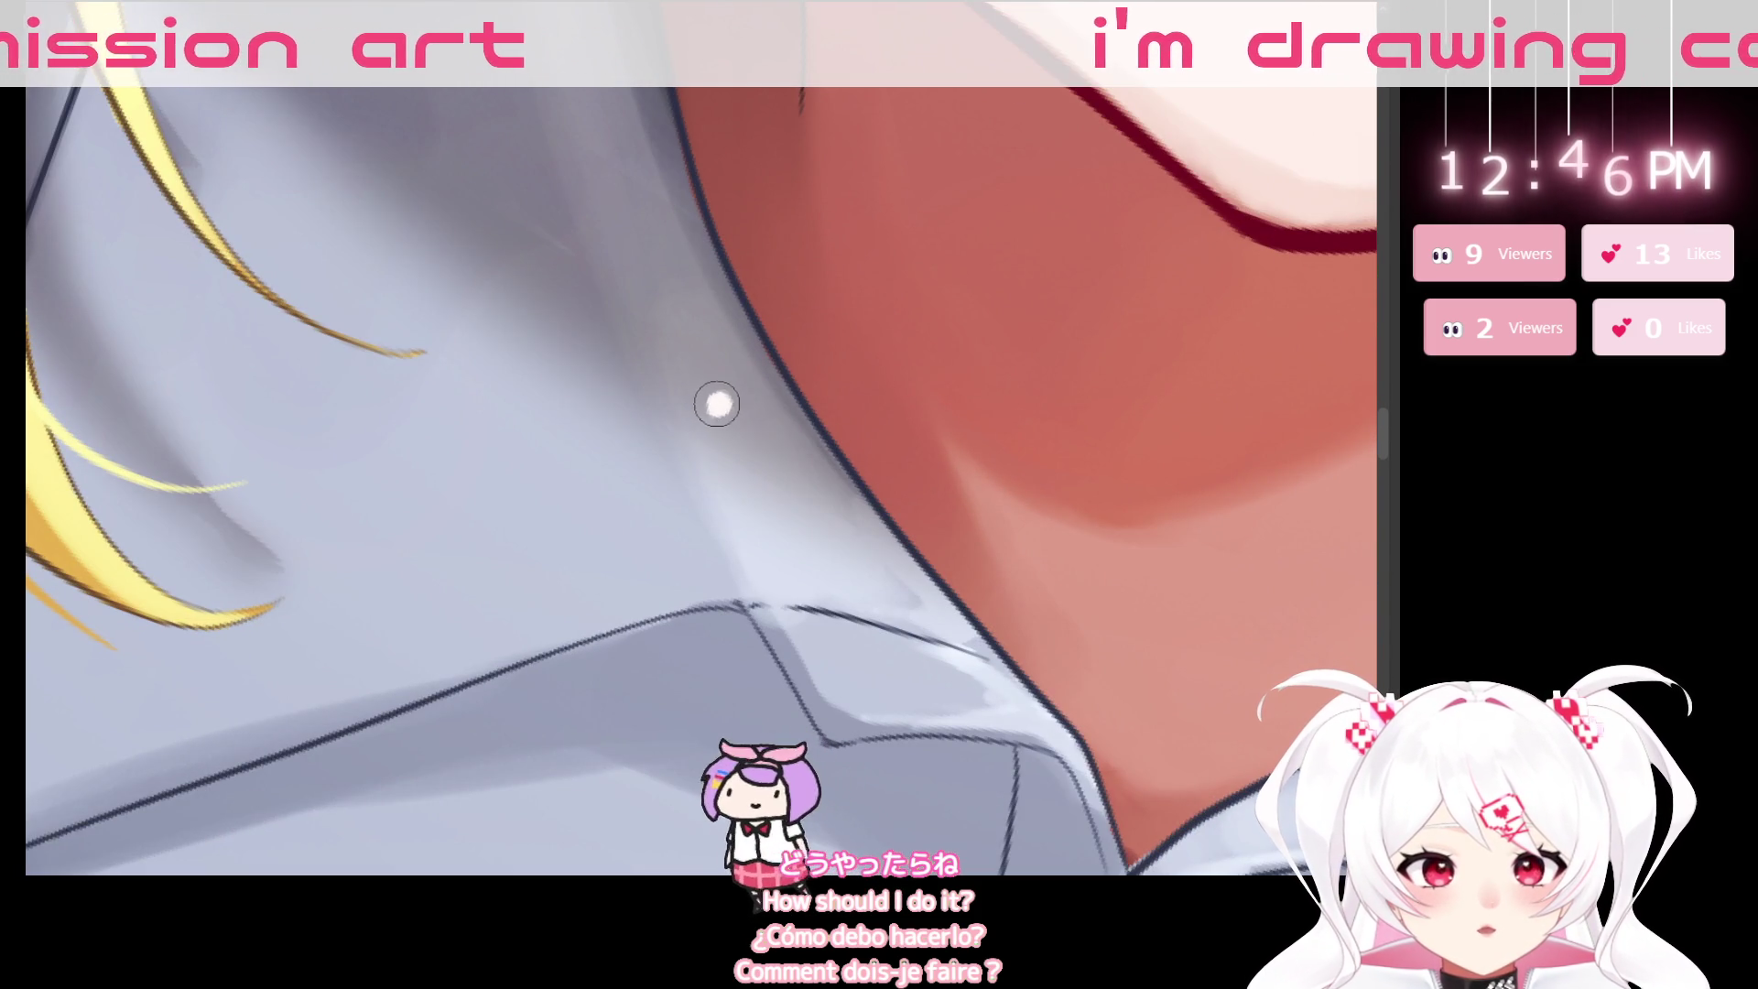
key(ctrl+0)
mouse_move(1227, 632)
mouse_down()
mouse_move(1046, 656)
mouse_move(921, 642)
mouse_up()
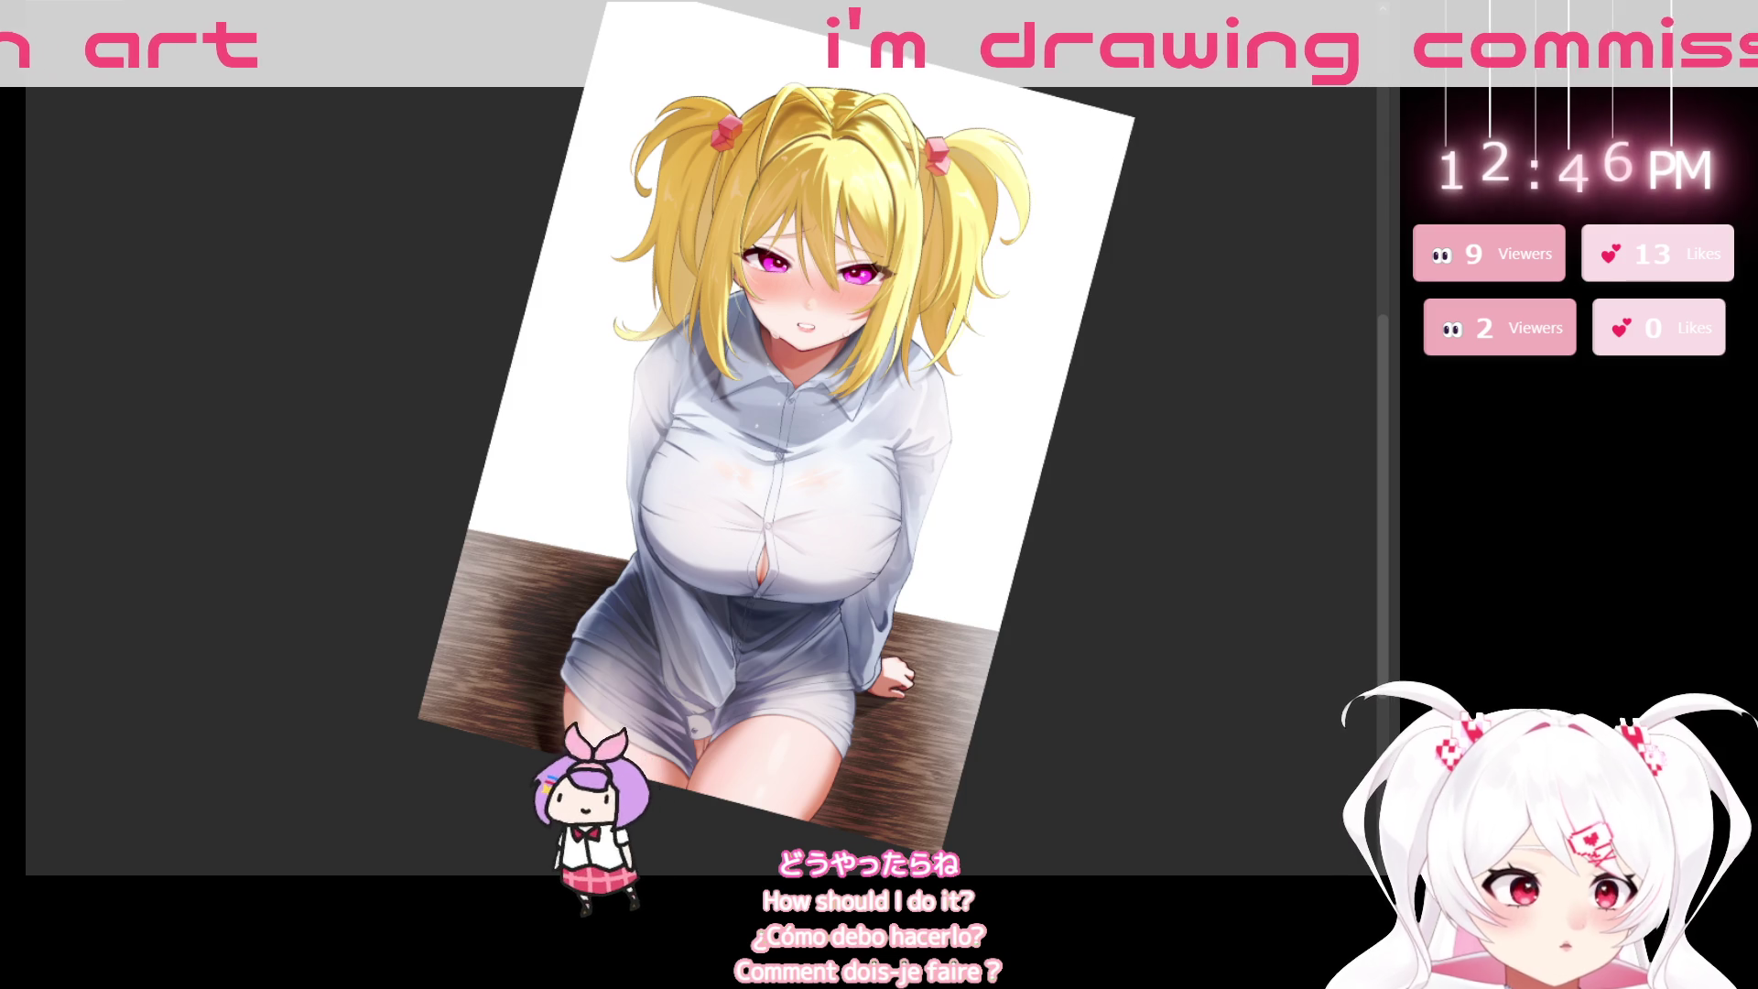
Reset the tilted canvas view upright and pan the illustration to the left.
key(ctrl+@)
drag(1047, 804, 667, 859)
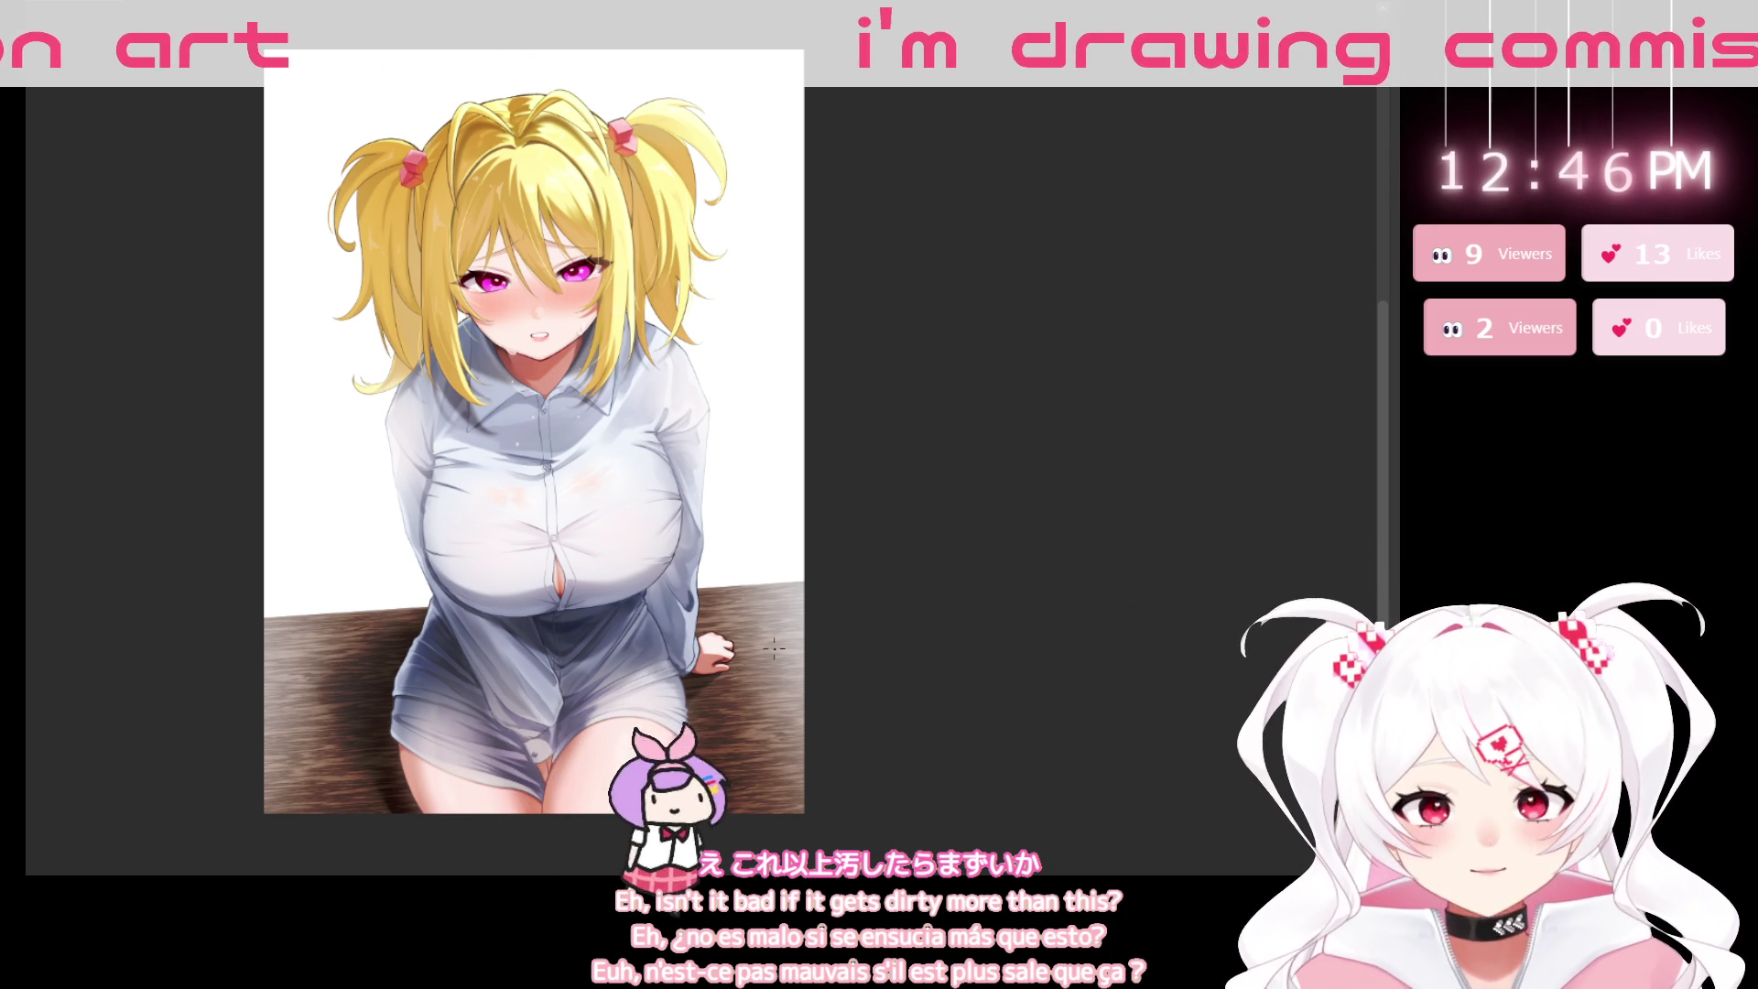
scroll(708, 426, up, 3)
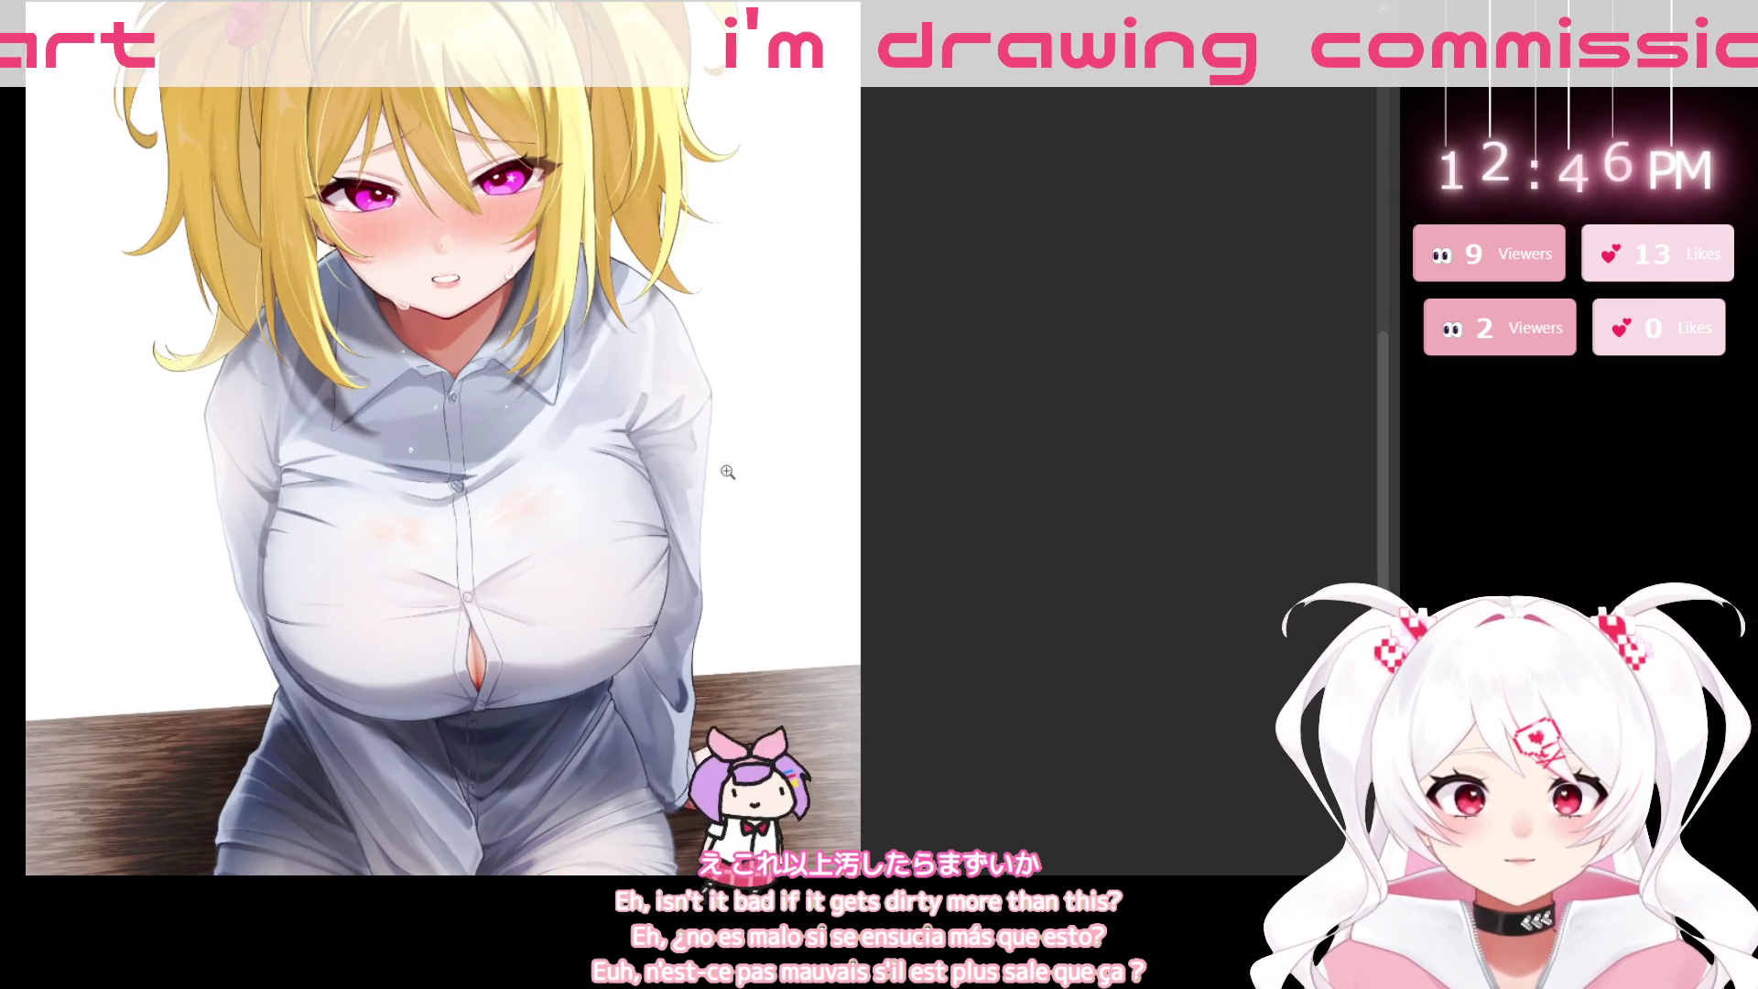
scroll(714, 586, down, 4)
drag(719, 758, 734, 850)
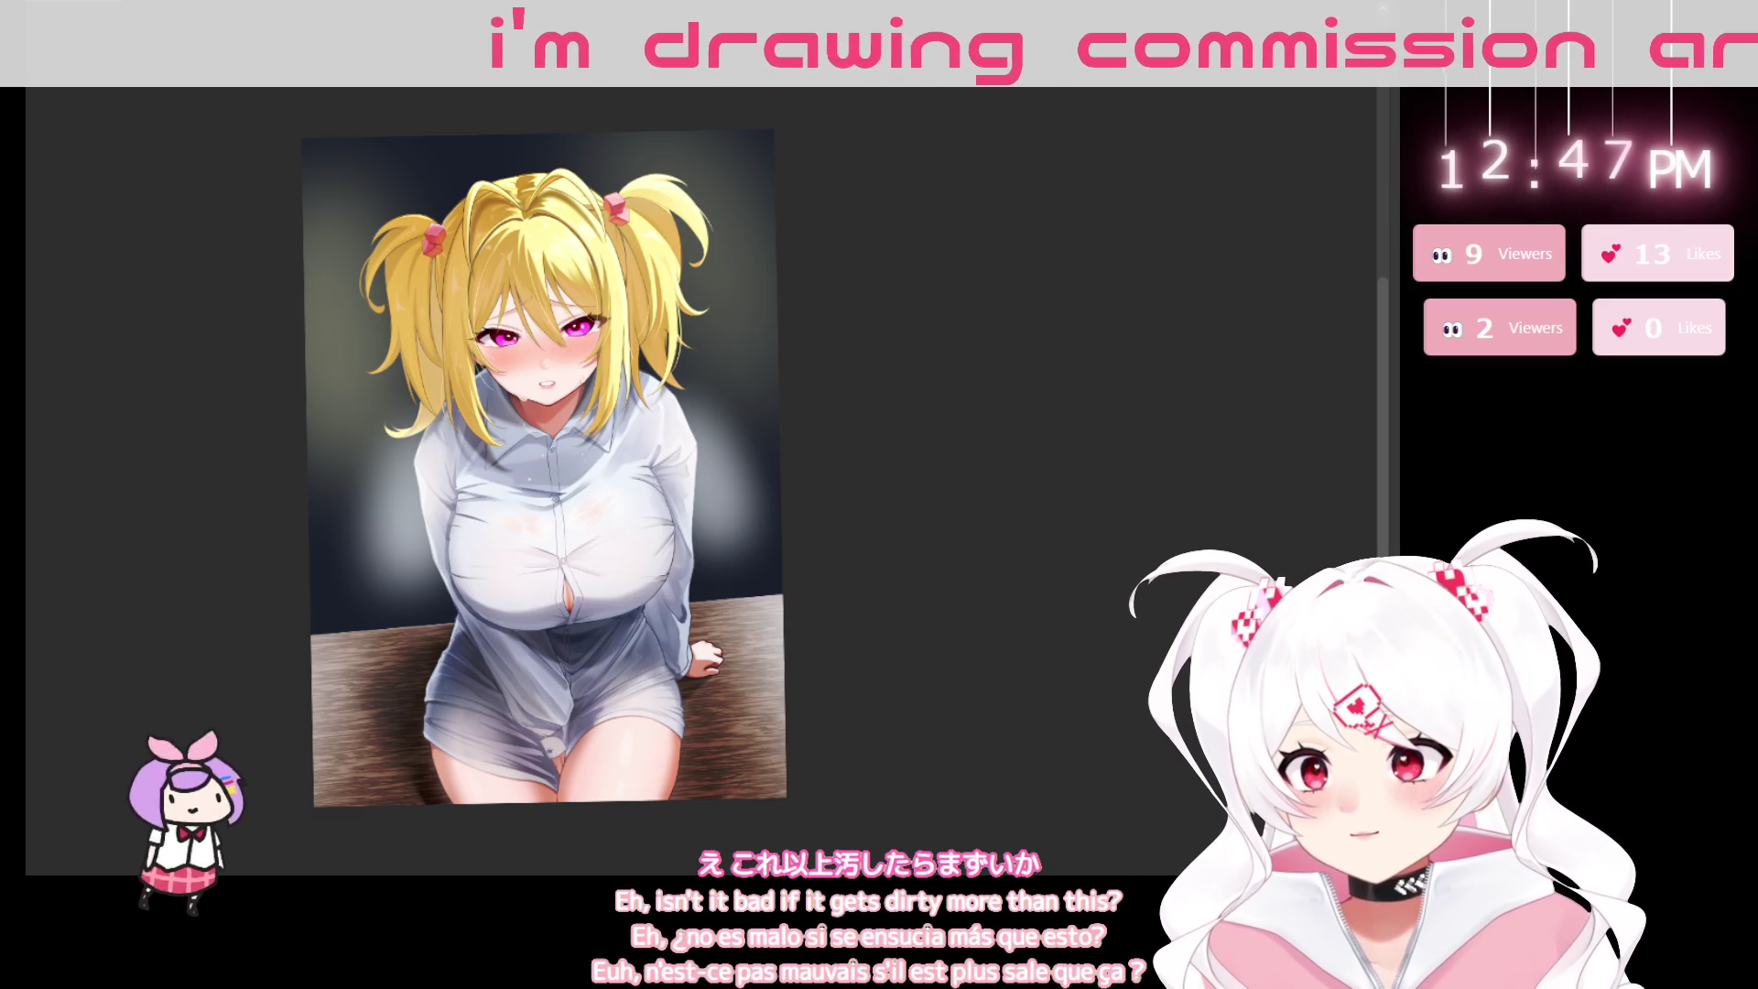
Revert to the flat dark navy background, then zoom in on the face and back out to check it.
key(ctrl+z)
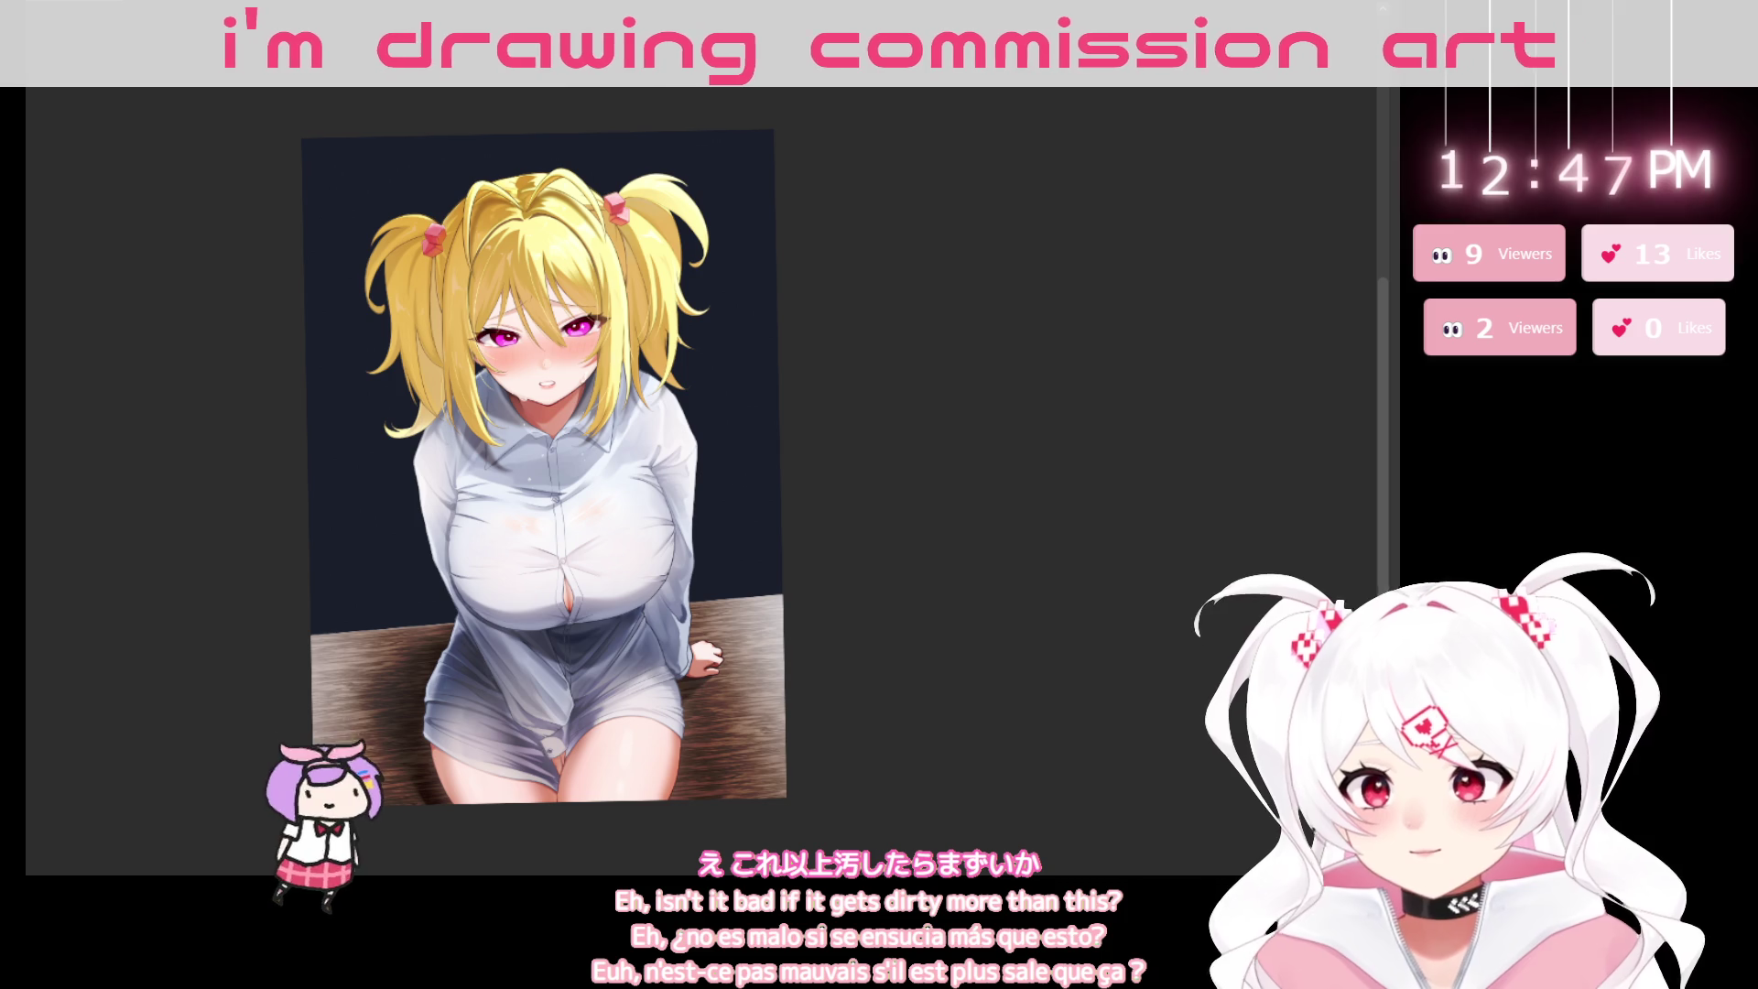
drag(314, 353, 839, 356)
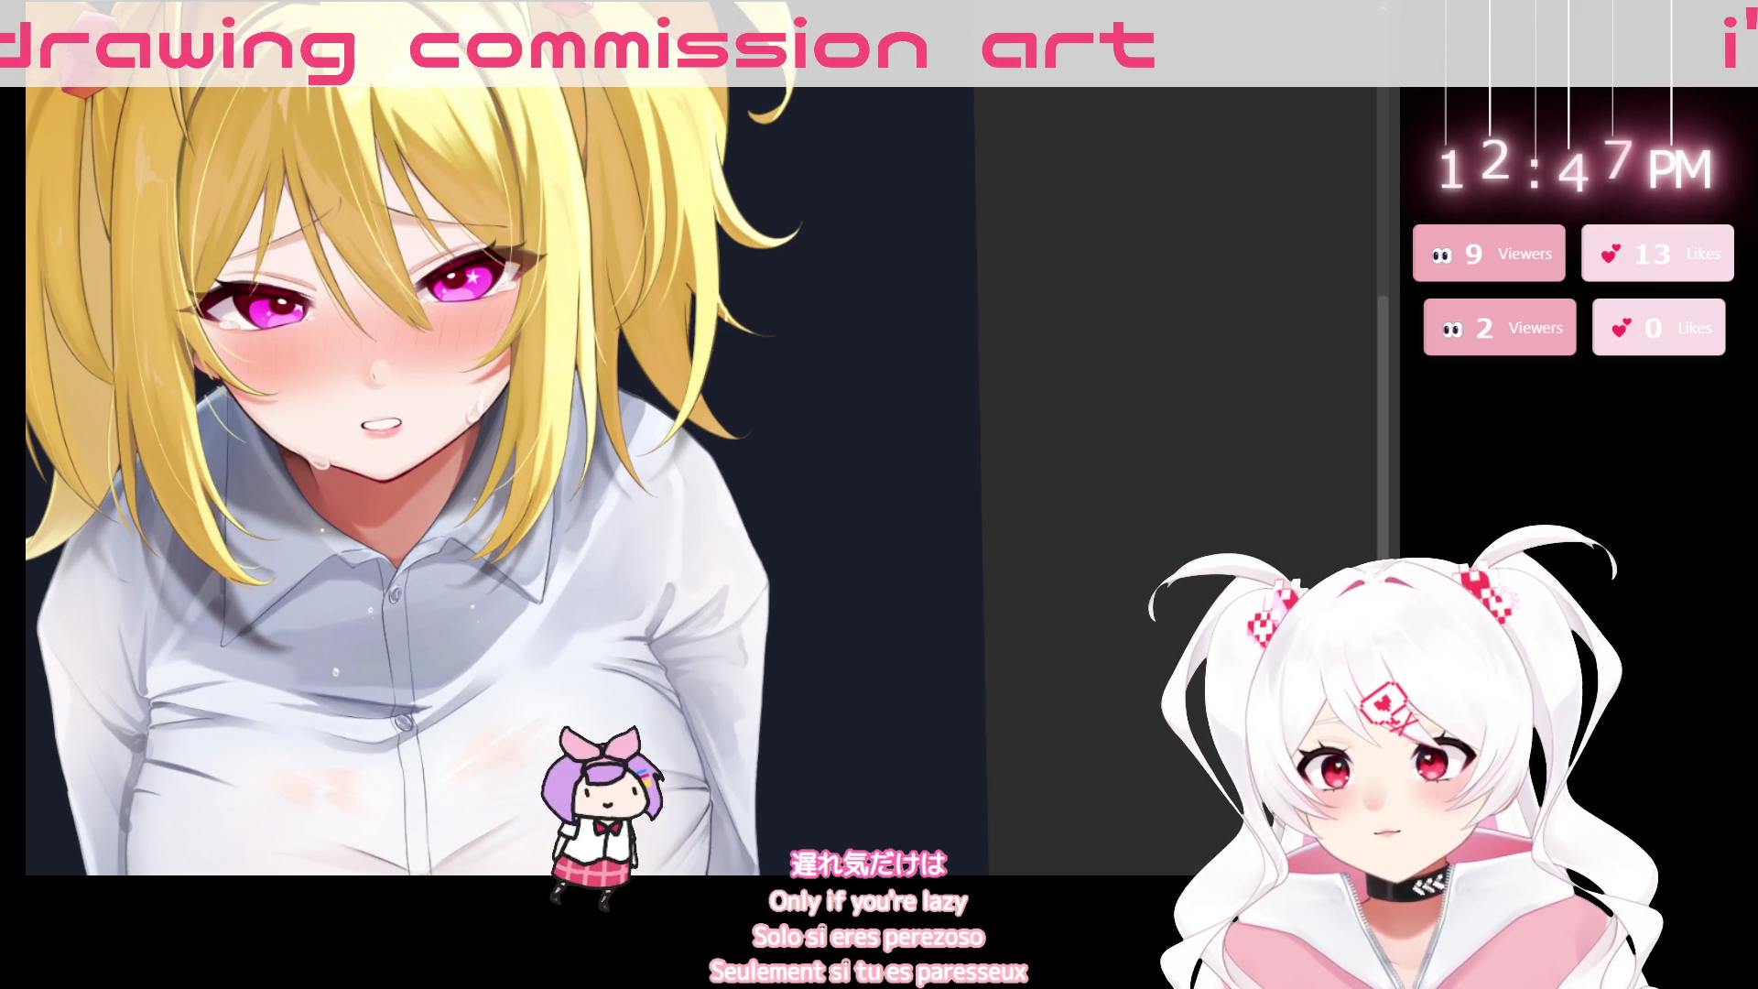
key(ctrl+0)
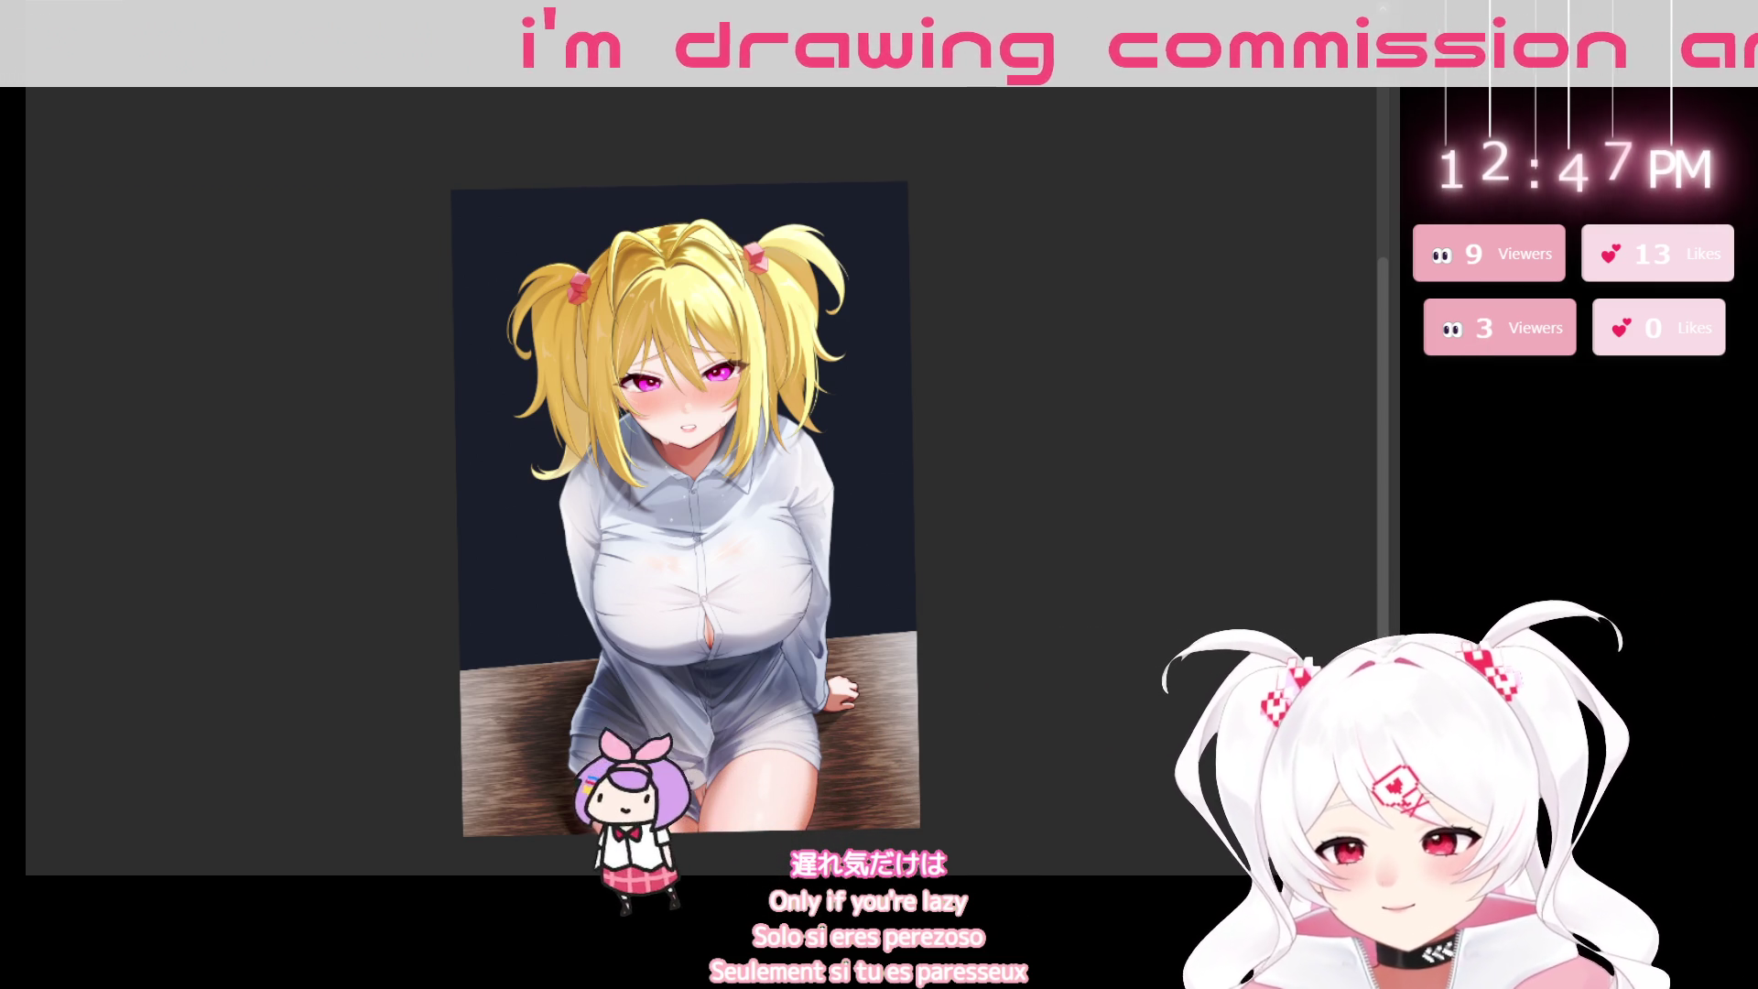
key(ctrl+comma)
key(ctrl+comma)
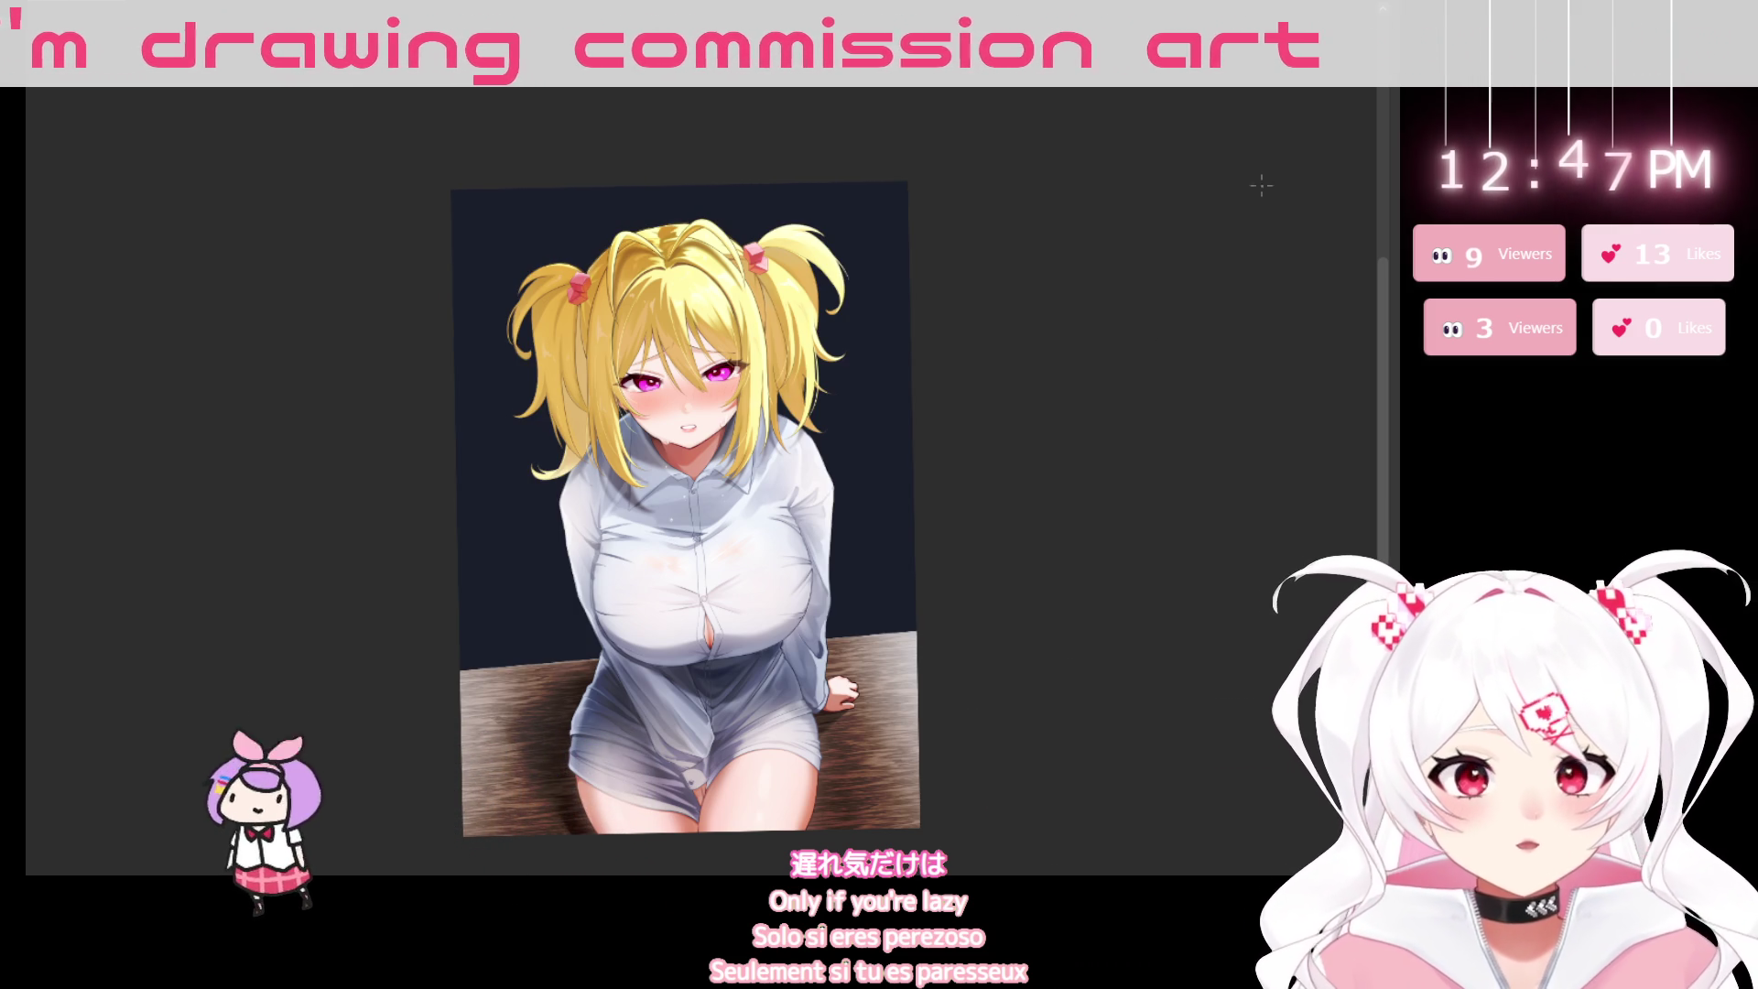
Restore the hidden palettes, expand 単色パターン, and open the 背景 materials folder.
key(Tab)
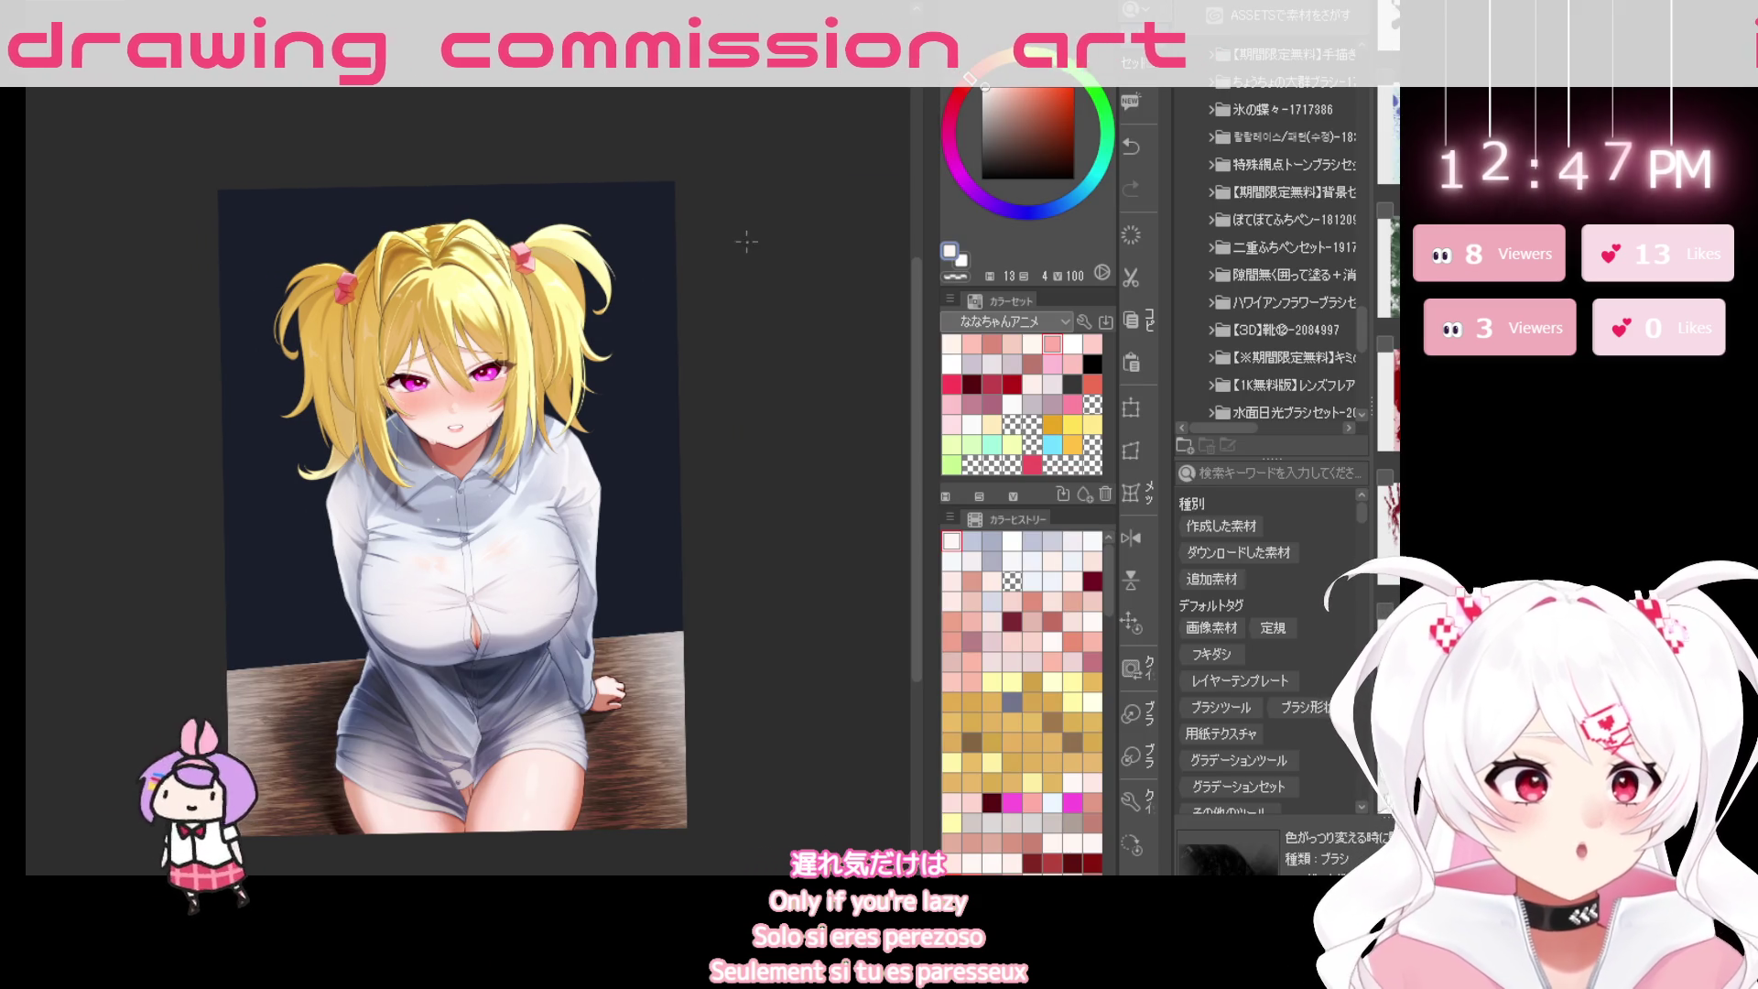
scroll(1287, 90, up, 5)
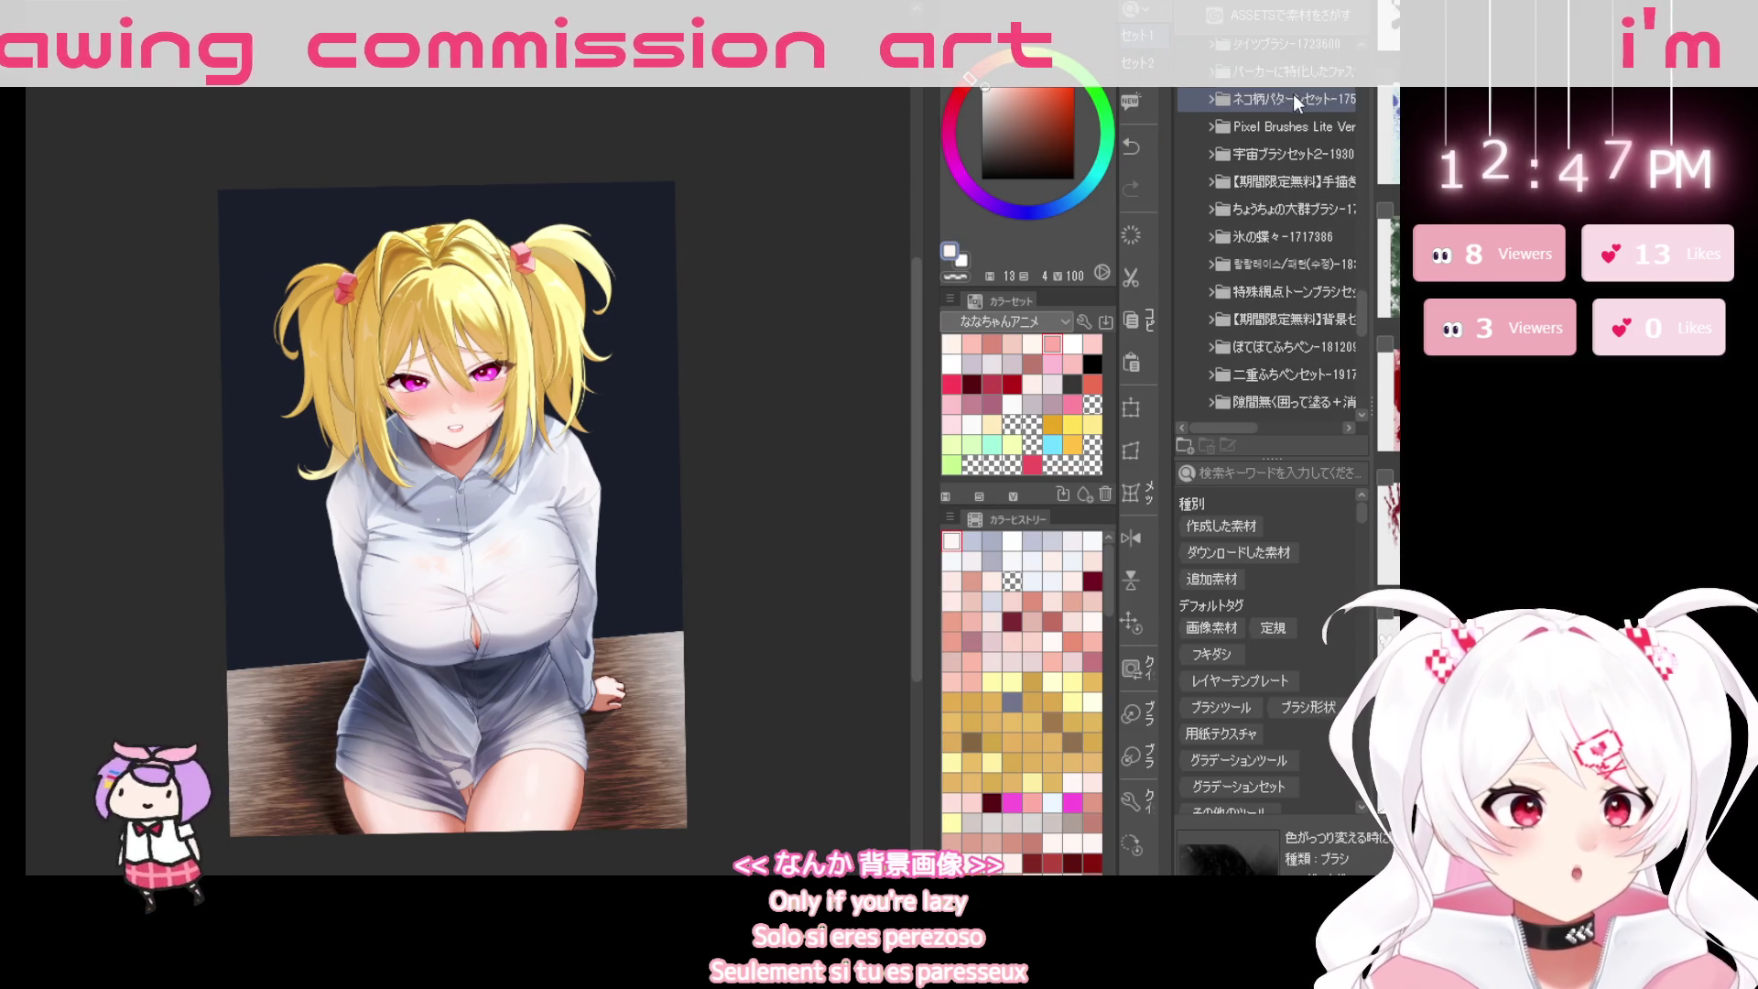
scroll(1292, 89, up, 3)
scroll(1293, 90, up, 3)
scroll(1293, 90, up, 3)
scroll(1293, 89, up, 3)
scroll(1293, 90, up, 3)
scroll(1292, 90, up, 3)
scroll(1293, 90, up, 3)
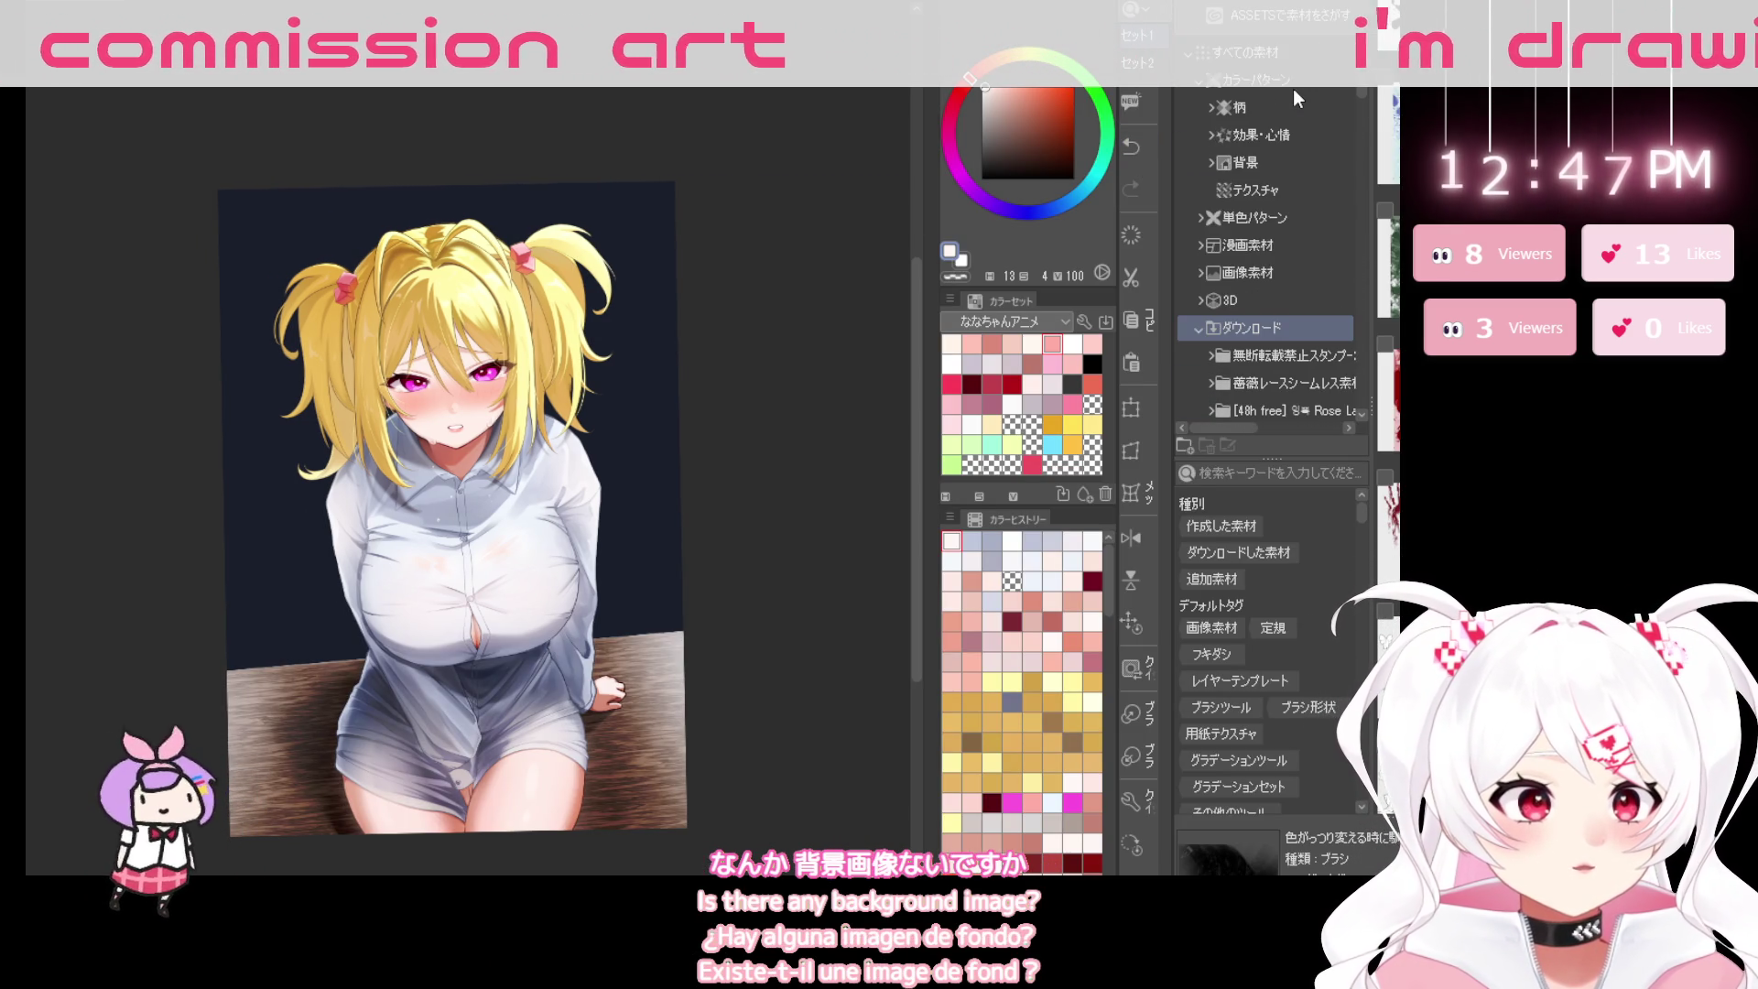
click(1200, 219)
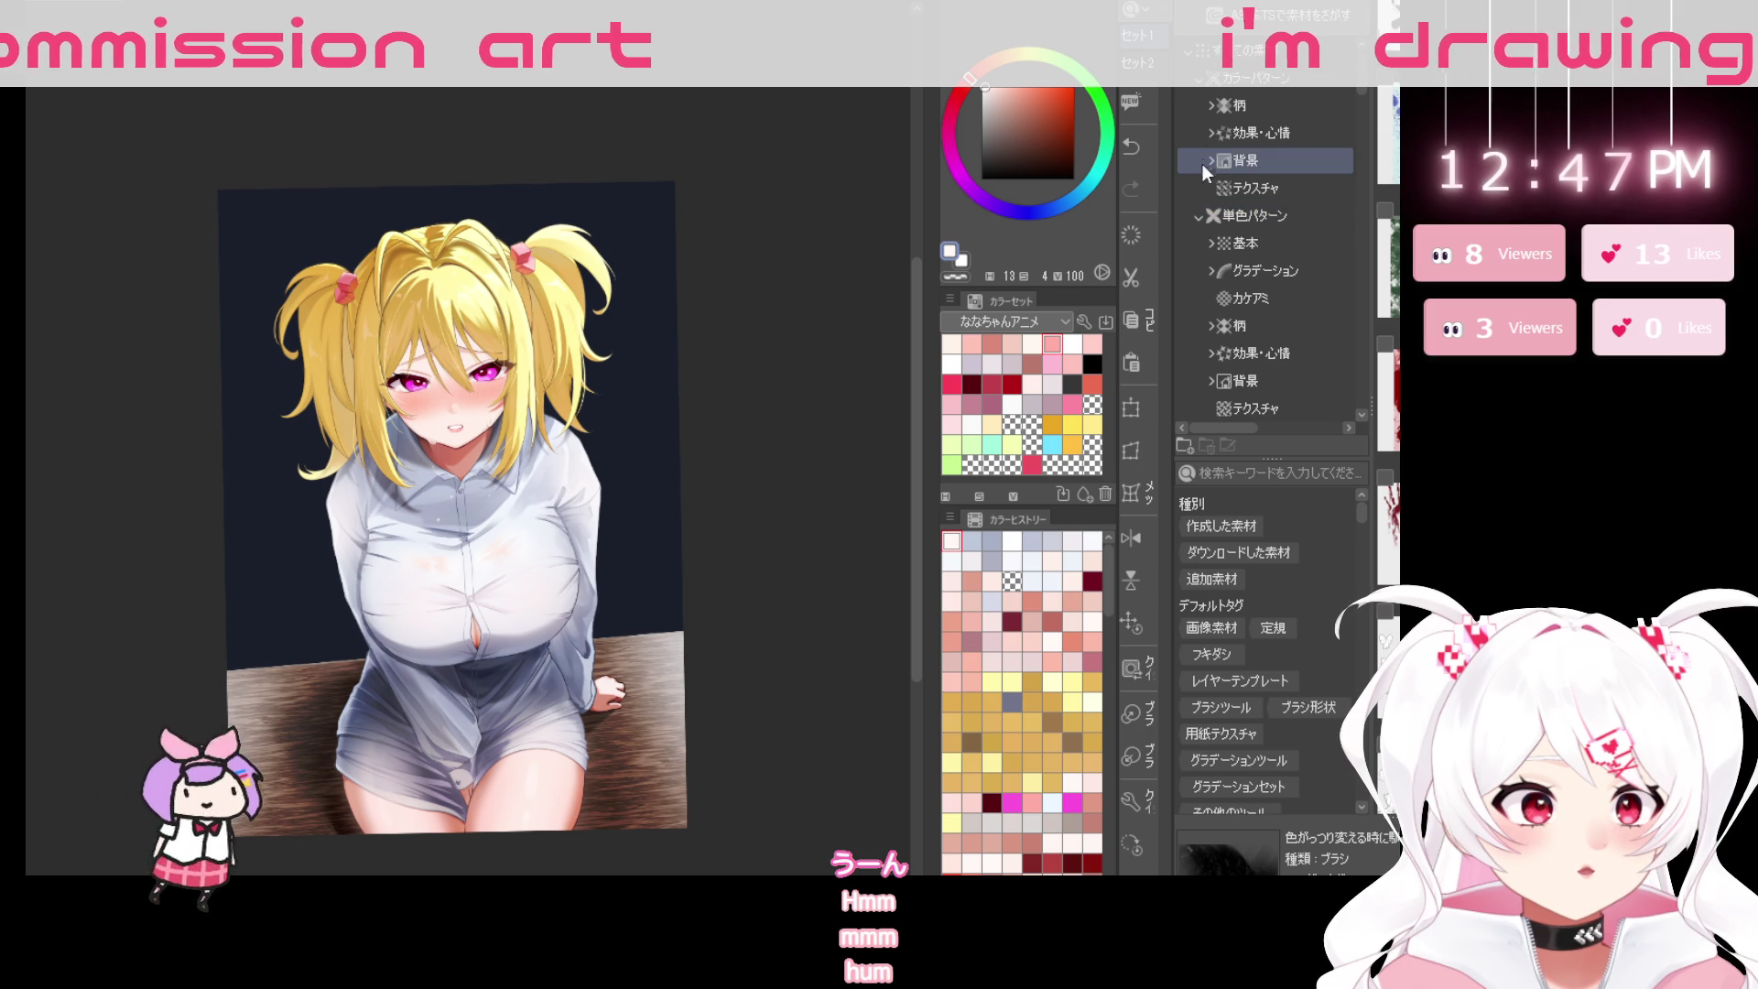
click(1243, 160)
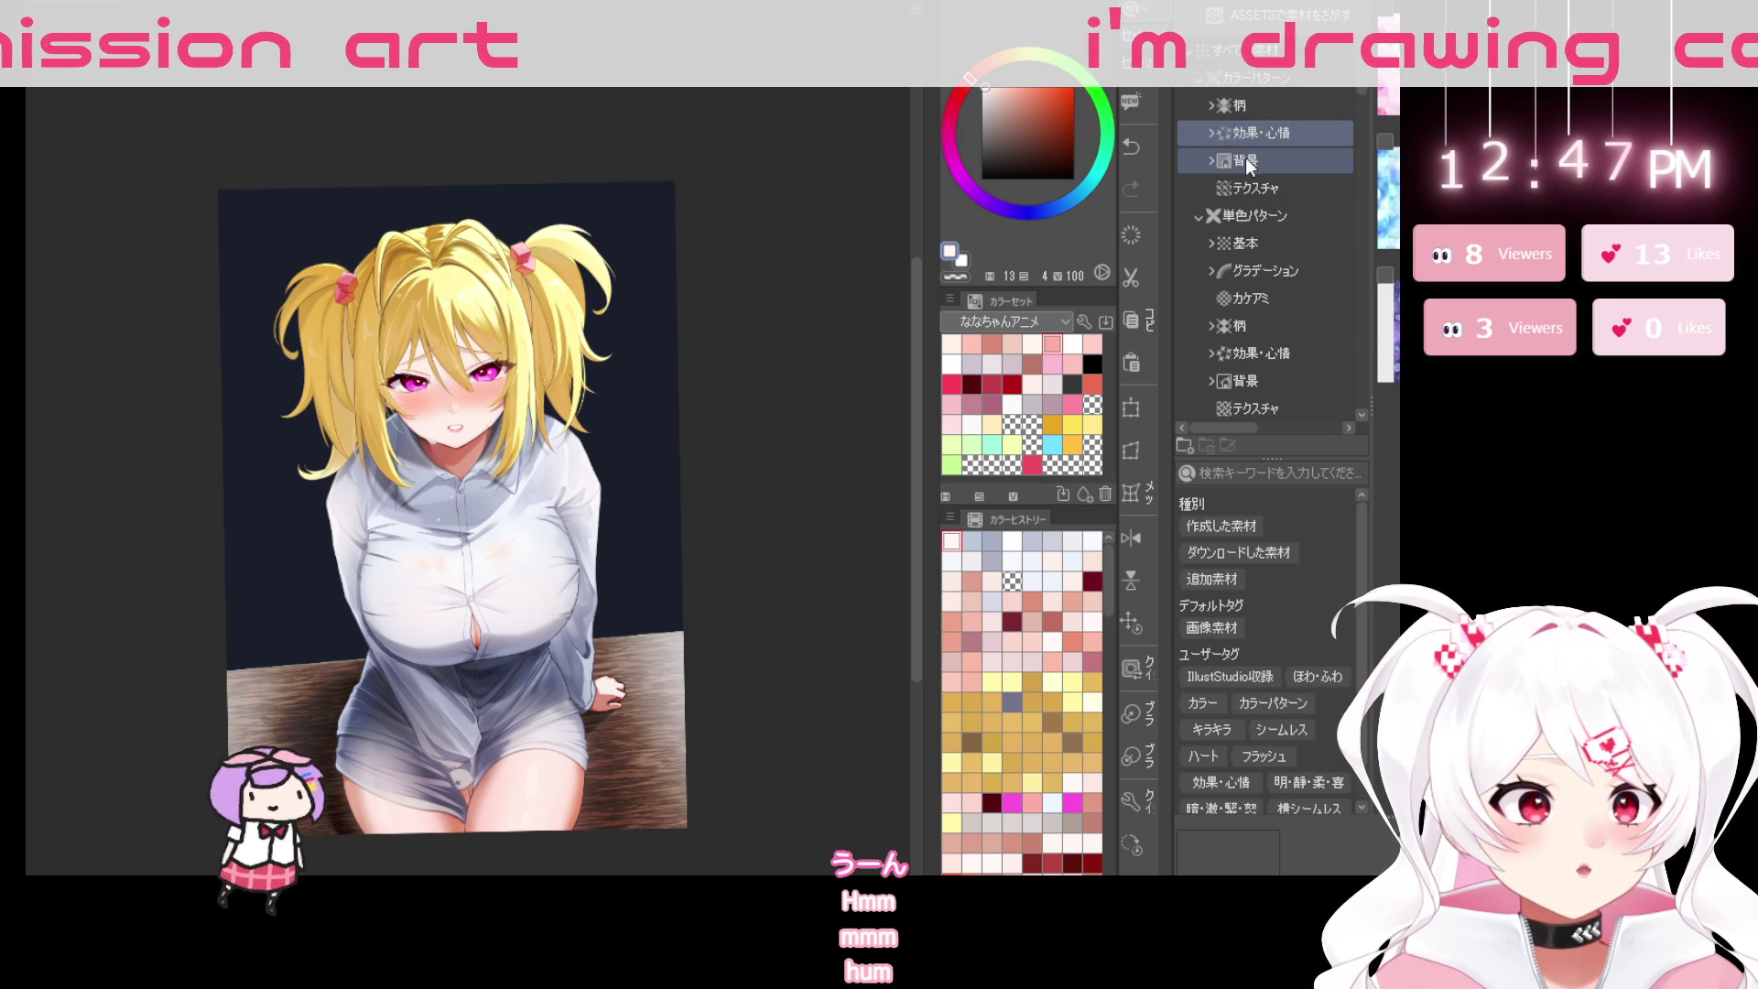
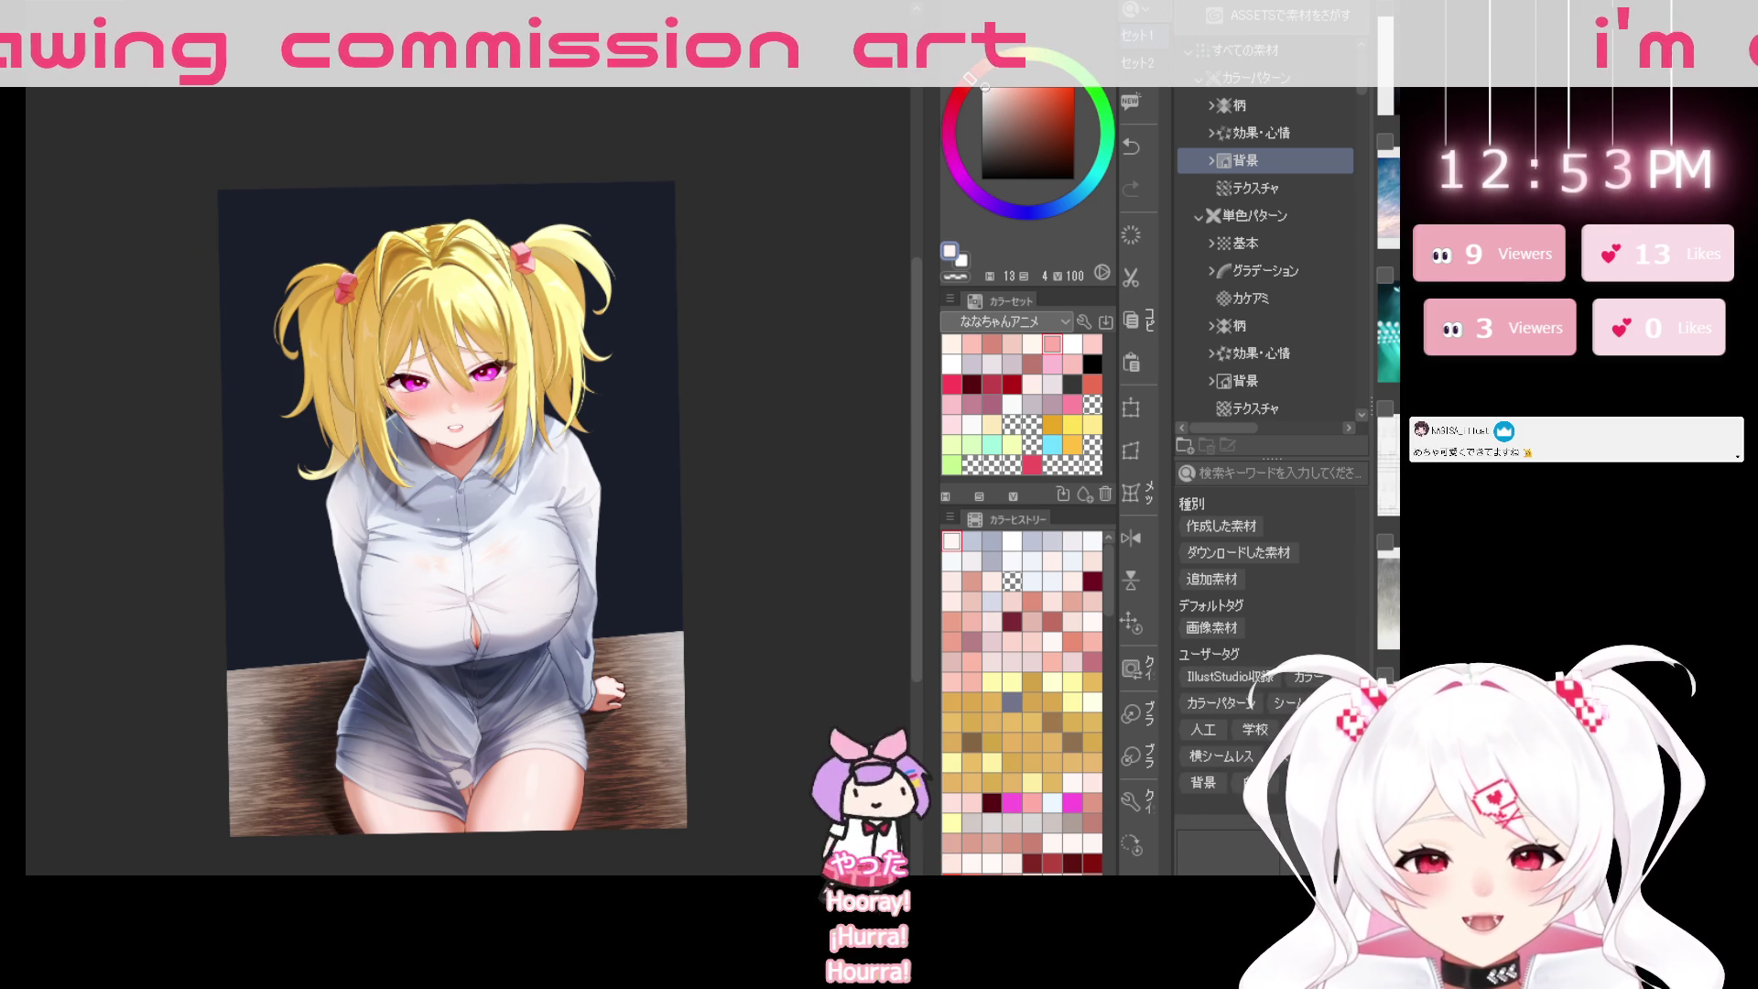
Hide all palettes so the canvas fills the workspace, and sample a colour from the artwork.
scroll(437, 384, up, 2)
scroll(438, 383, up, 2)
scroll(438, 384, up, 2)
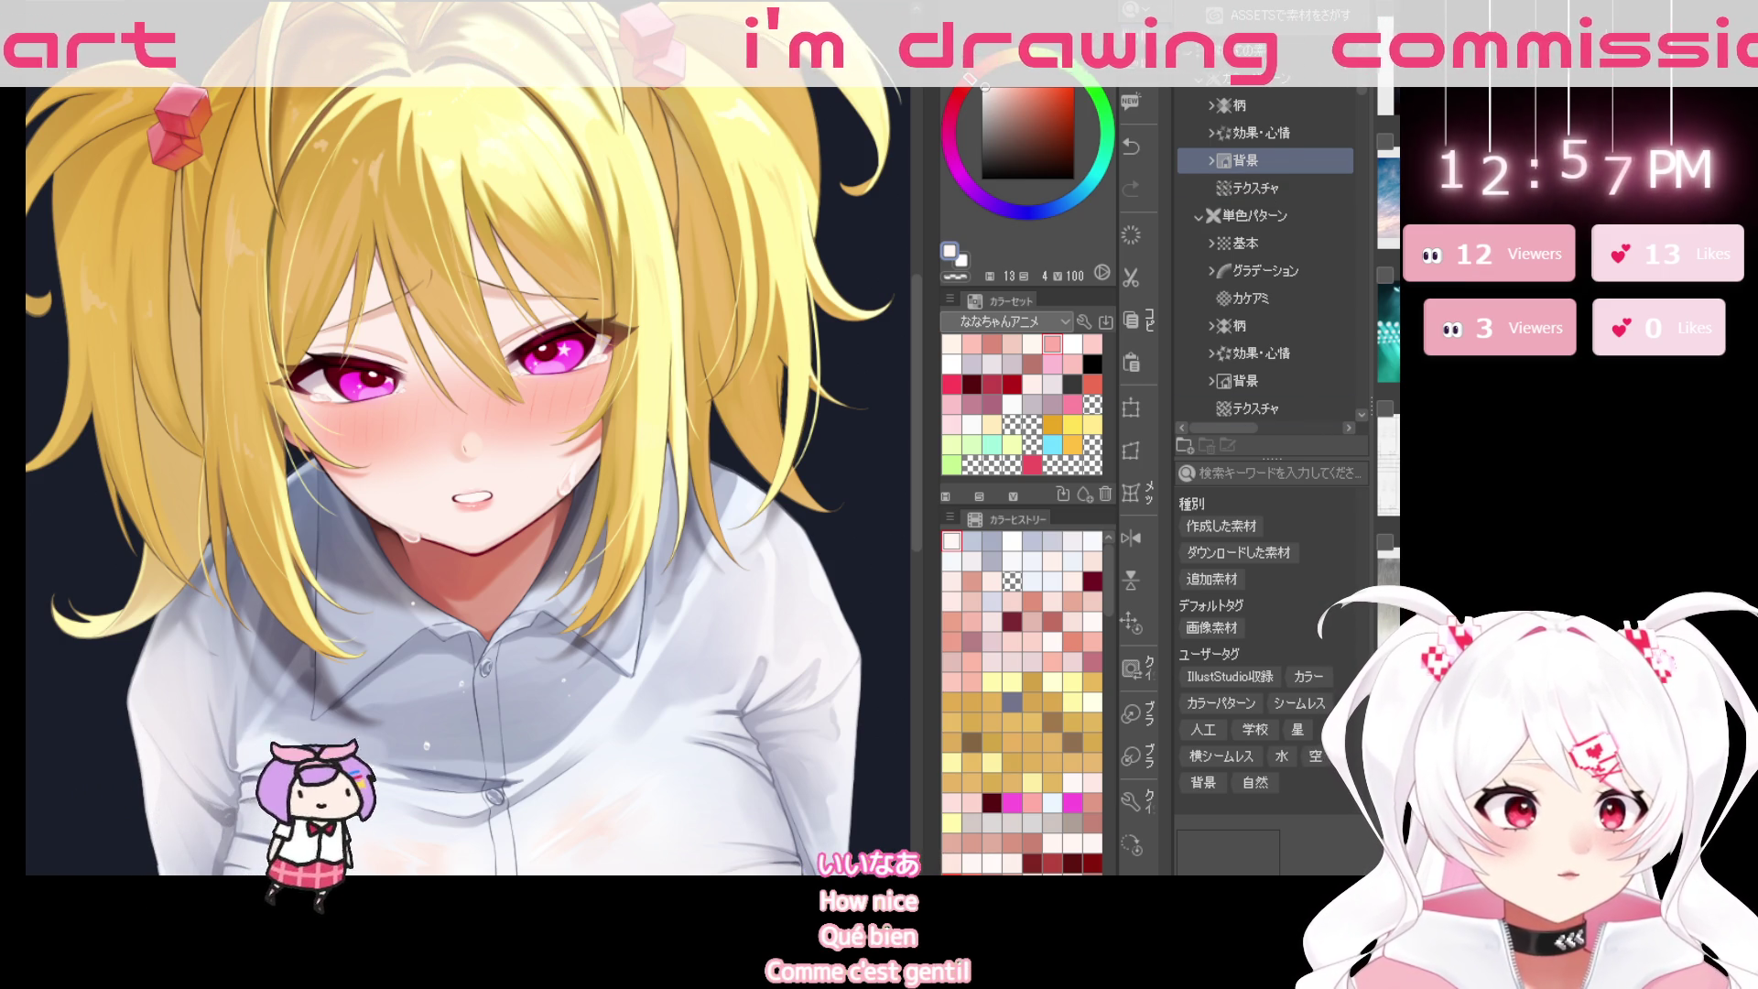
scroll(792, 389, down, 3)
scroll(792, 389, down, 2)
scroll(792, 389, down, 2)
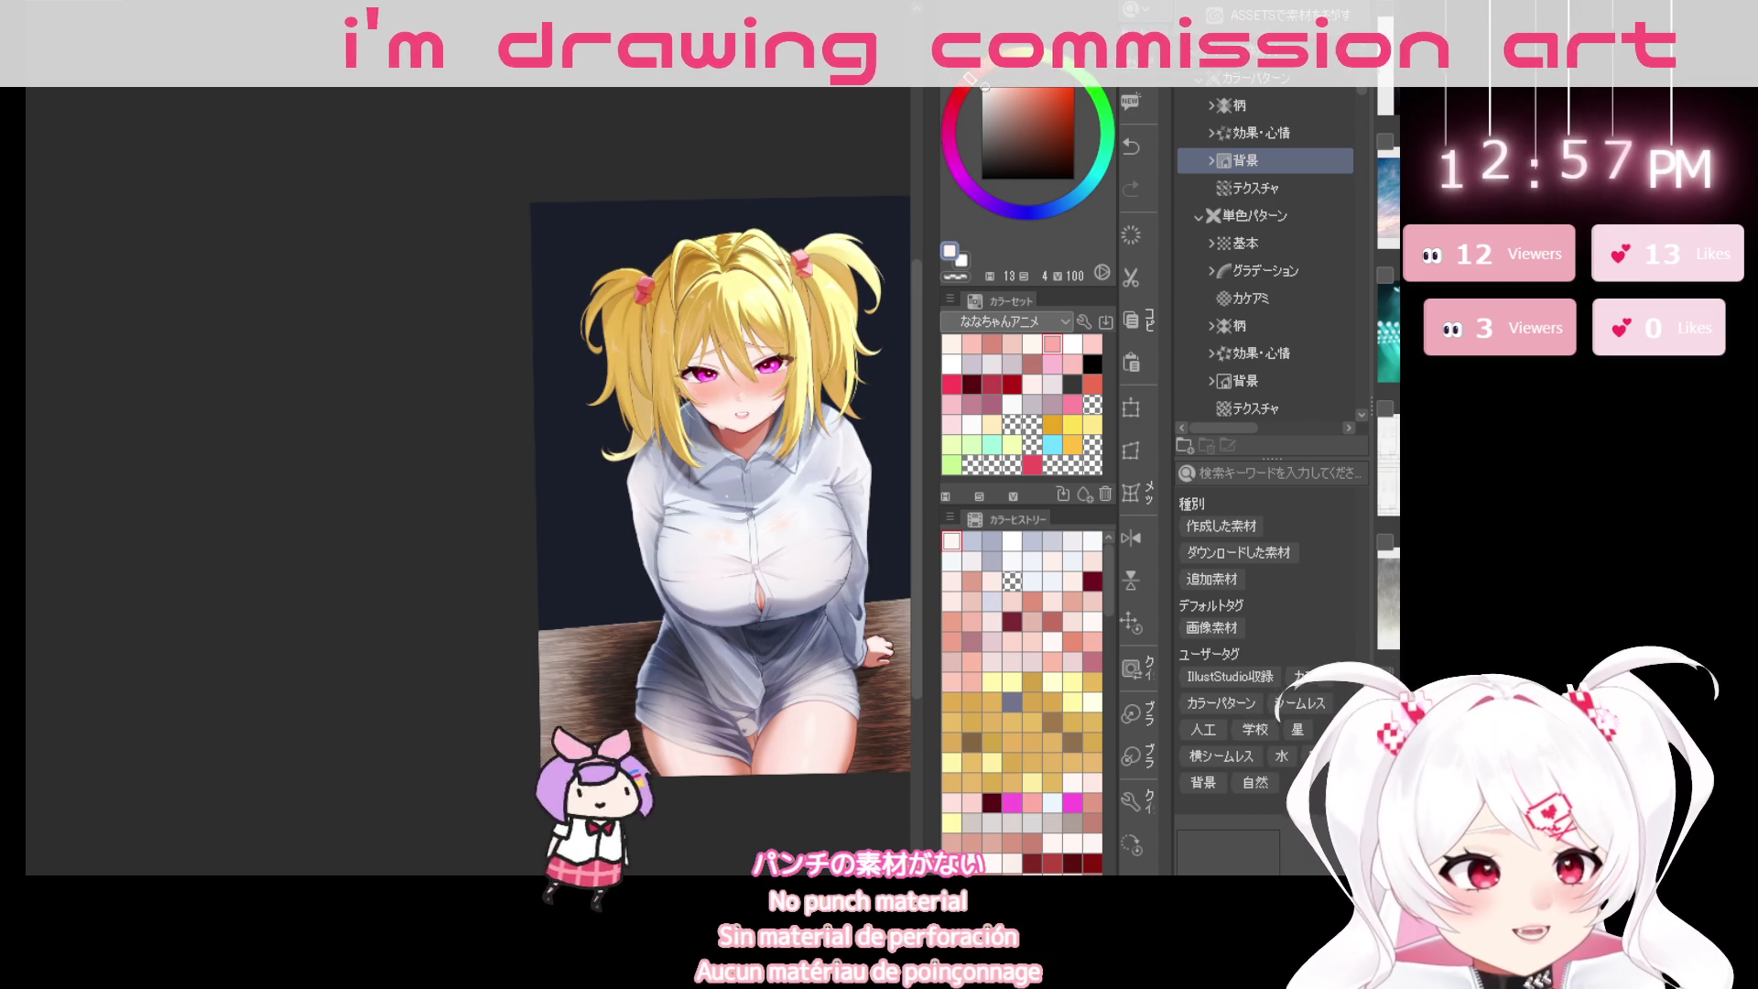
key(Tab)
drag(1126, 705, 824, 705)
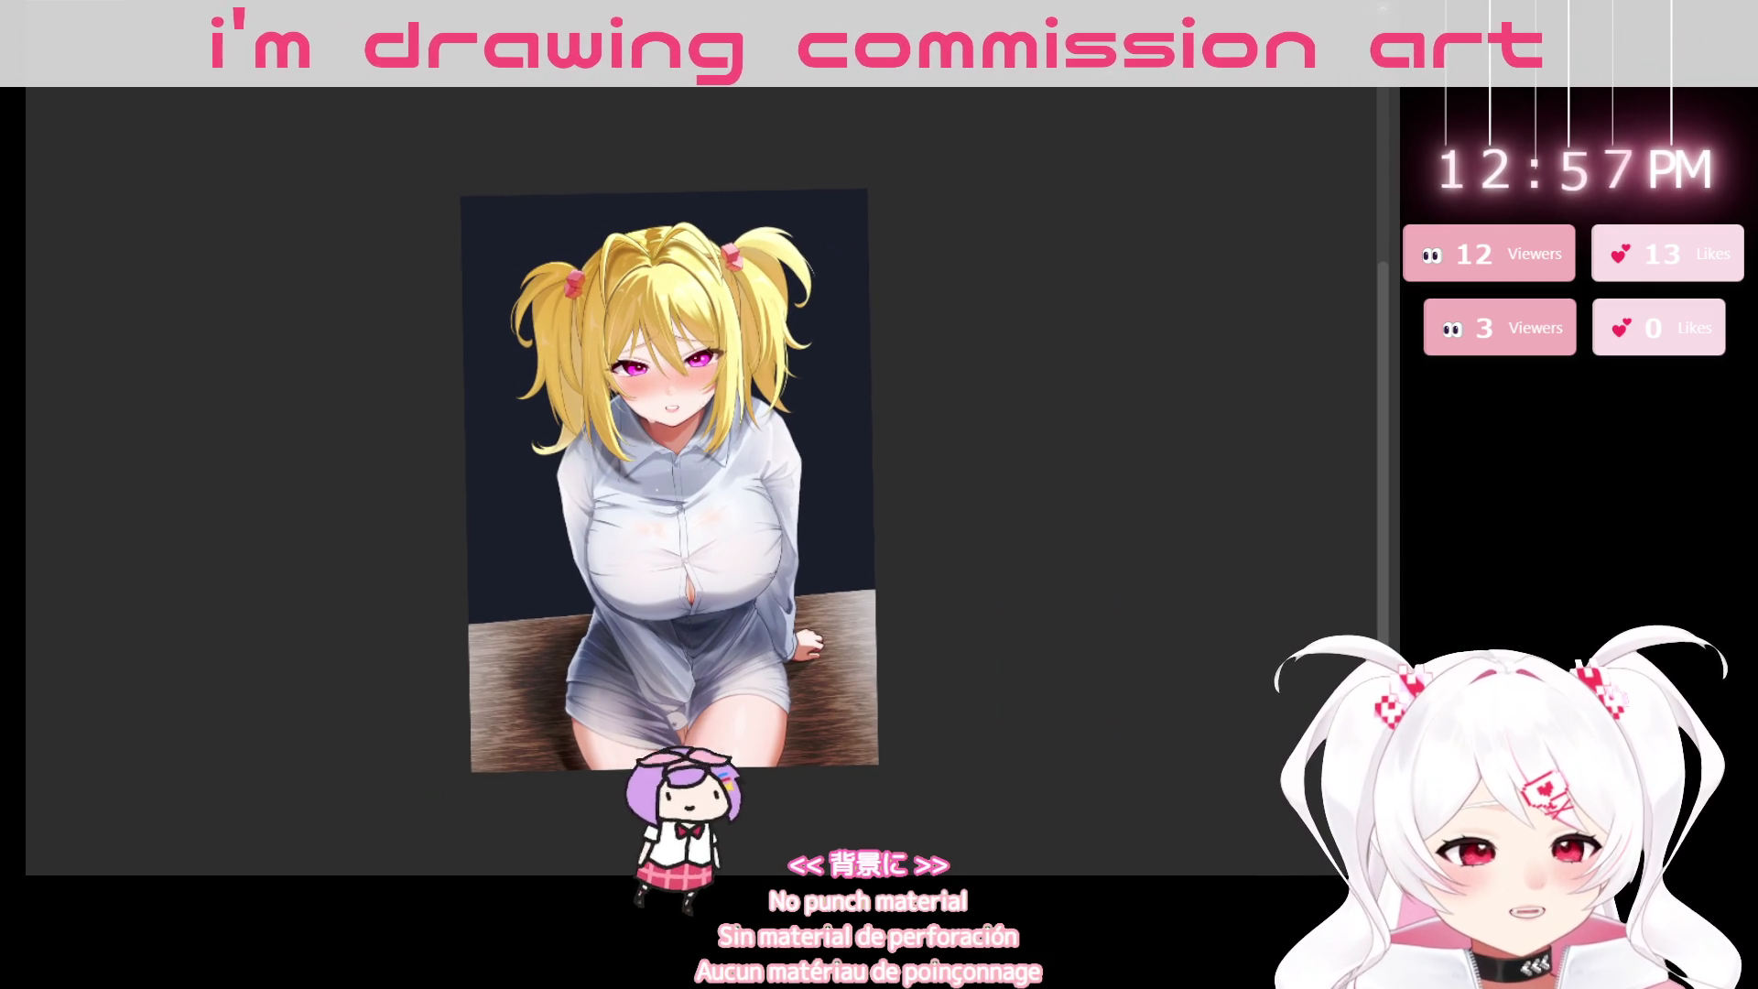
alt+click(824, 705)
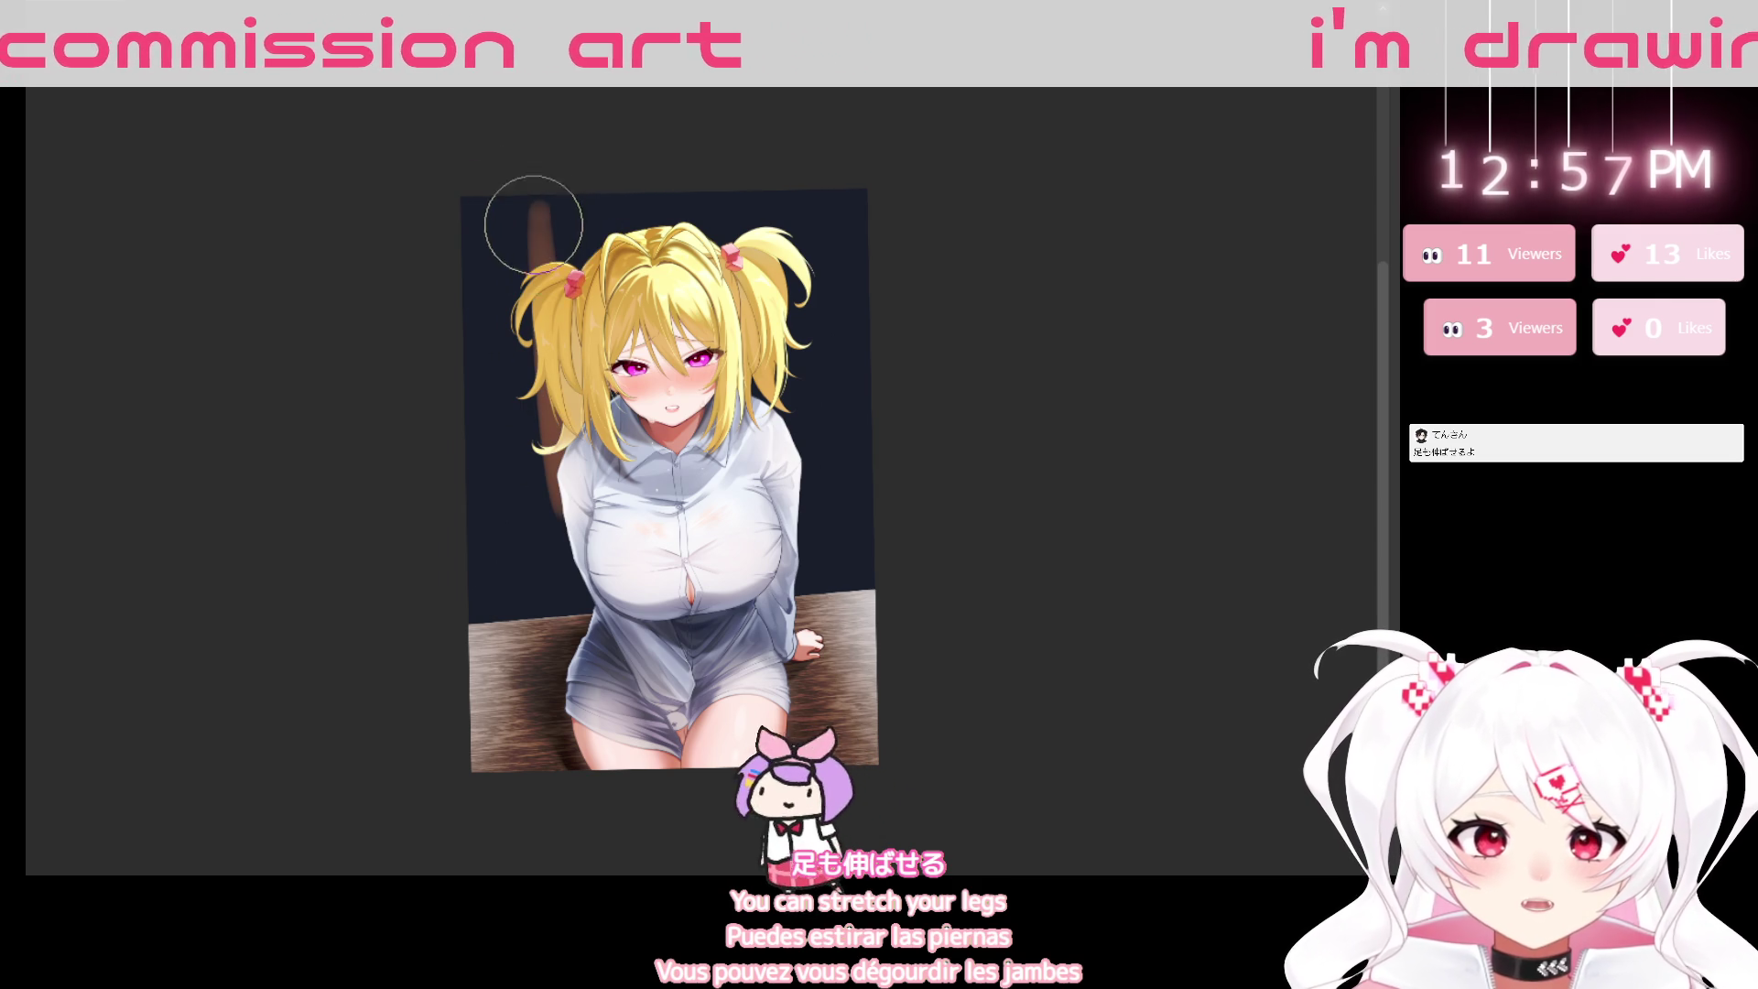
Double the brush size, tilt the view, and test a brown stroke under the hair, then undo it.
key(bracketright)
key(bracketright)
key(bracketright)
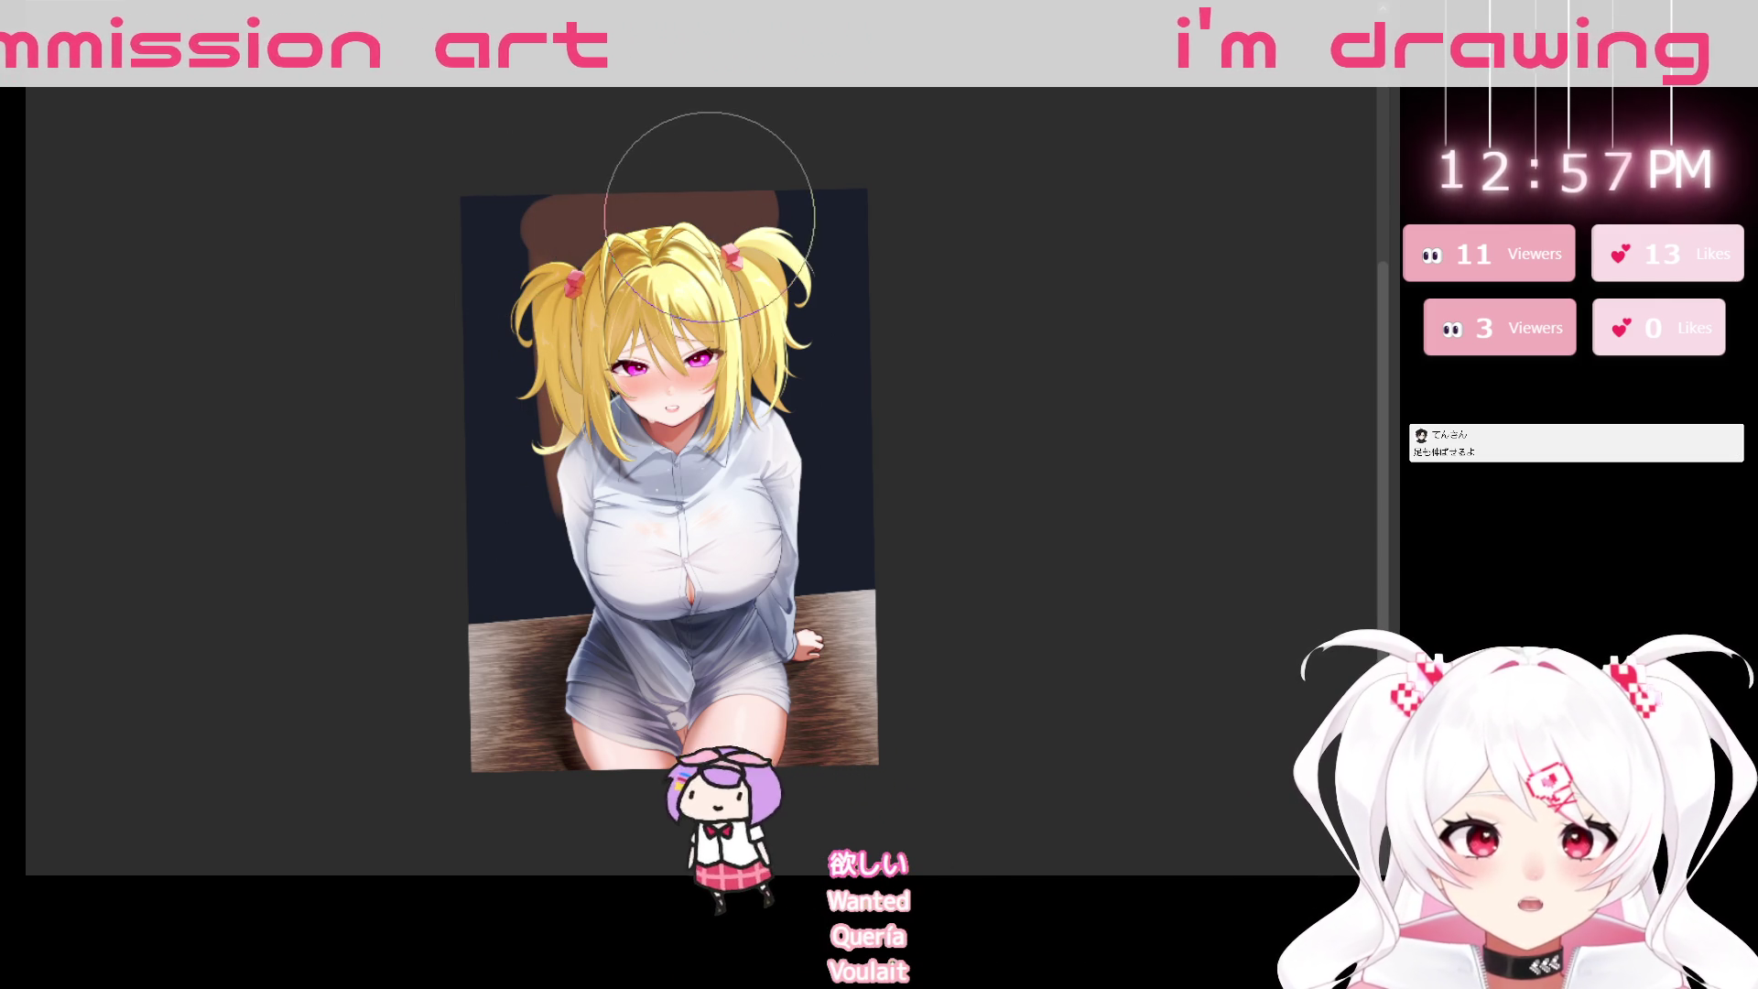
drag(882, 392, 821, 565)
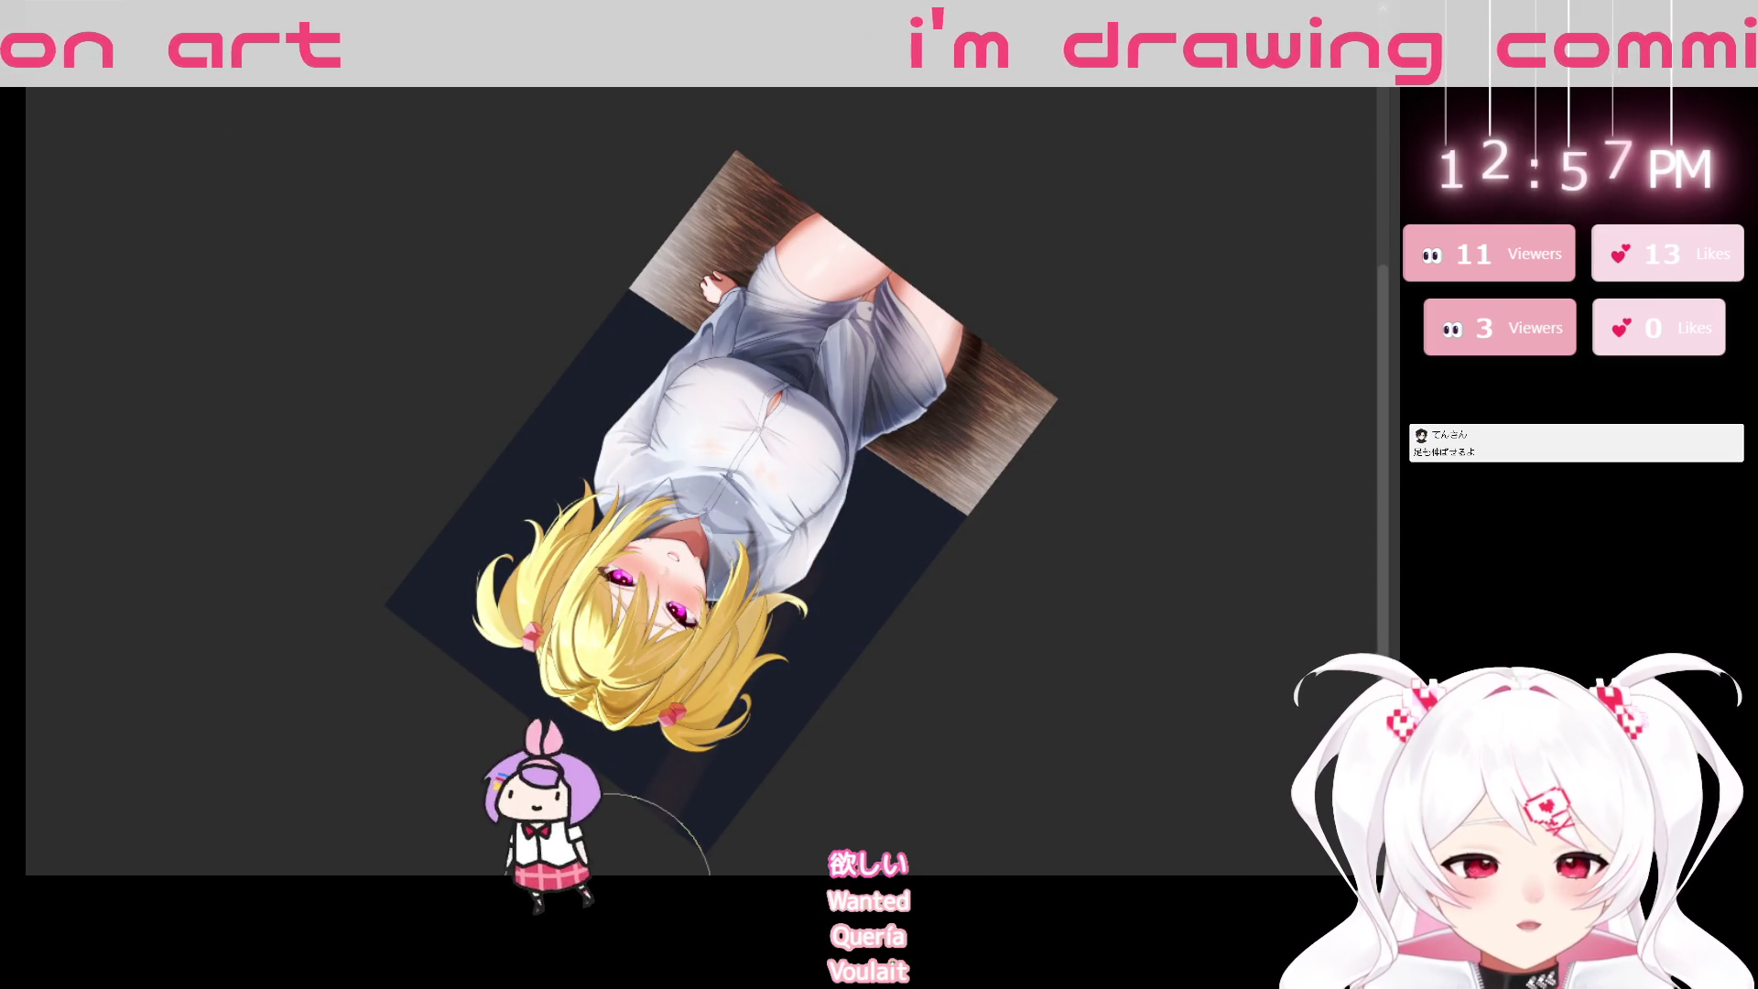
drag(810, 577, 696, 778)
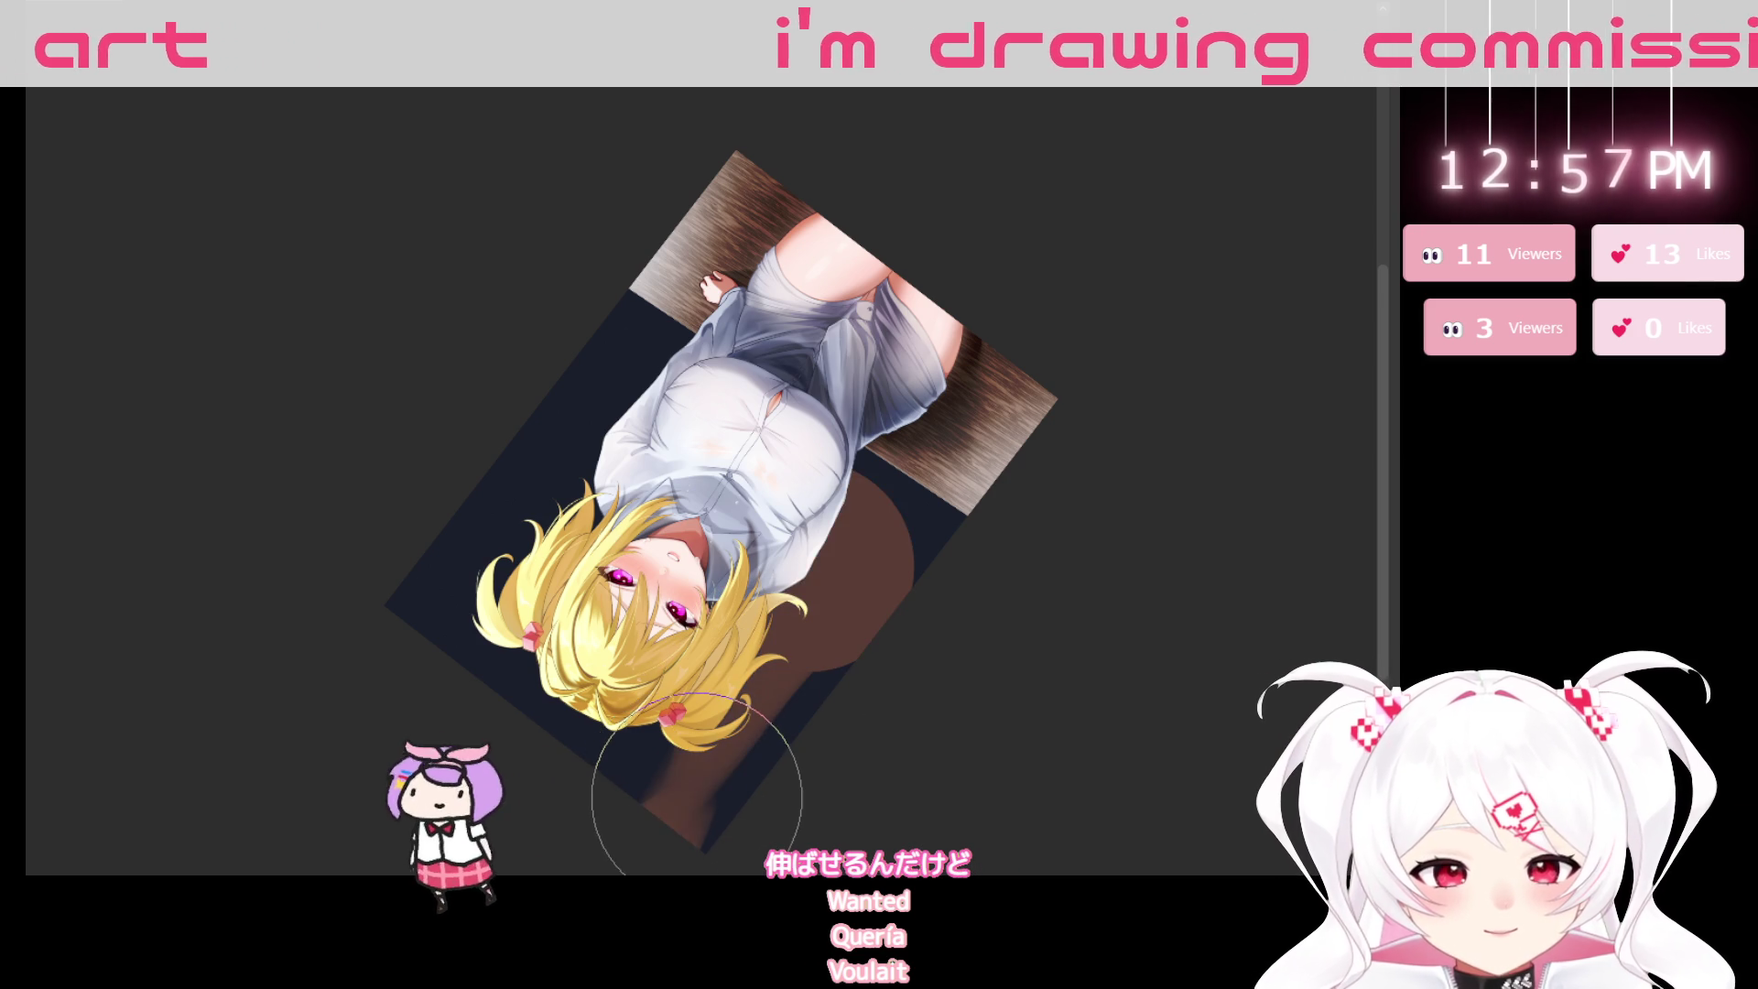
key(ctrl+z)
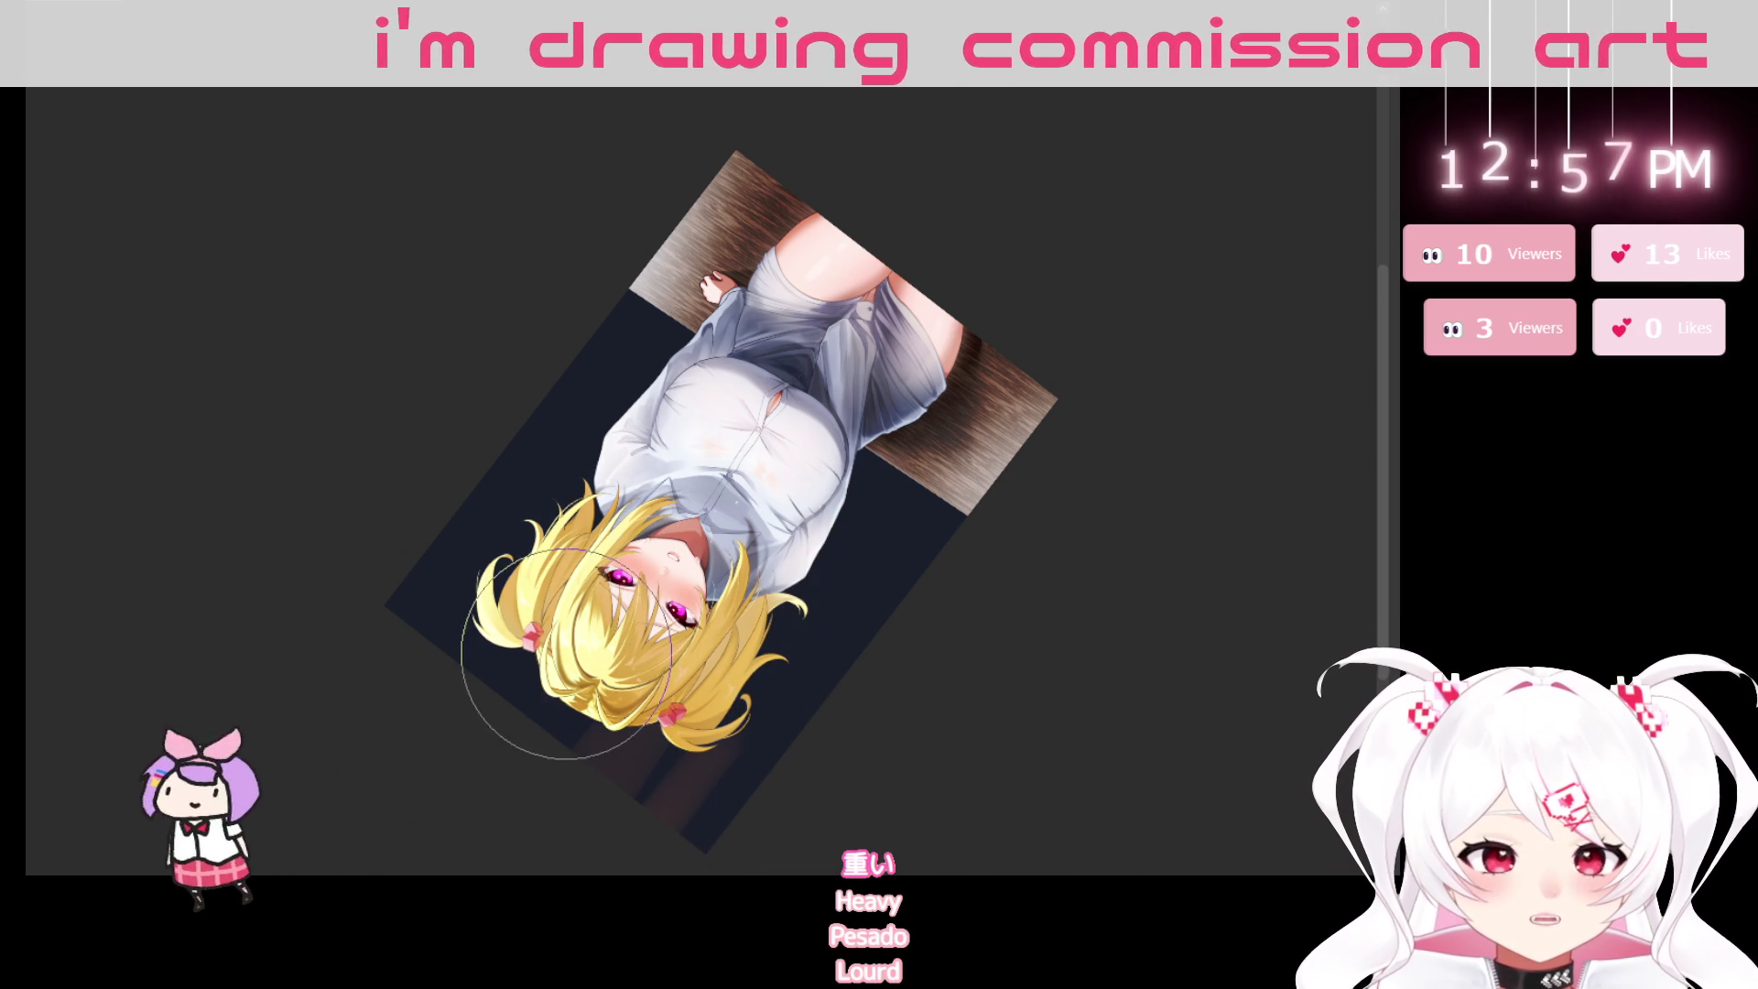
Rotate the view further around, then reset the rotation to upright.
mouse_move(510, 491)
mouse_down()
mouse_move(1060, 569)
mouse_move(759, 774)
mouse_up()
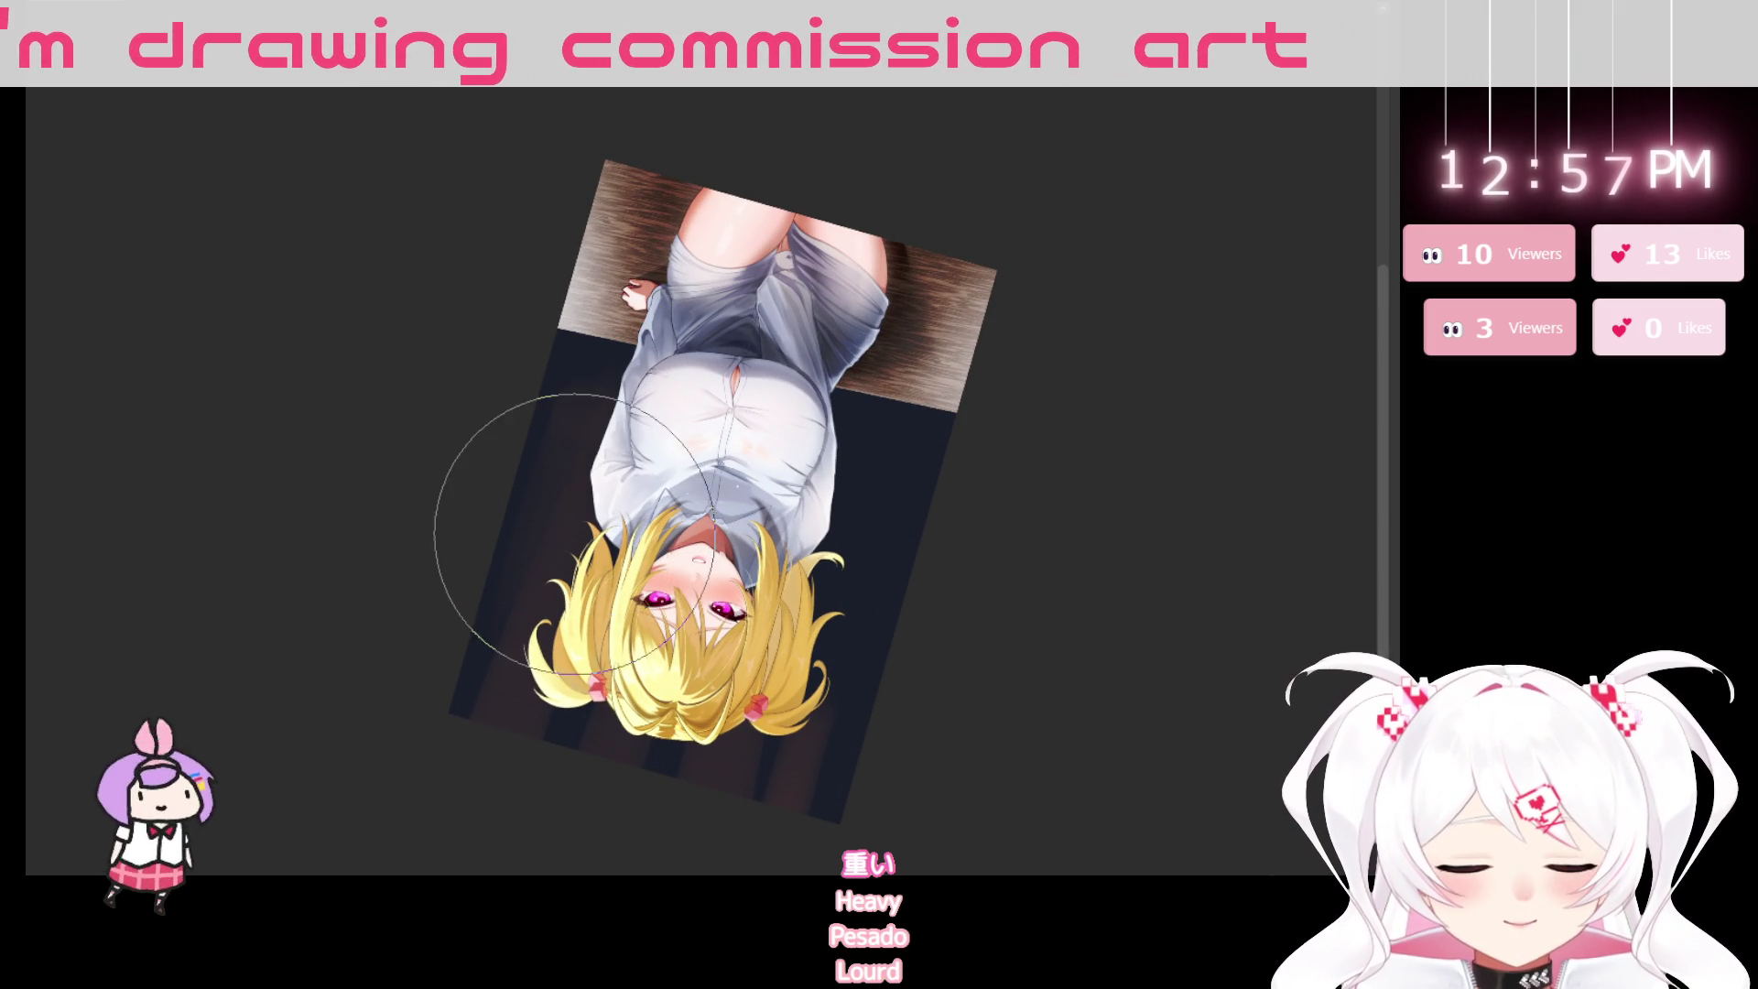
mouse_move(1052, 773)
mouse_down()
mouse_move(1124, 794)
mouse_move(977, 741)
mouse_up()
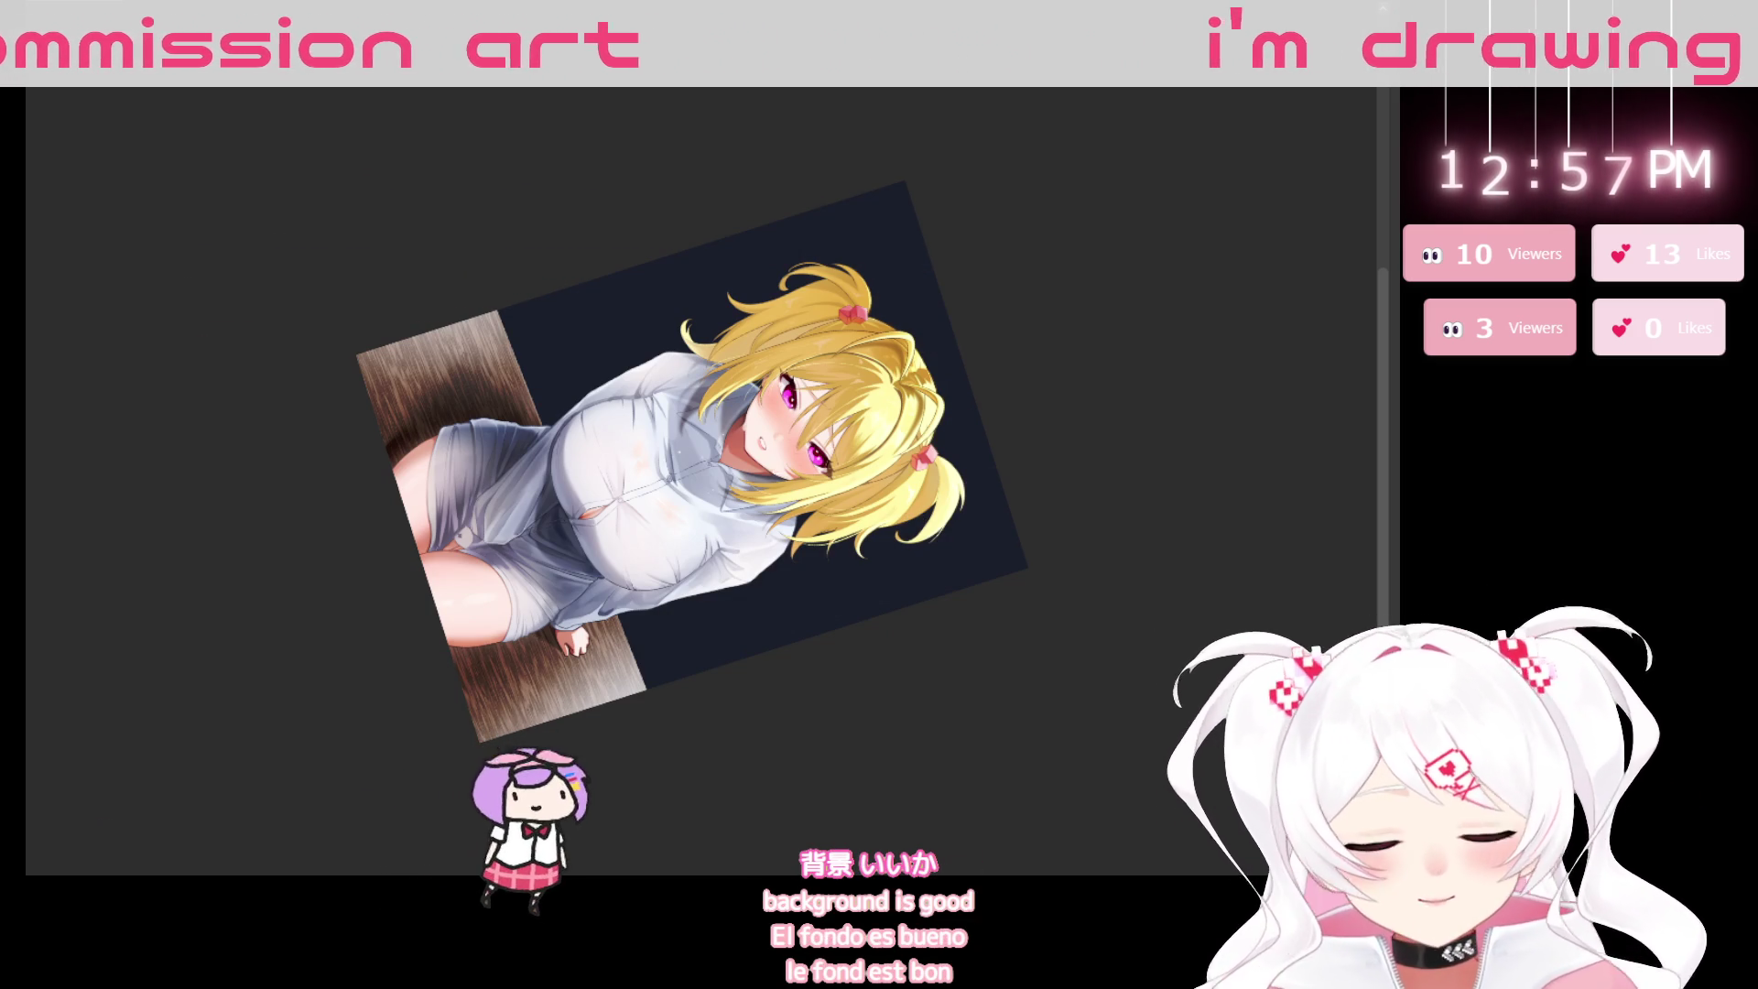
key(ctrl+0)
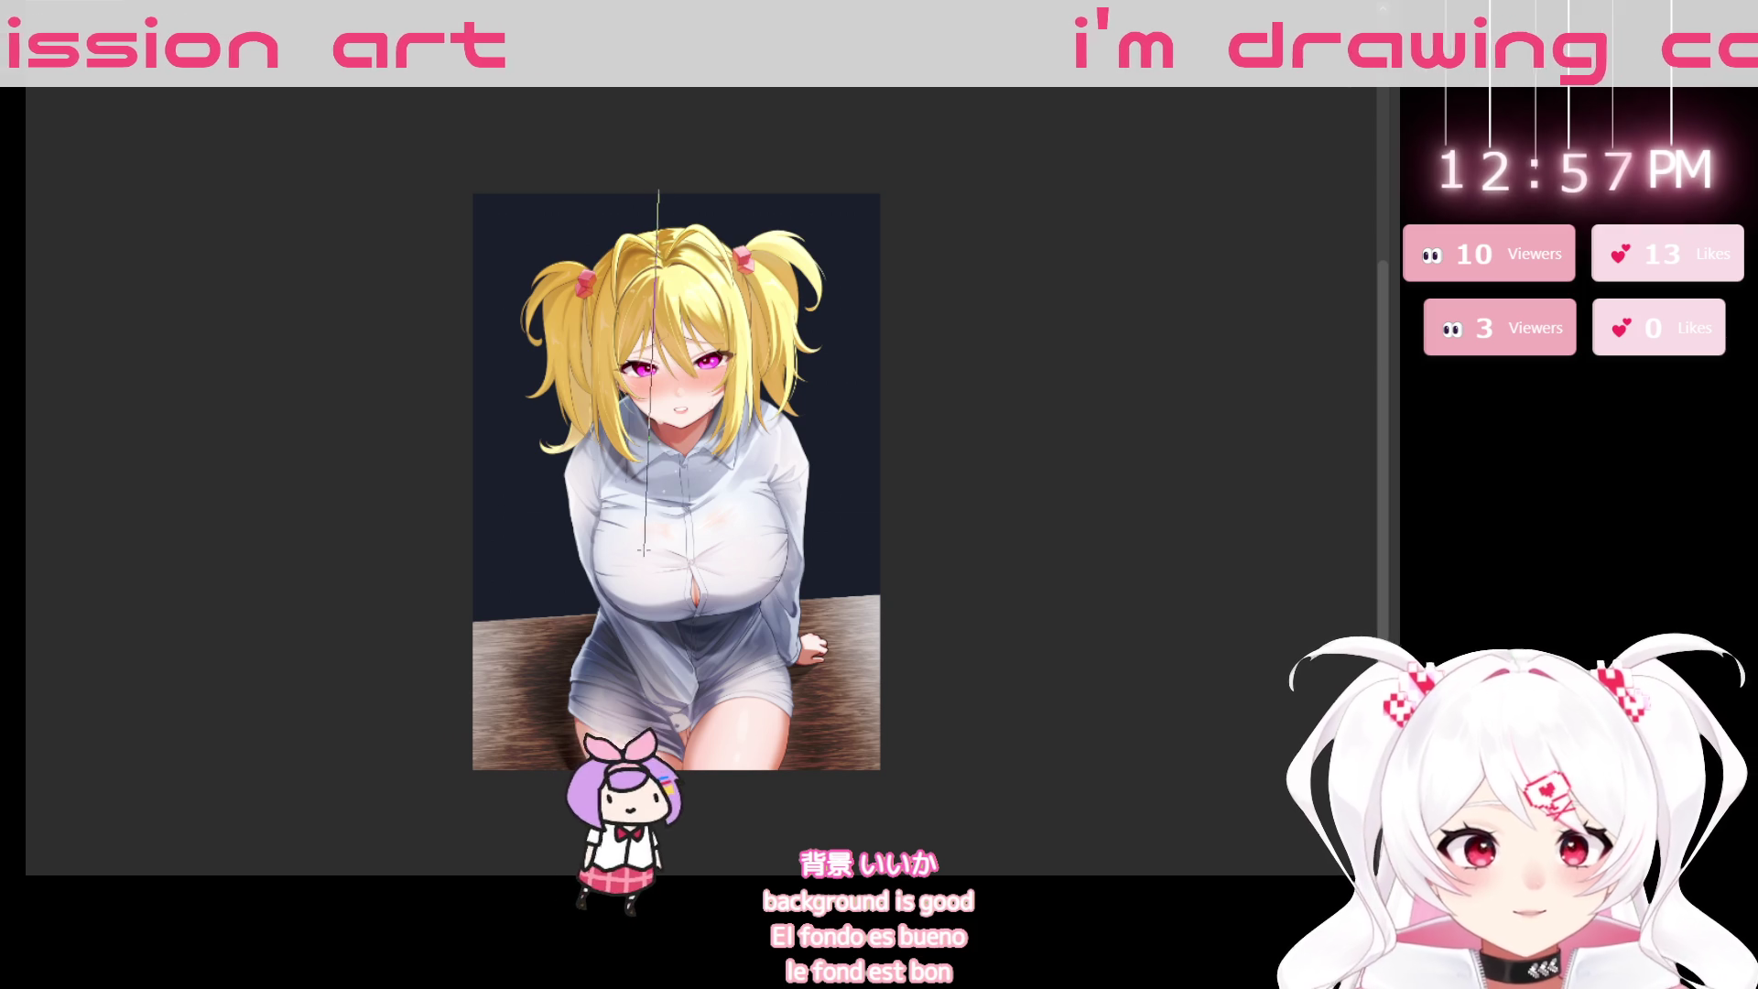
Lay a brownish gradient over the dark background and paint a faint vertical streak left of the hair.
drag(662, 197, 661, 649)
drag(632, 721, 611, 809)
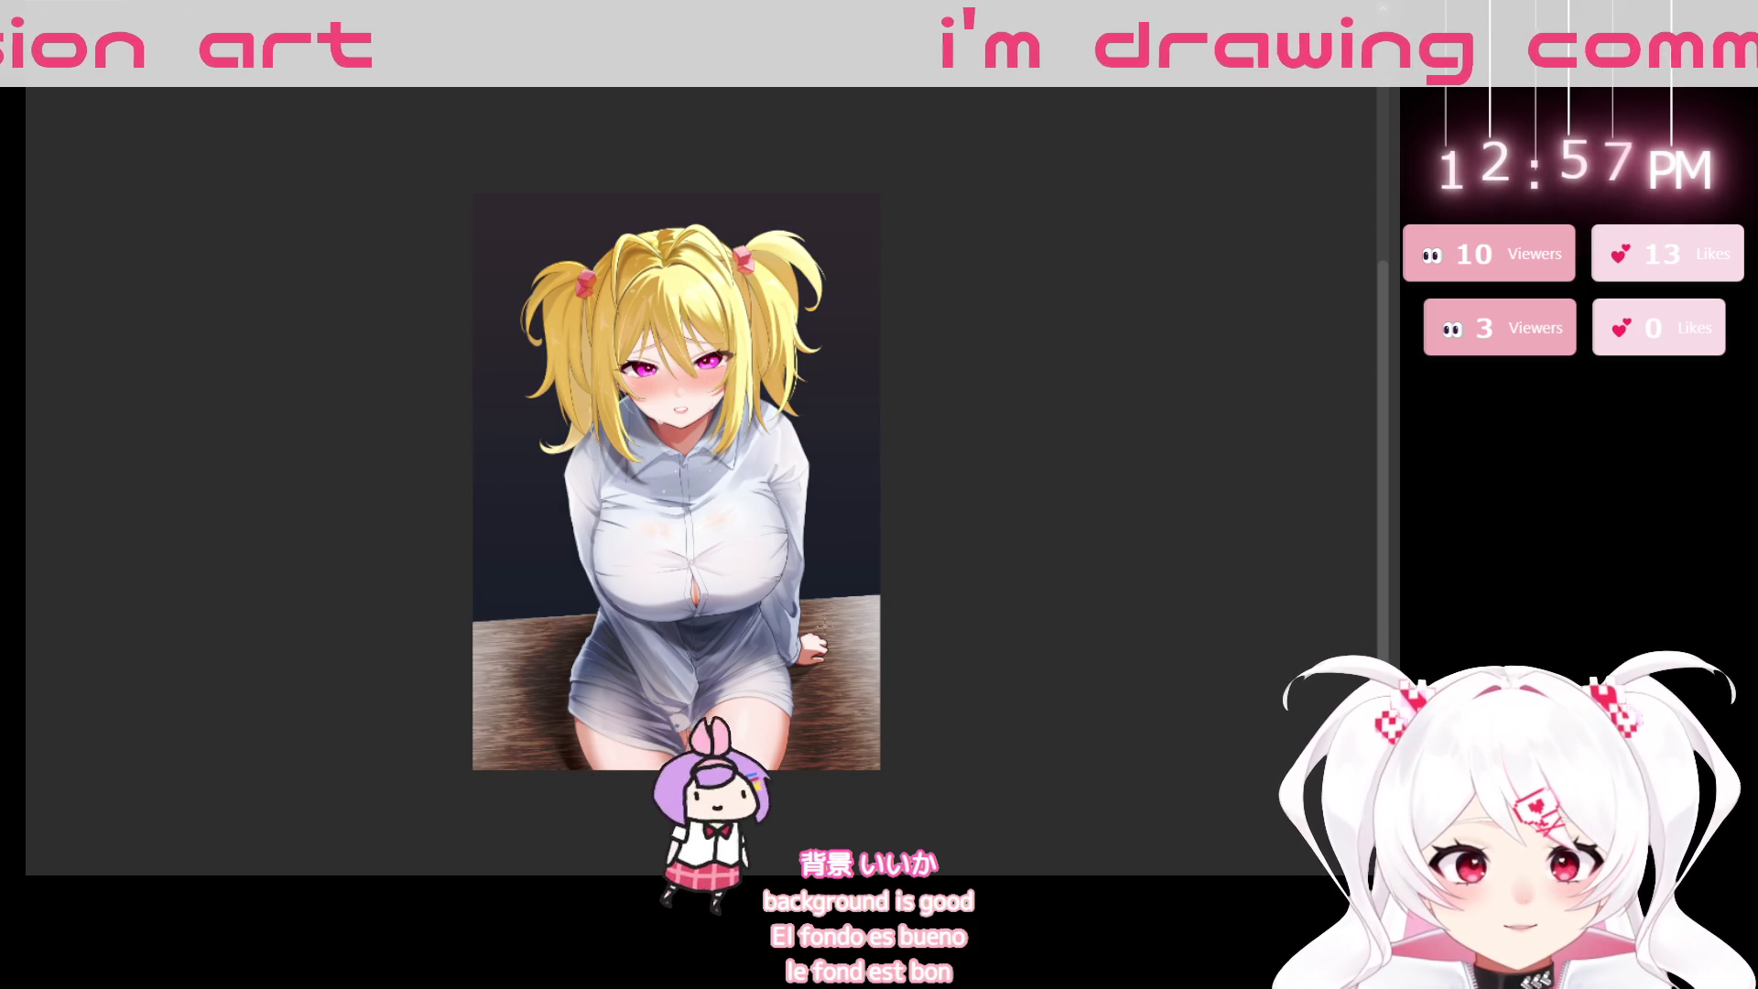
drag(1064, 612, 1066, 596)
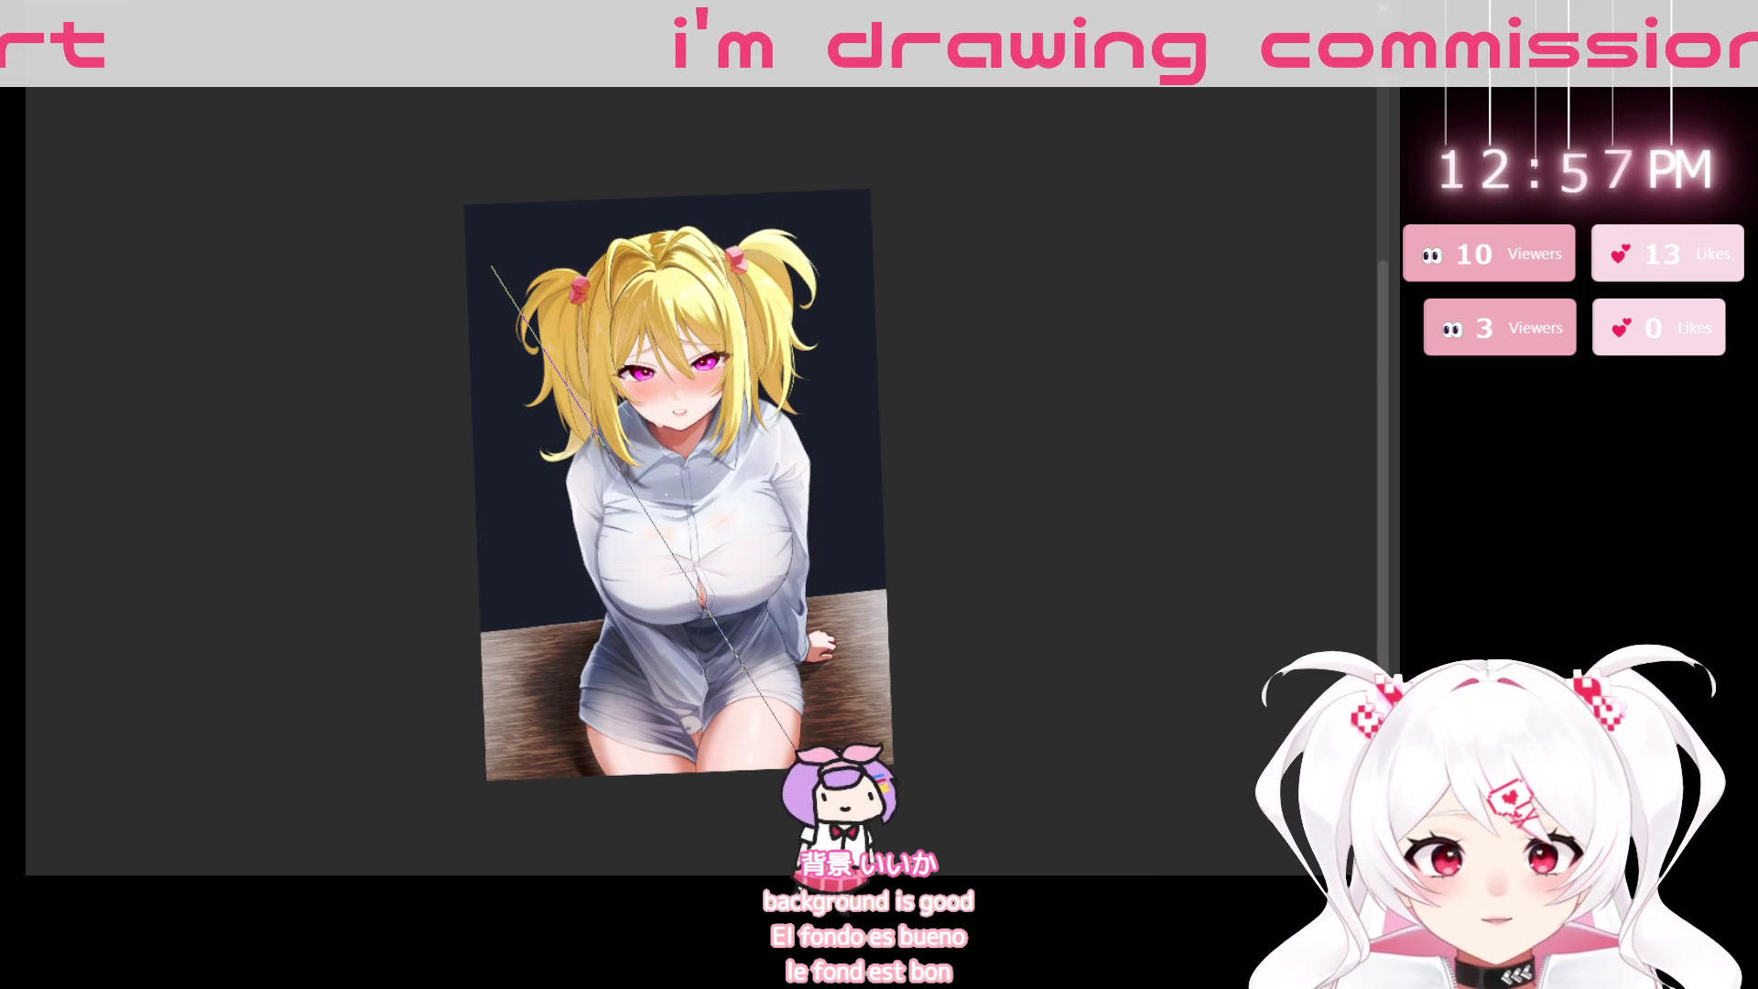
drag(799, 758, 817, 759)
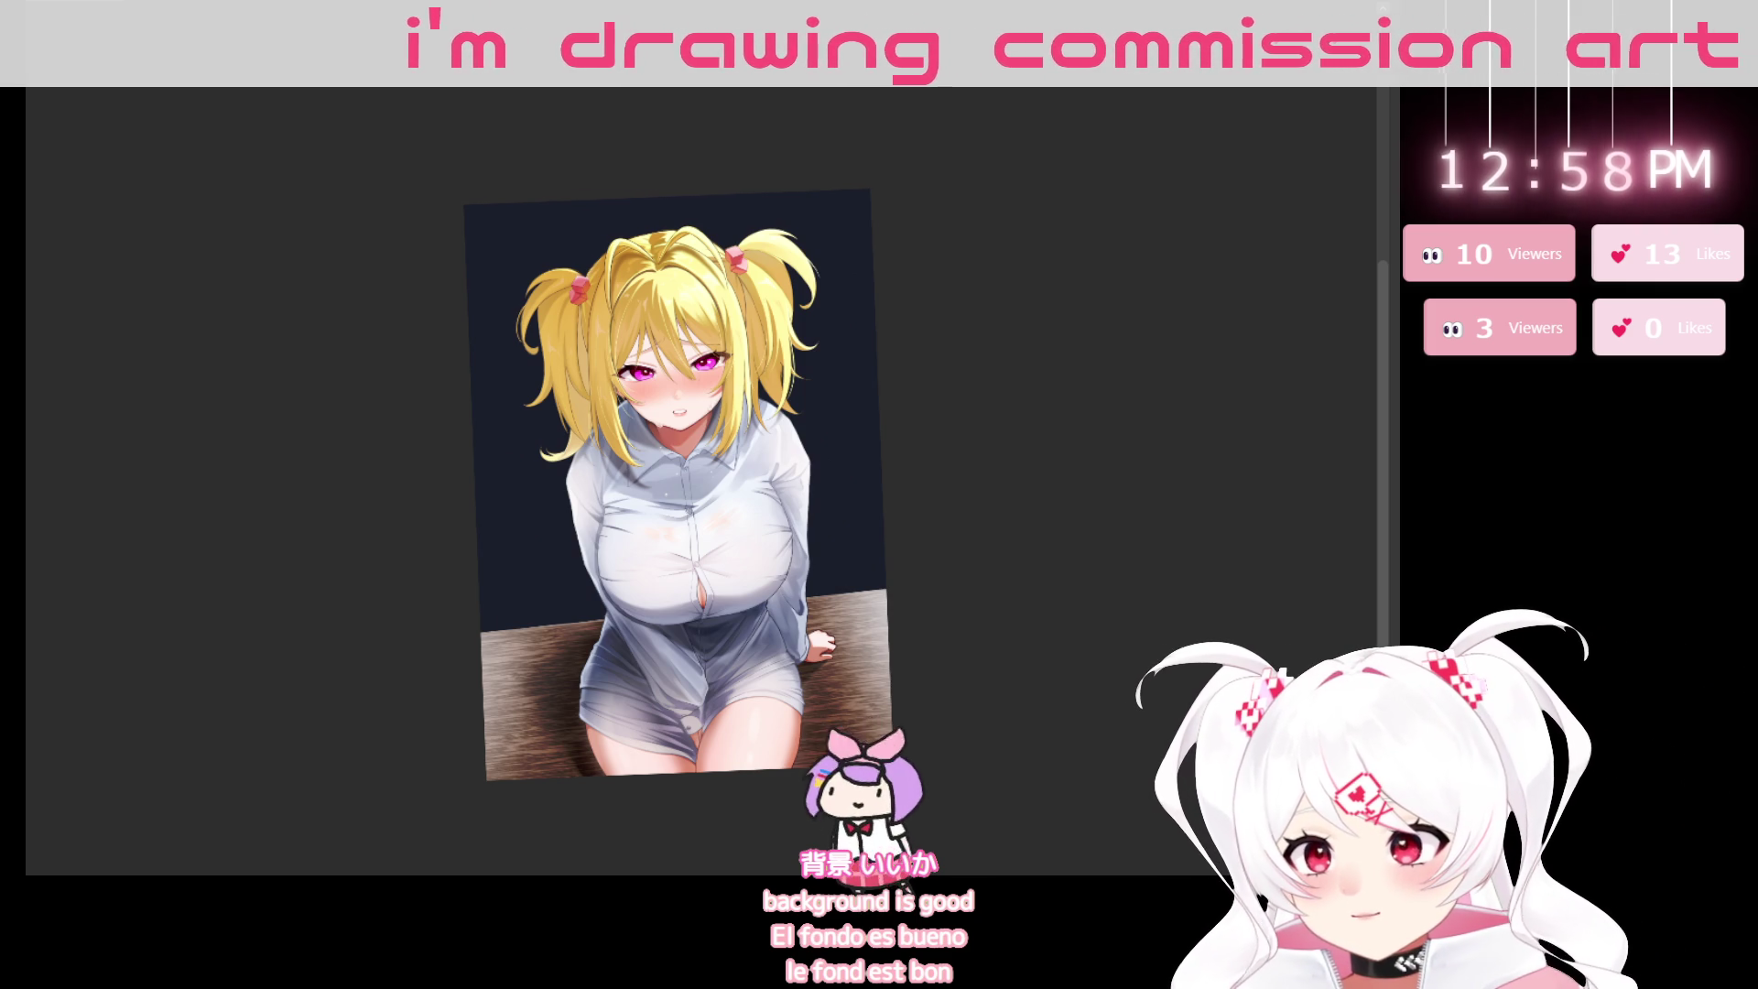
drag(526, 293, 513, 494)
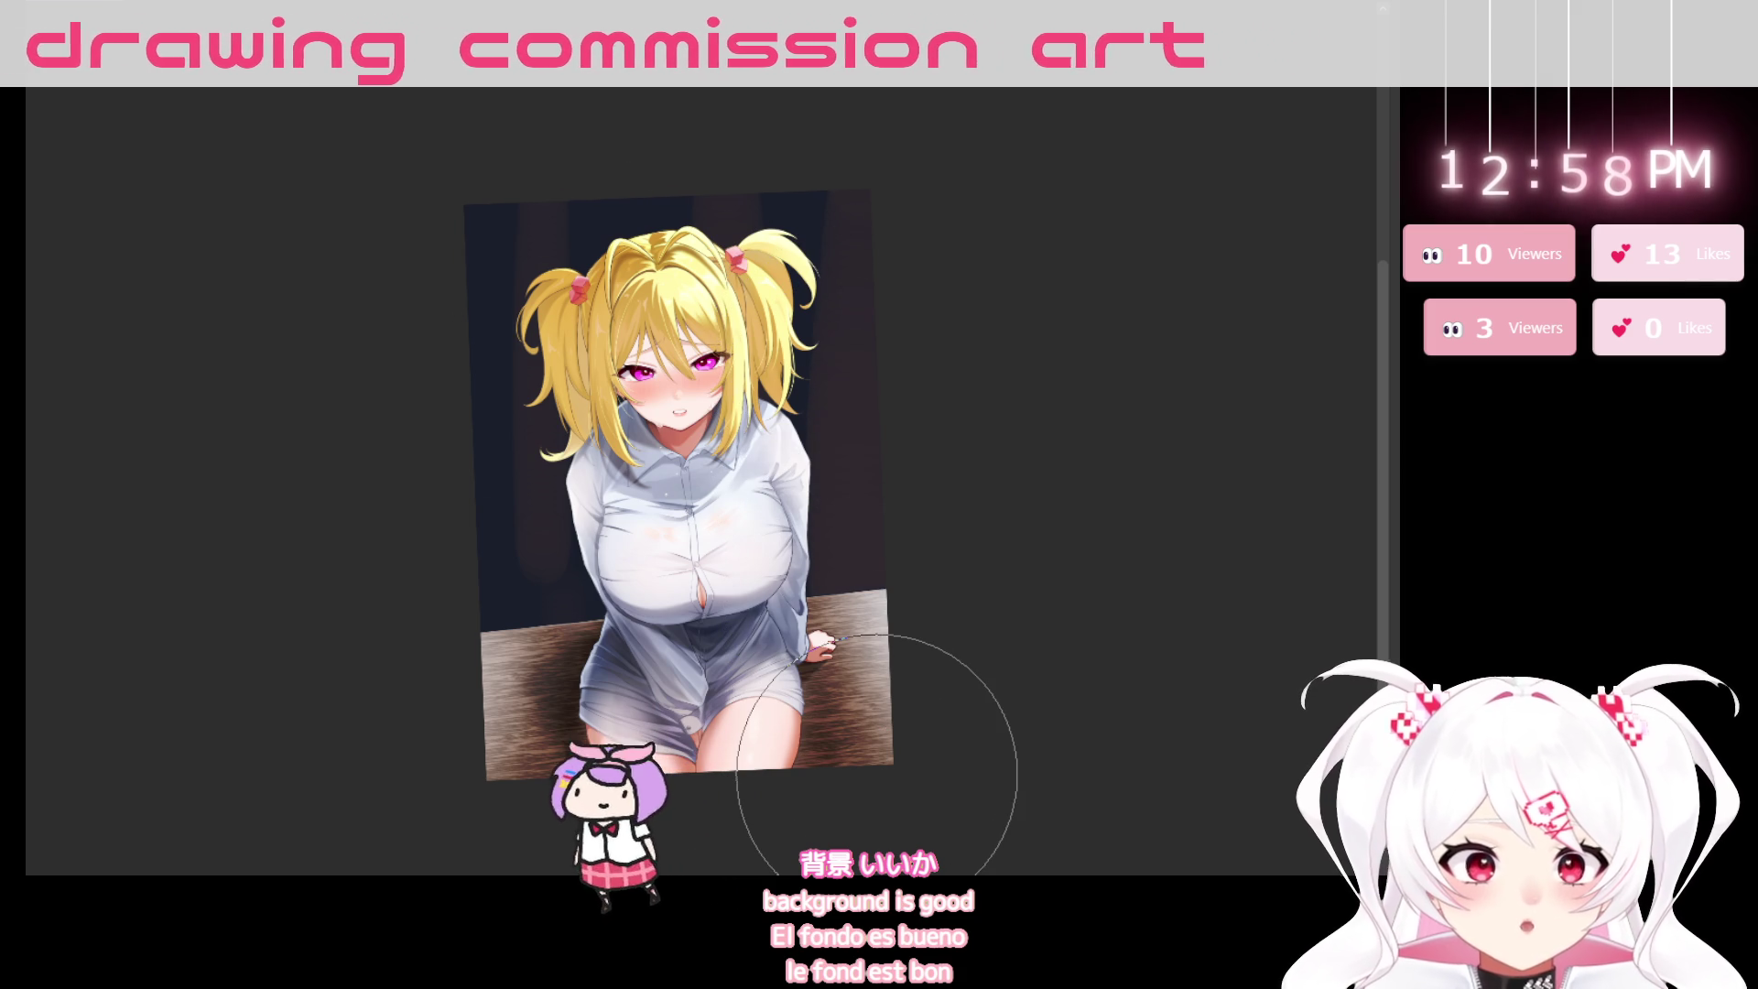
Rotate the view through several angles, reset it upright, and double the brush size.
mouse_move(706, 98)
mouse_down()
mouse_move(812, 855)
mouse_move(797, 723)
mouse_up()
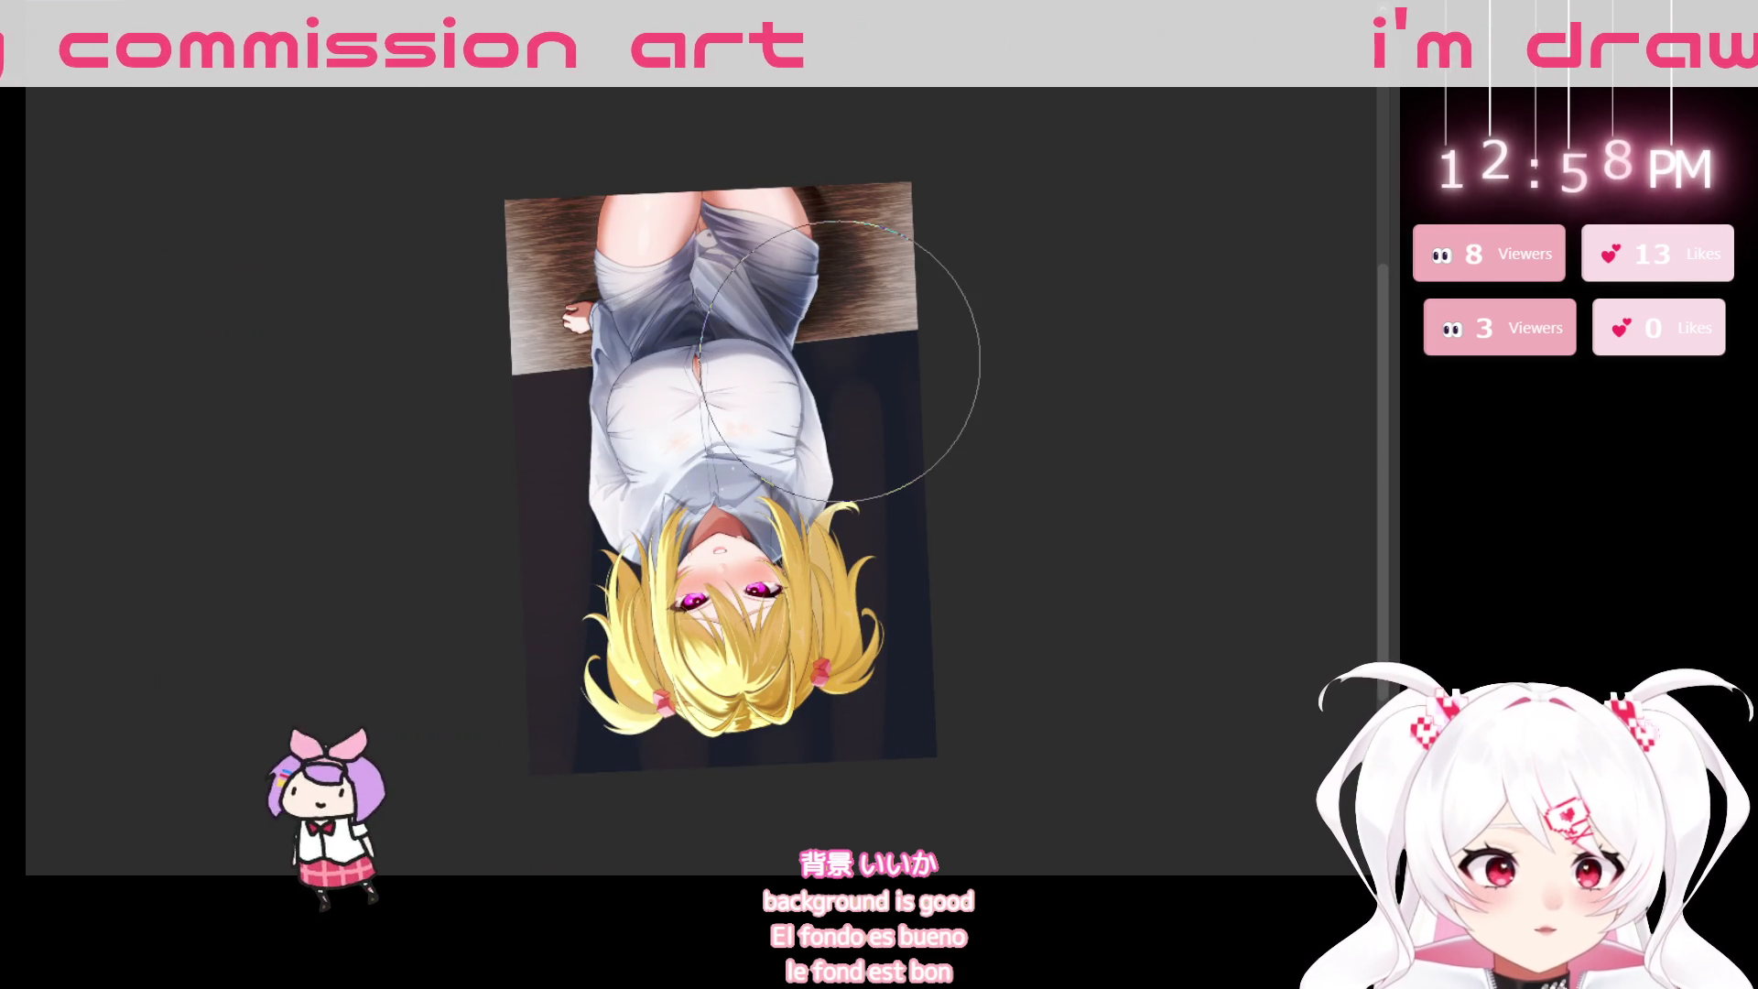
mouse_move(833, 394)
mouse_down()
mouse_move(1121, 524)
mouse_move(872, 153)
mouse_up()
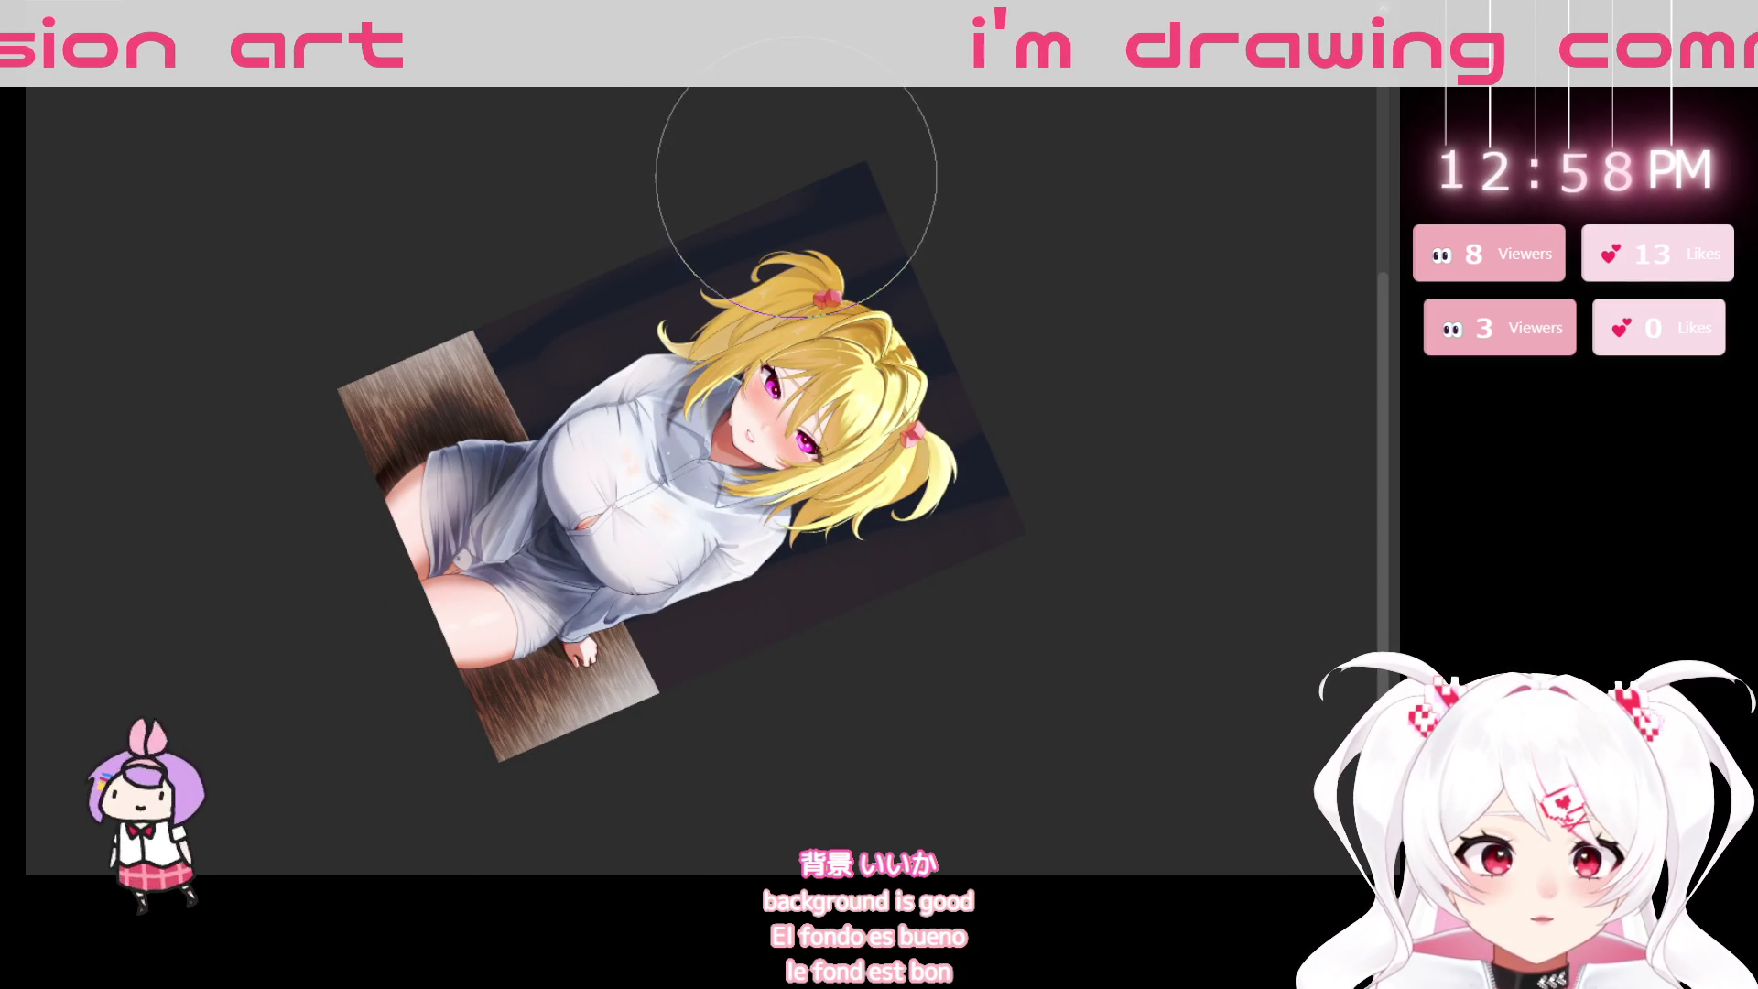
mouse_move(892, 837)
mouse_down()
mouse_move(1130, 553)
mouse_move(779, 369)
mouse_up()
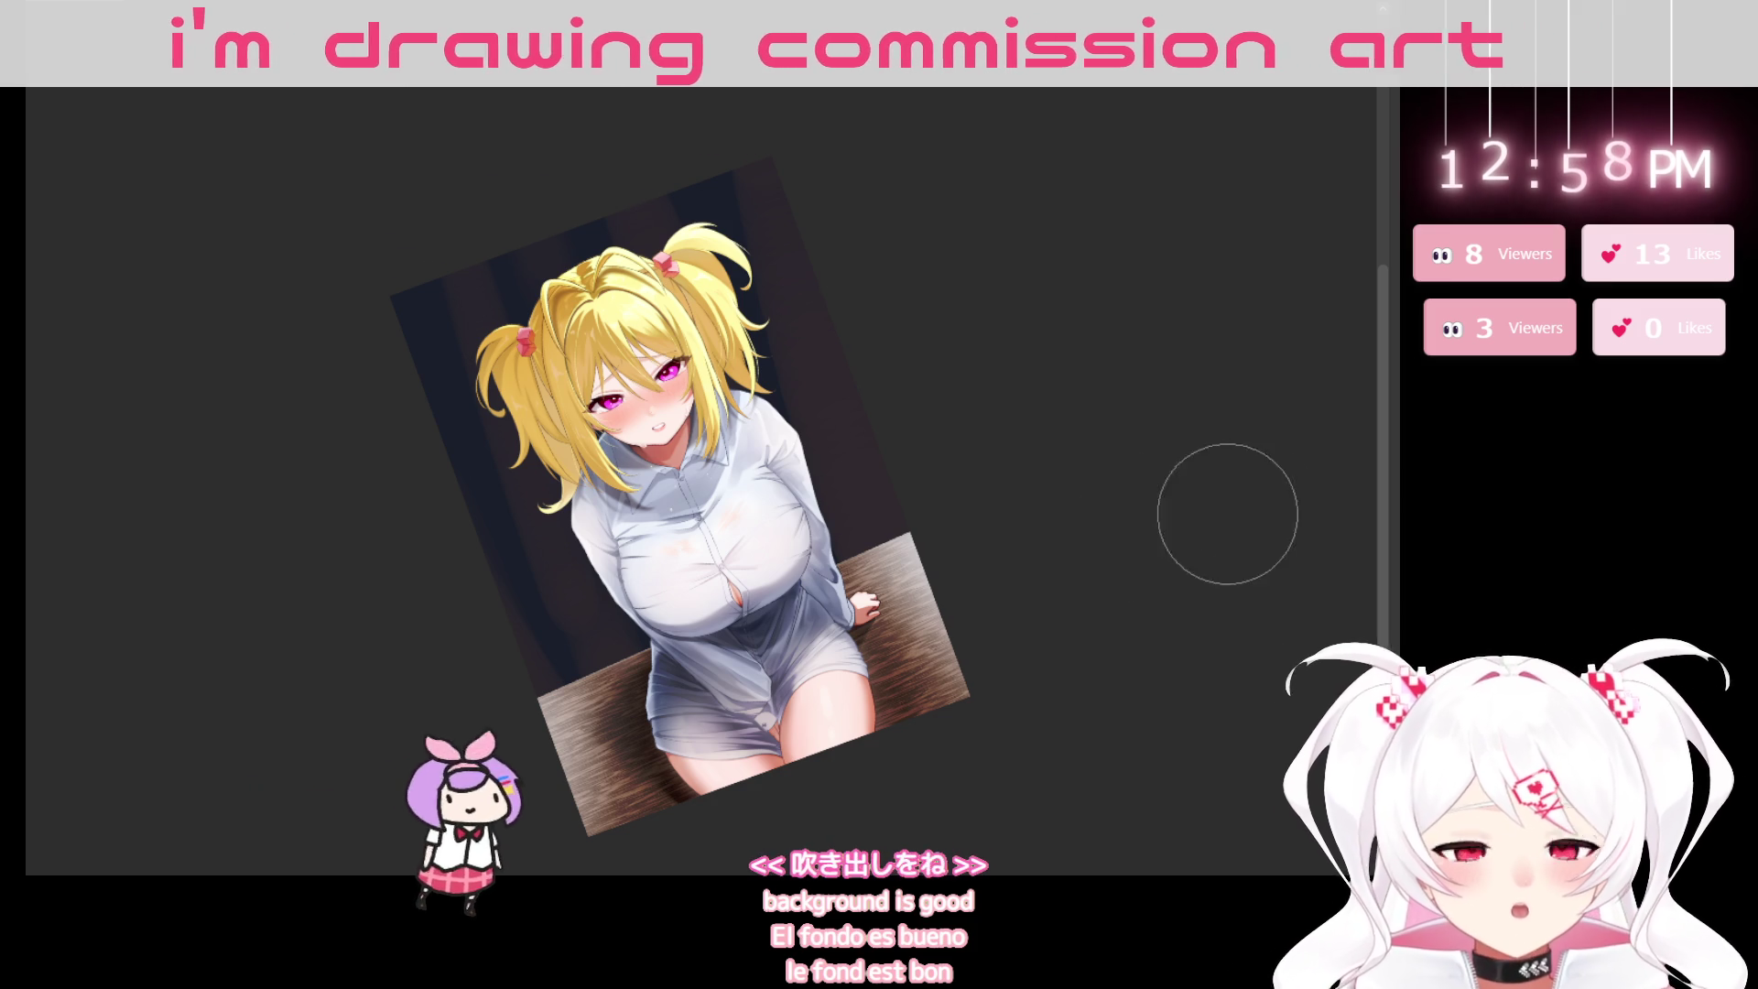
key(ctrl+at)
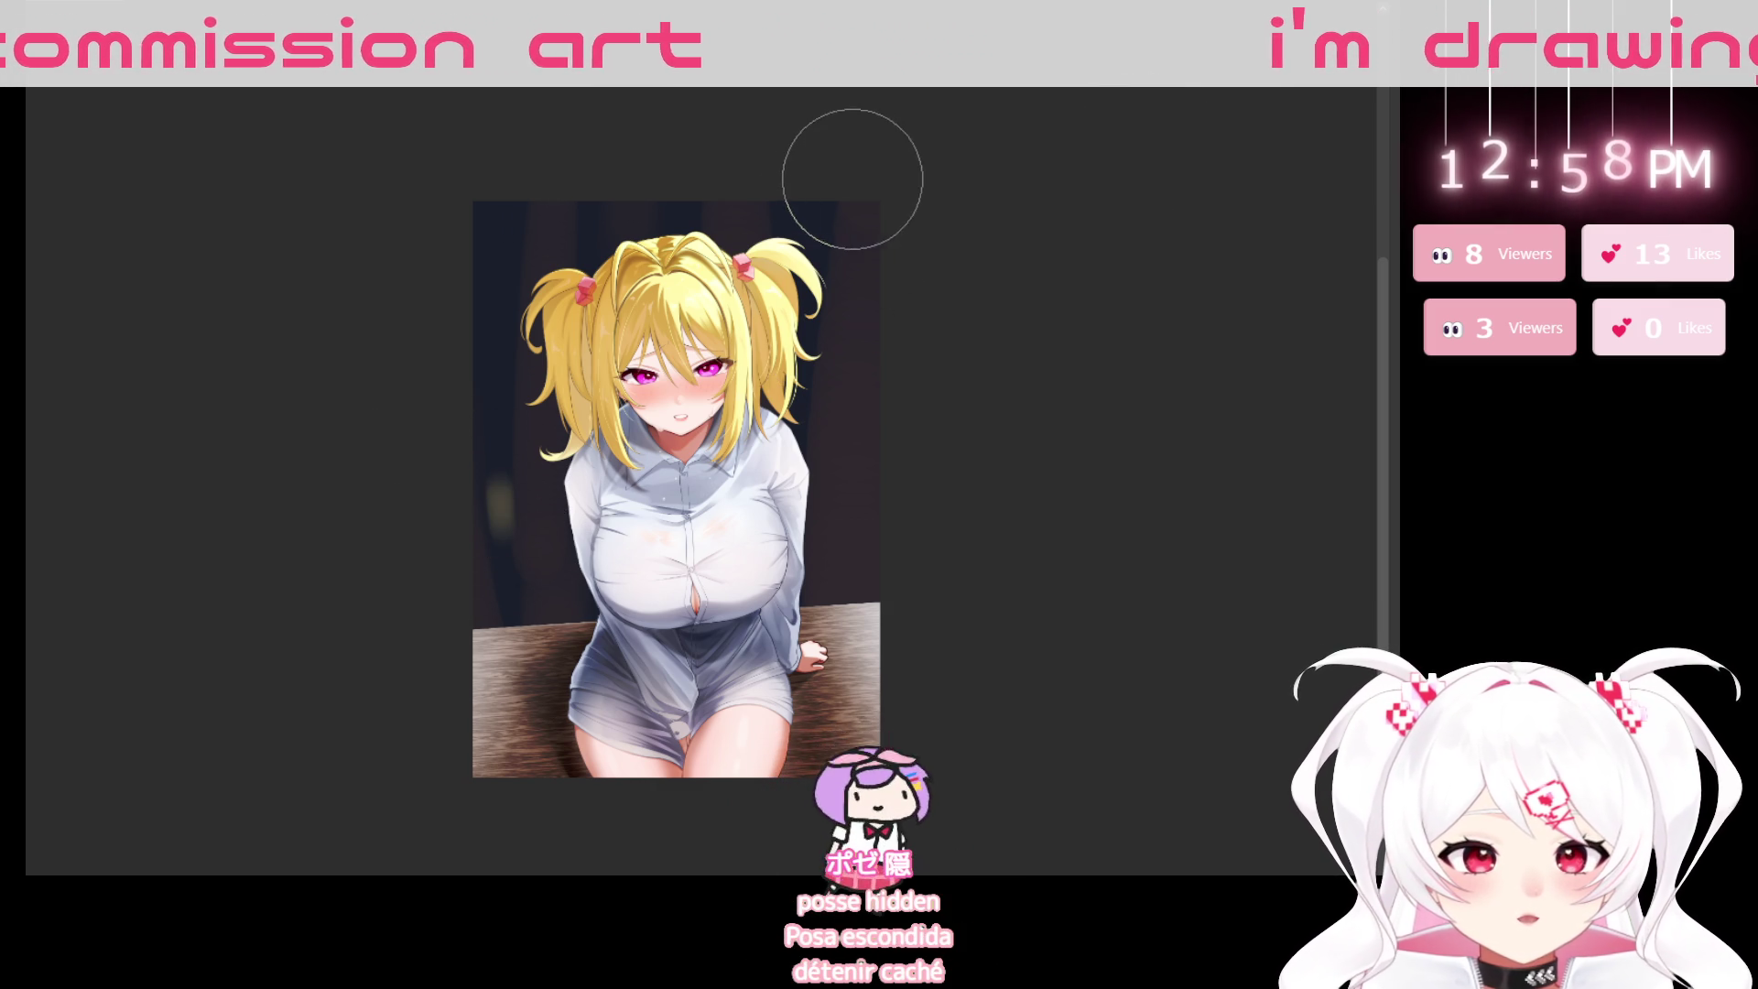
key(bracketright)
key(bracketright)
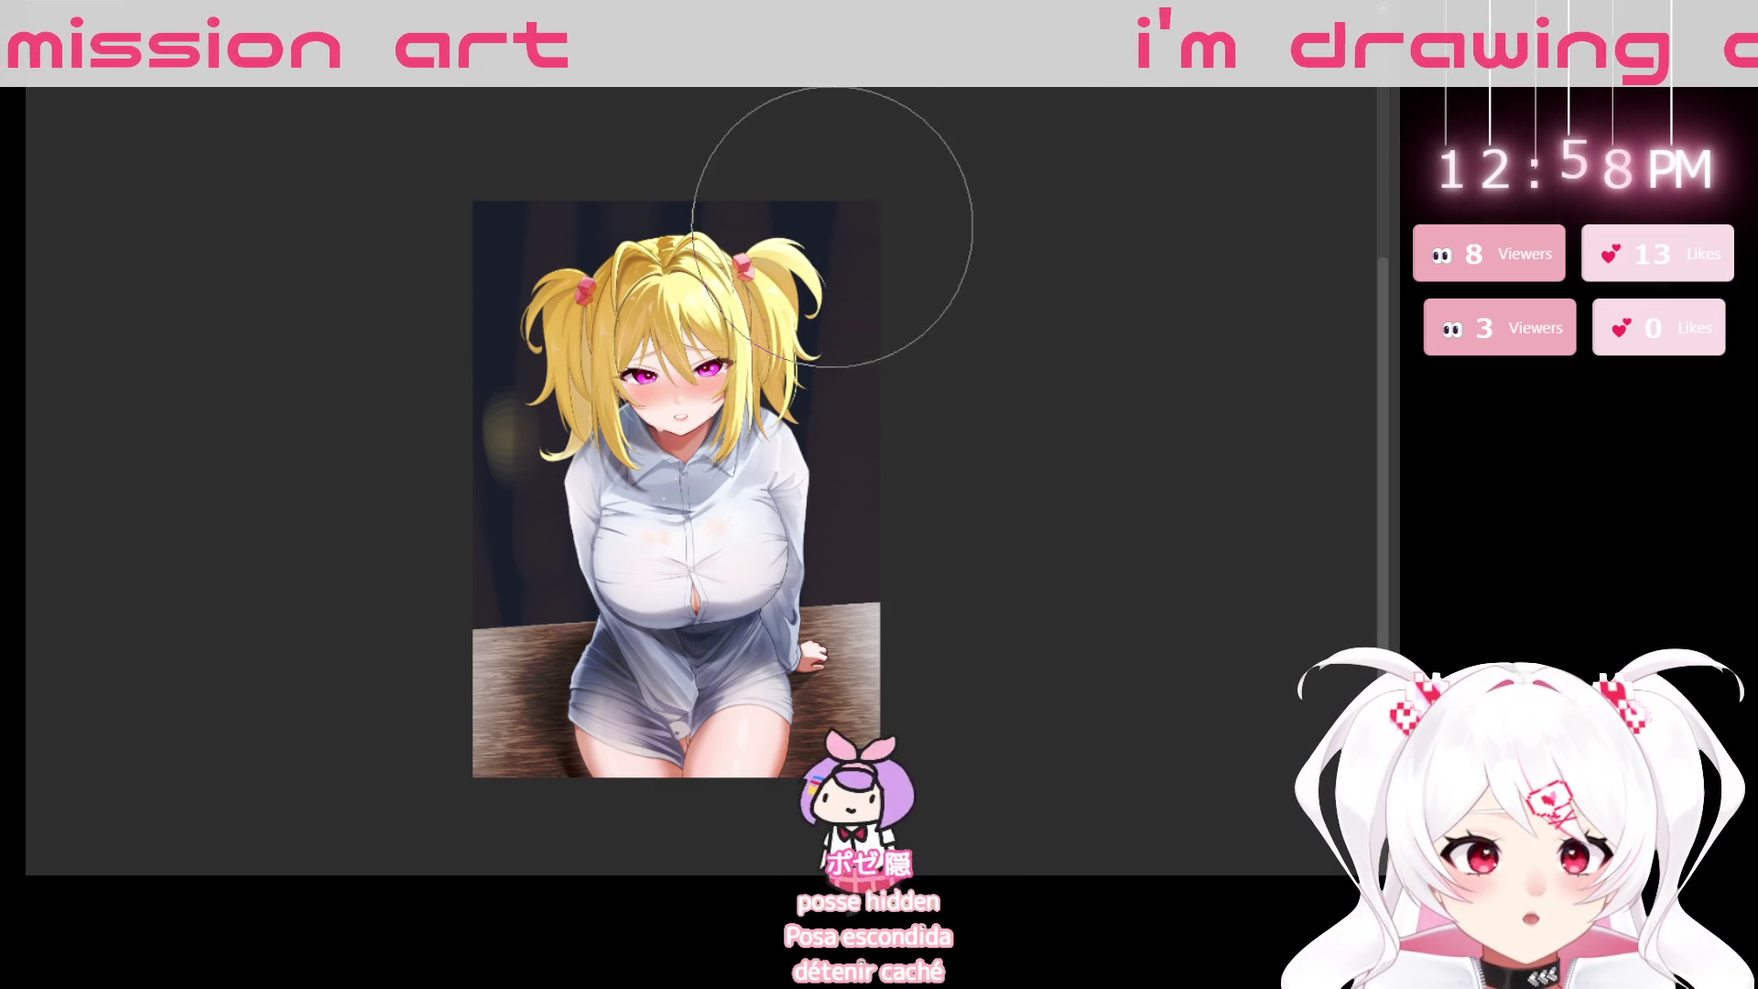
Paint soft yellow bokeh glows at the upper right and beside the shirt.
click(831, 227)
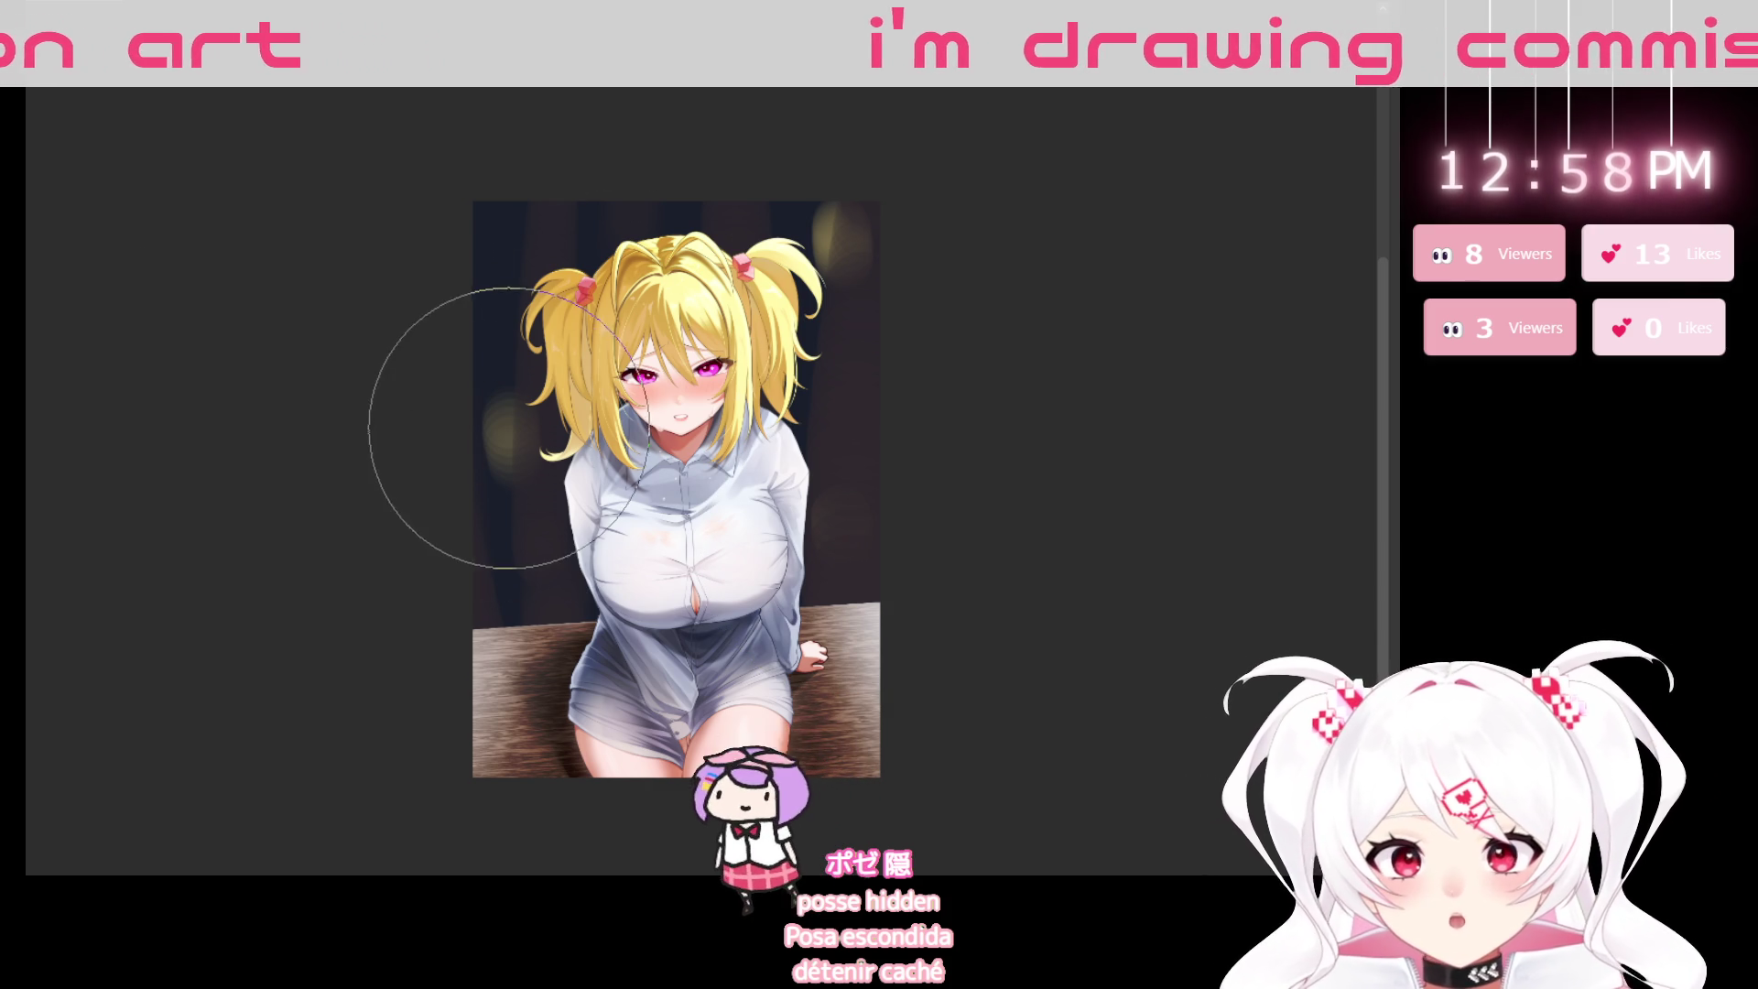
drag(833, 215, 841, 261)
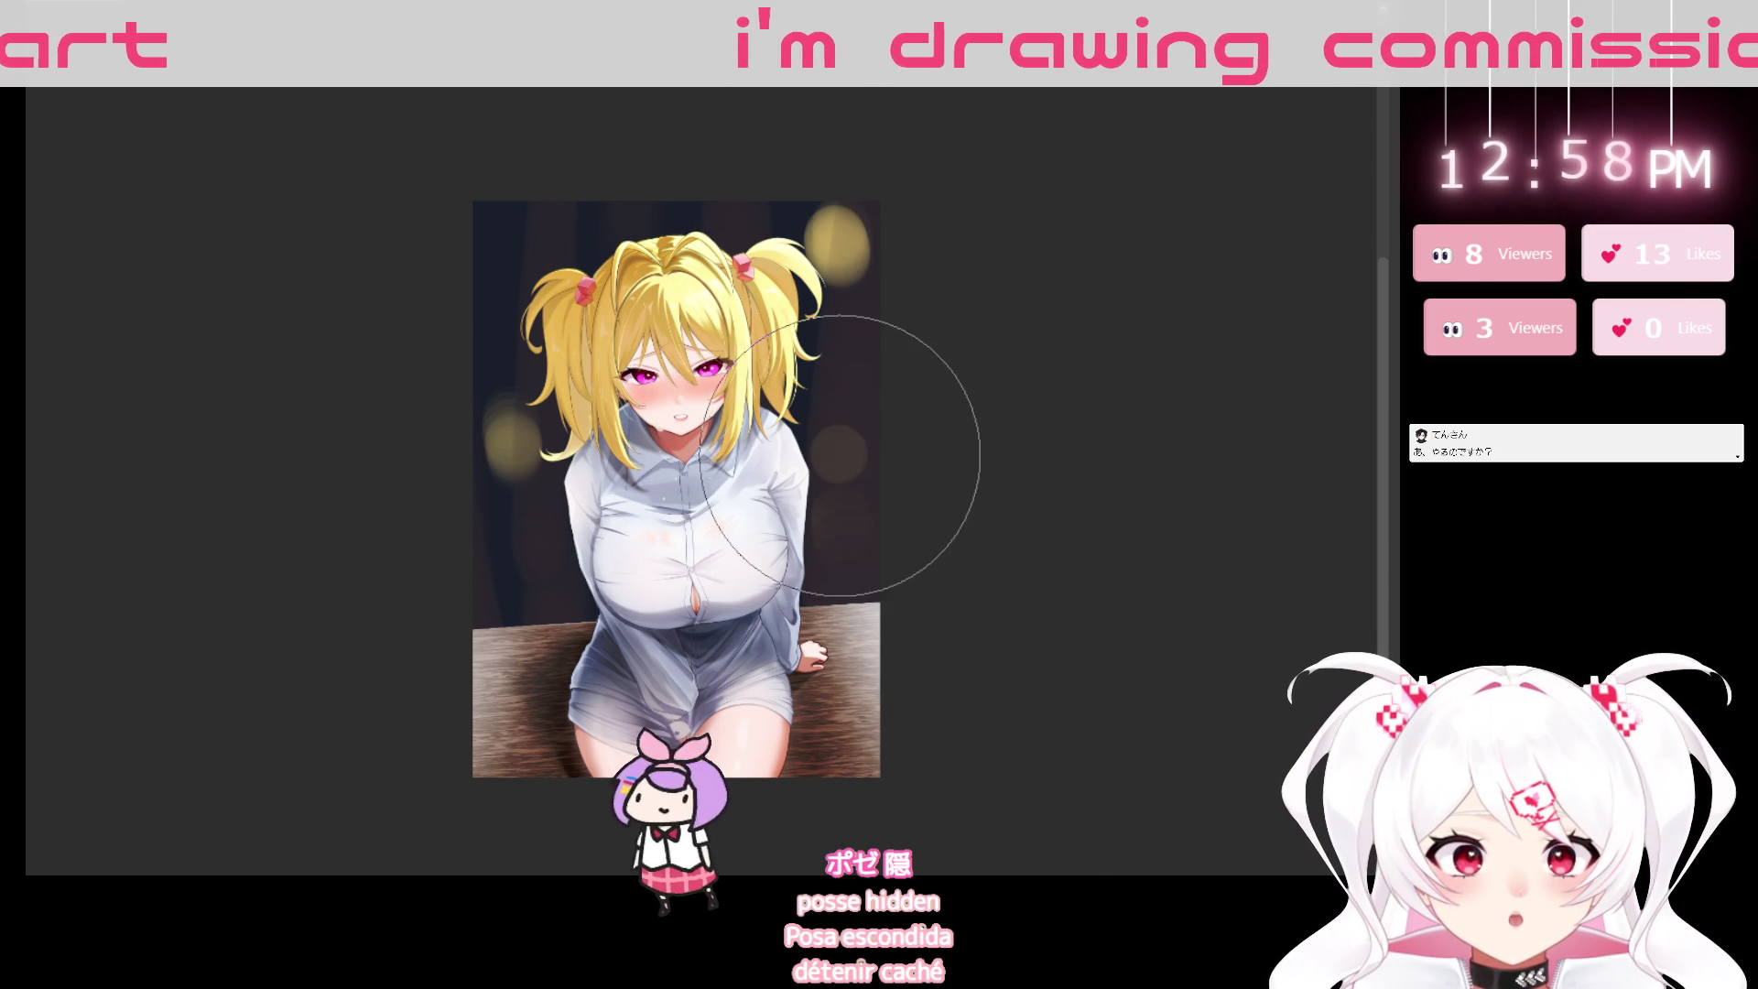
drag(842, 457, 845, 495)
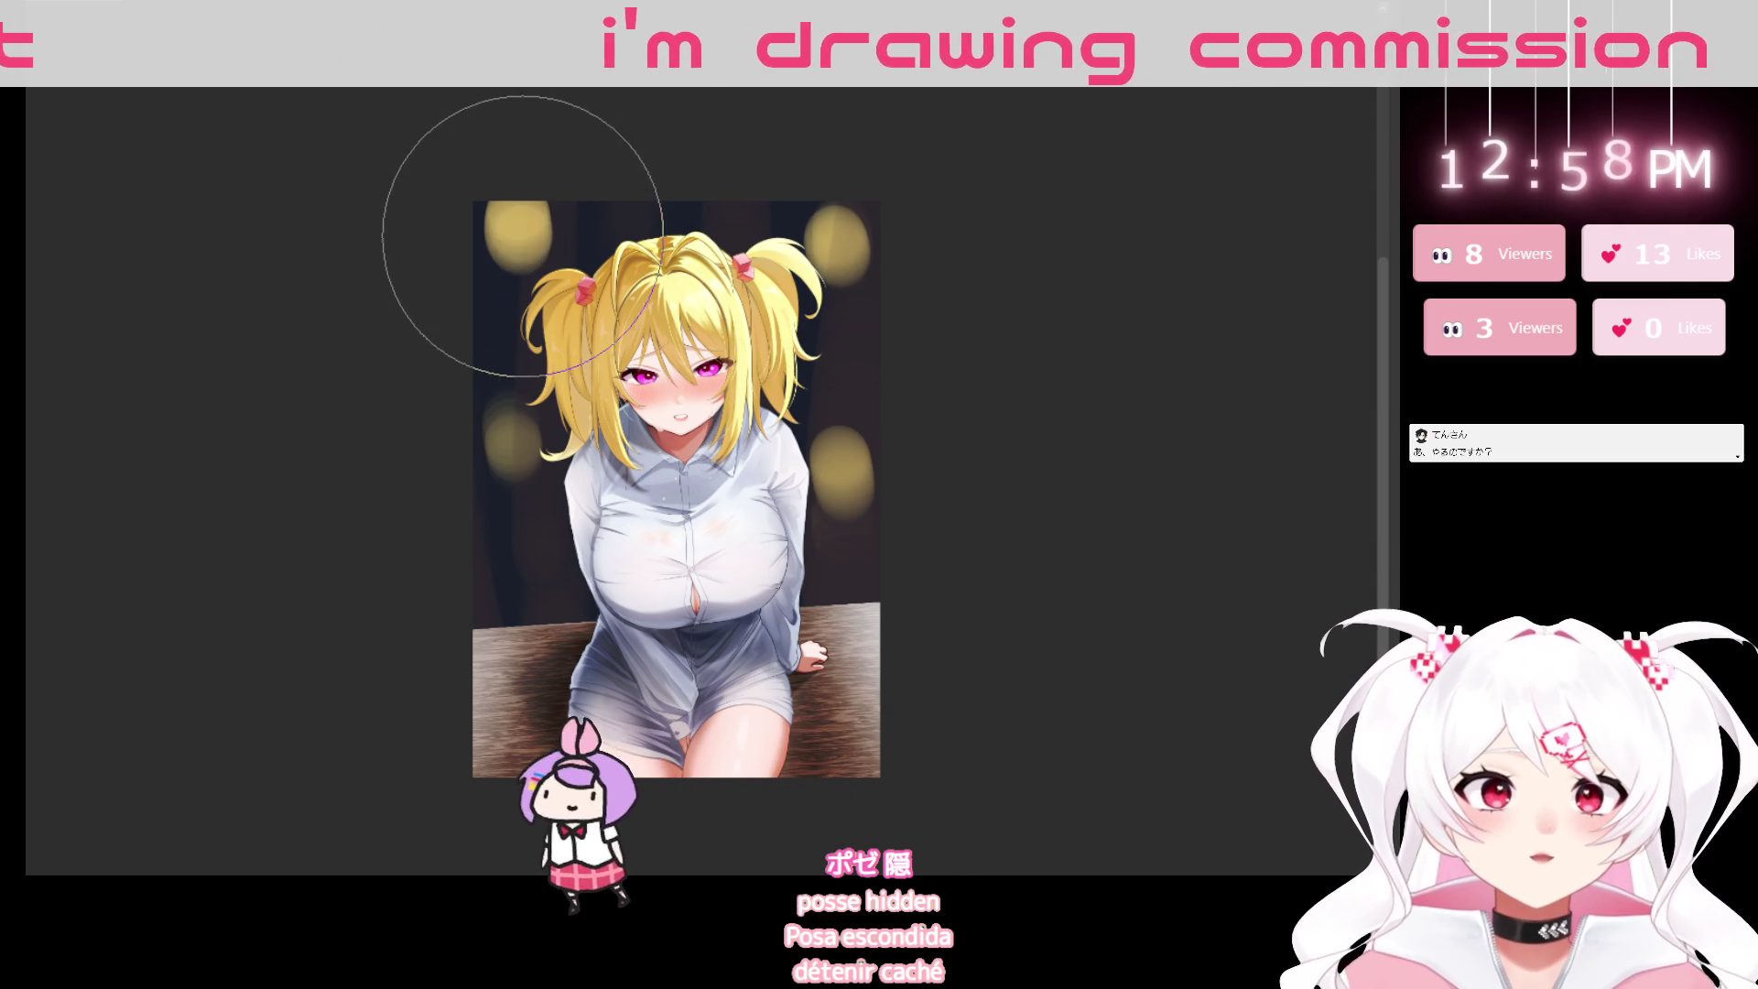
mouse_move(1107, 400)
mouse_down()
mouse_move(1080, 512)
mouse_move(1115, 357)
mouse_move(1028, 180)
mouse_move(972, 222)
mouse_up()
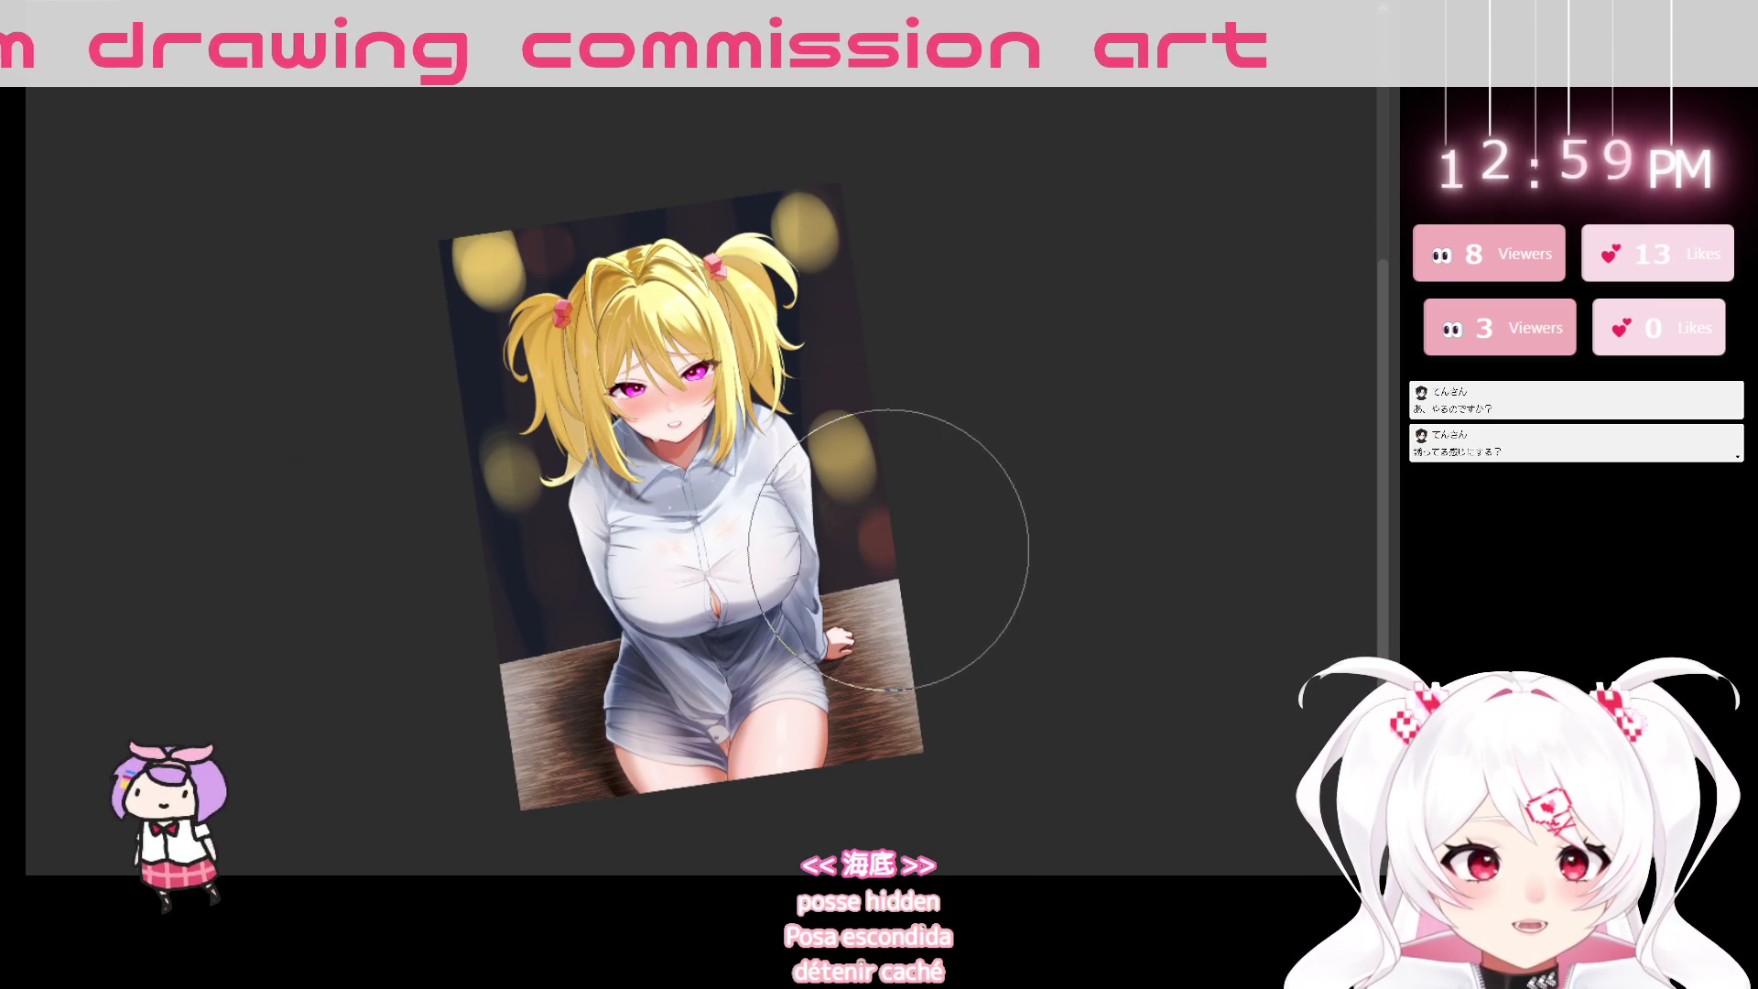
Add a red bokeh blob at the lower left, discarding the oversized red-orange one, and straighten the view.
click(529, 621)
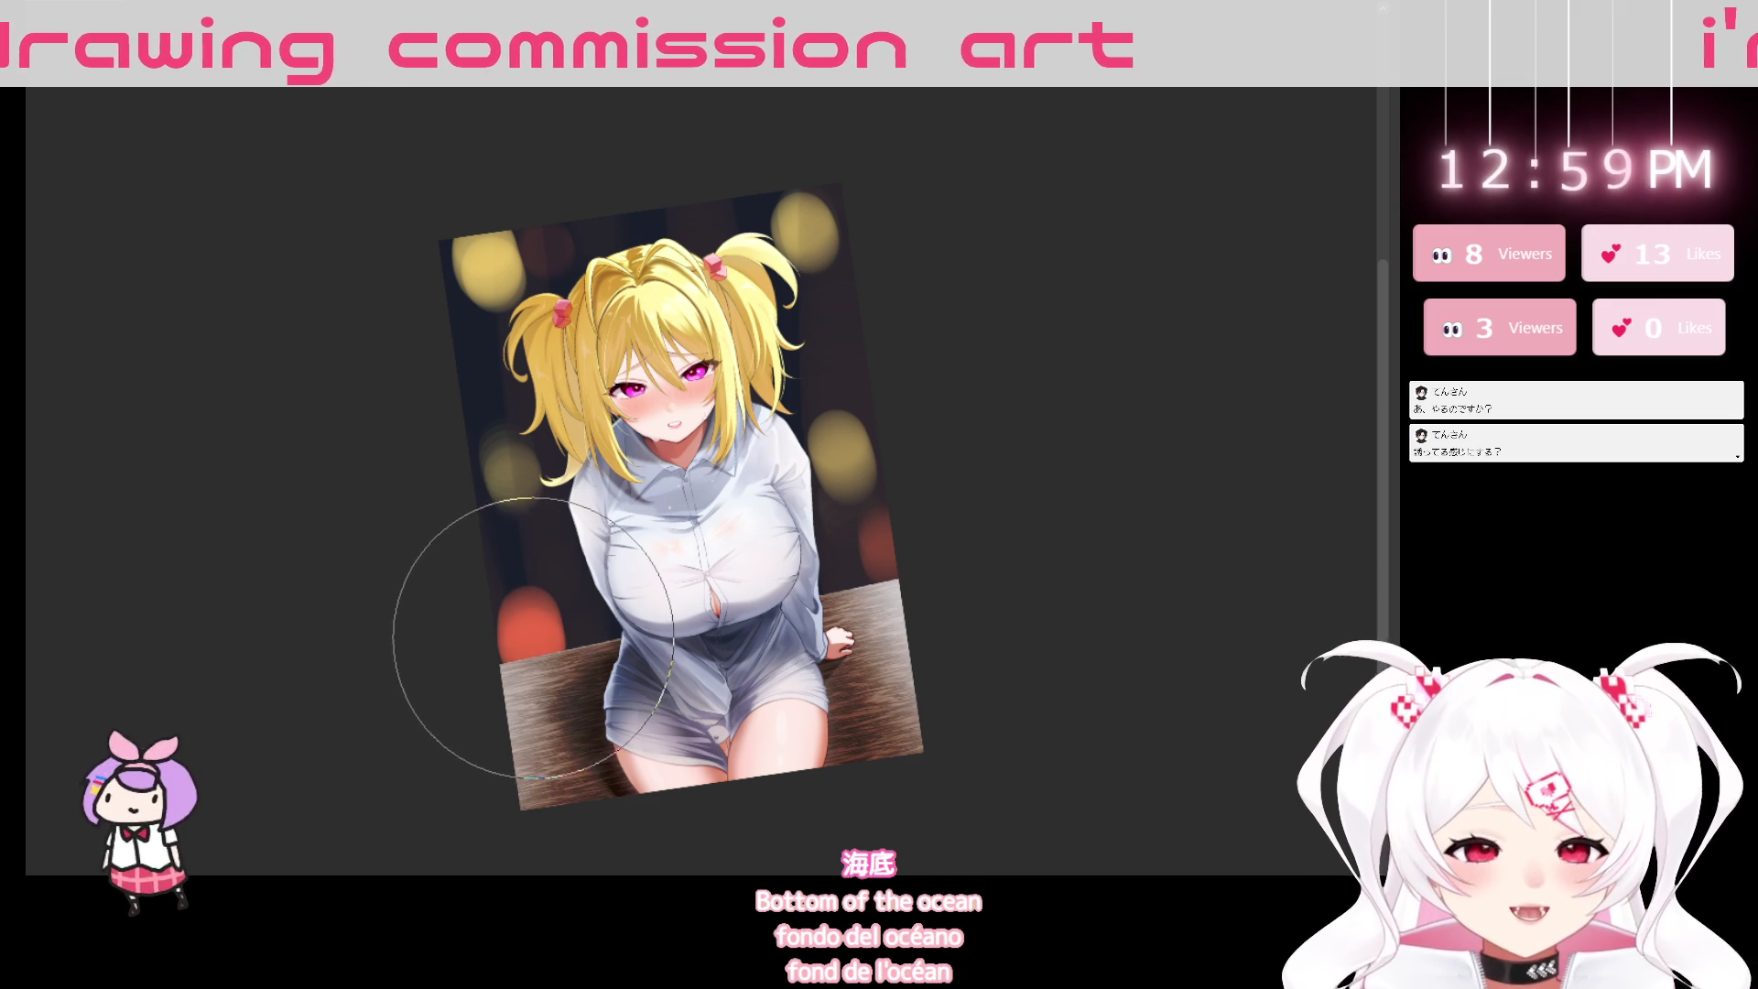
key(ctrl+z)
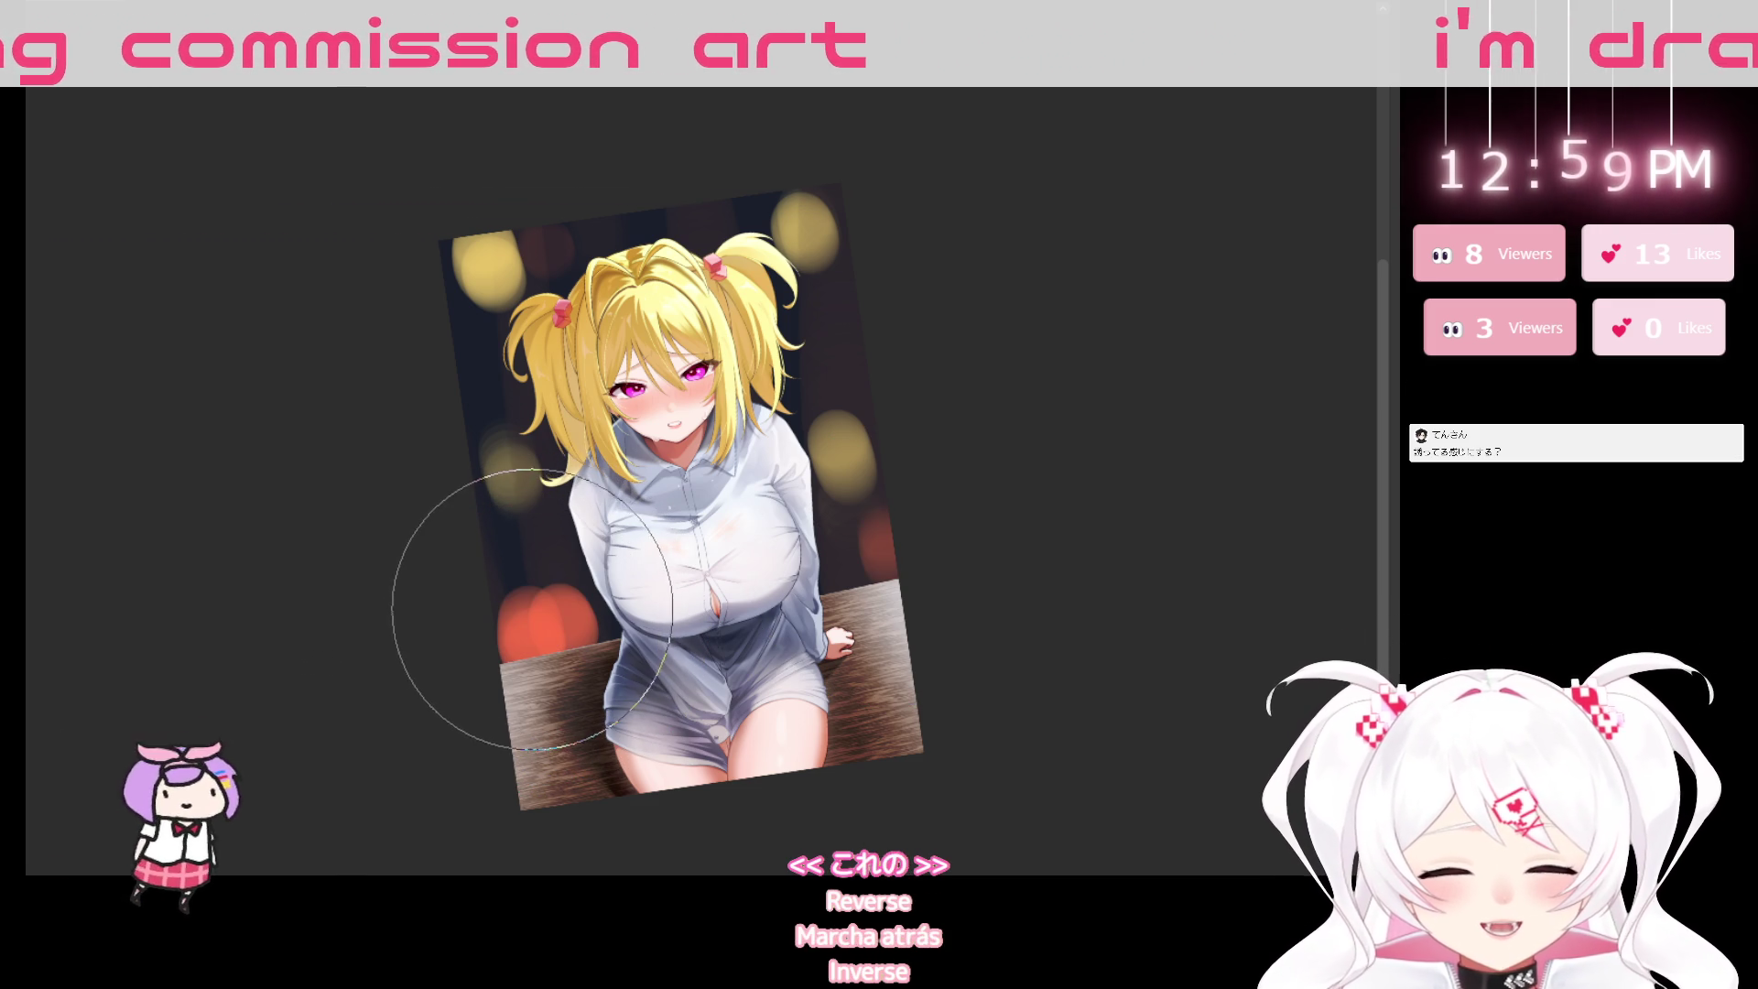
key(ctrl+z)
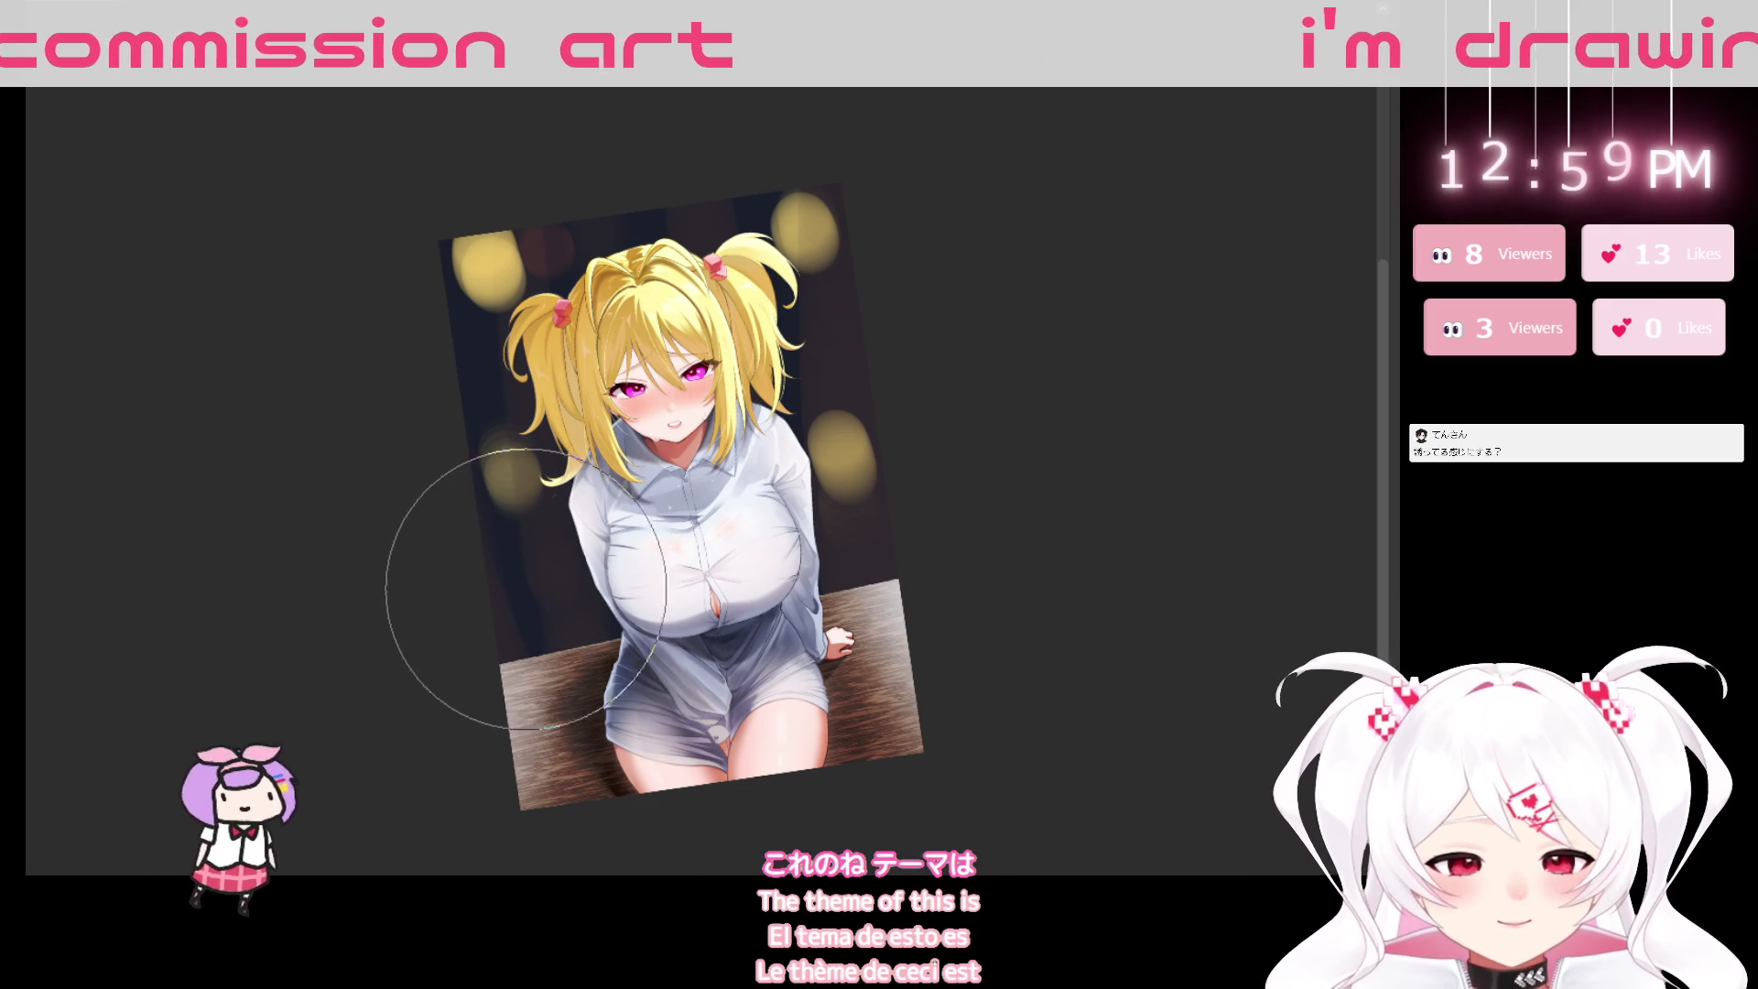
click(534, 591)
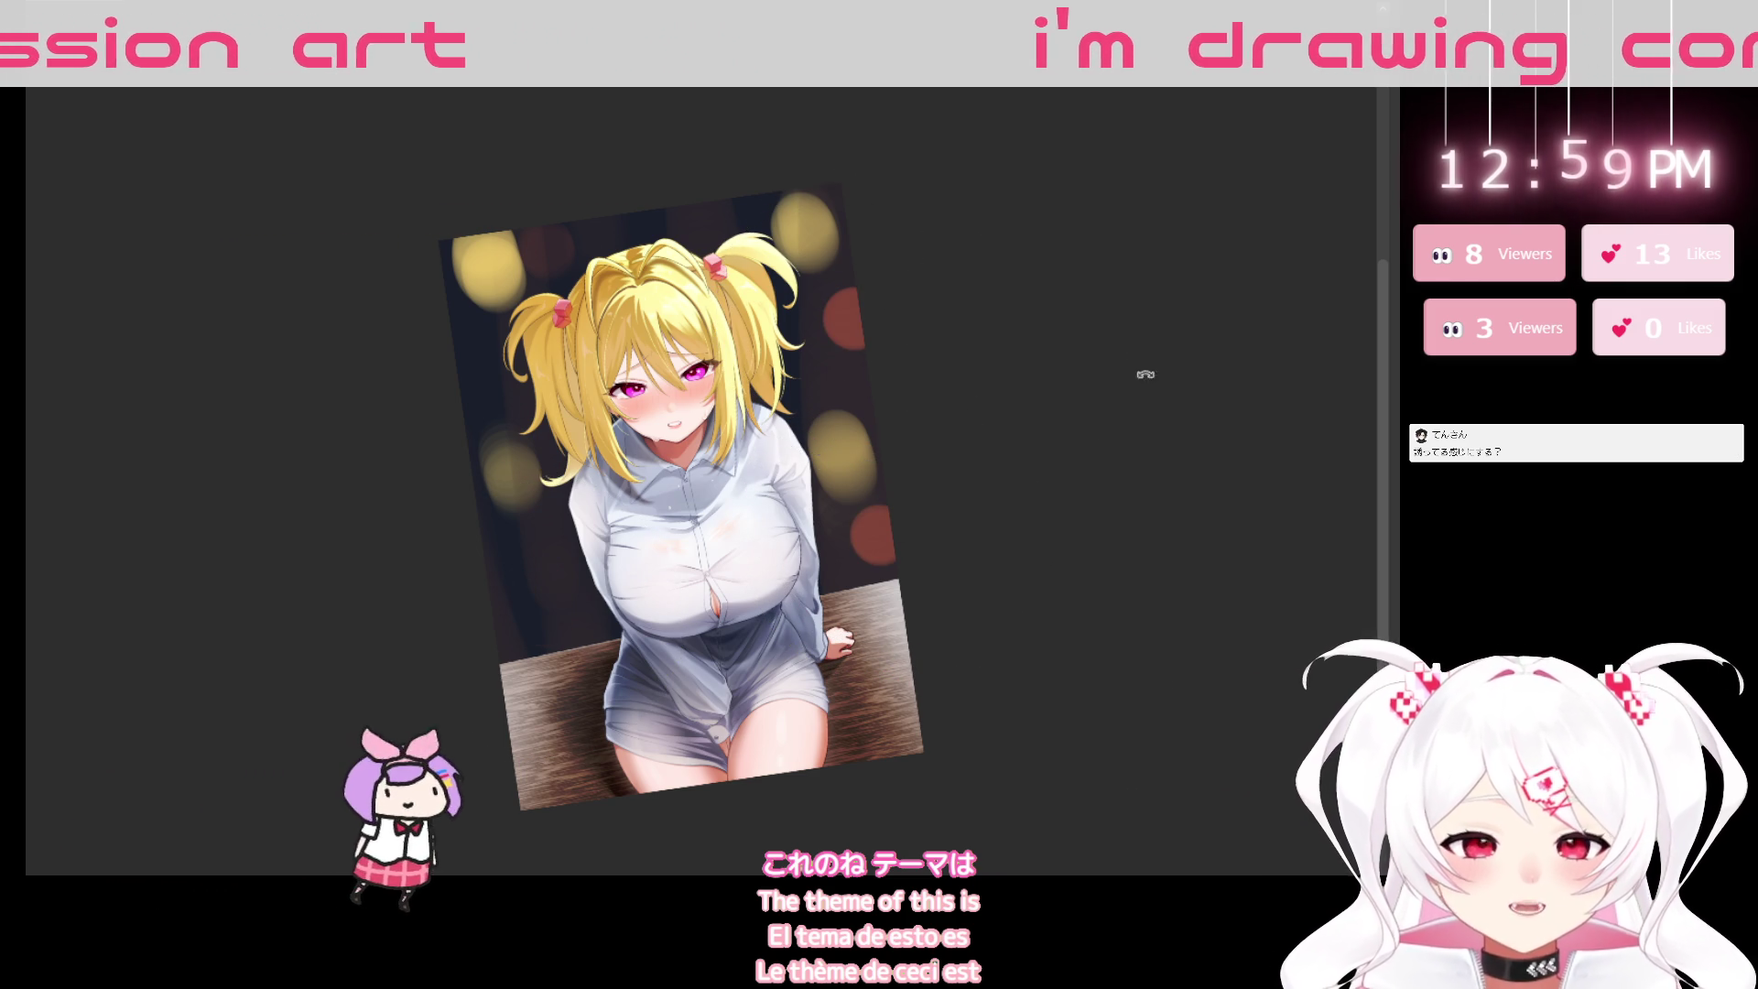
drag(1143, 377, 1110, 530)
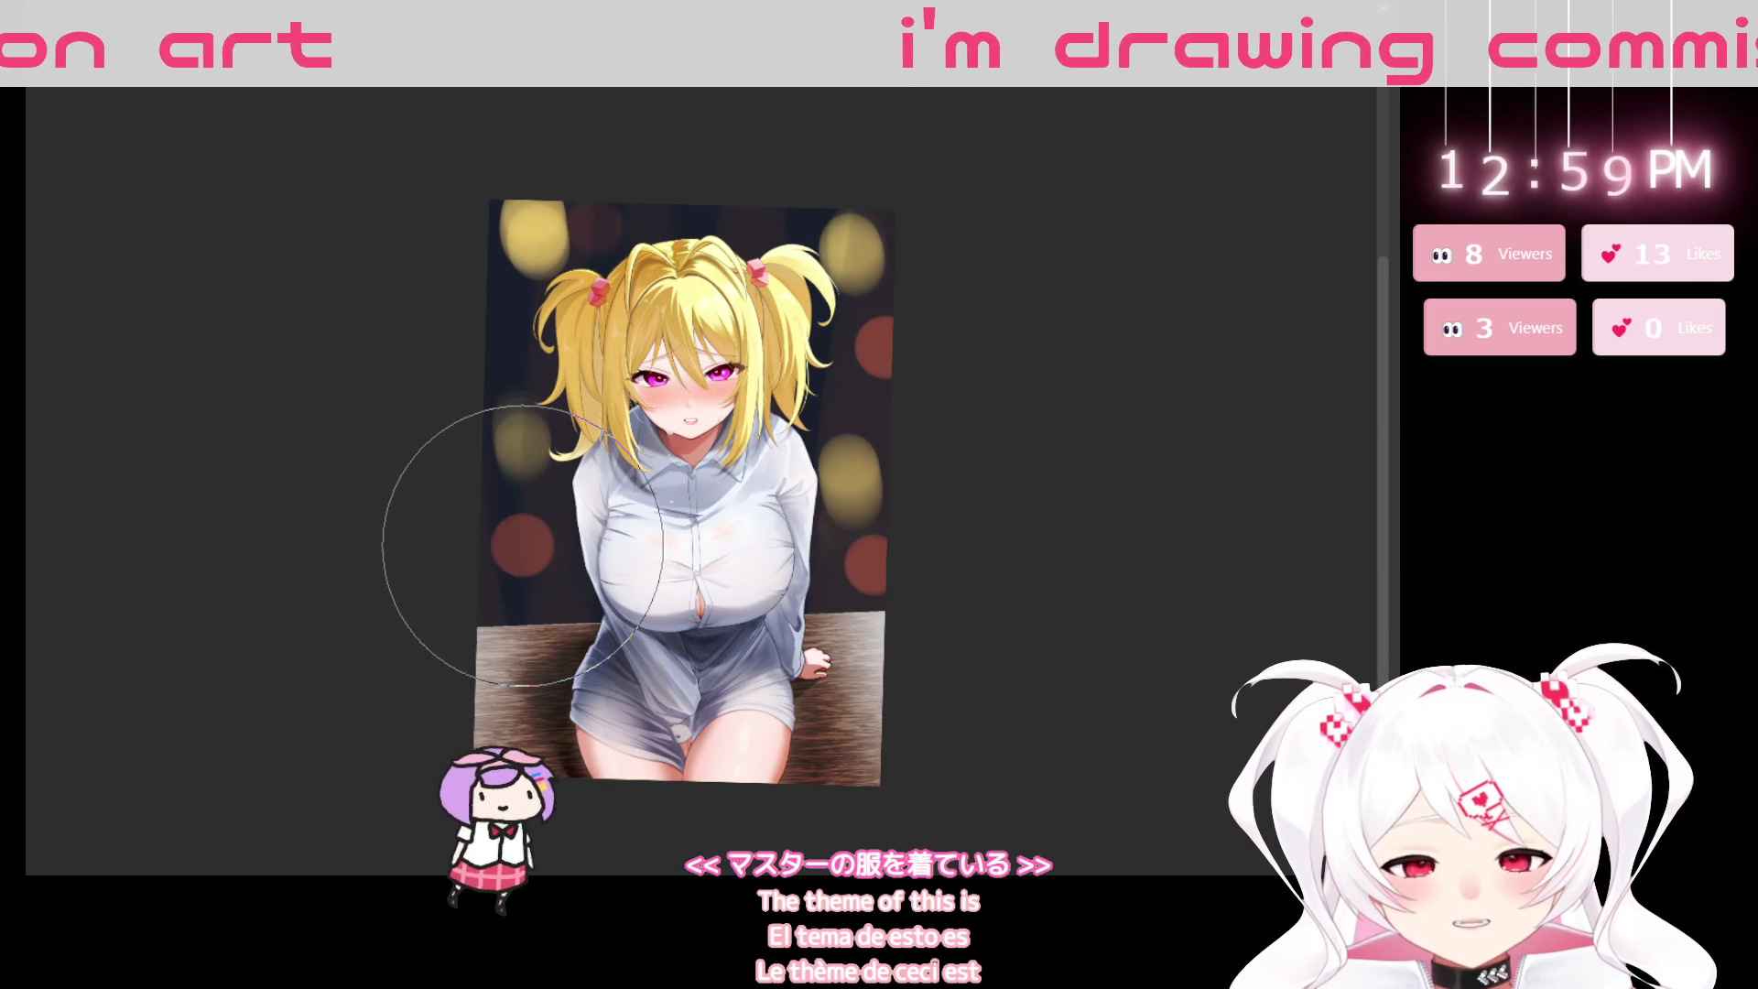
click(527, 543)
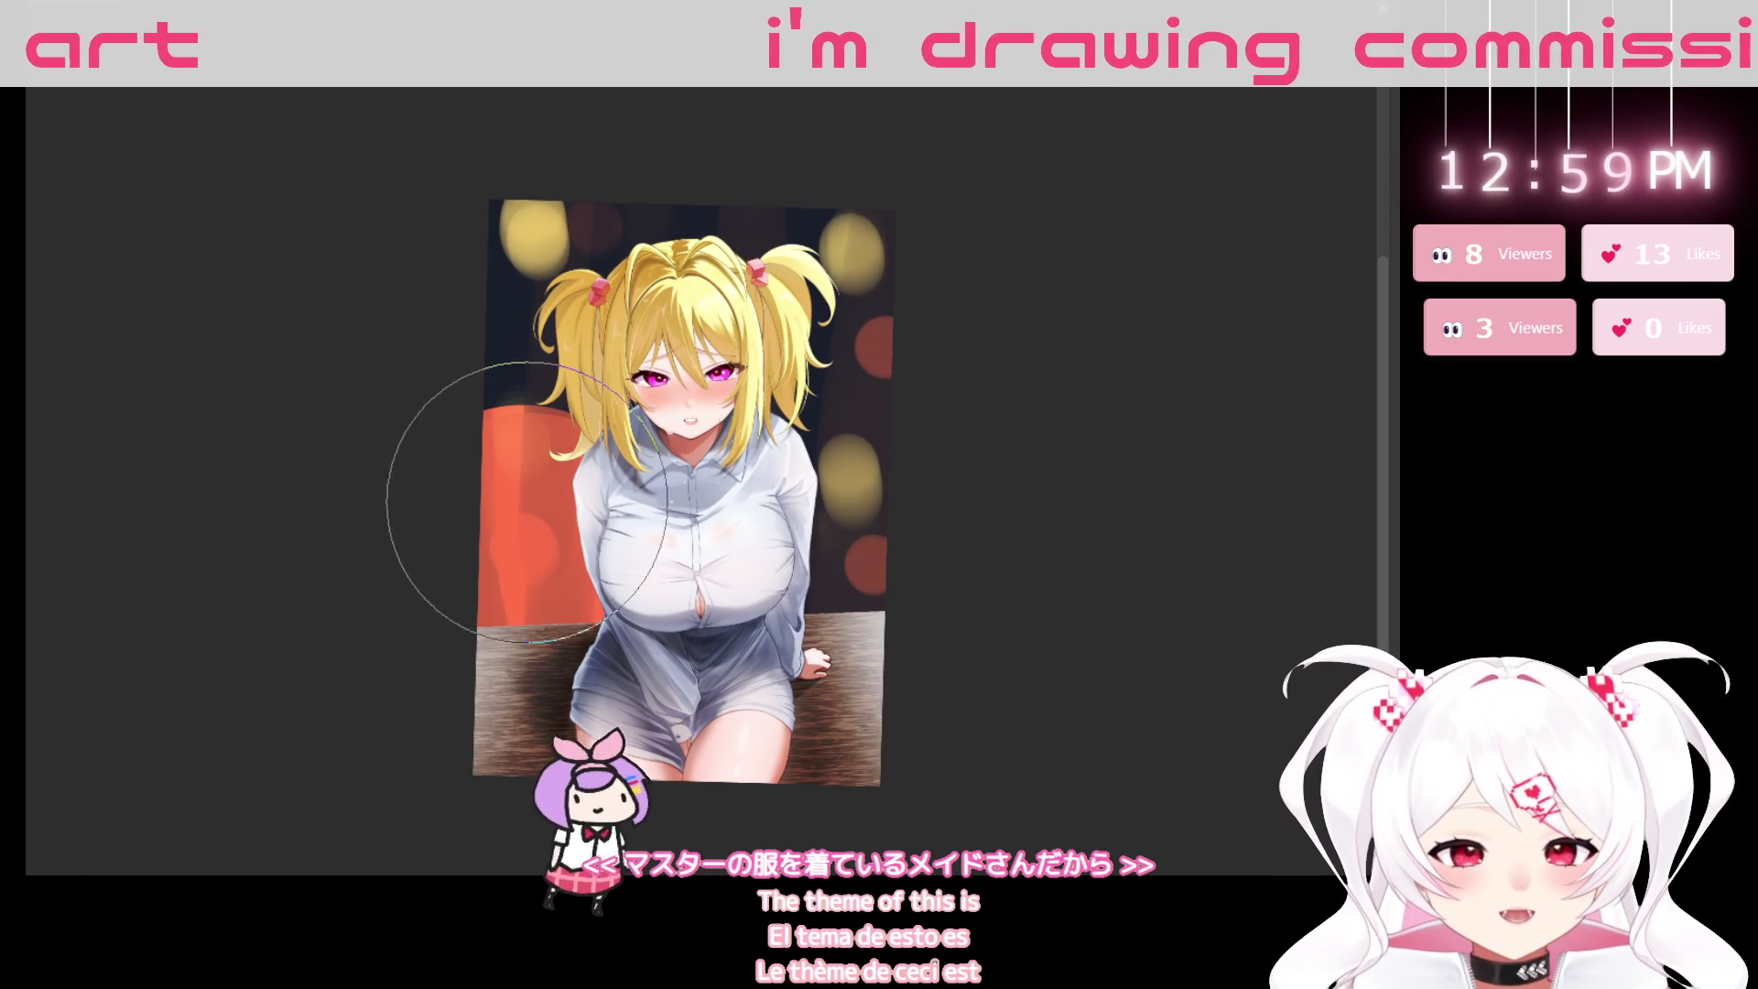
key(ctrl+z)
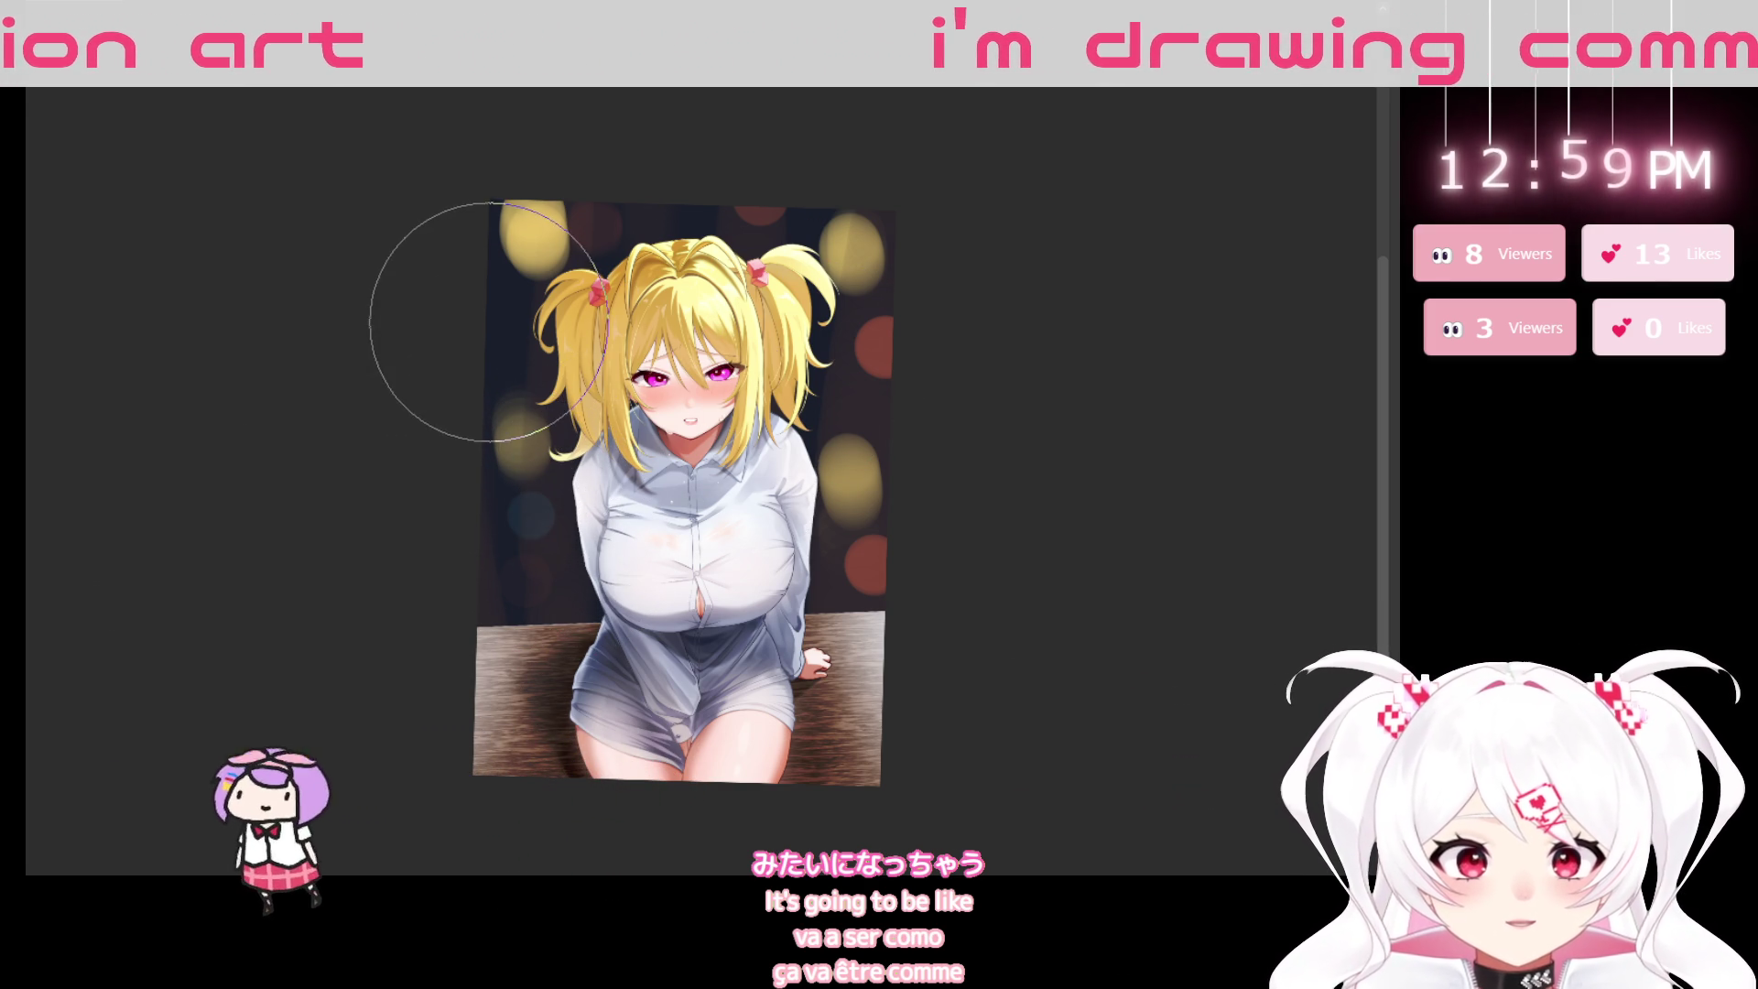
drag(1038, 744, 1094, 784)
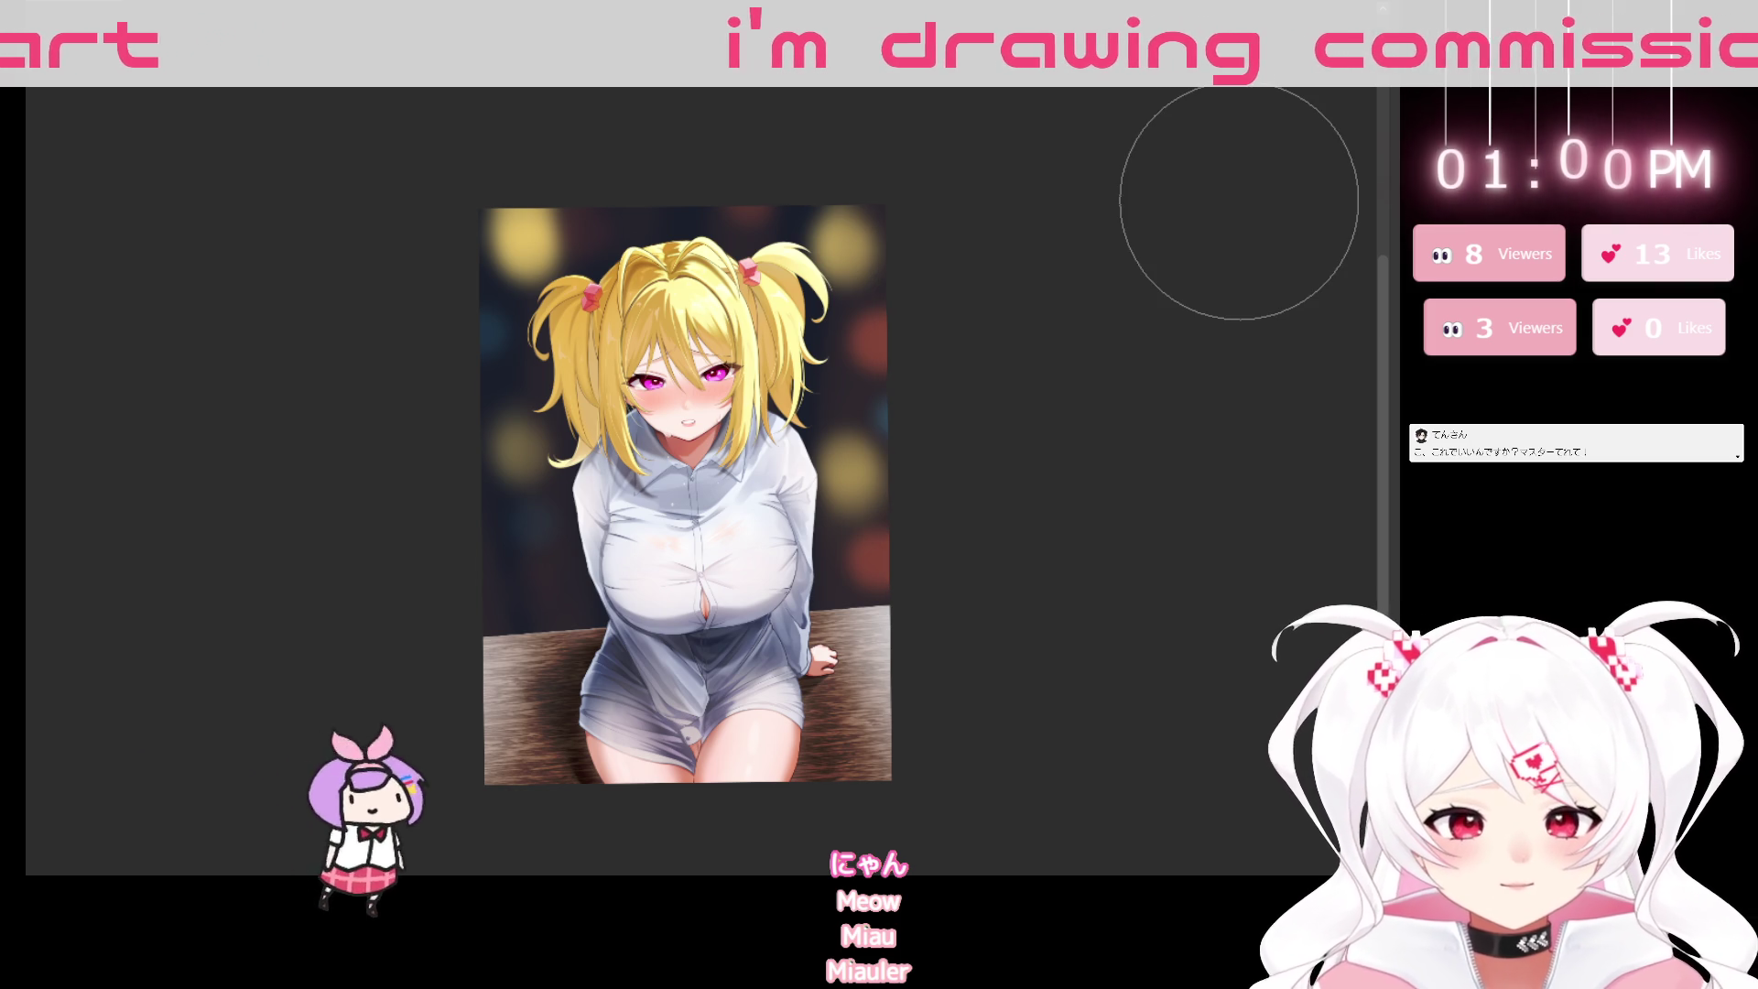
drag(1119, 595, 992, 164)
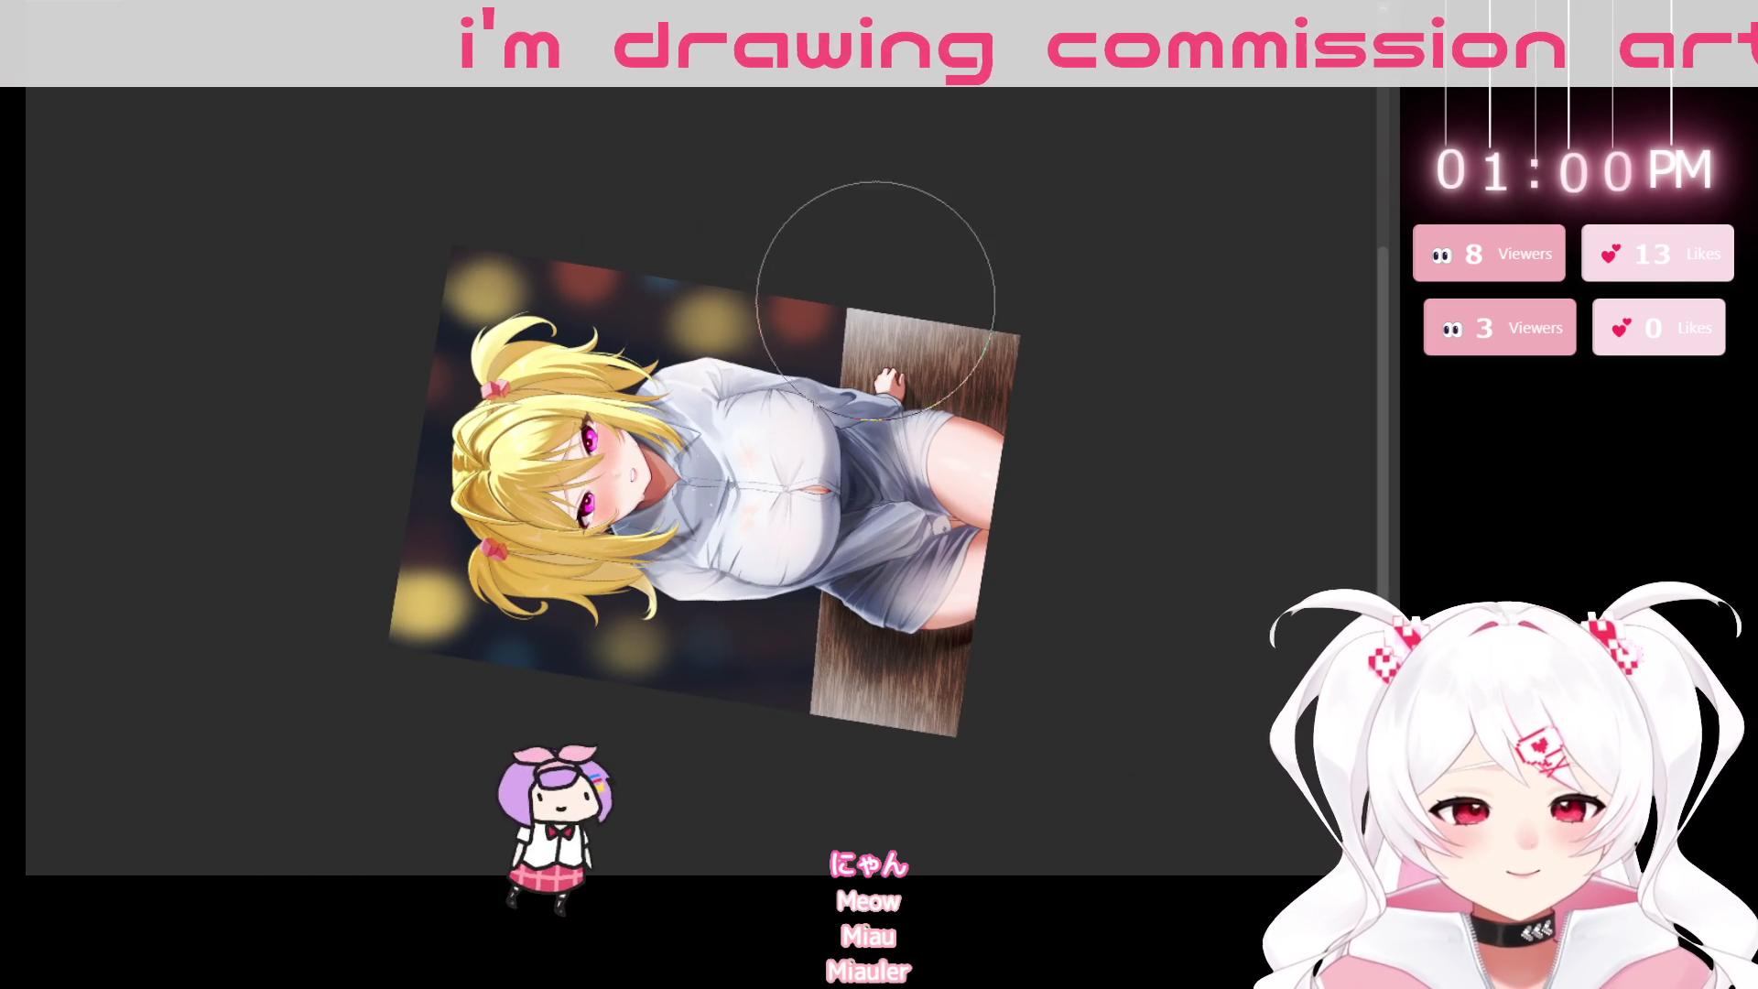
Tilt the canvas view a bit further toward sideways.
mouse_move(745, 687)
mouse_down()
mouse_move(1075, 682)
mouse_move(645, 412)
mouse_up()
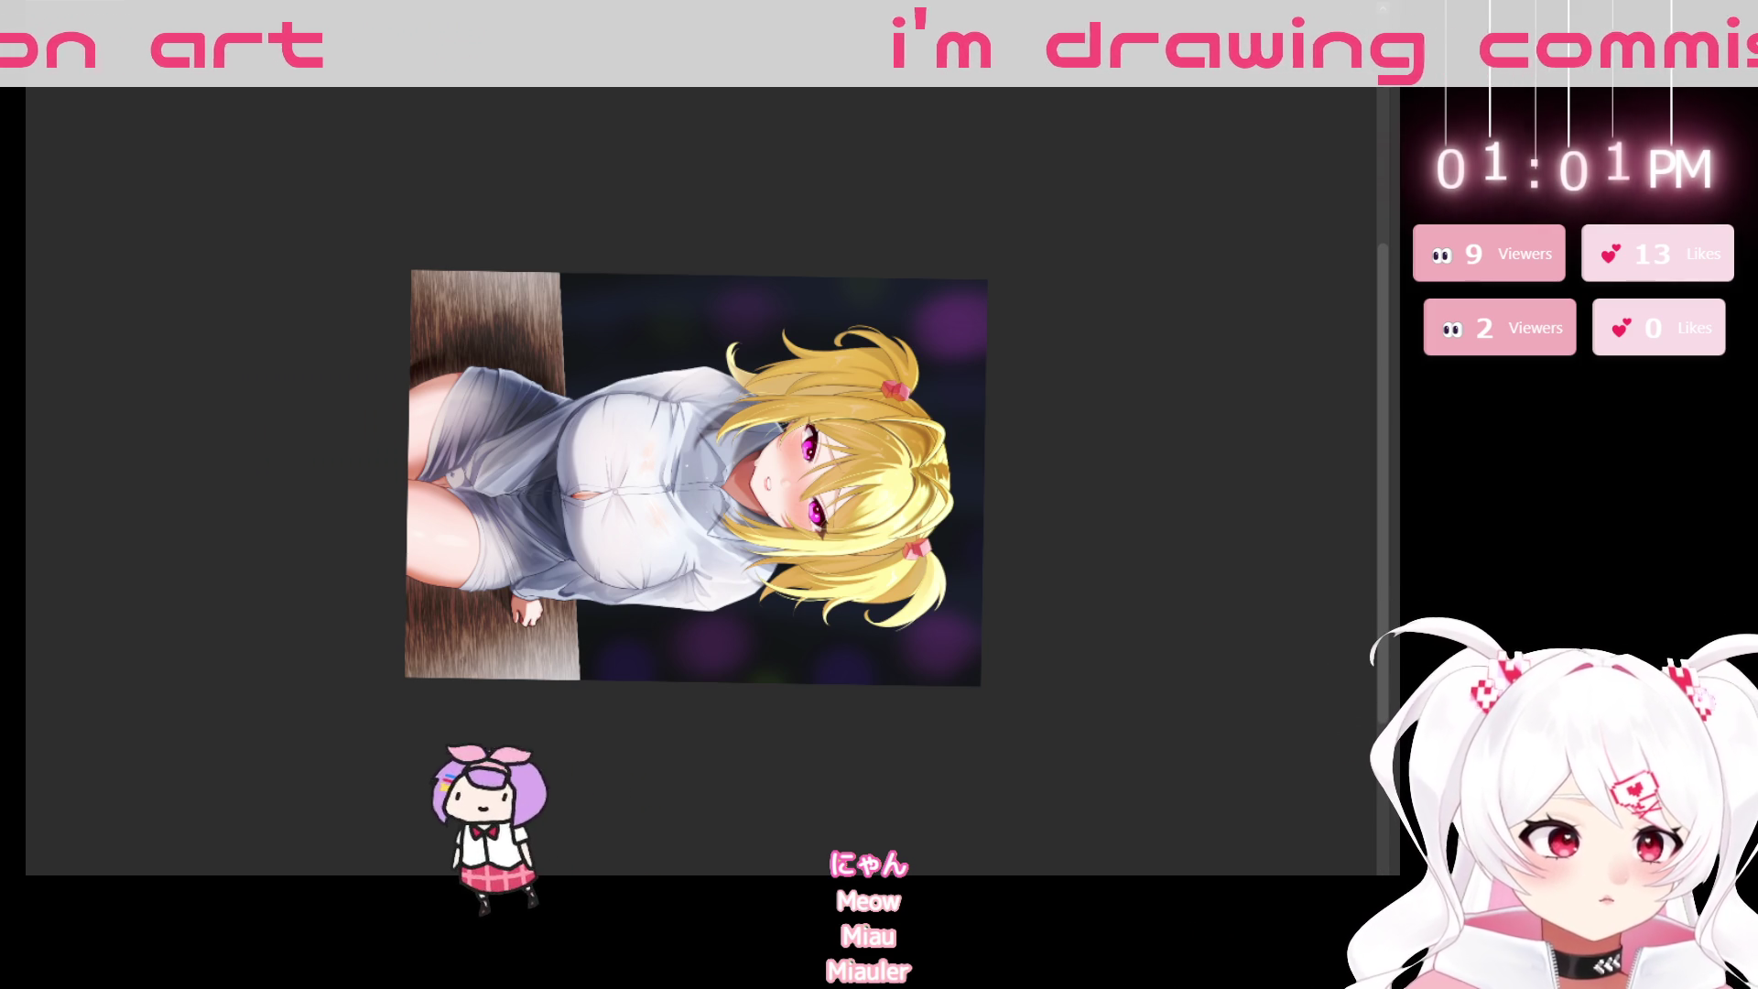
Return the view upright and shift the layer so a dark band shows at the top, pivoting at the collar.
key(5)
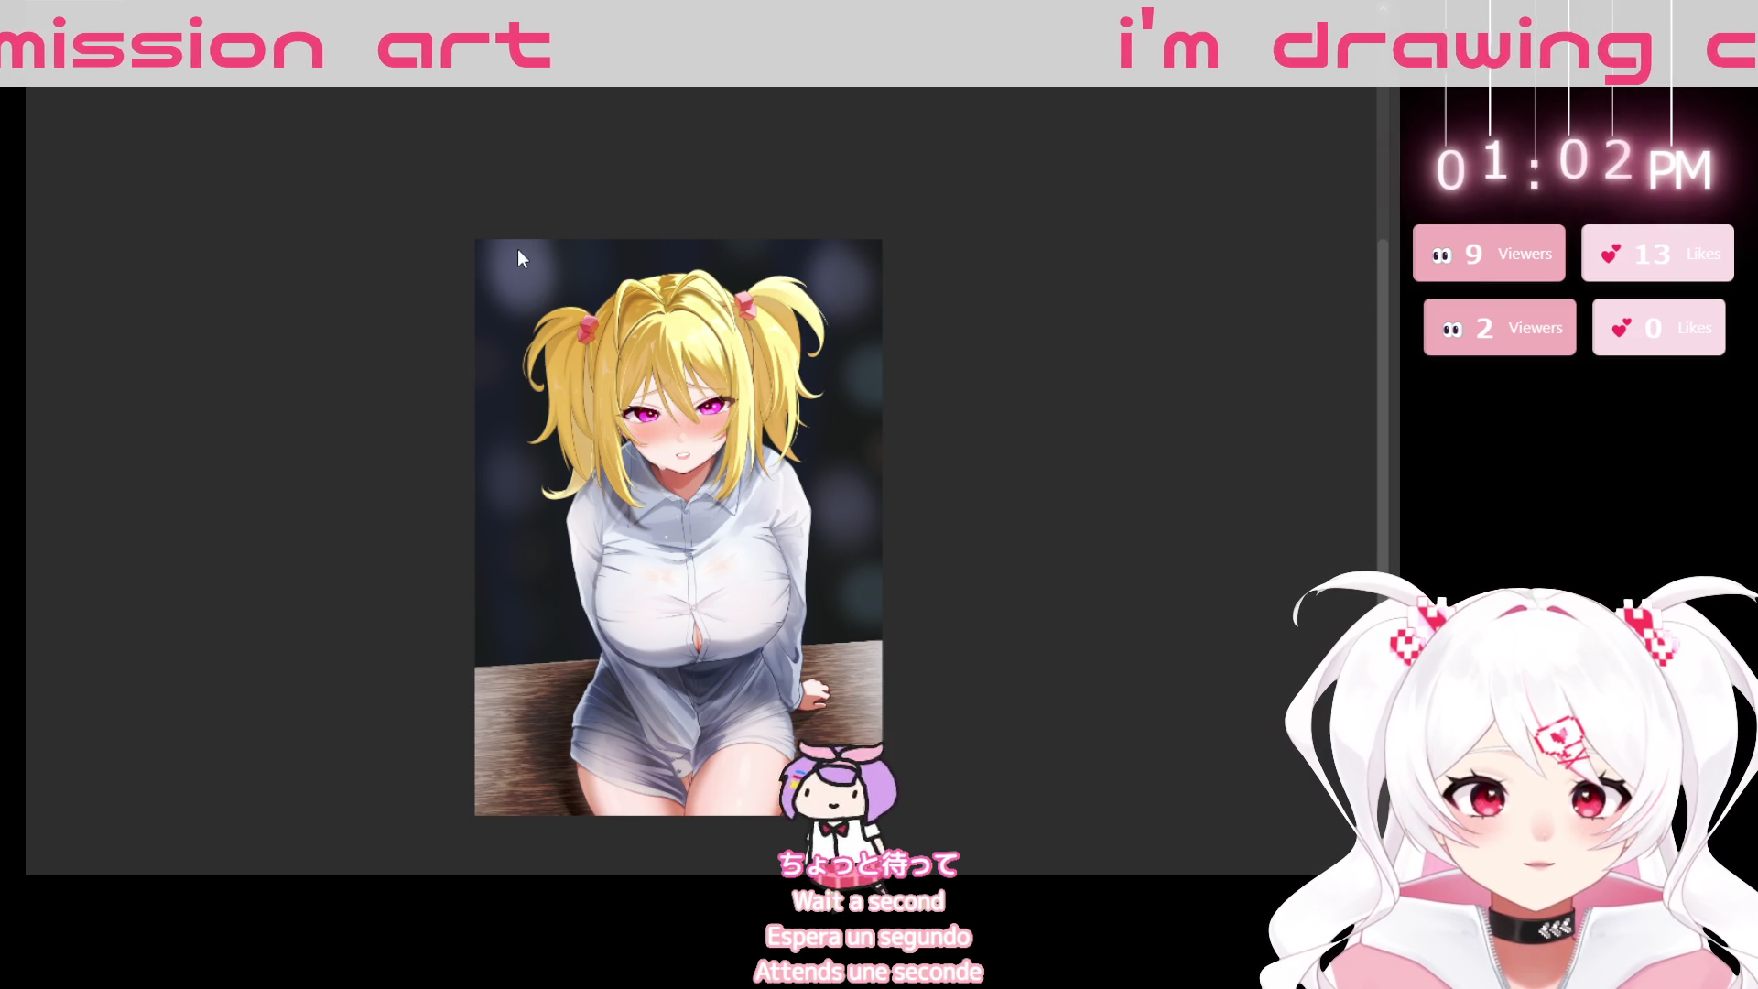
drag(515, 287, 998, 367)
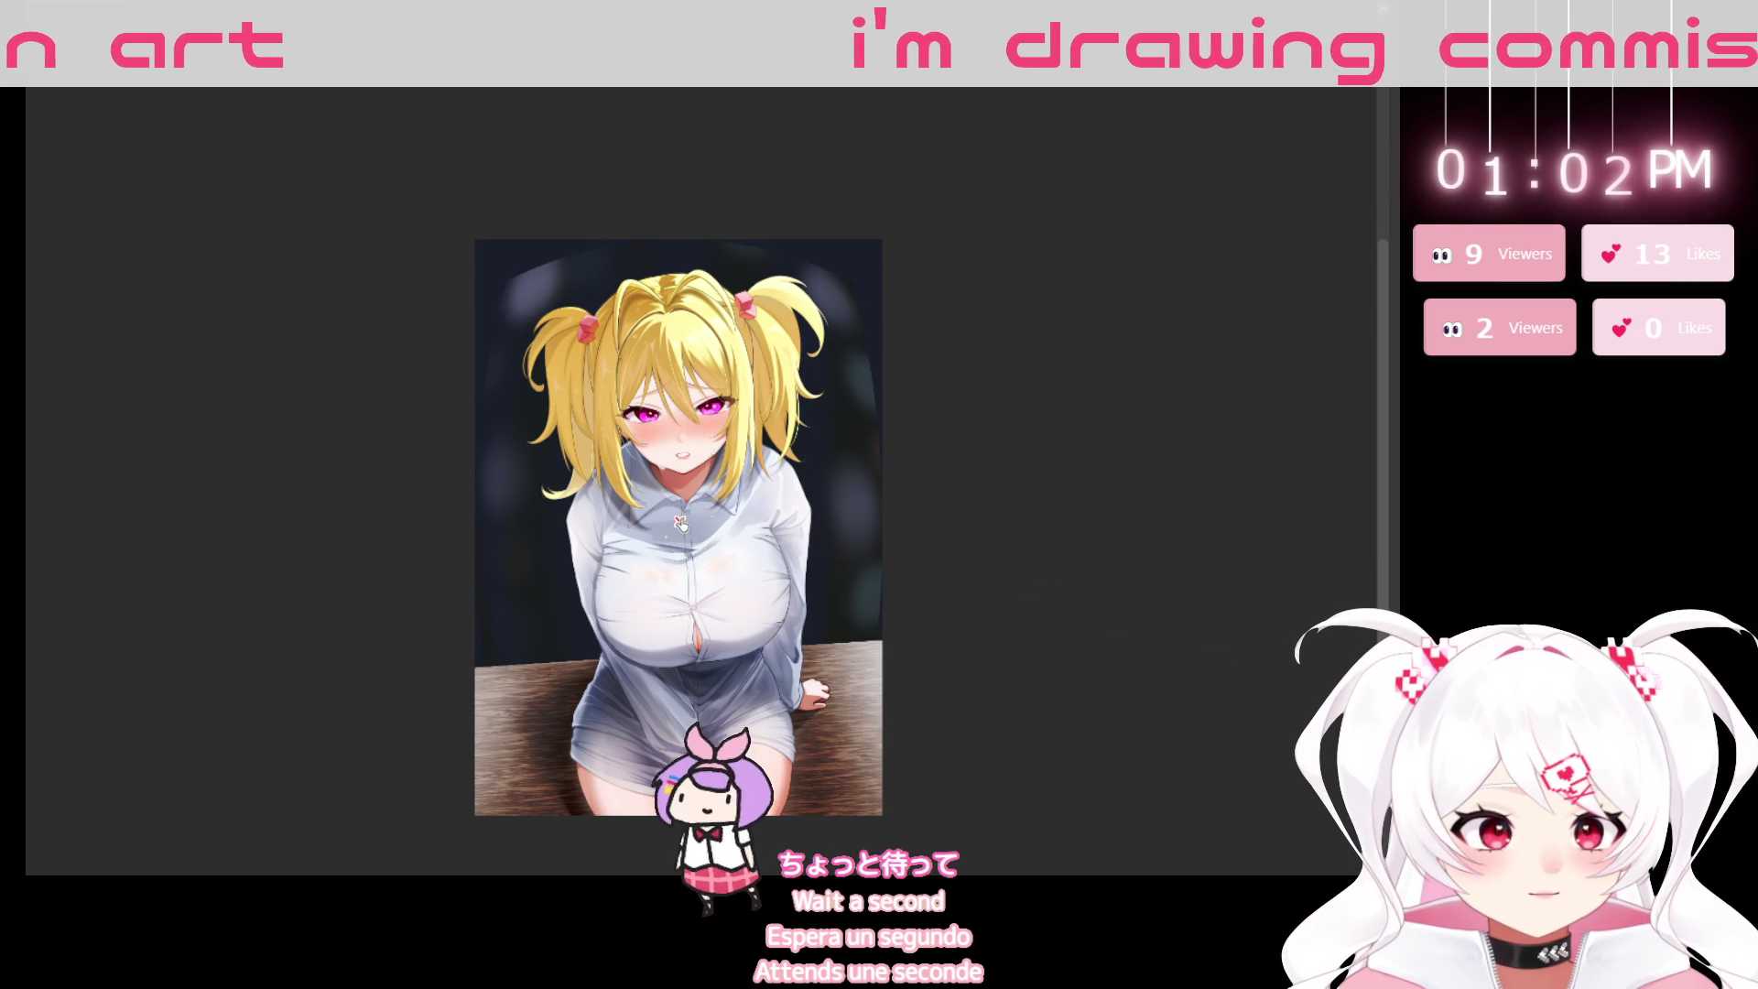
drag(687, 451, 685, 487)
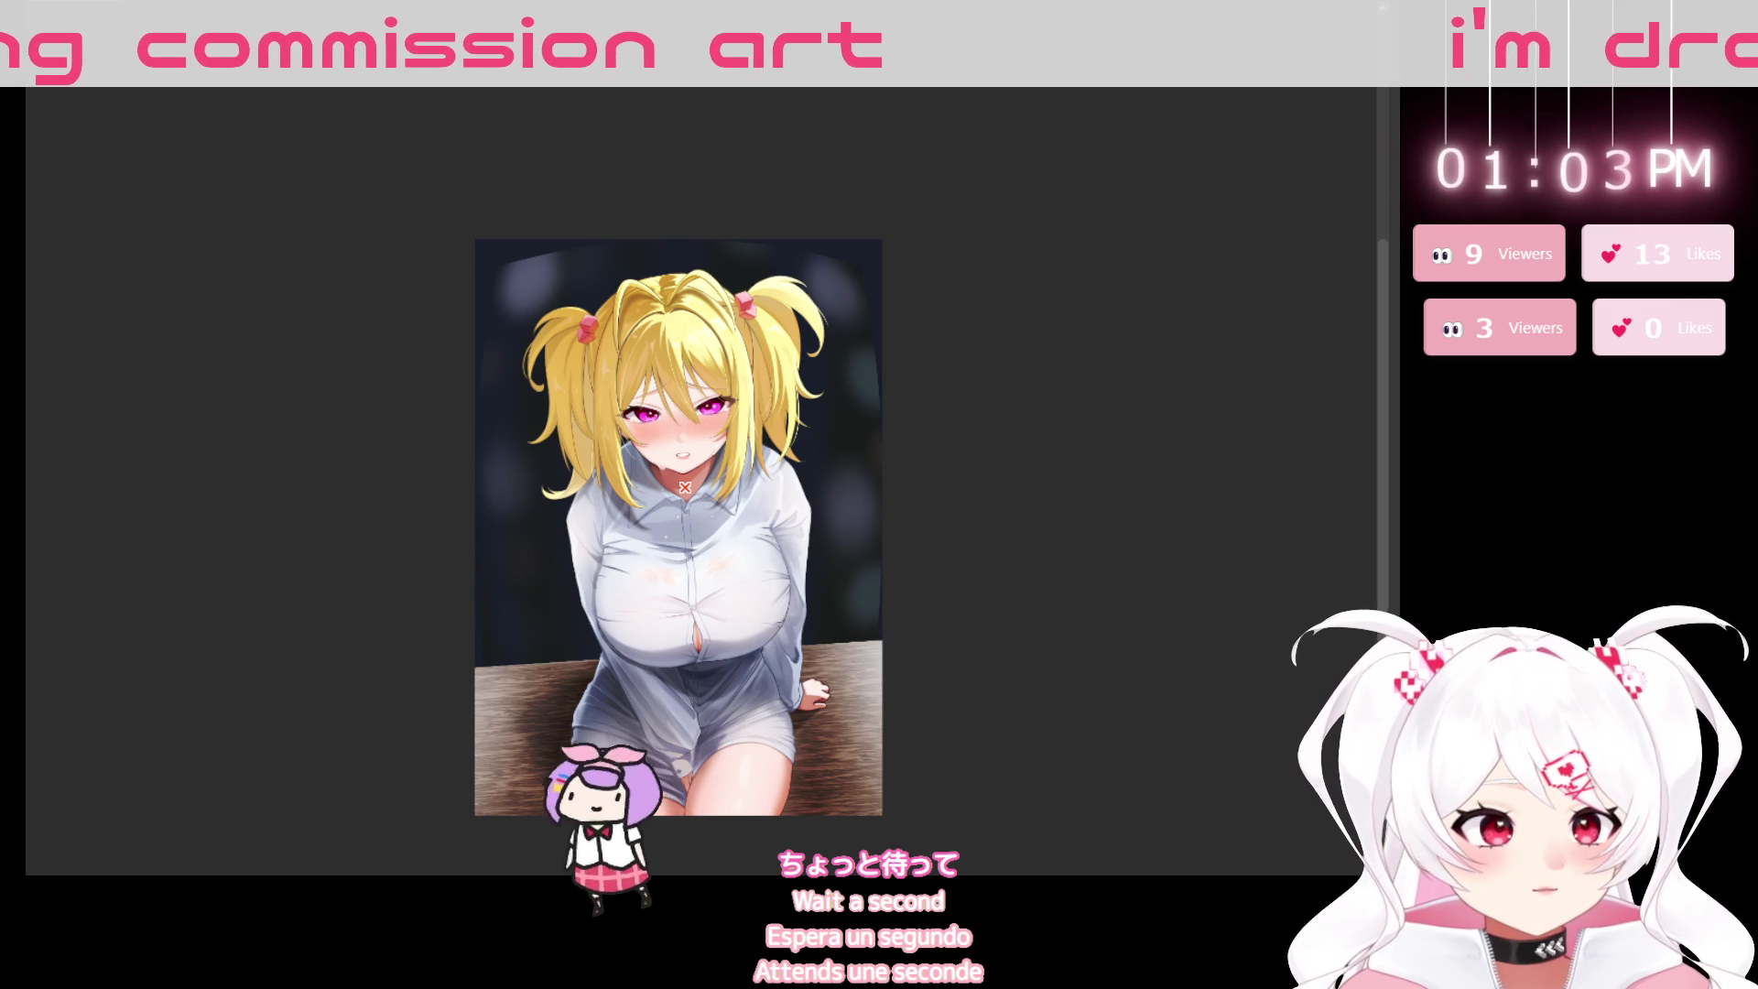
key(ctrl+t)
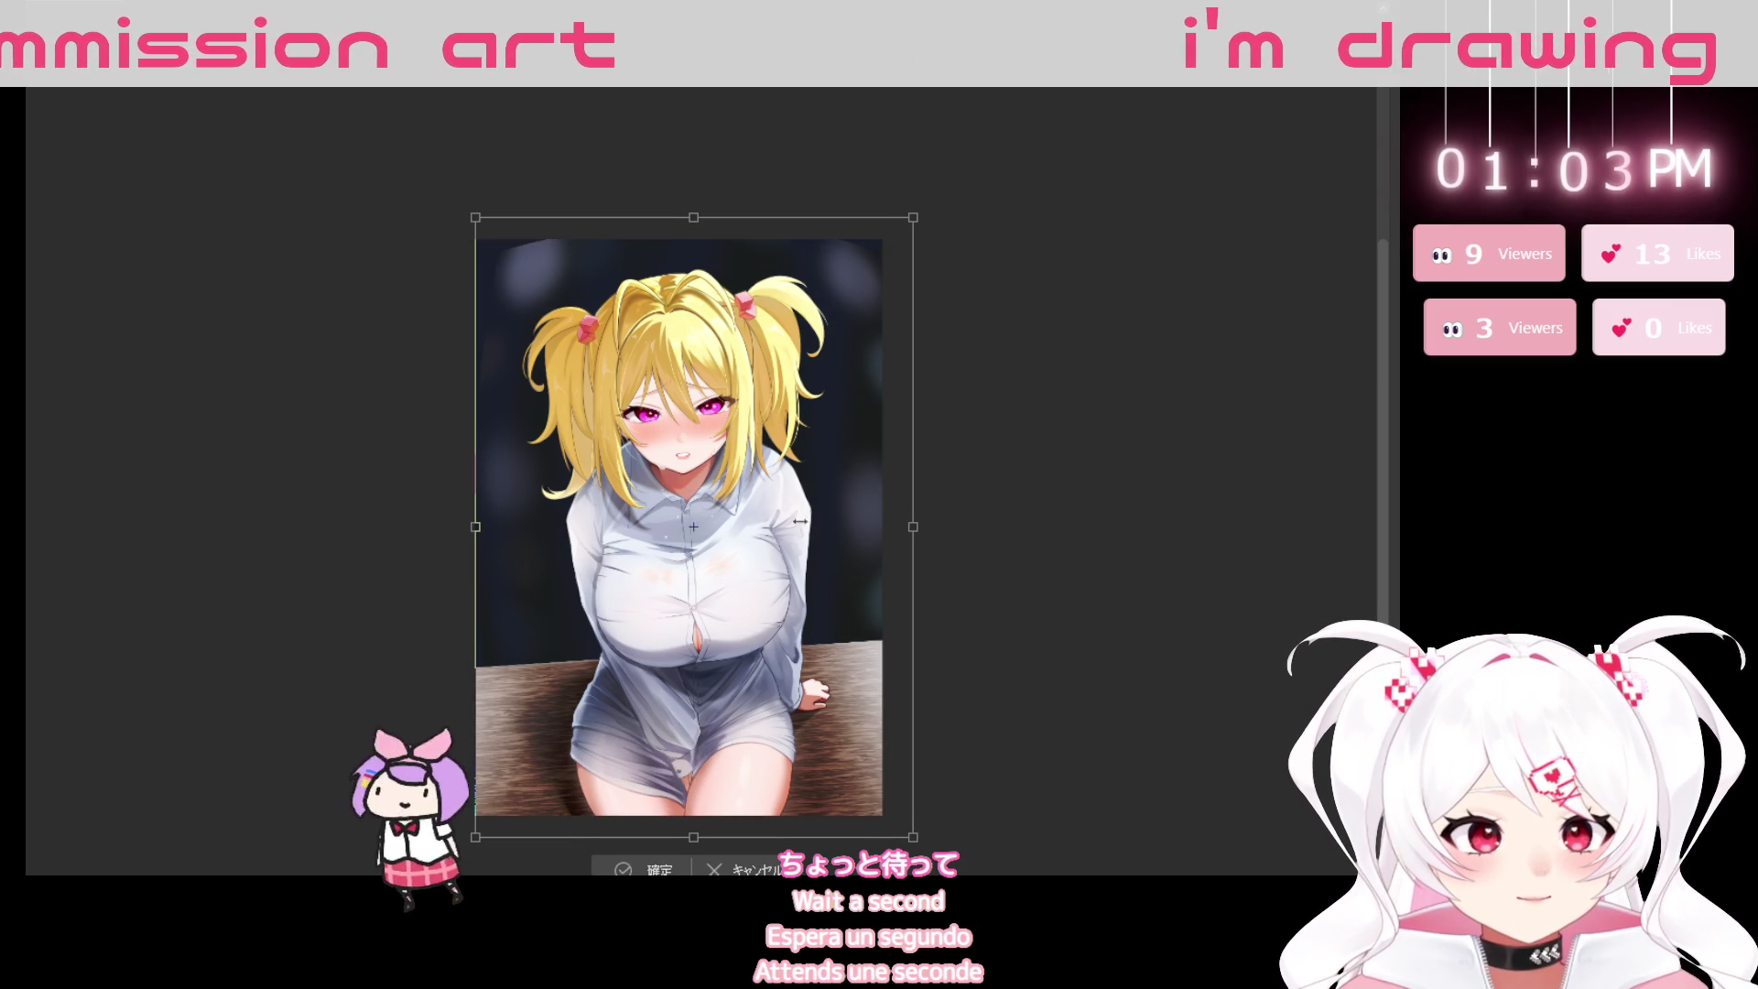
Scale the background layer from its left and right sides to fit, and commit the transform.
drag(486, 546, 446, 546)
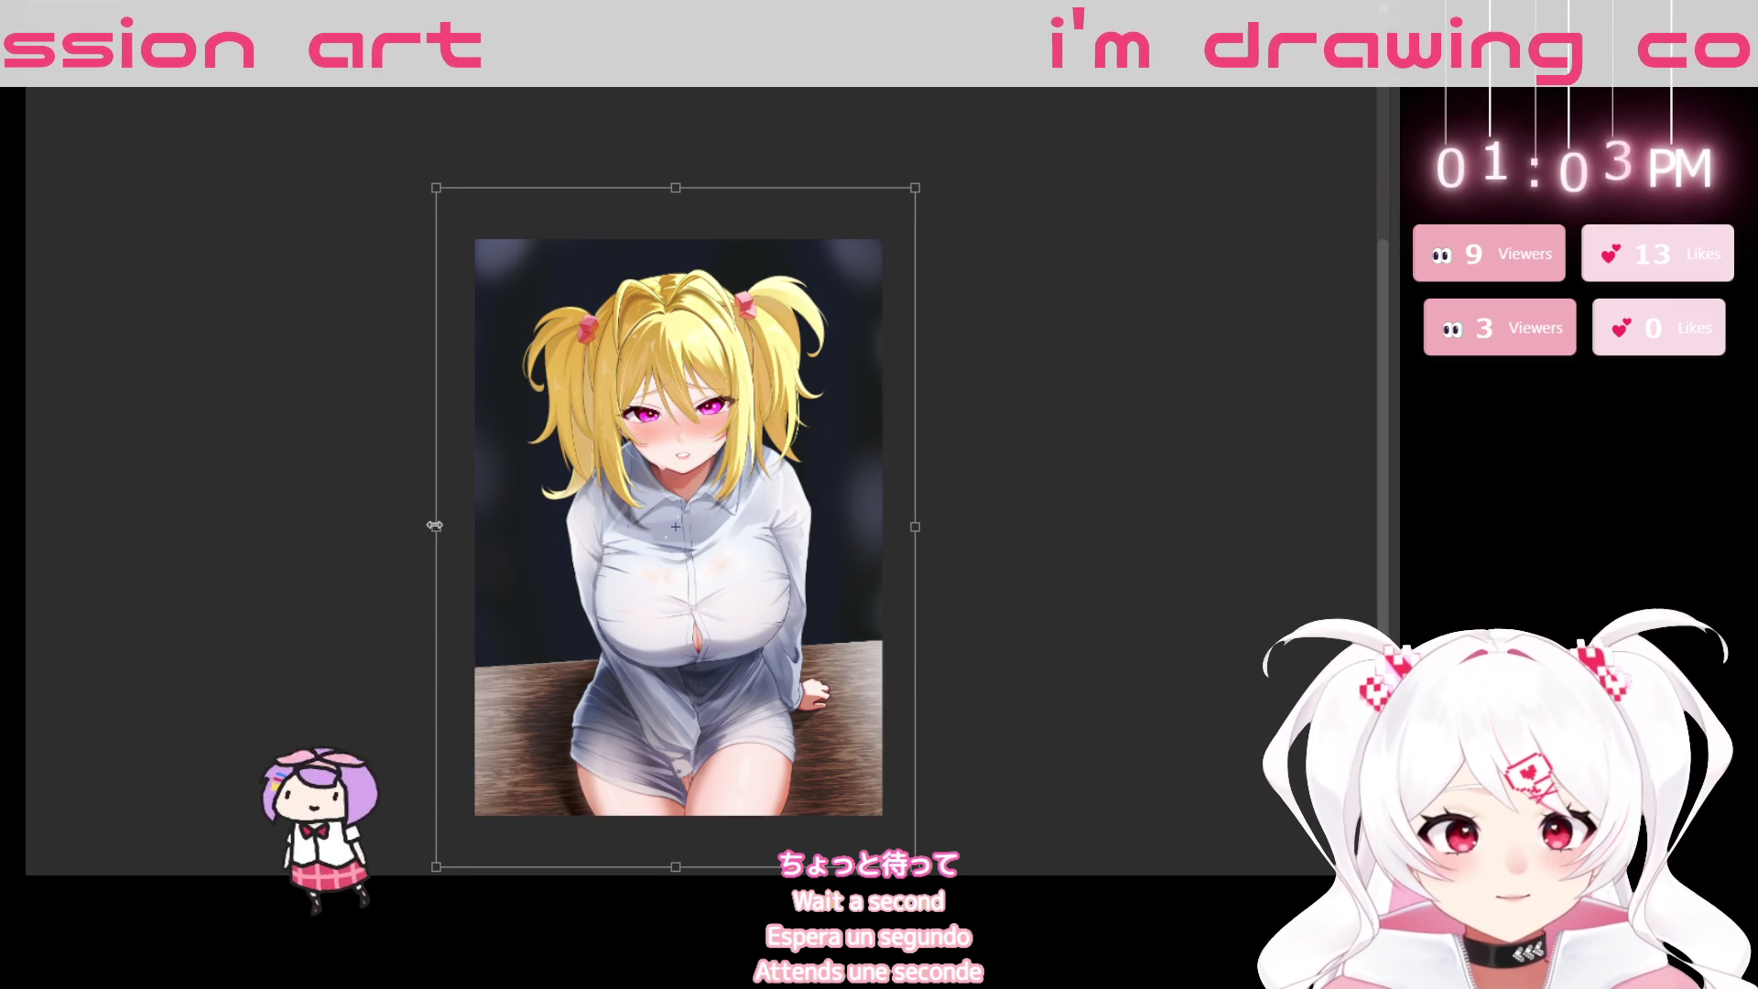
drag(932, 510, 897, 524)
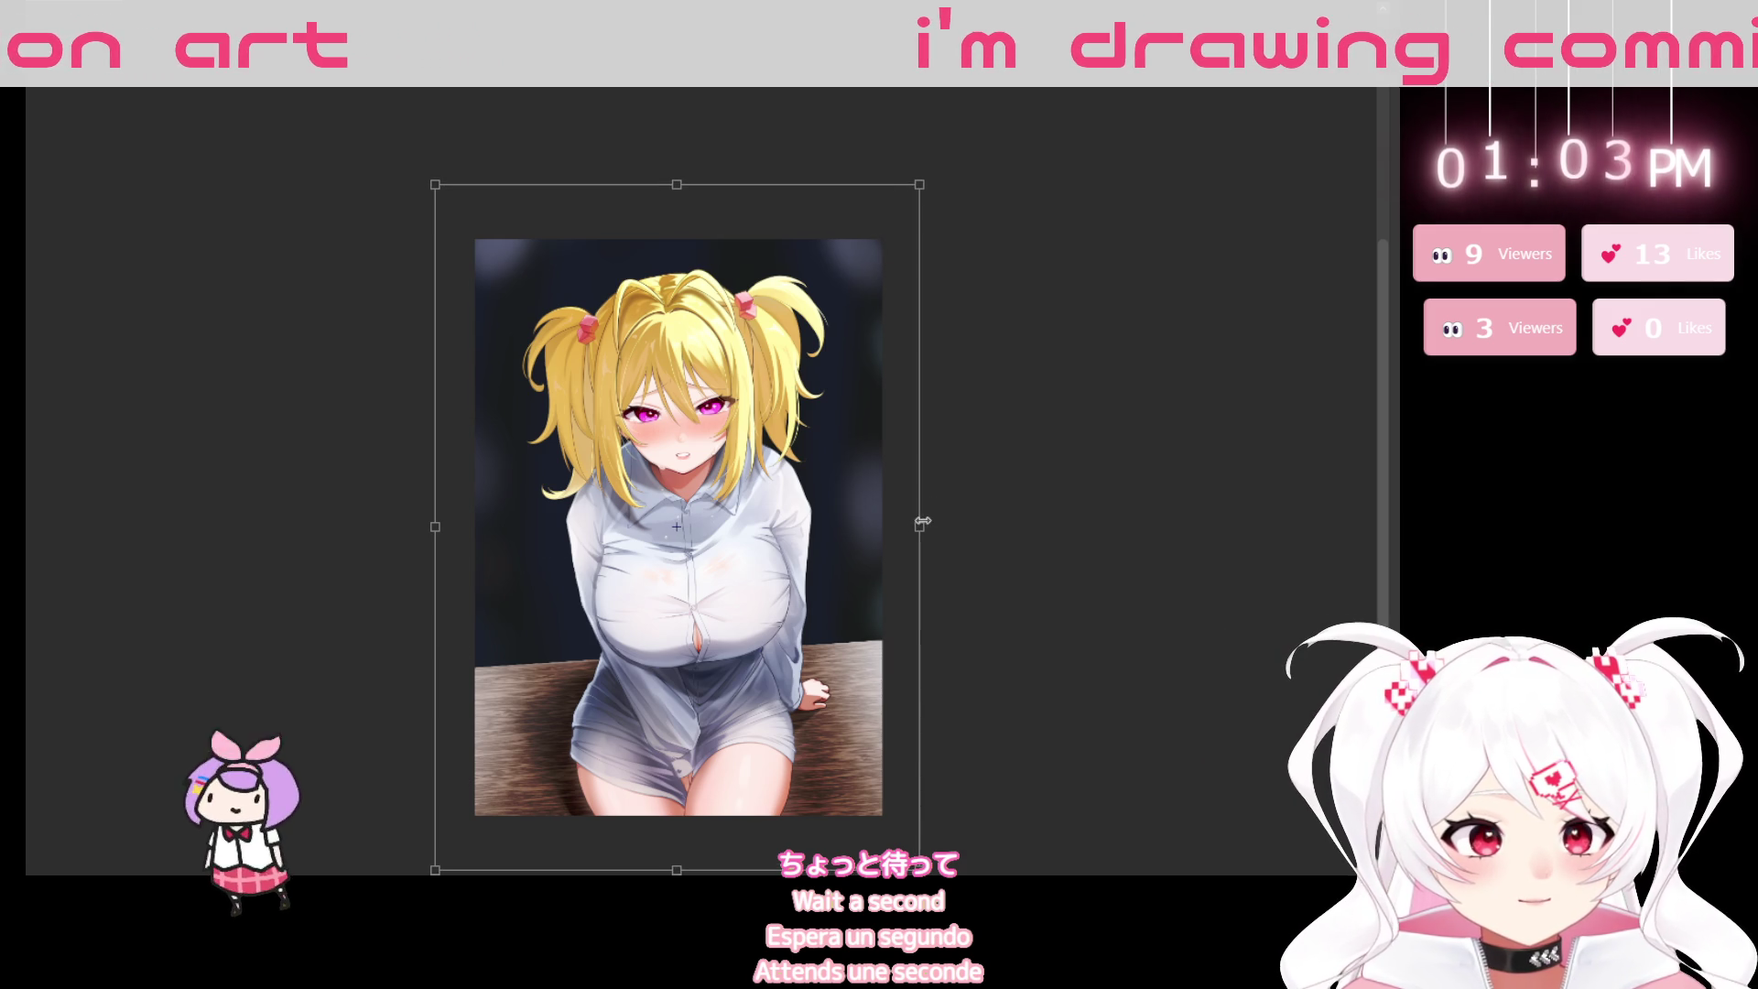
drag(435, 527, 455, 524)
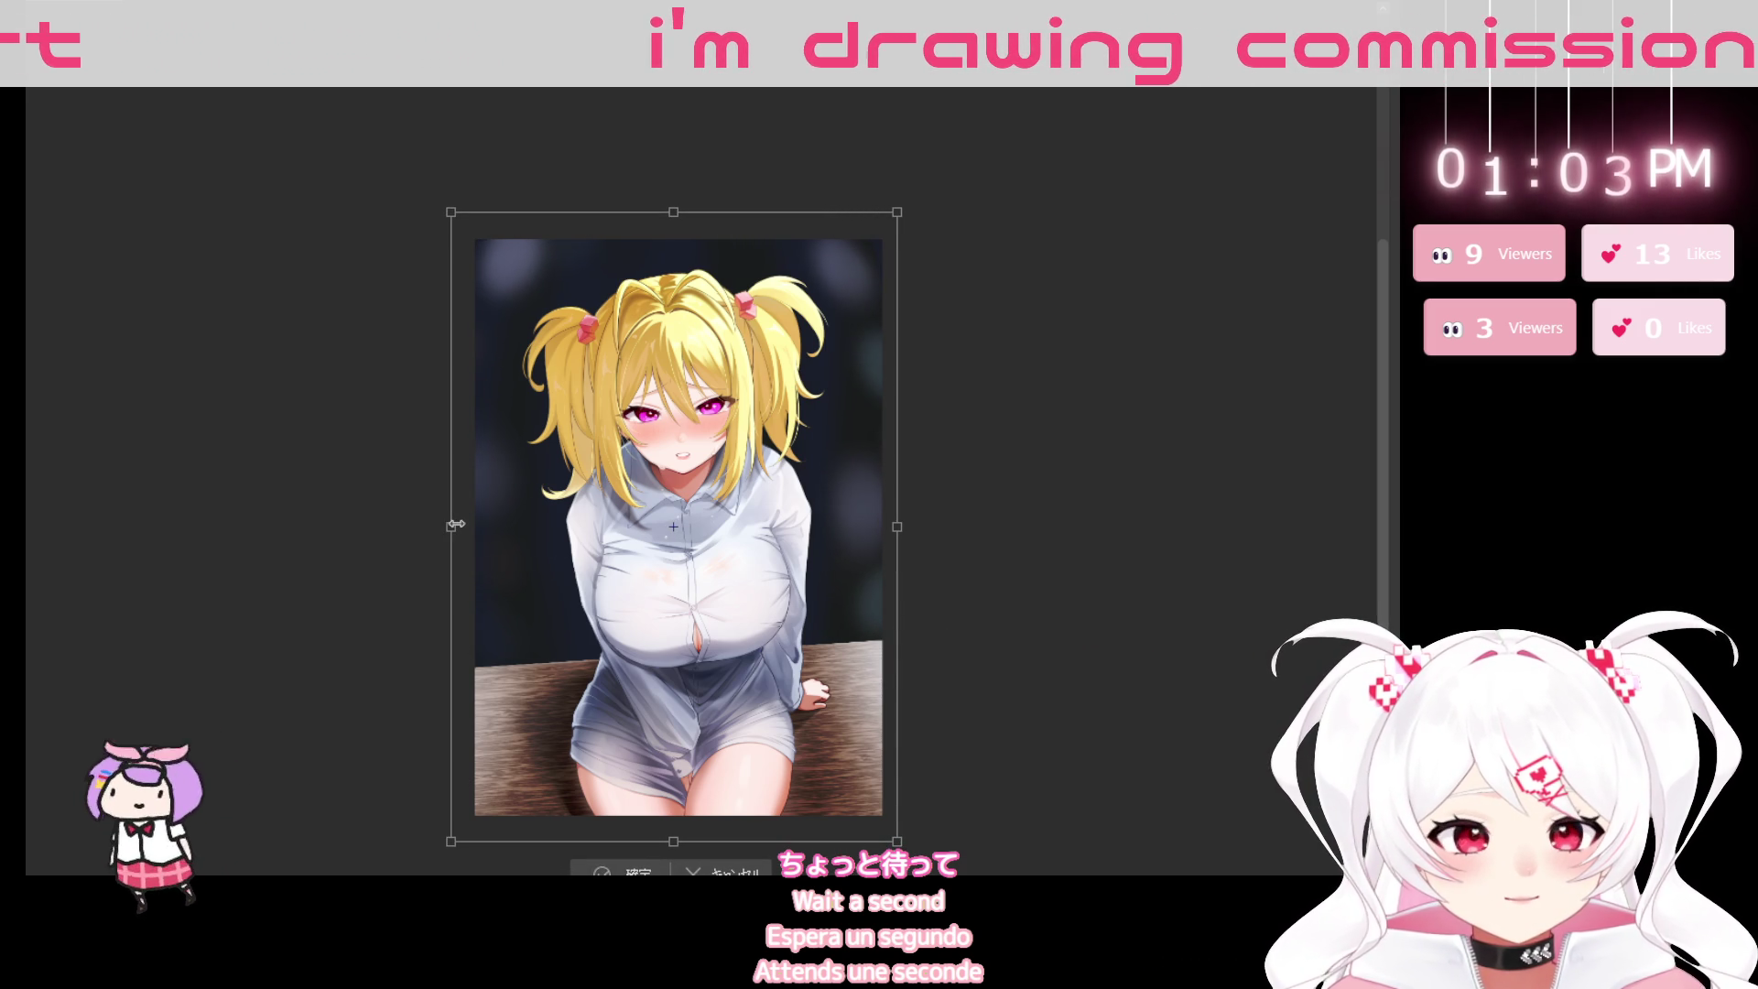
drag(897, 526, 909, 528)
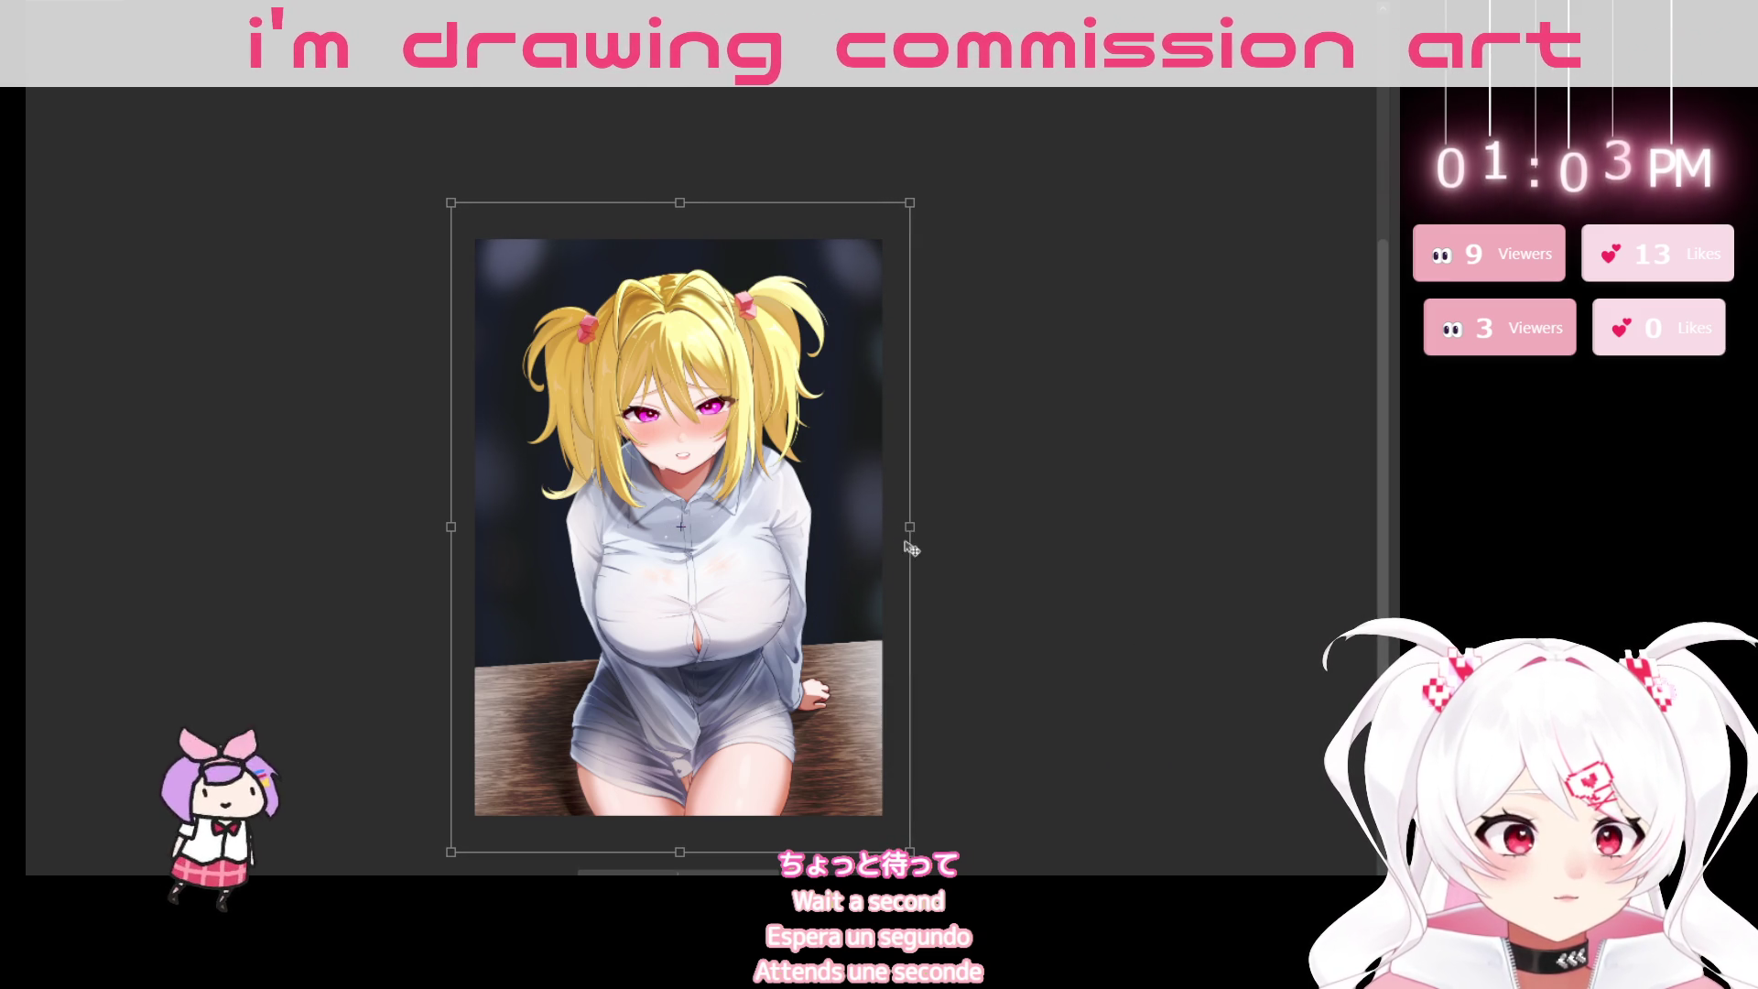
drag(911, 526, 913, 527)
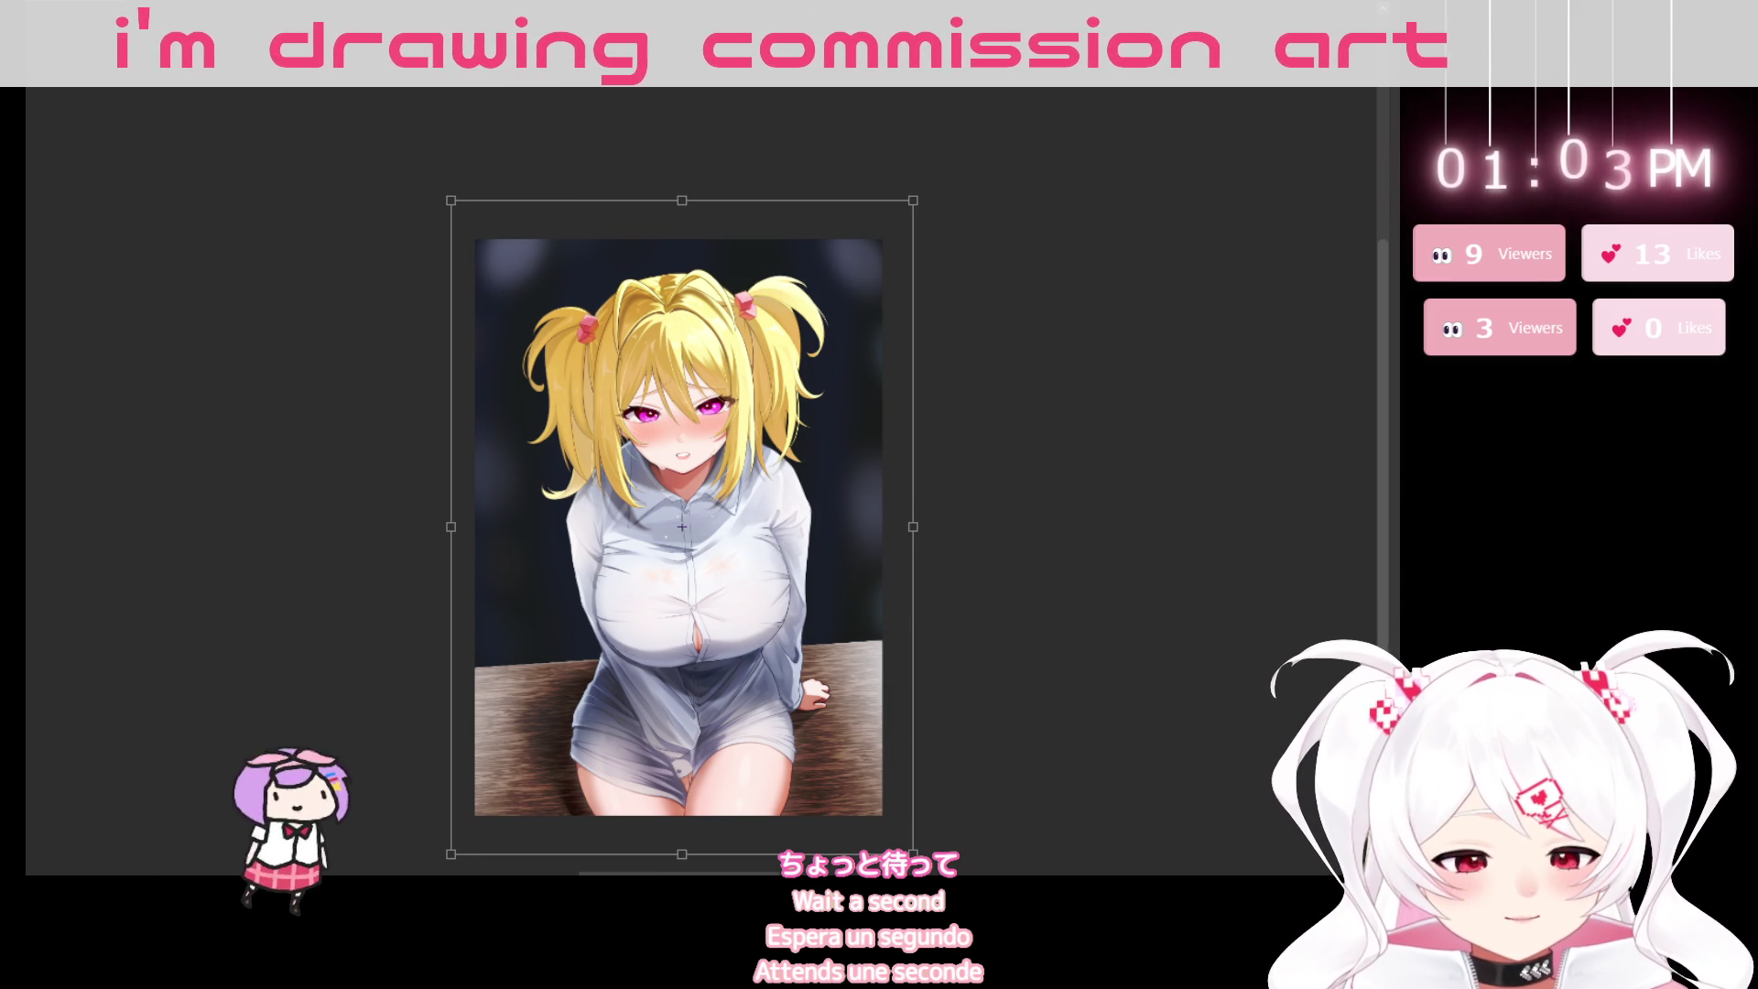
key(Return)
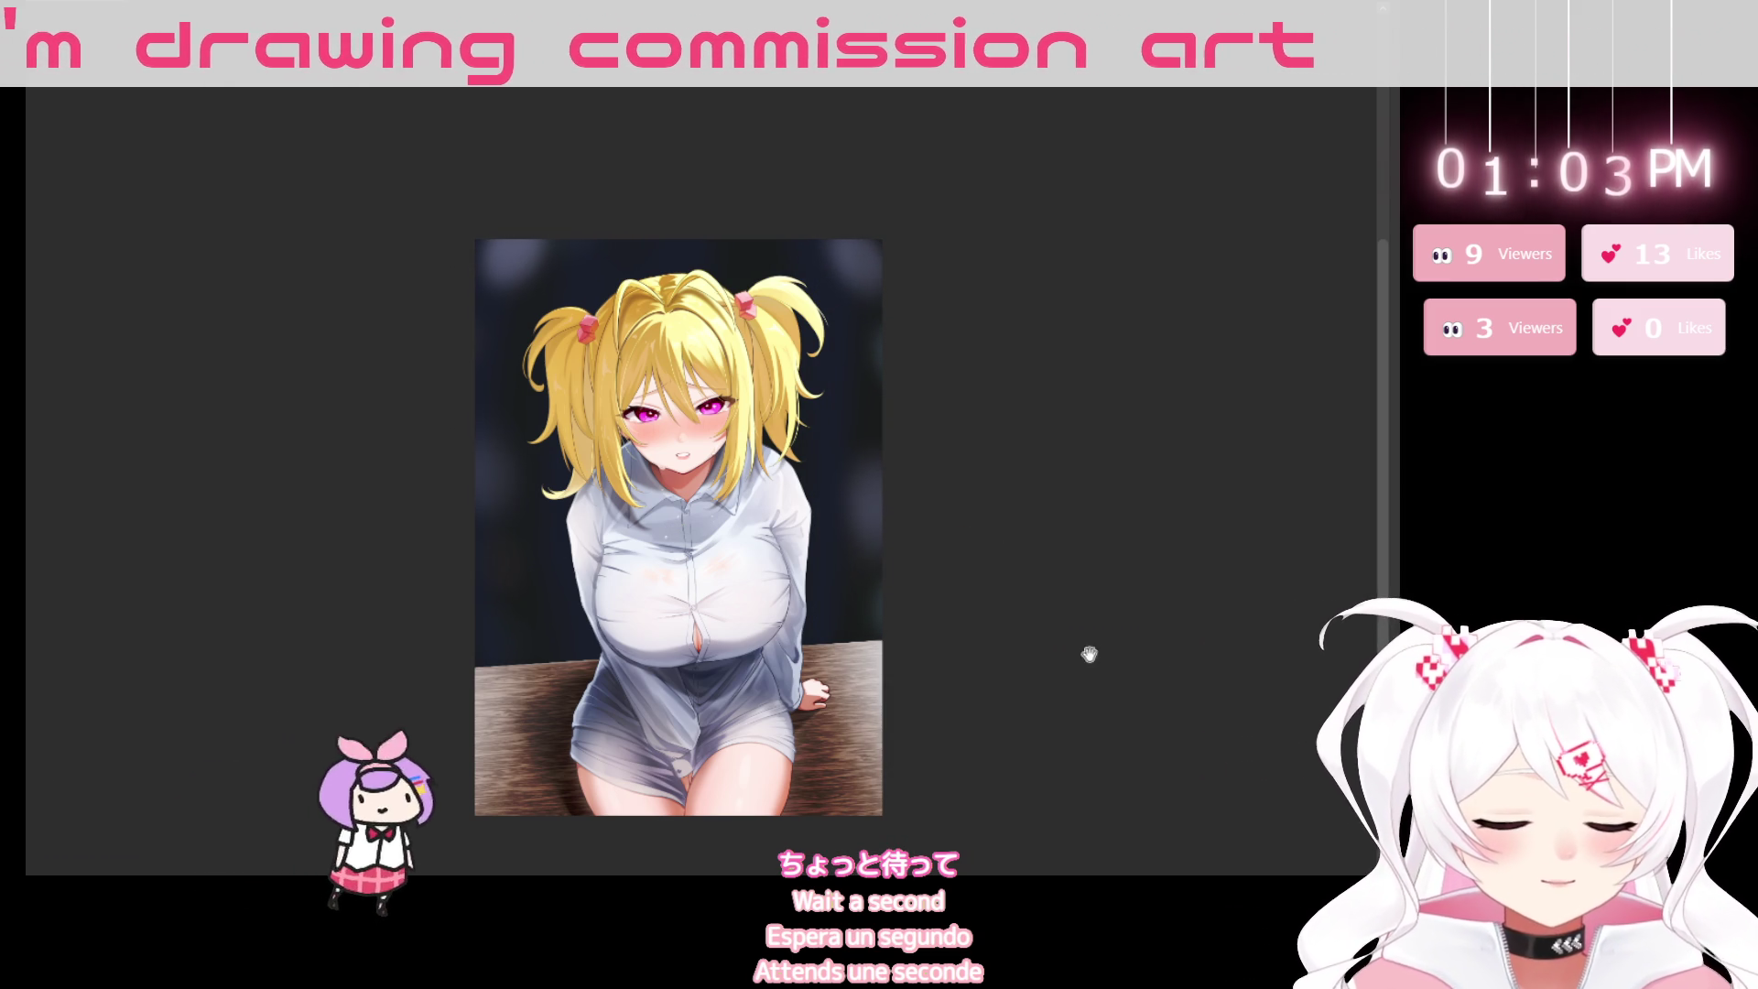
mouse_move(1081, 683)
mouse_down()
mouse_move(736, 807)
mouse_move(993, 631)
mouse_up()
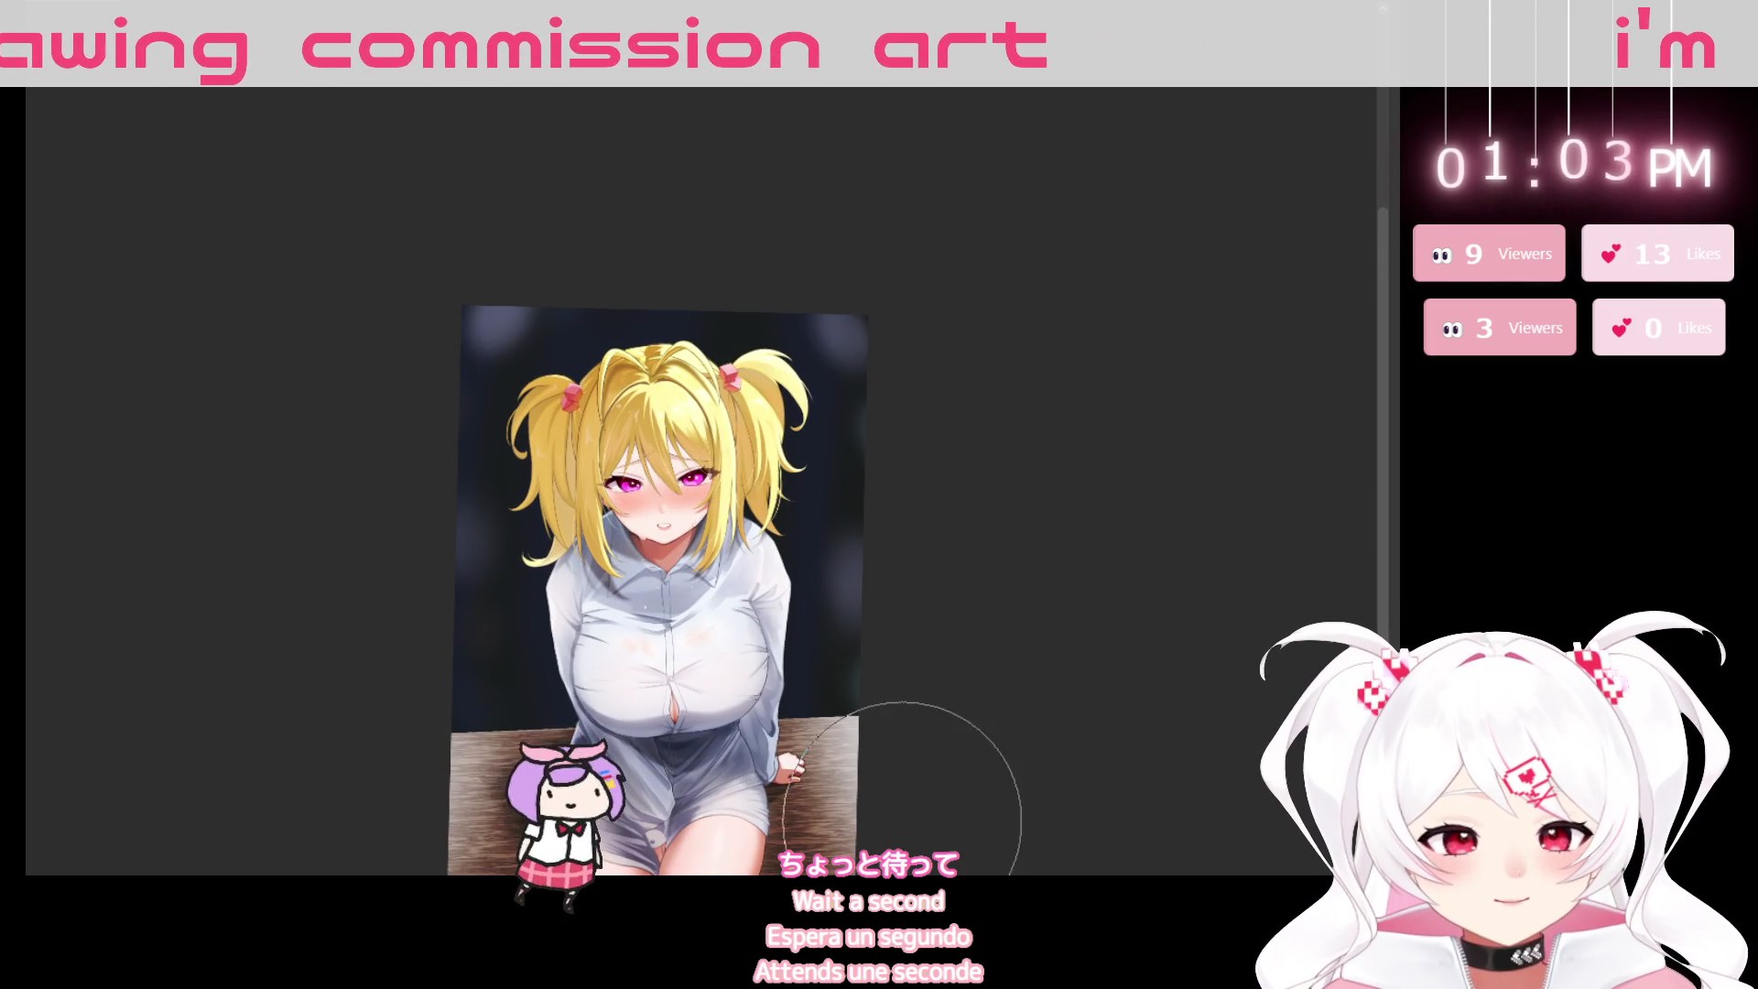
Straighten the view and undo the grey oval painted beside the hair.
drag(962, 725, 922, 760)
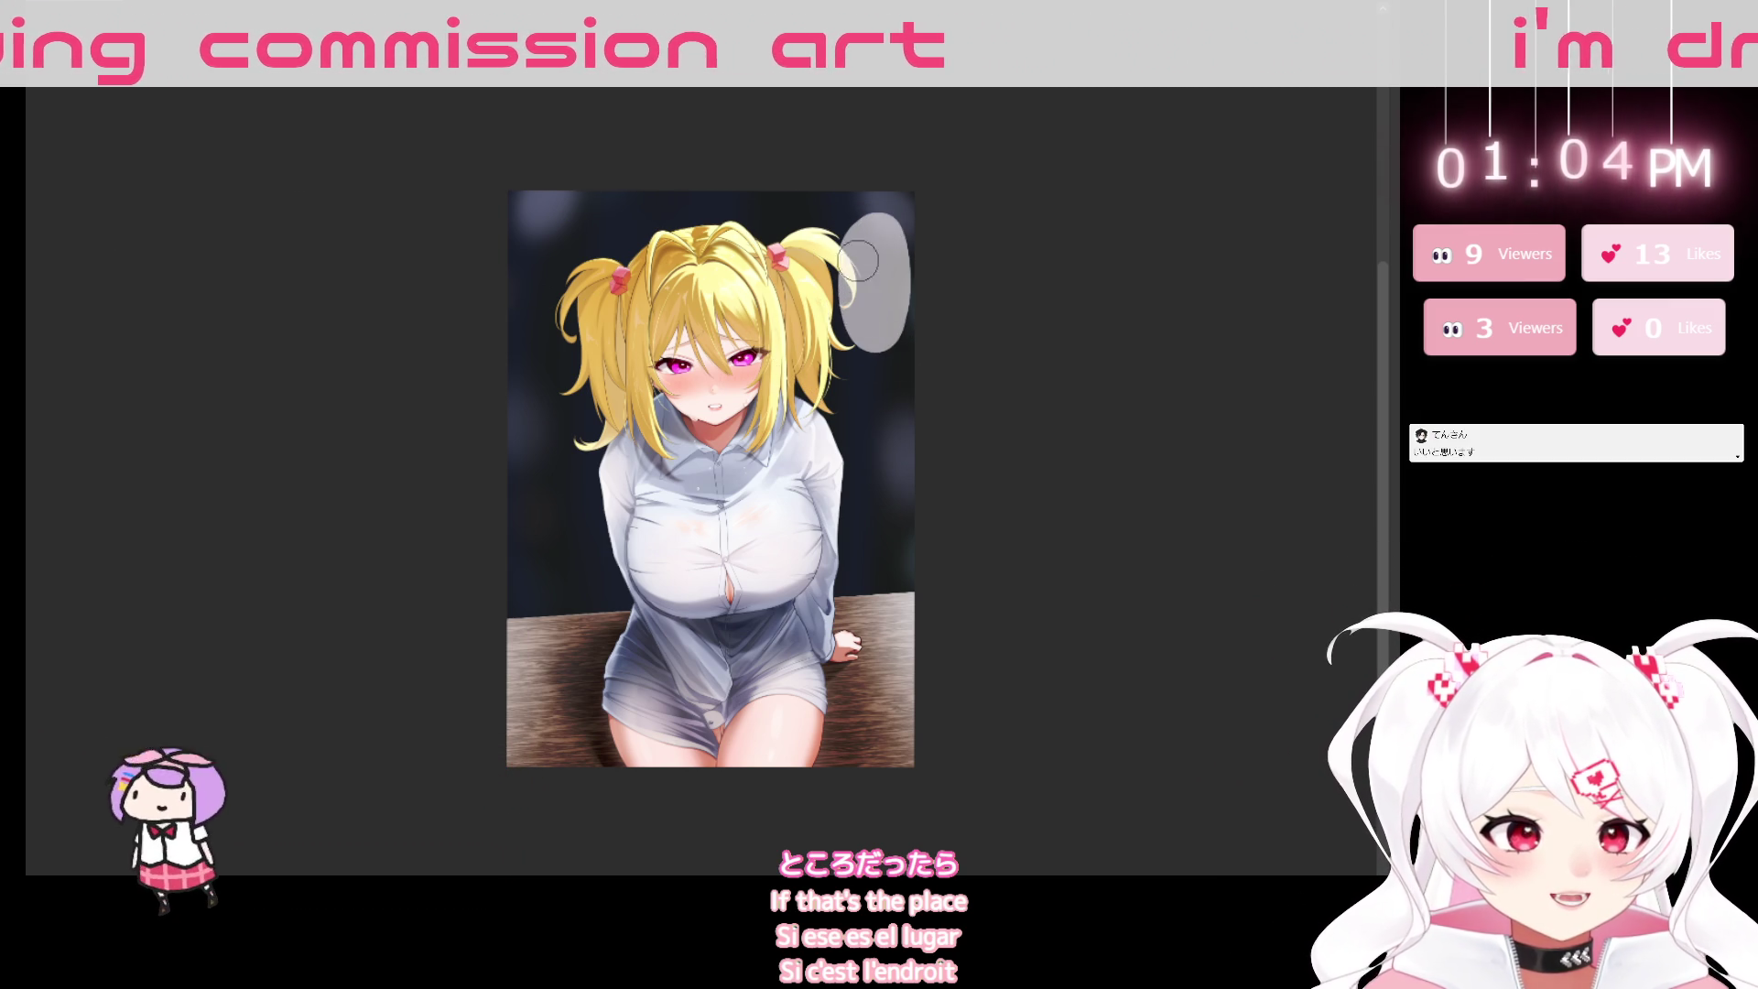
key(ctrl+z)
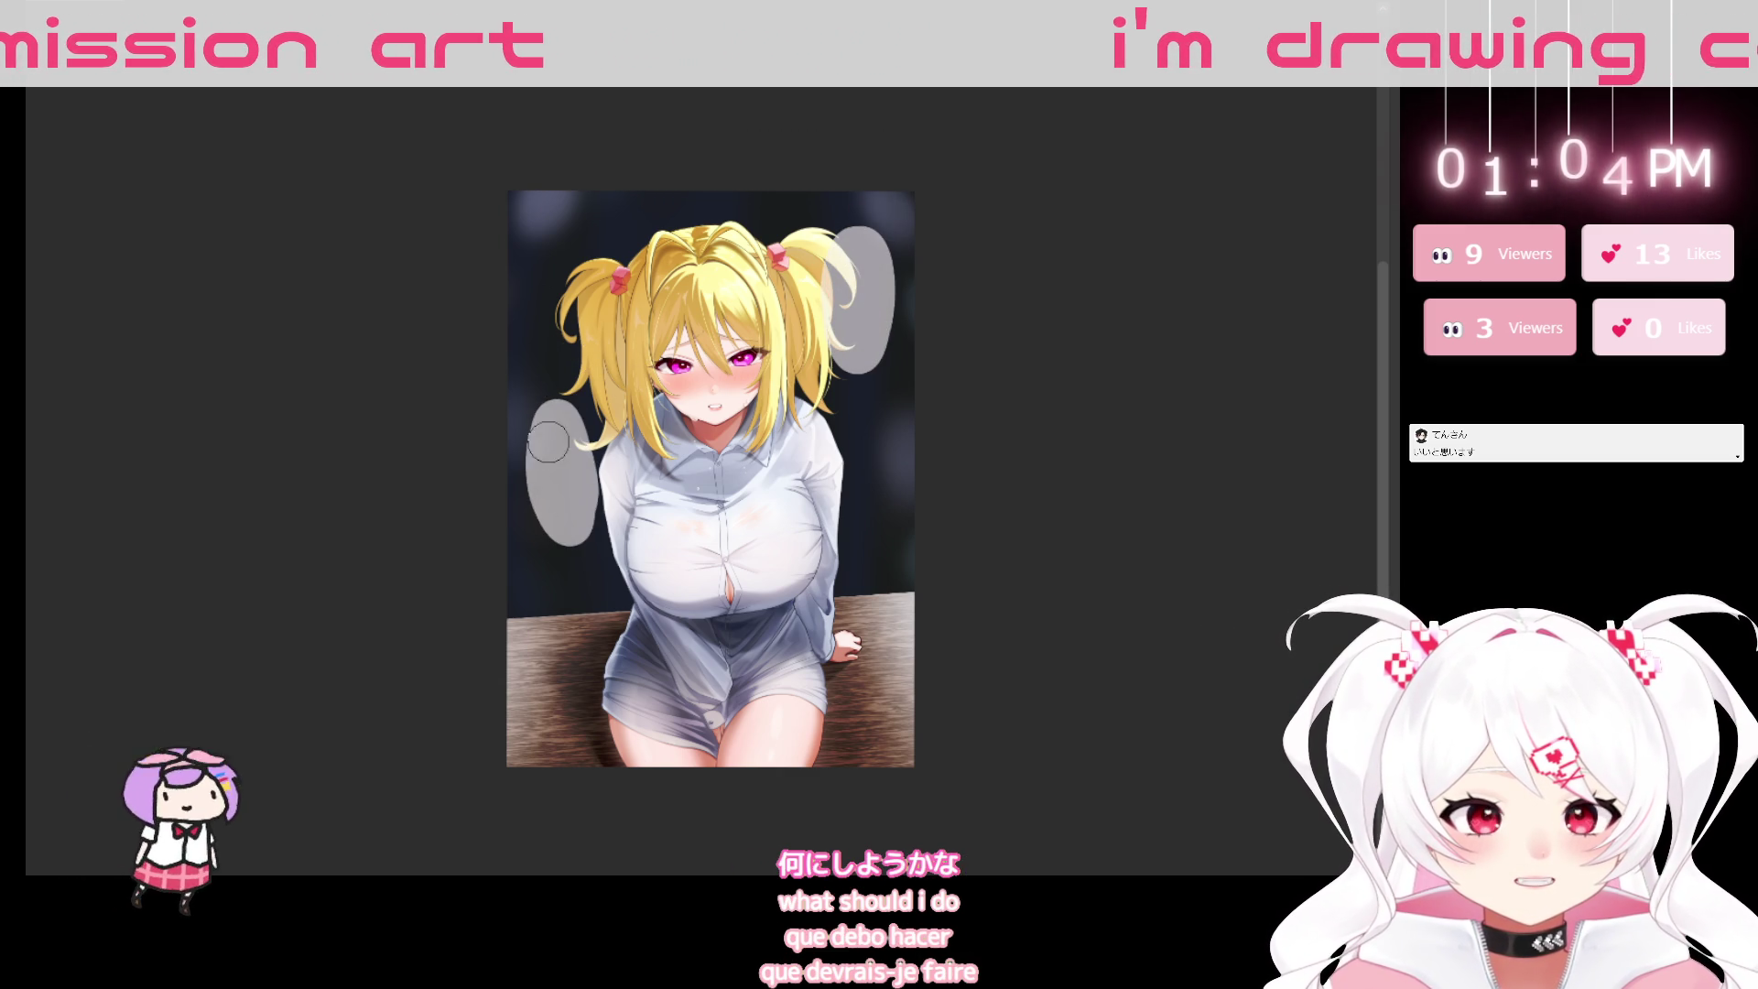
scroll(853, 457, up, 2)
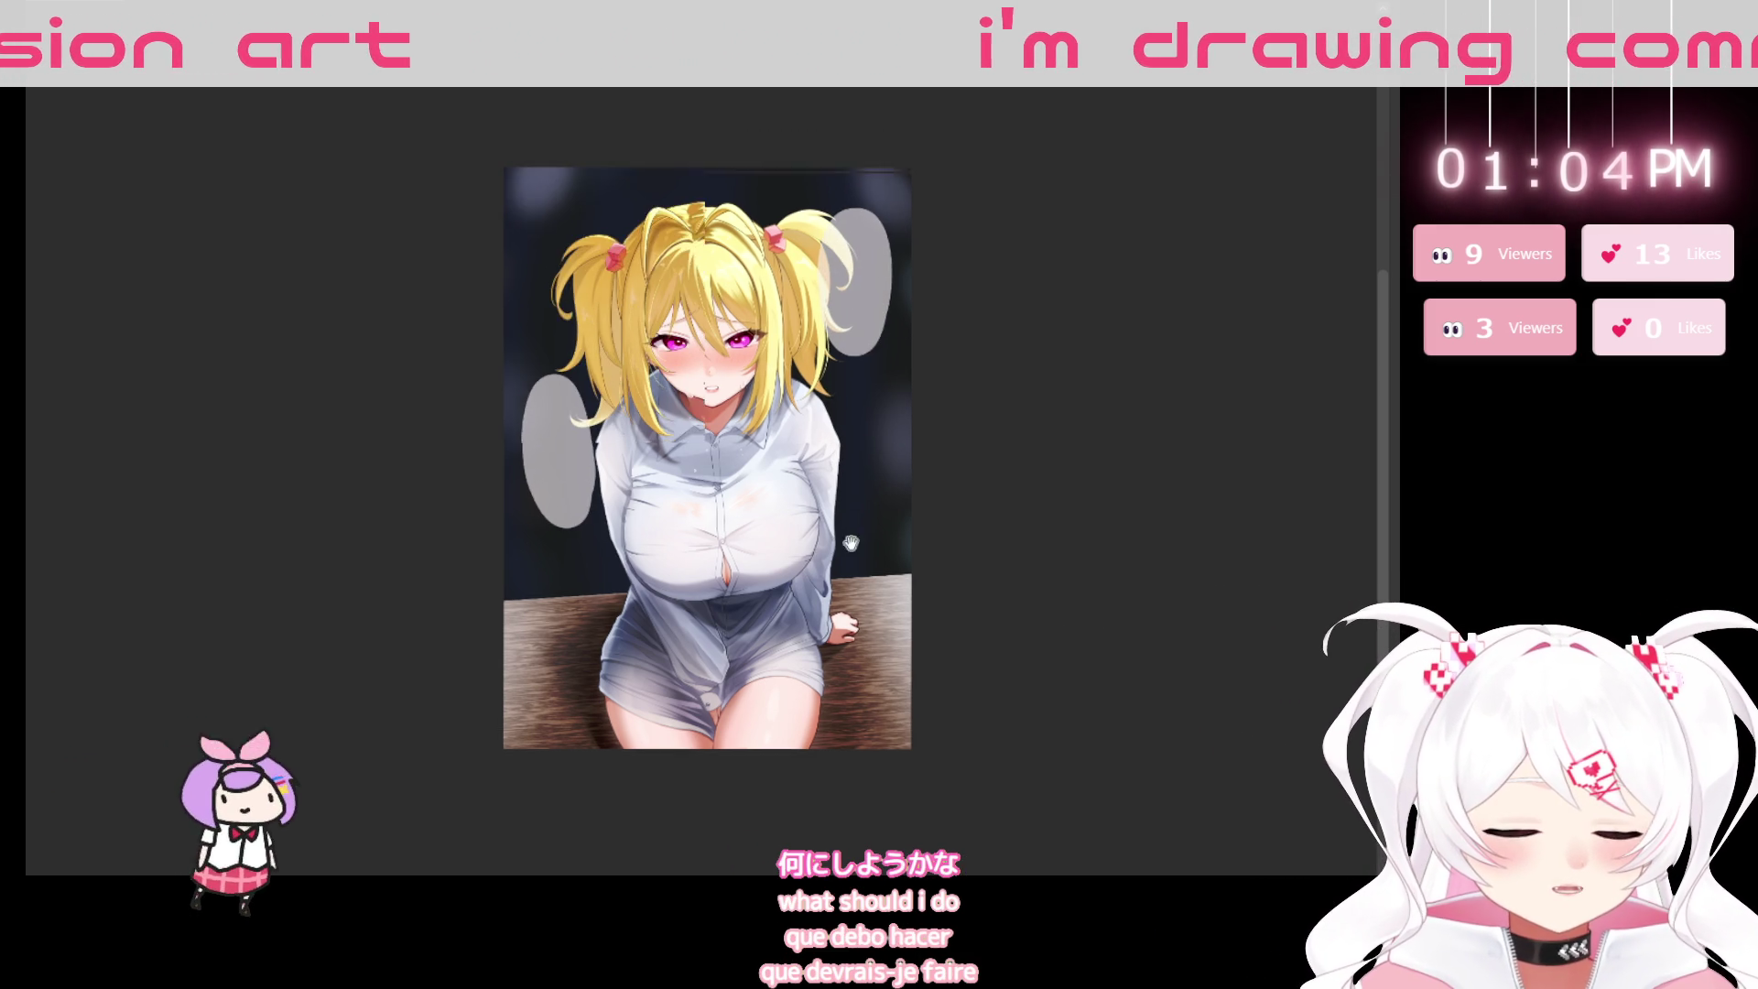
scroll(793, 223, up, 2)
scroll(793, 223, up, 1)
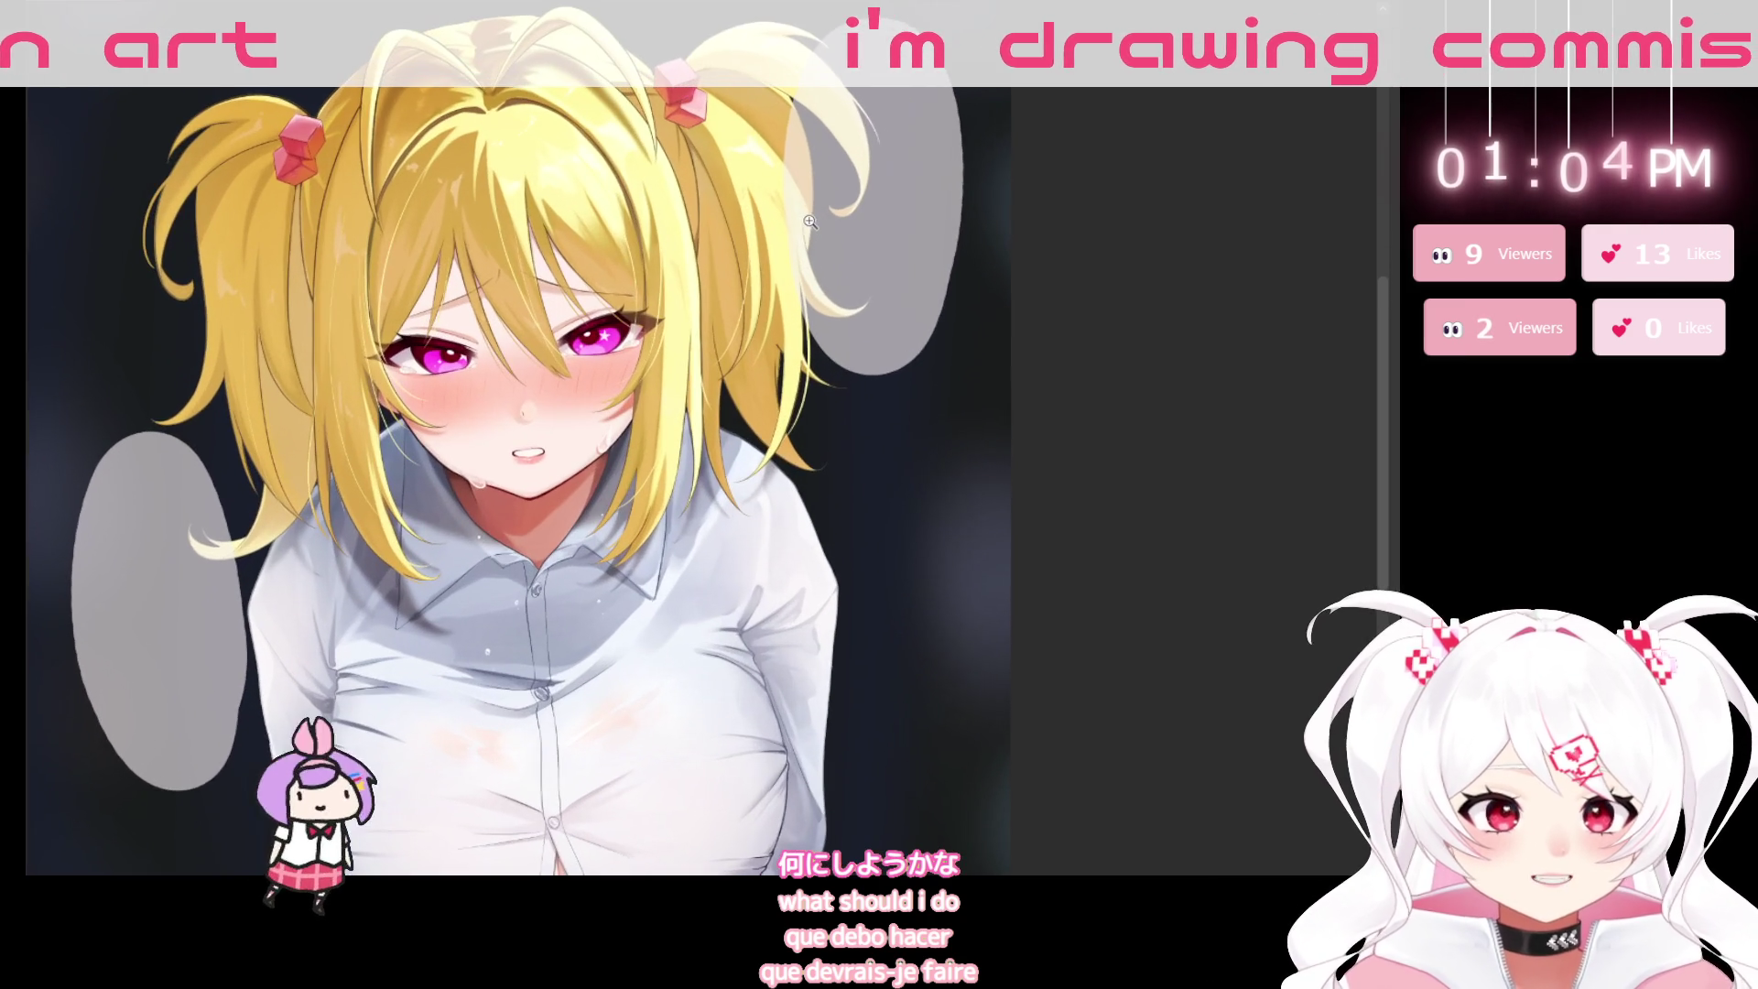
drag(924, 658, 1009, 638)
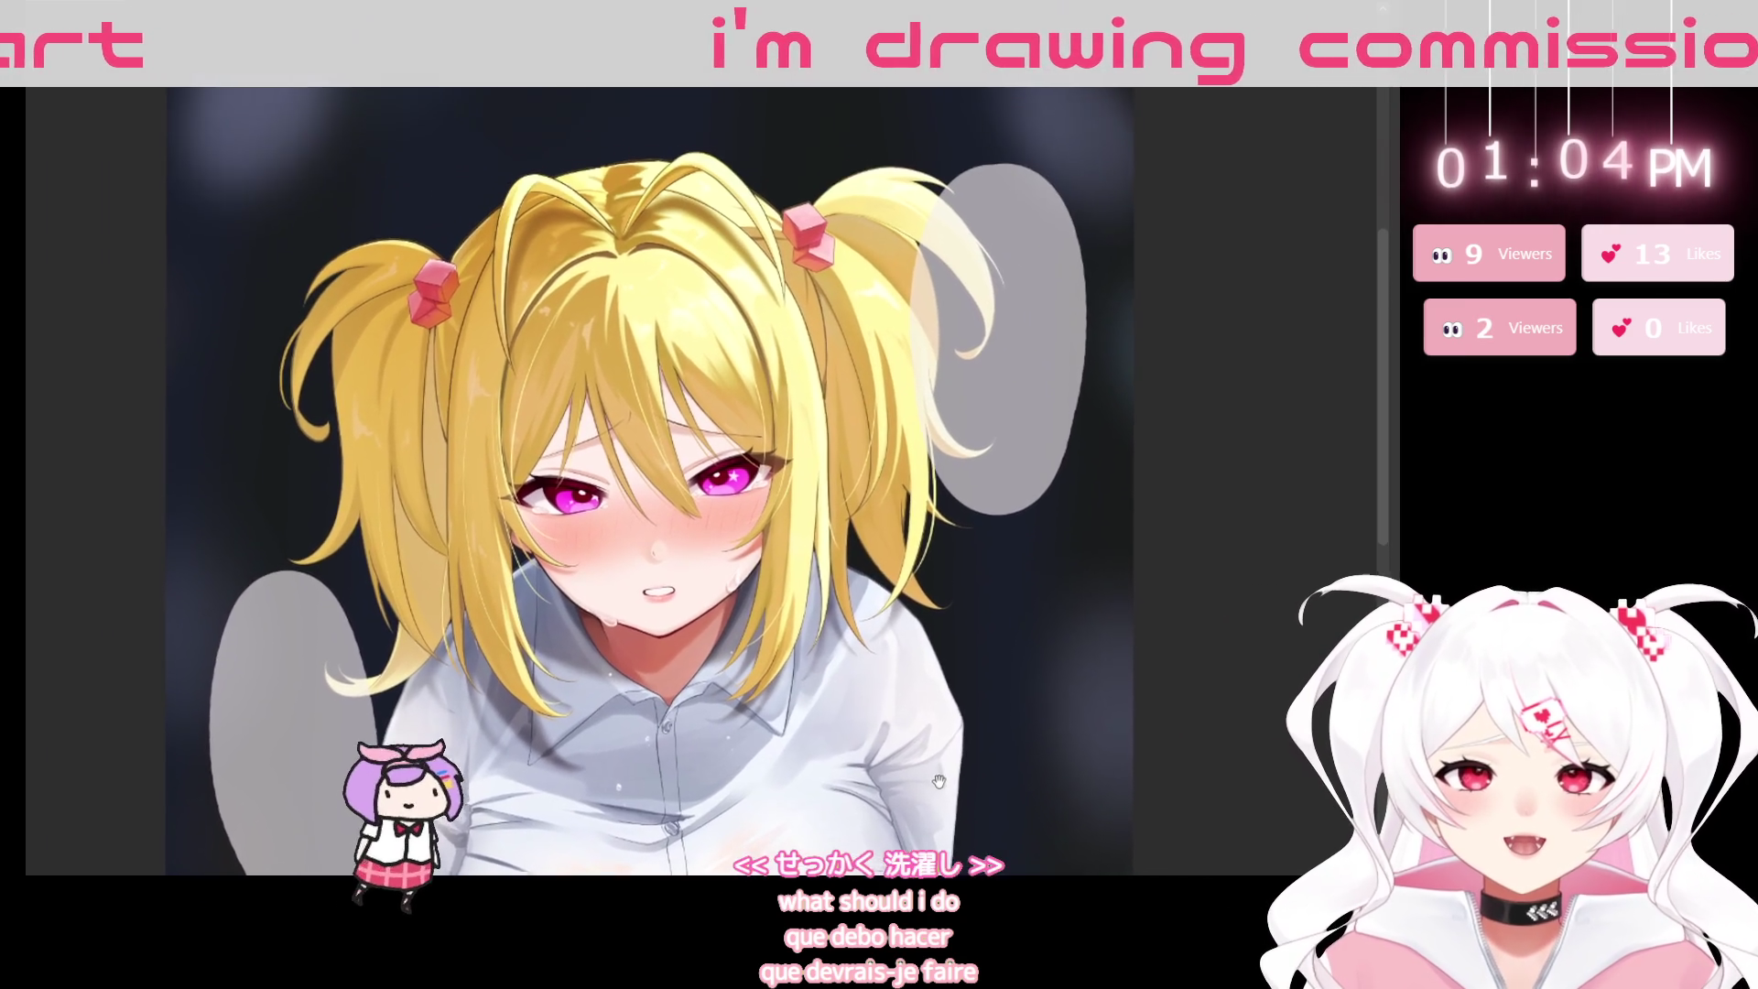
scroll(916, 623, down, 2)
scroll(870, 612, down, 1)
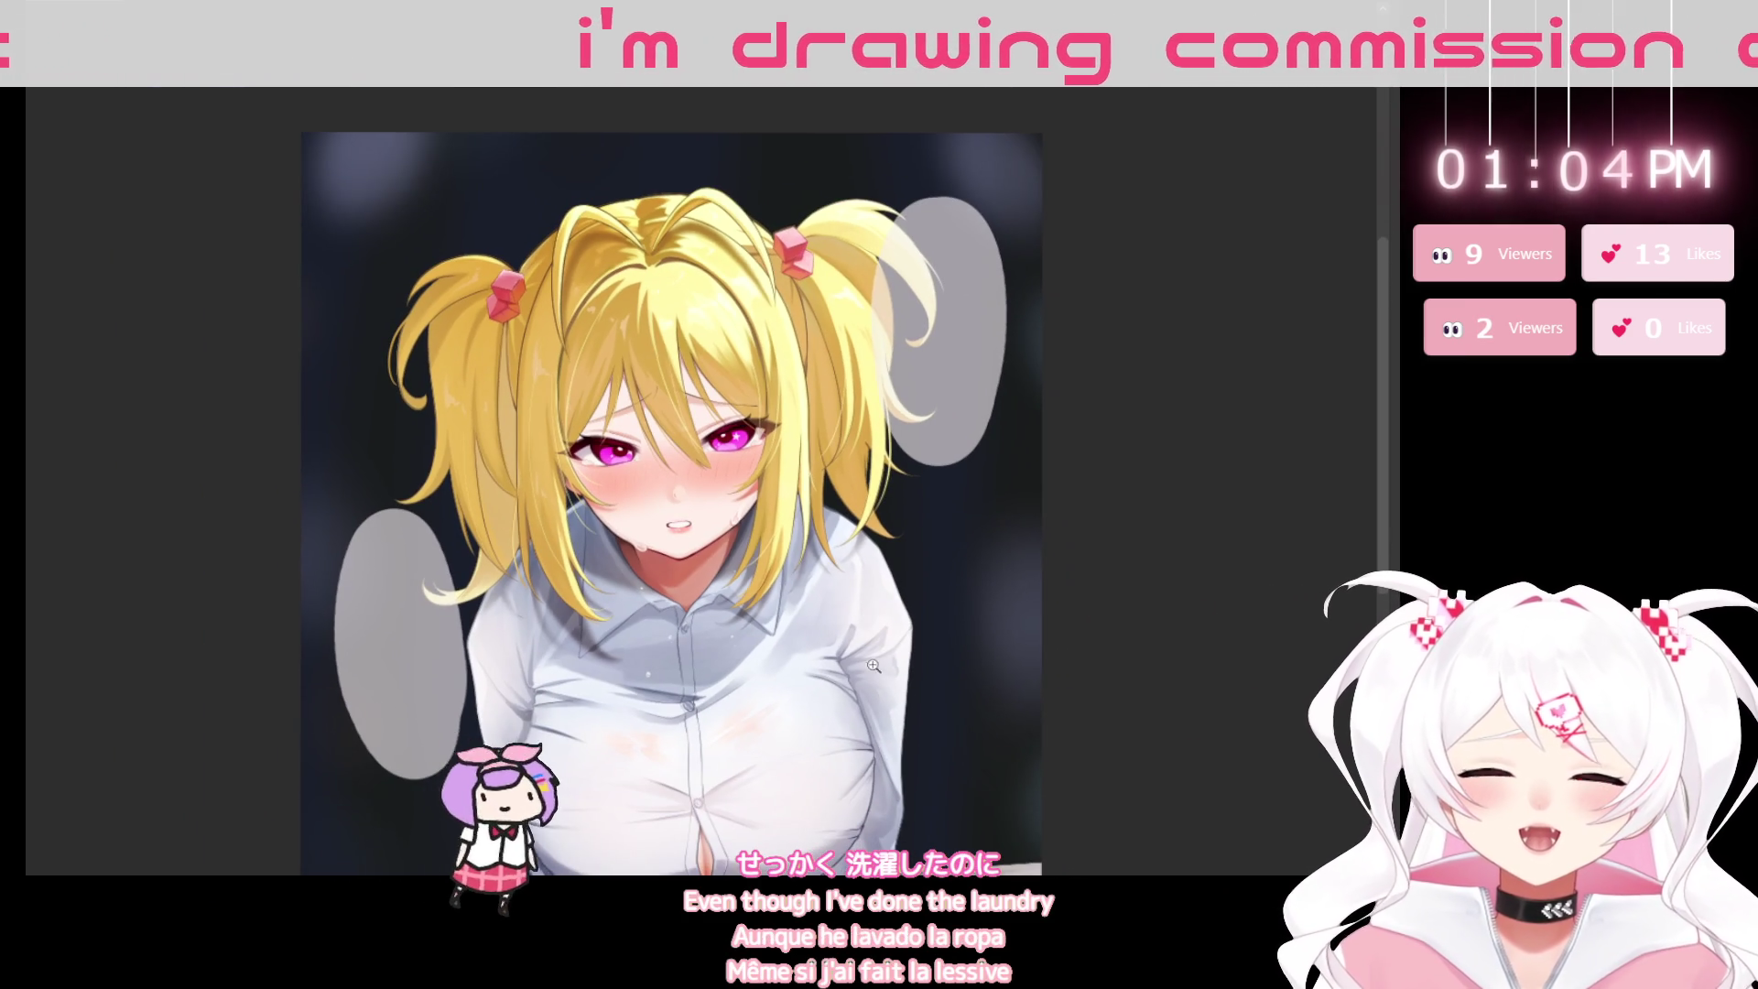
mouse_move(861, 719)
mouse_down()
mouse_move(891, 666)
mouse_move(843, 657)
mouse_up()
scroll(716, 551, up, 2)
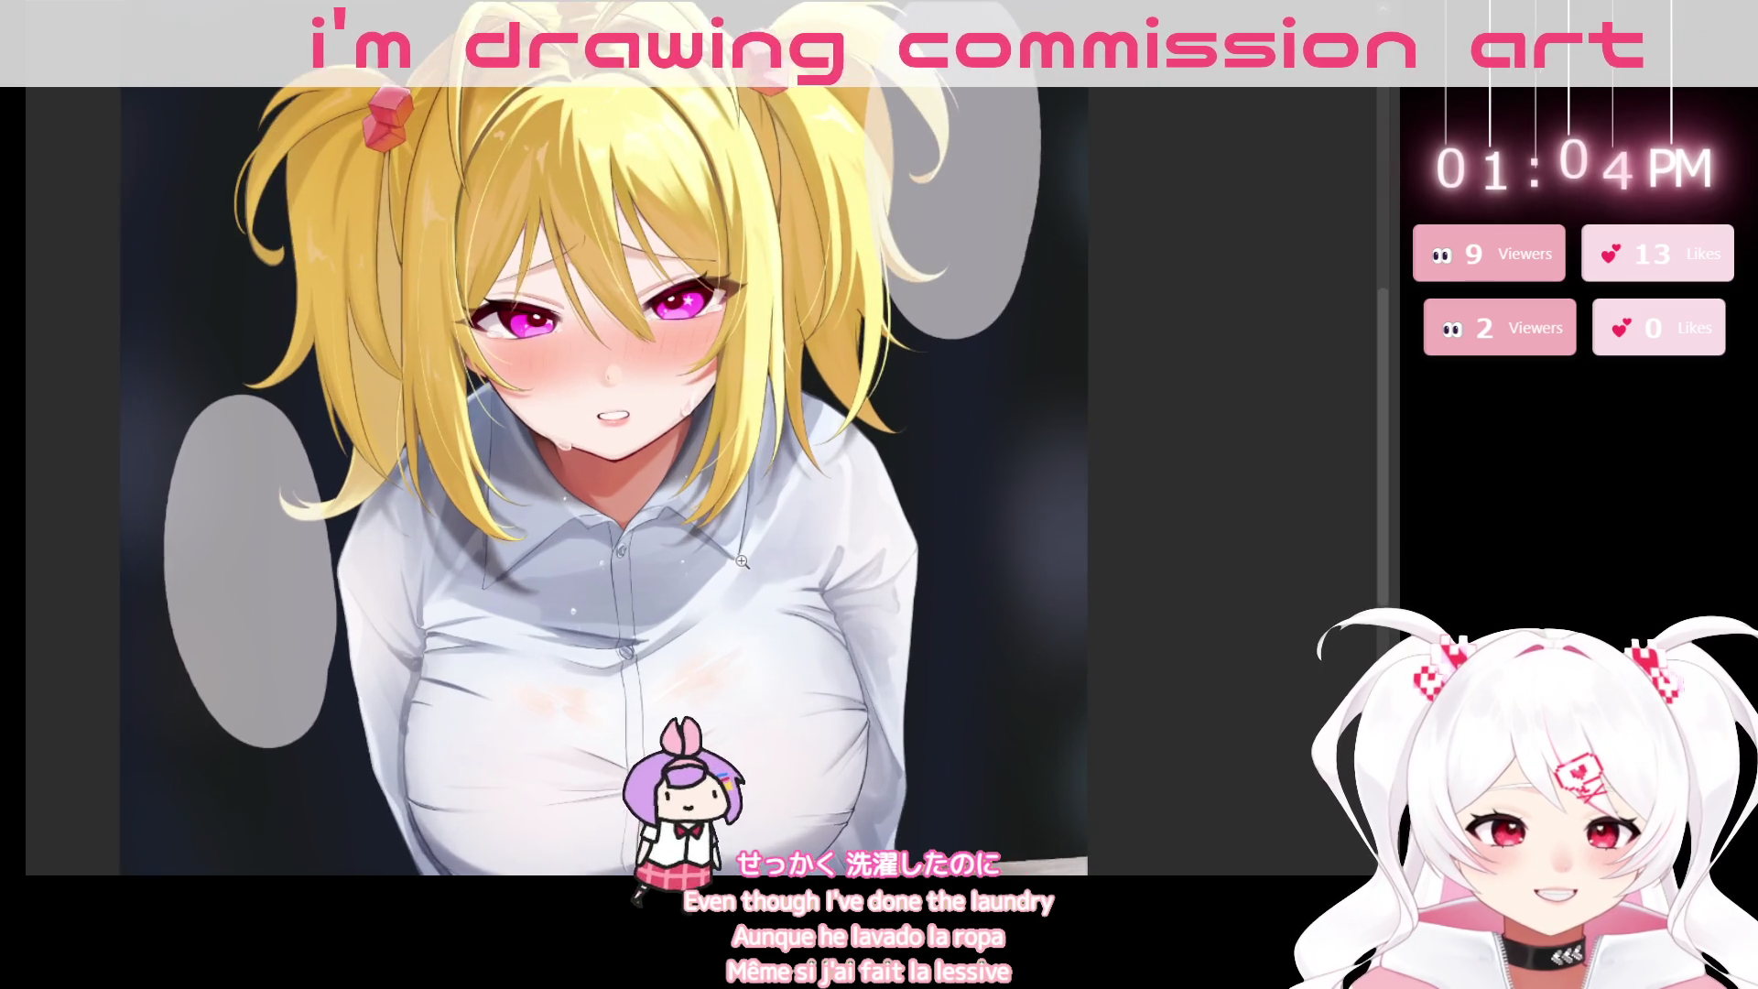
scroll(751, 560, up, 2)
scroll(761, 564, down, 3)
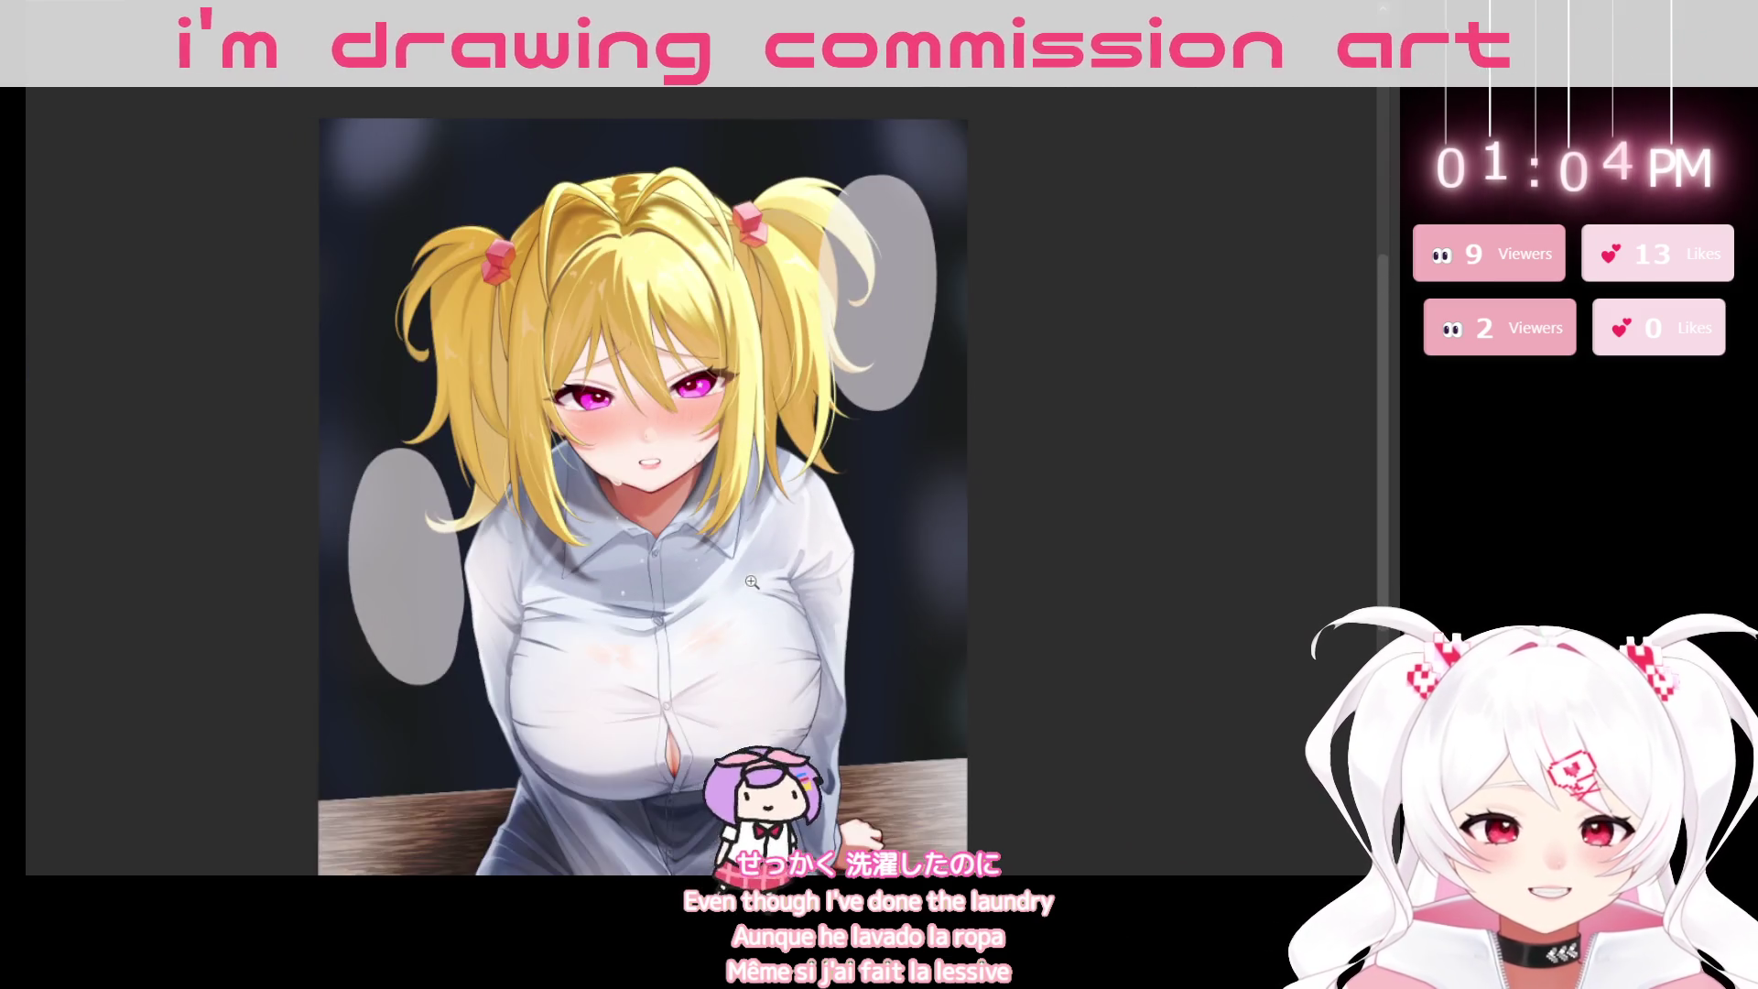
scroll(949, 667, down, 1)
mouse_move(931, 675)
mouse_down()
mouse_move(912, 615)
mouse_move(893, 744)
mouse_up()
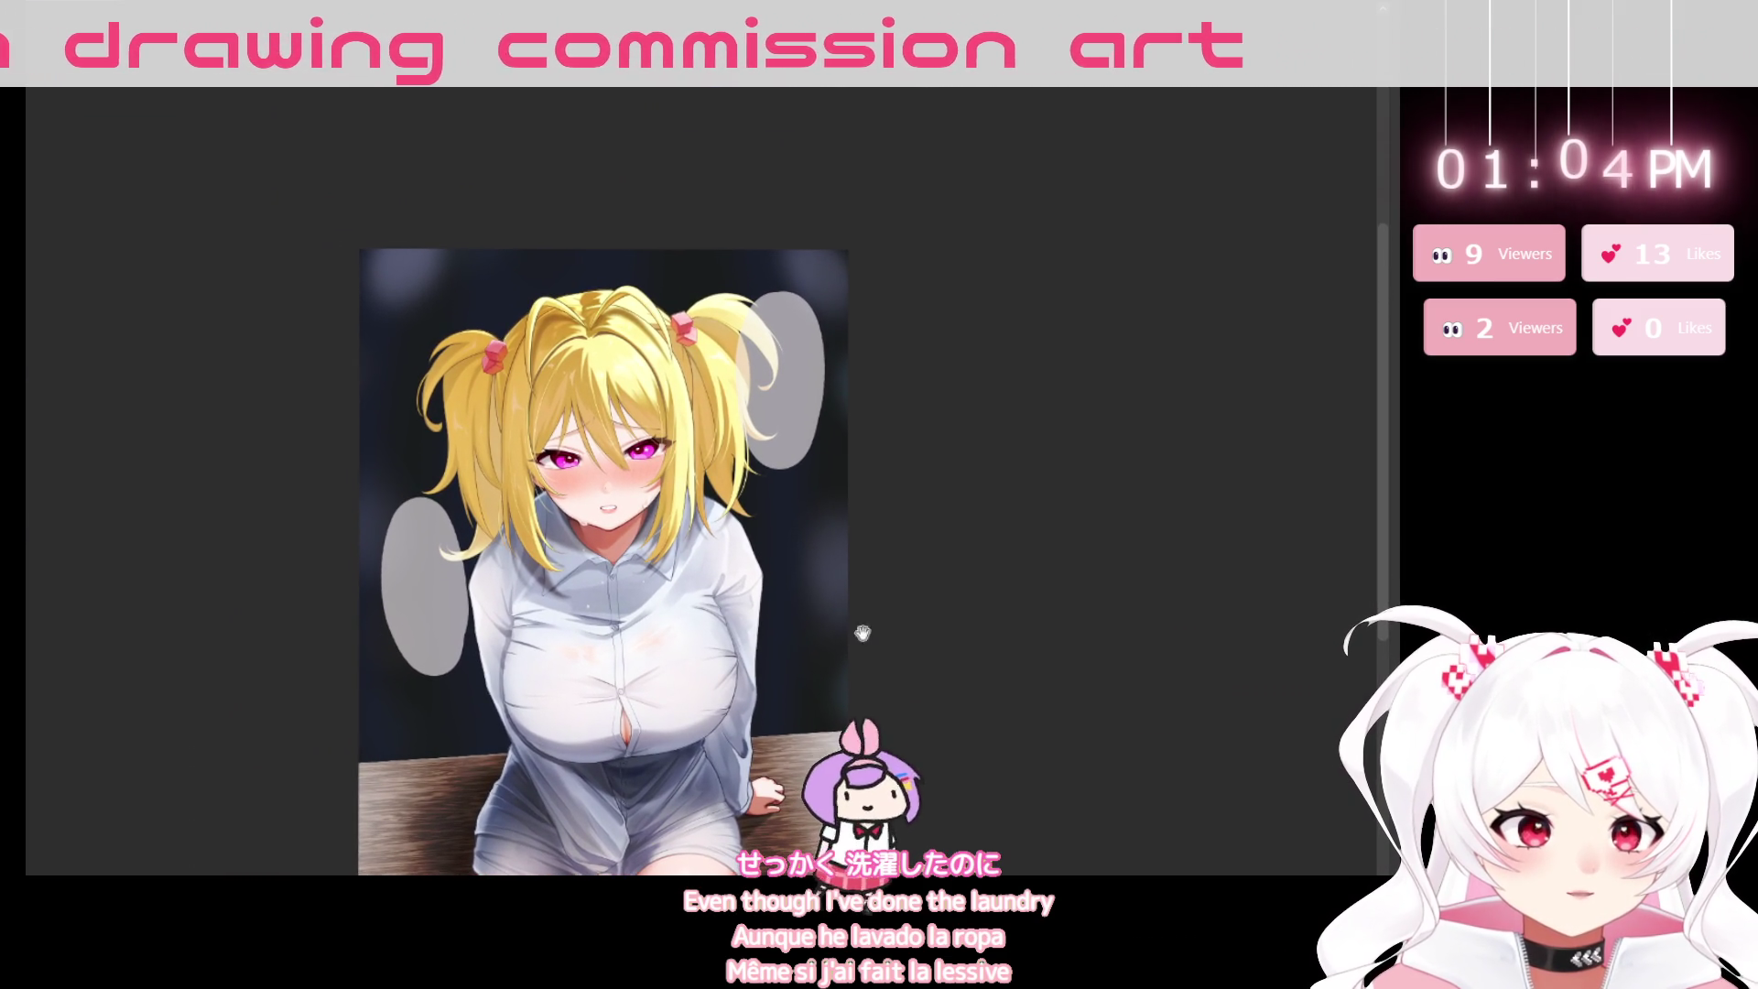
click(785, 342)
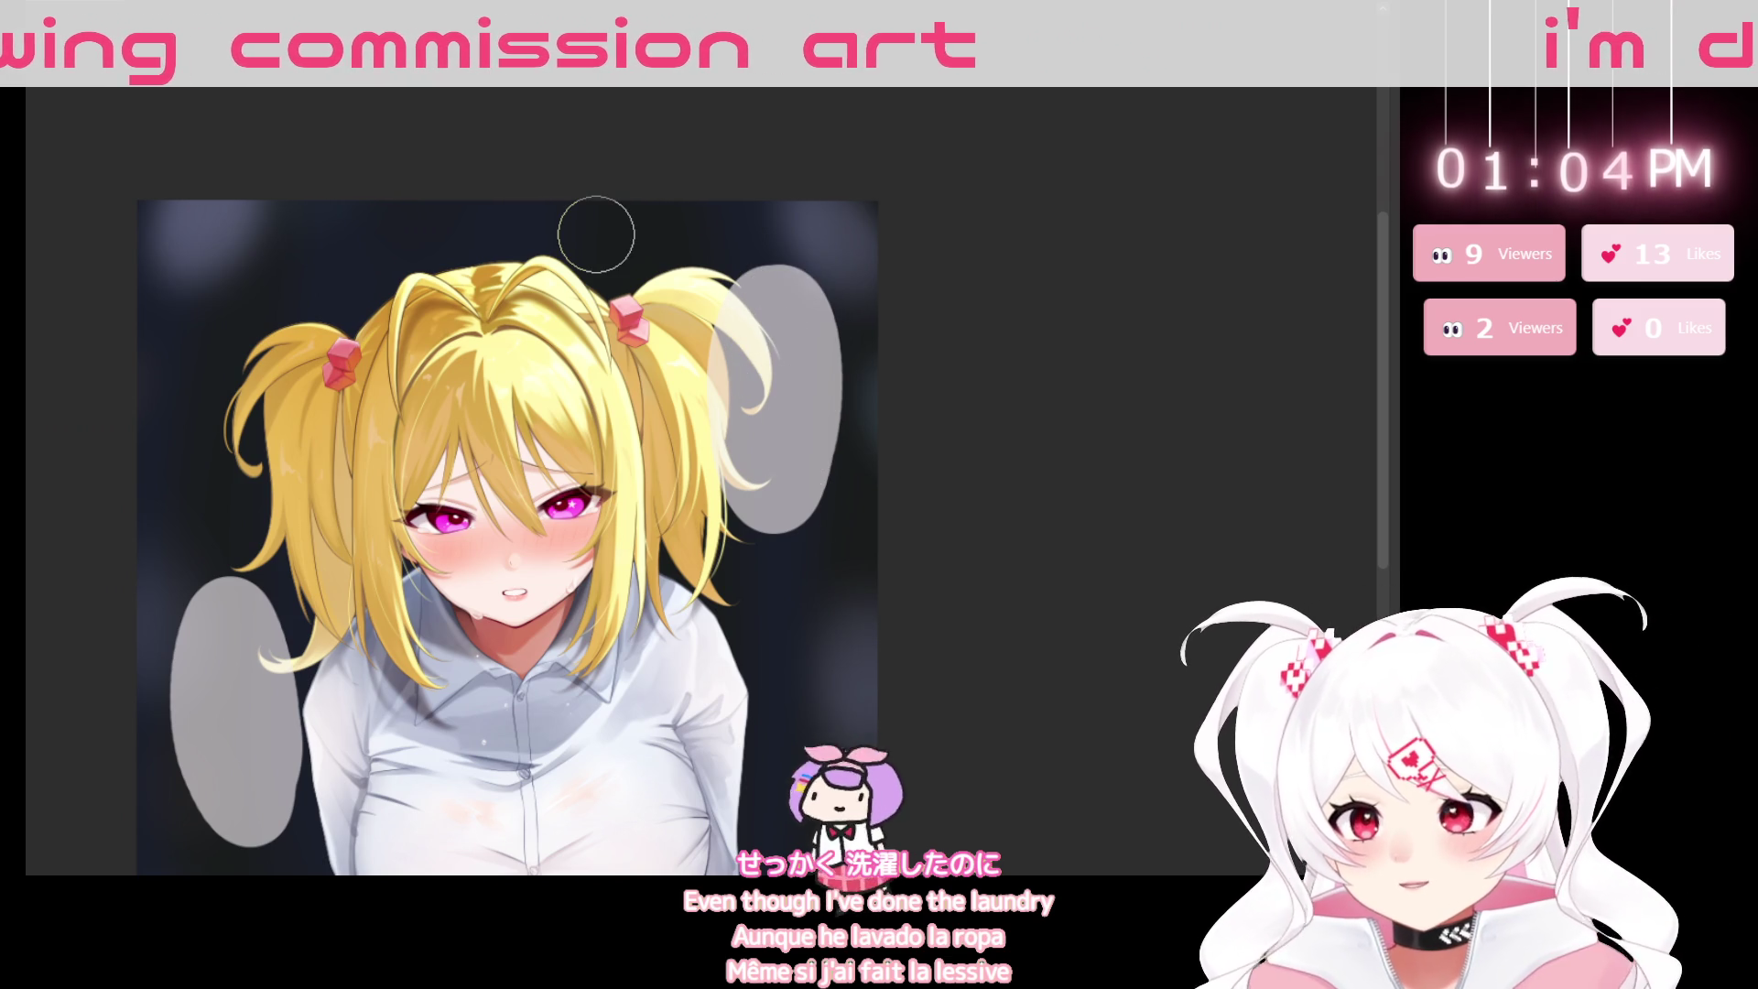
key(ctrl+minus)
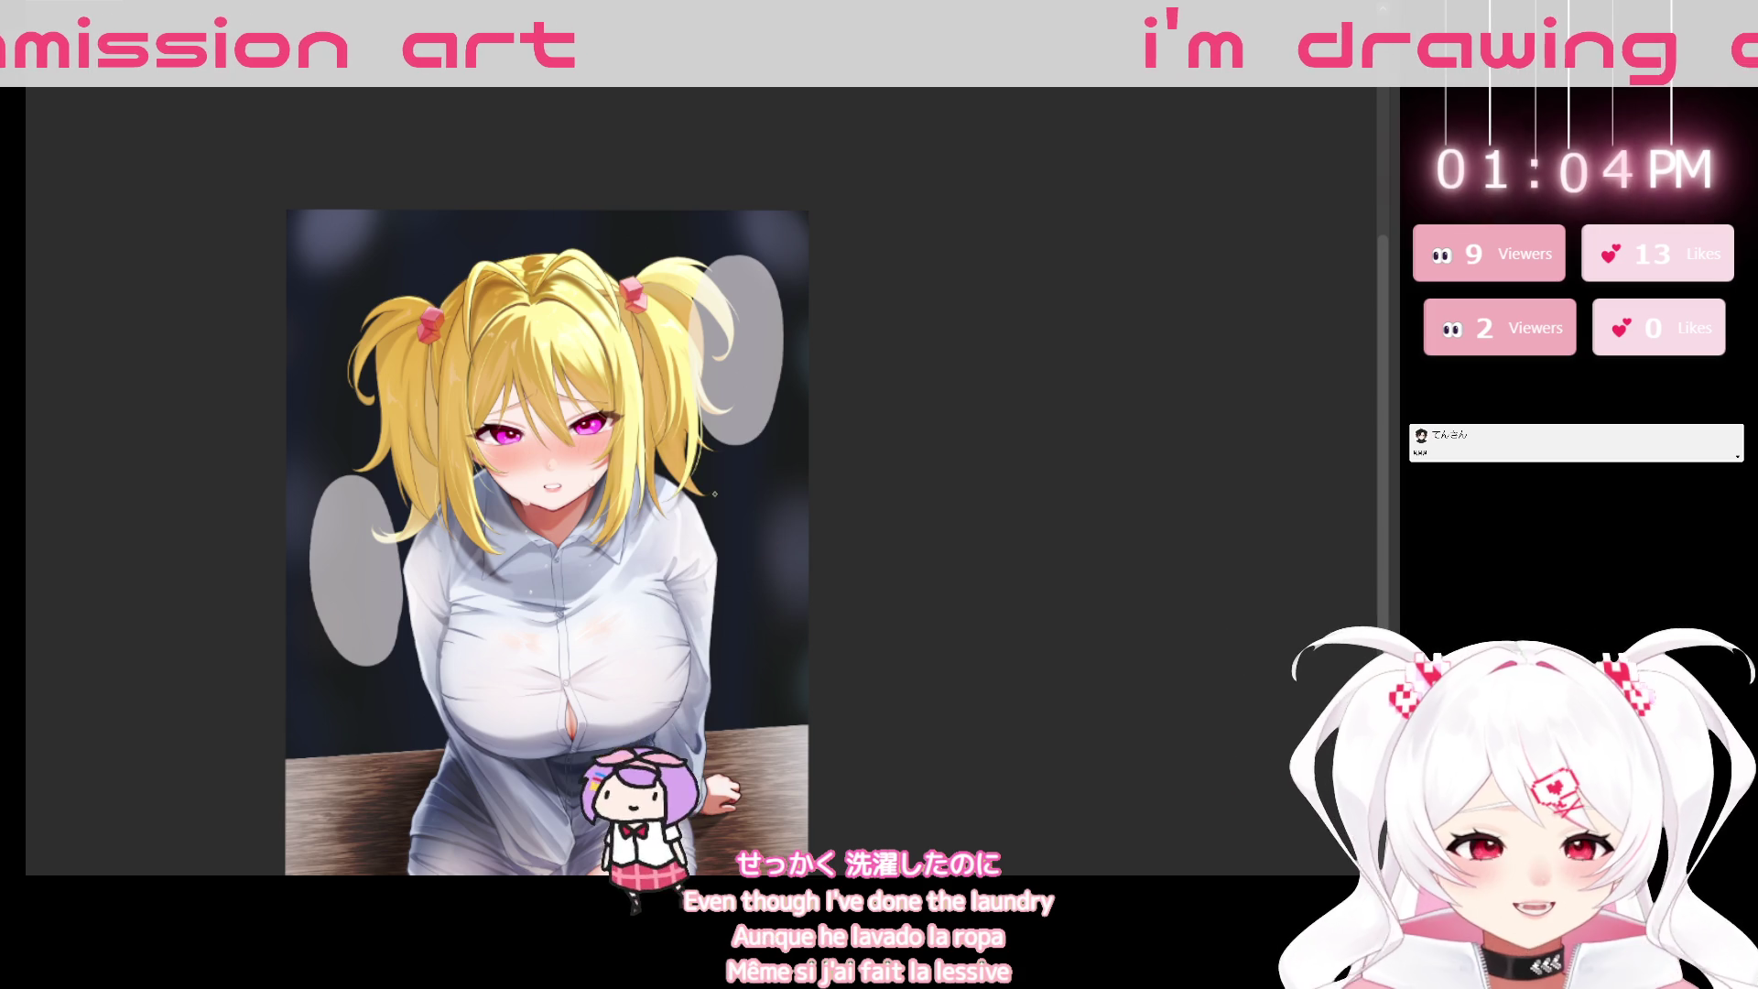
alt+click(706, 520)
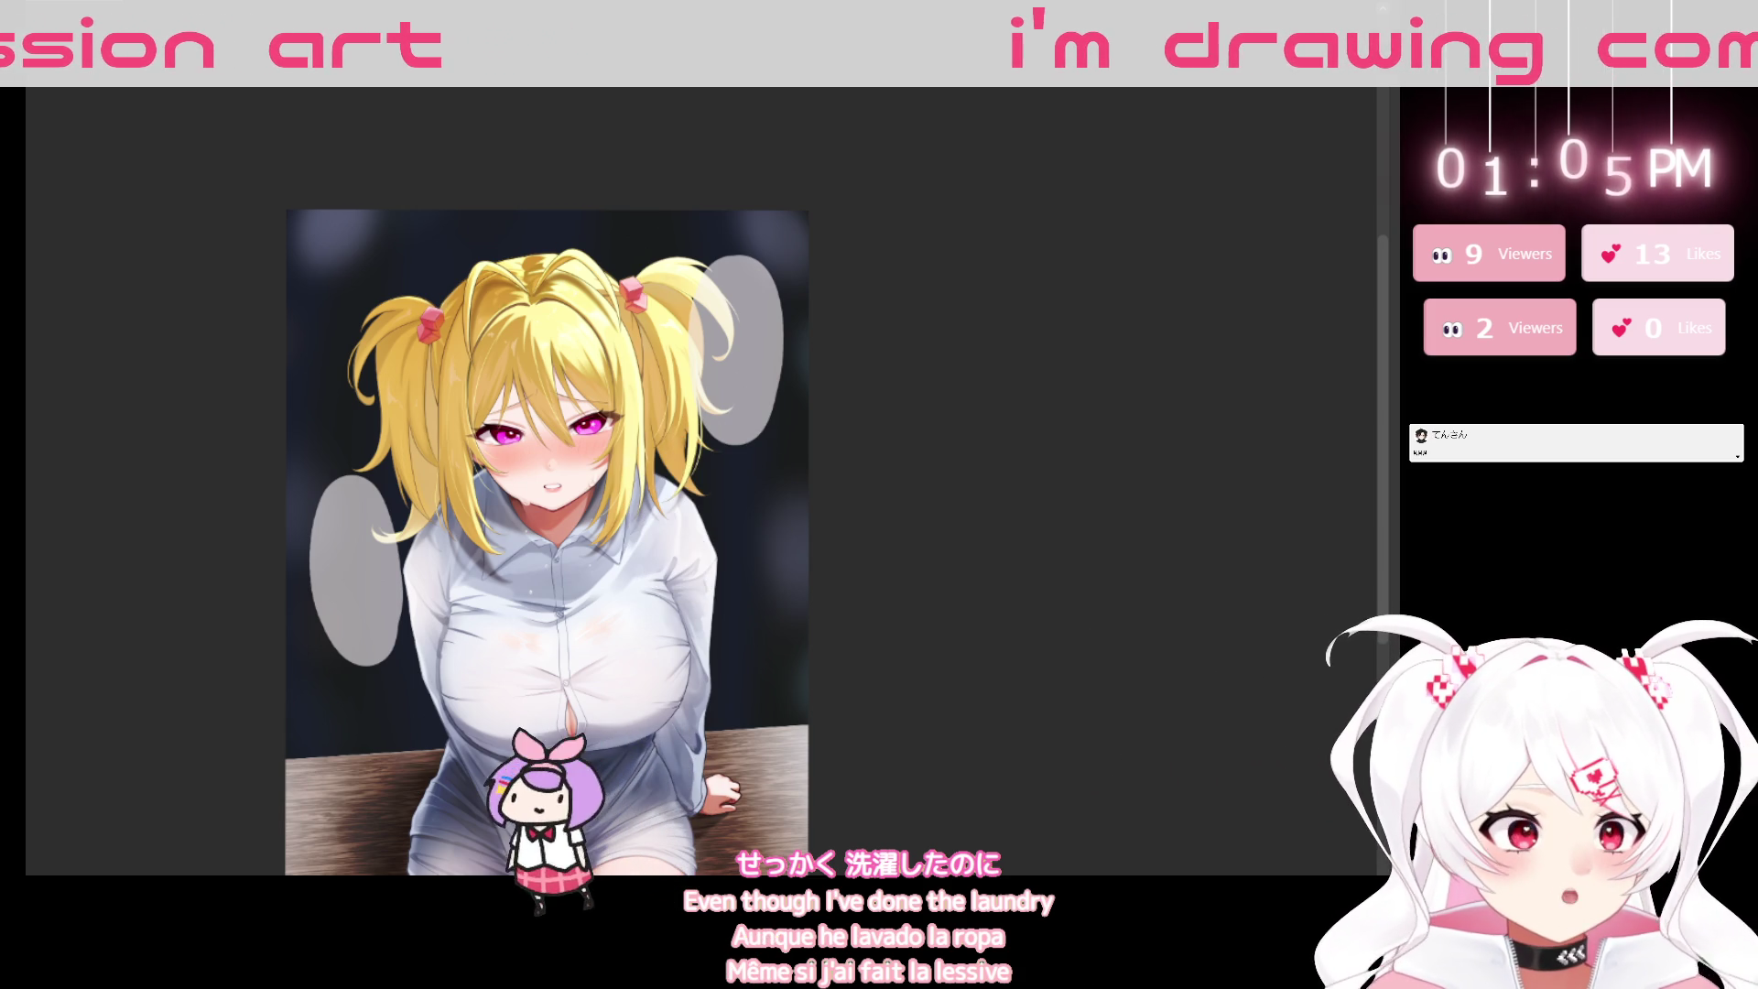
click(799, 246)
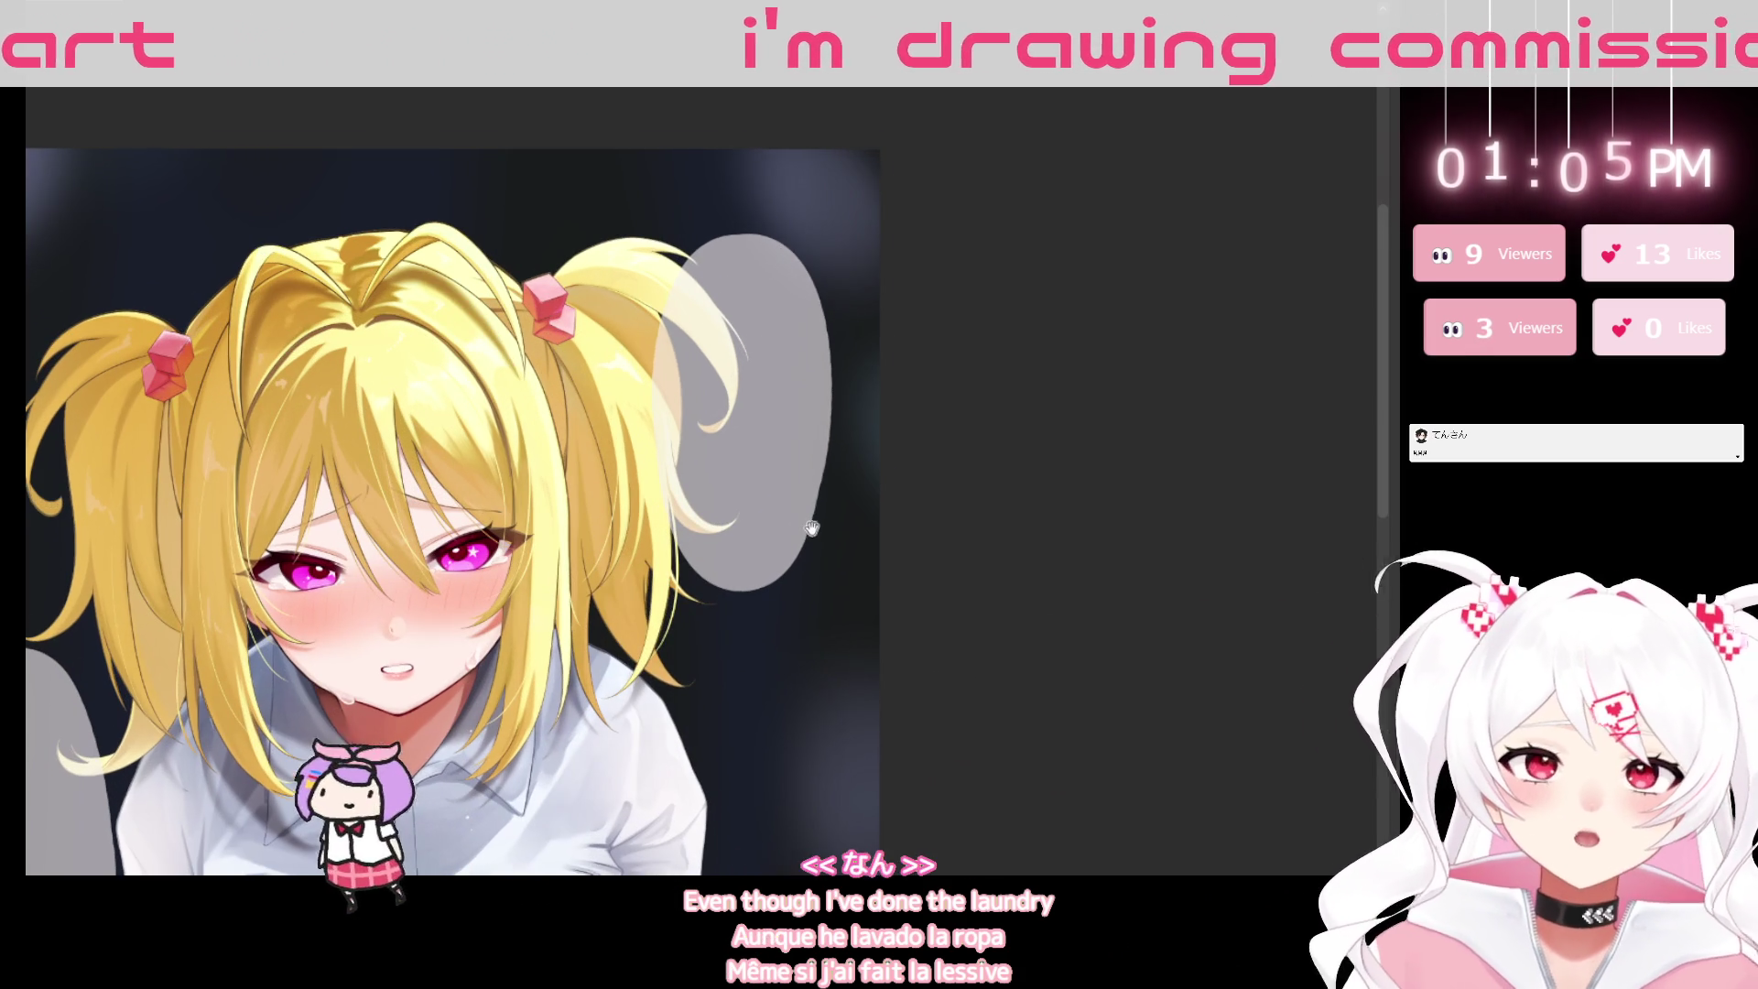
drag(822, 523, 899, 373)
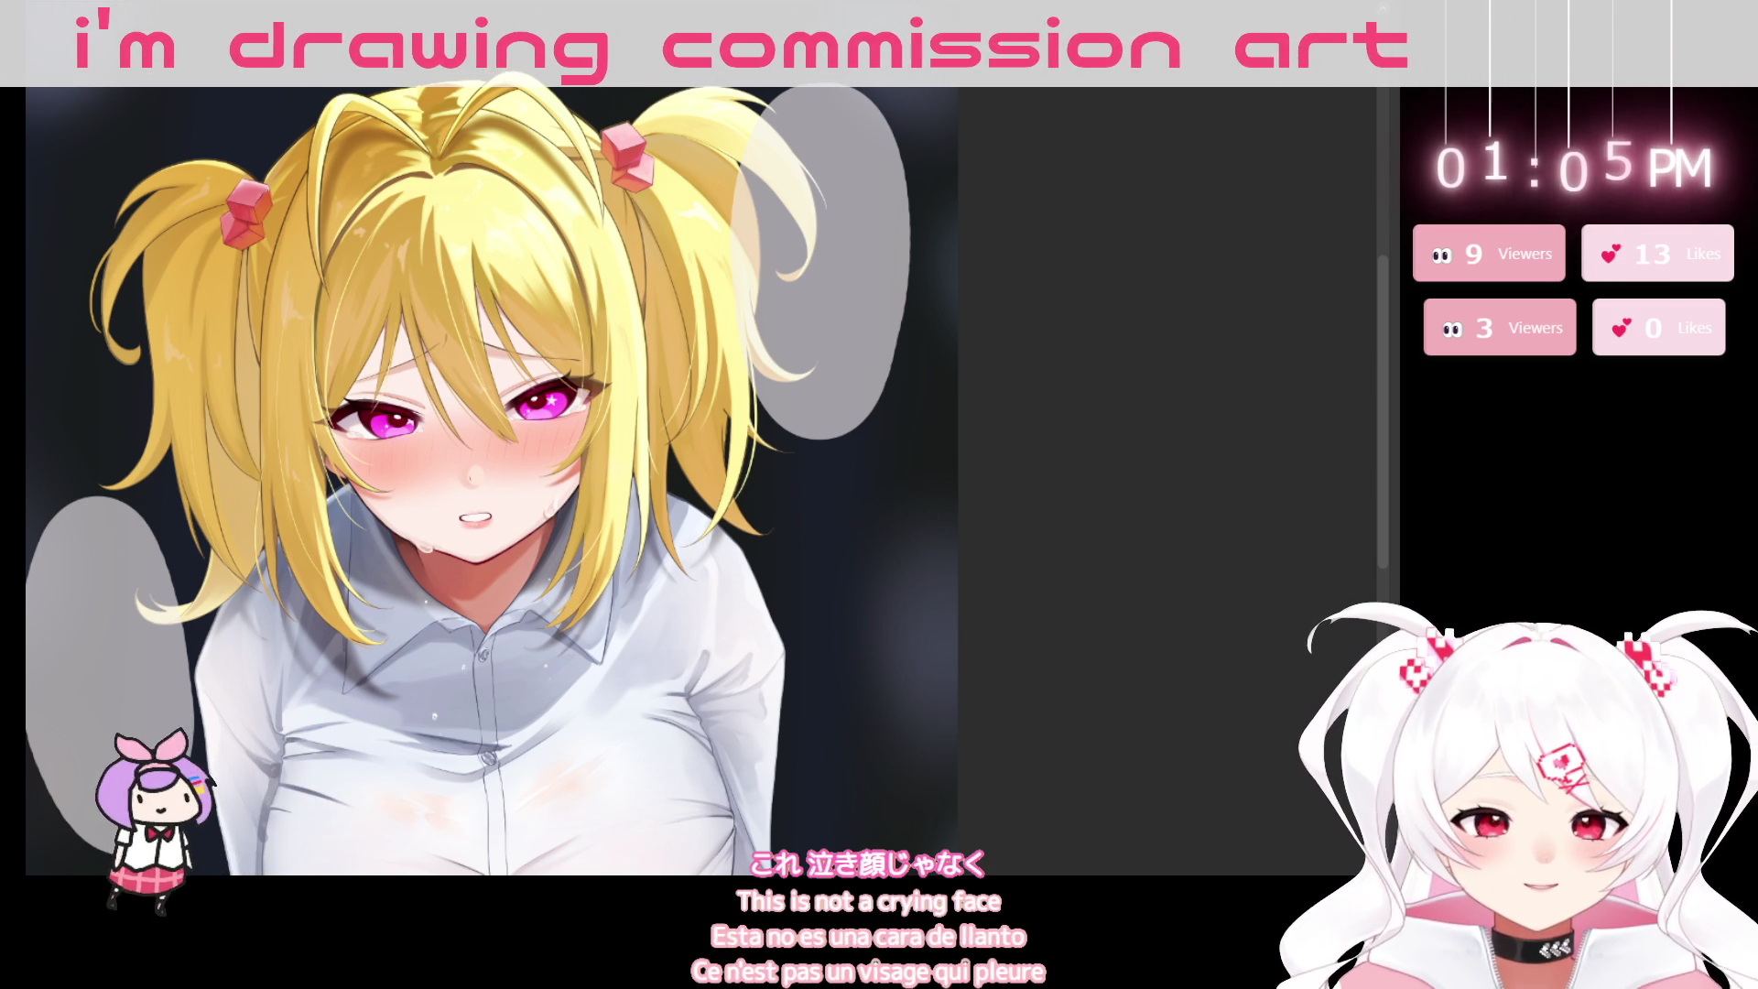
scroll(978, 389, down, 3)
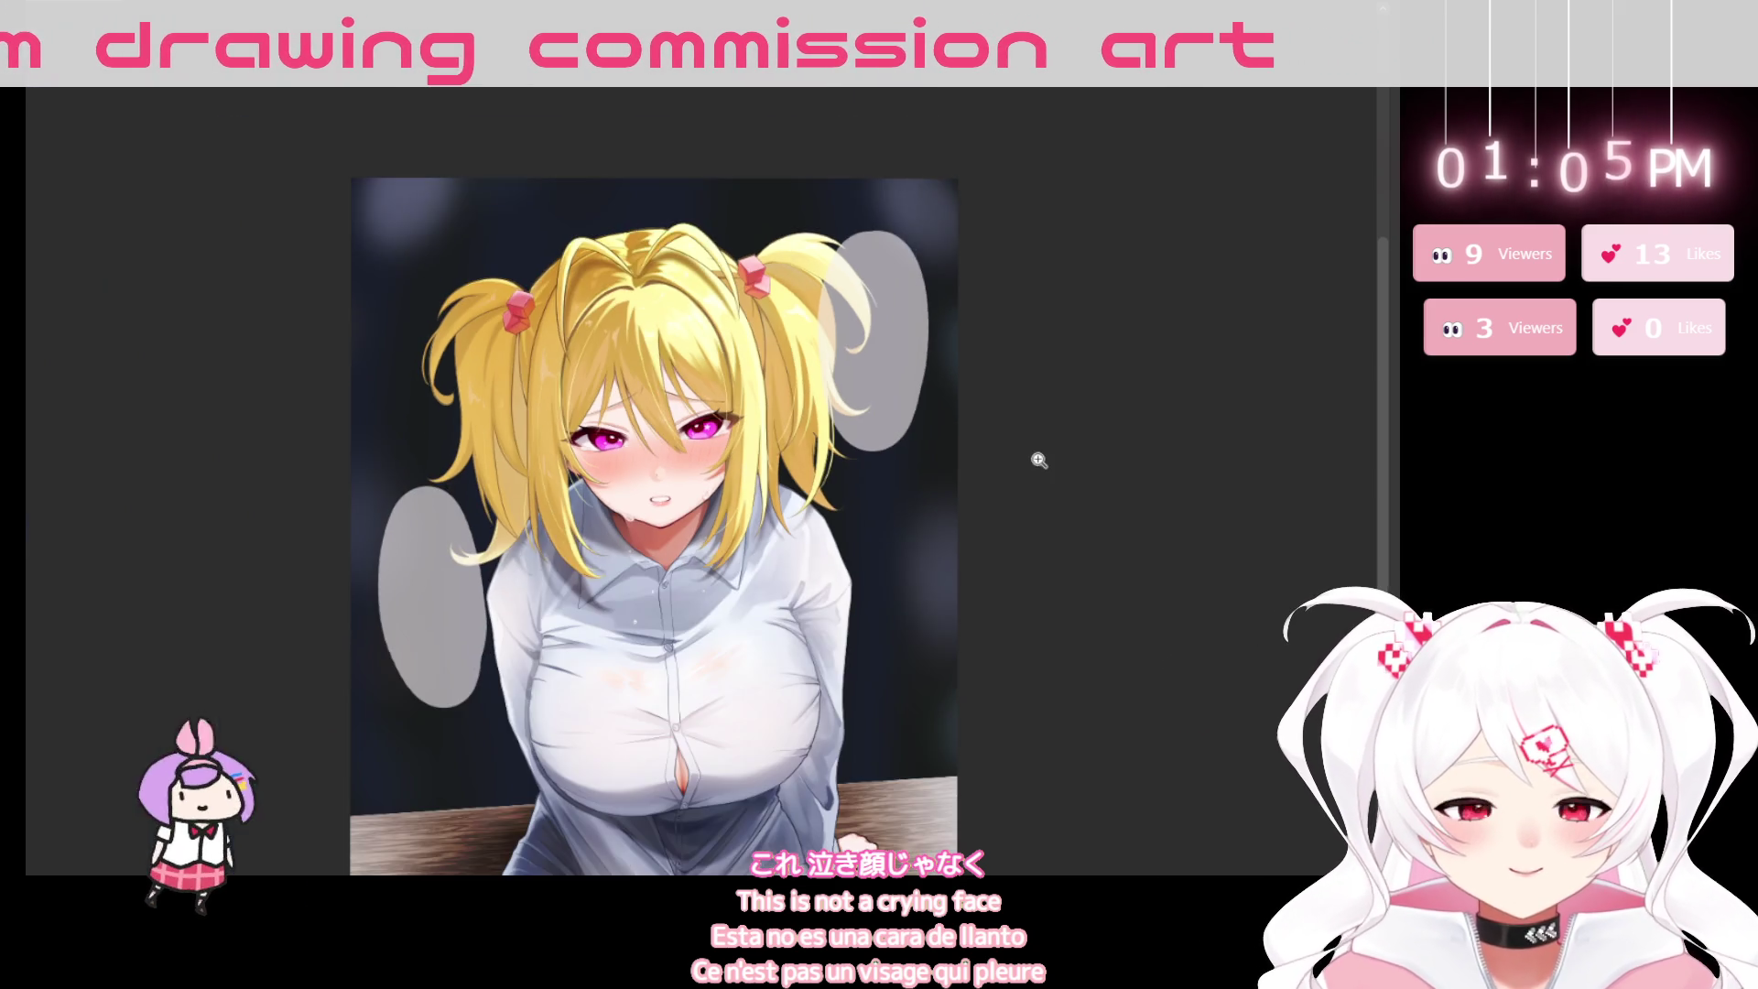
scroll(1052, 436, up, 2)
drag(918, 388, 913, 547)
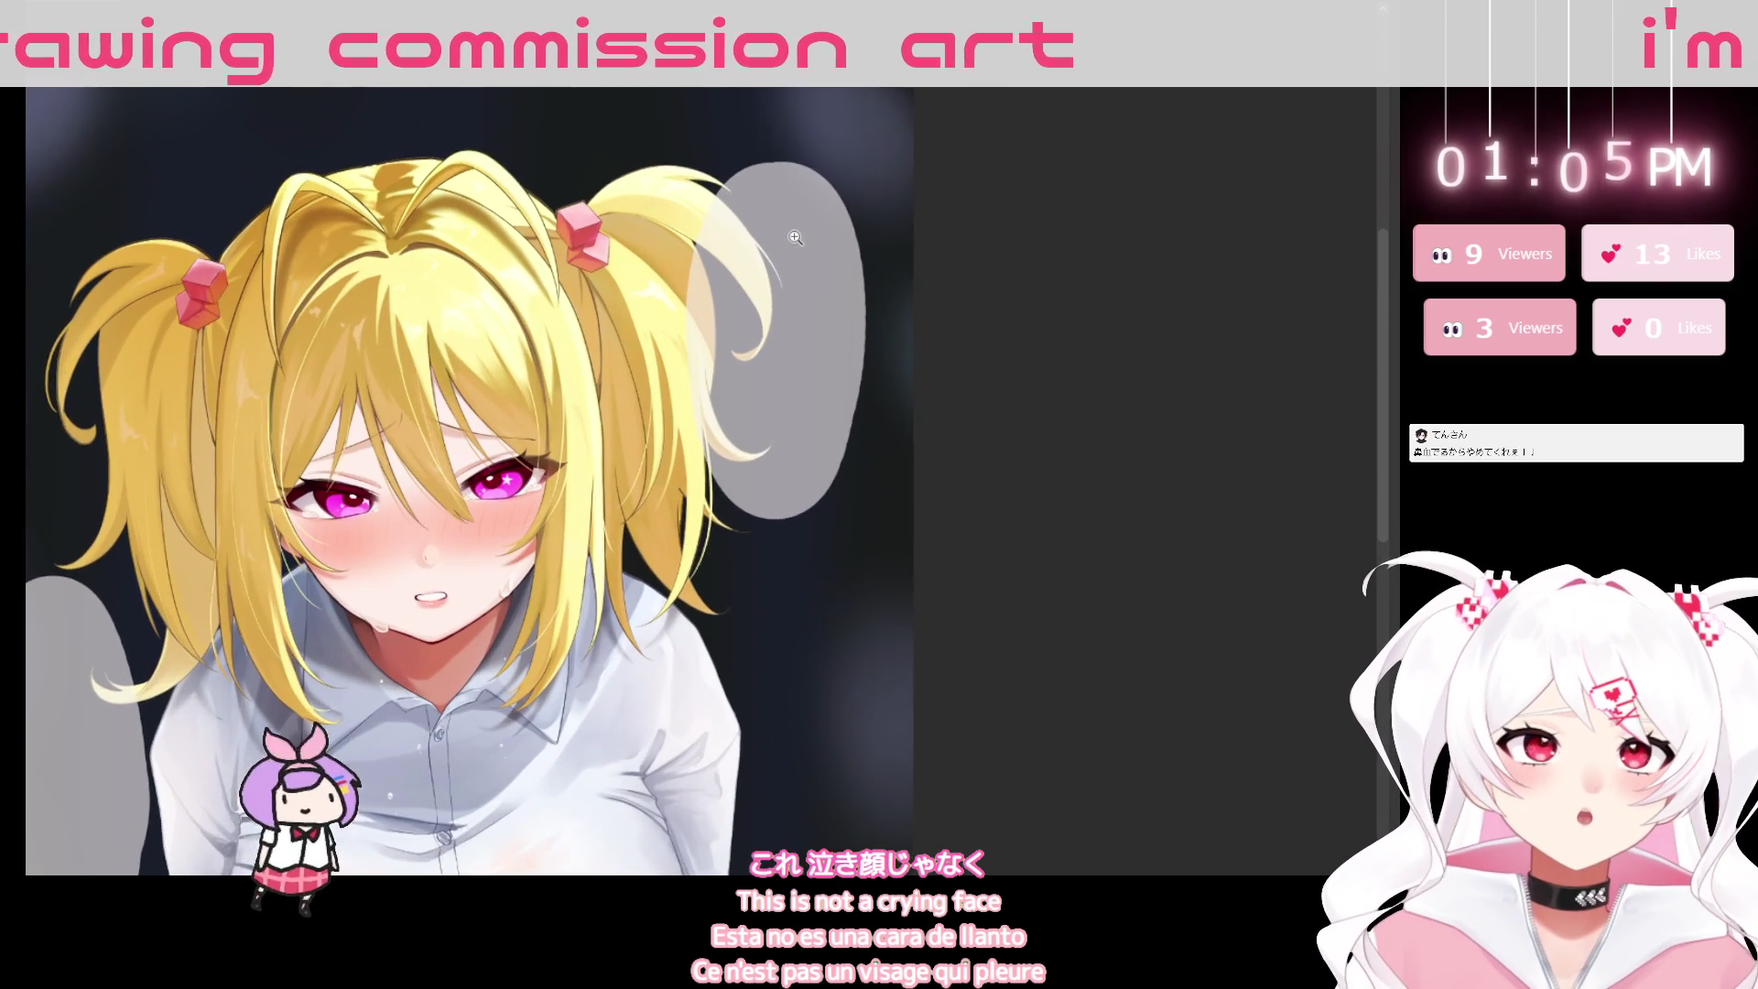
drag(766, 239, 799, 240)
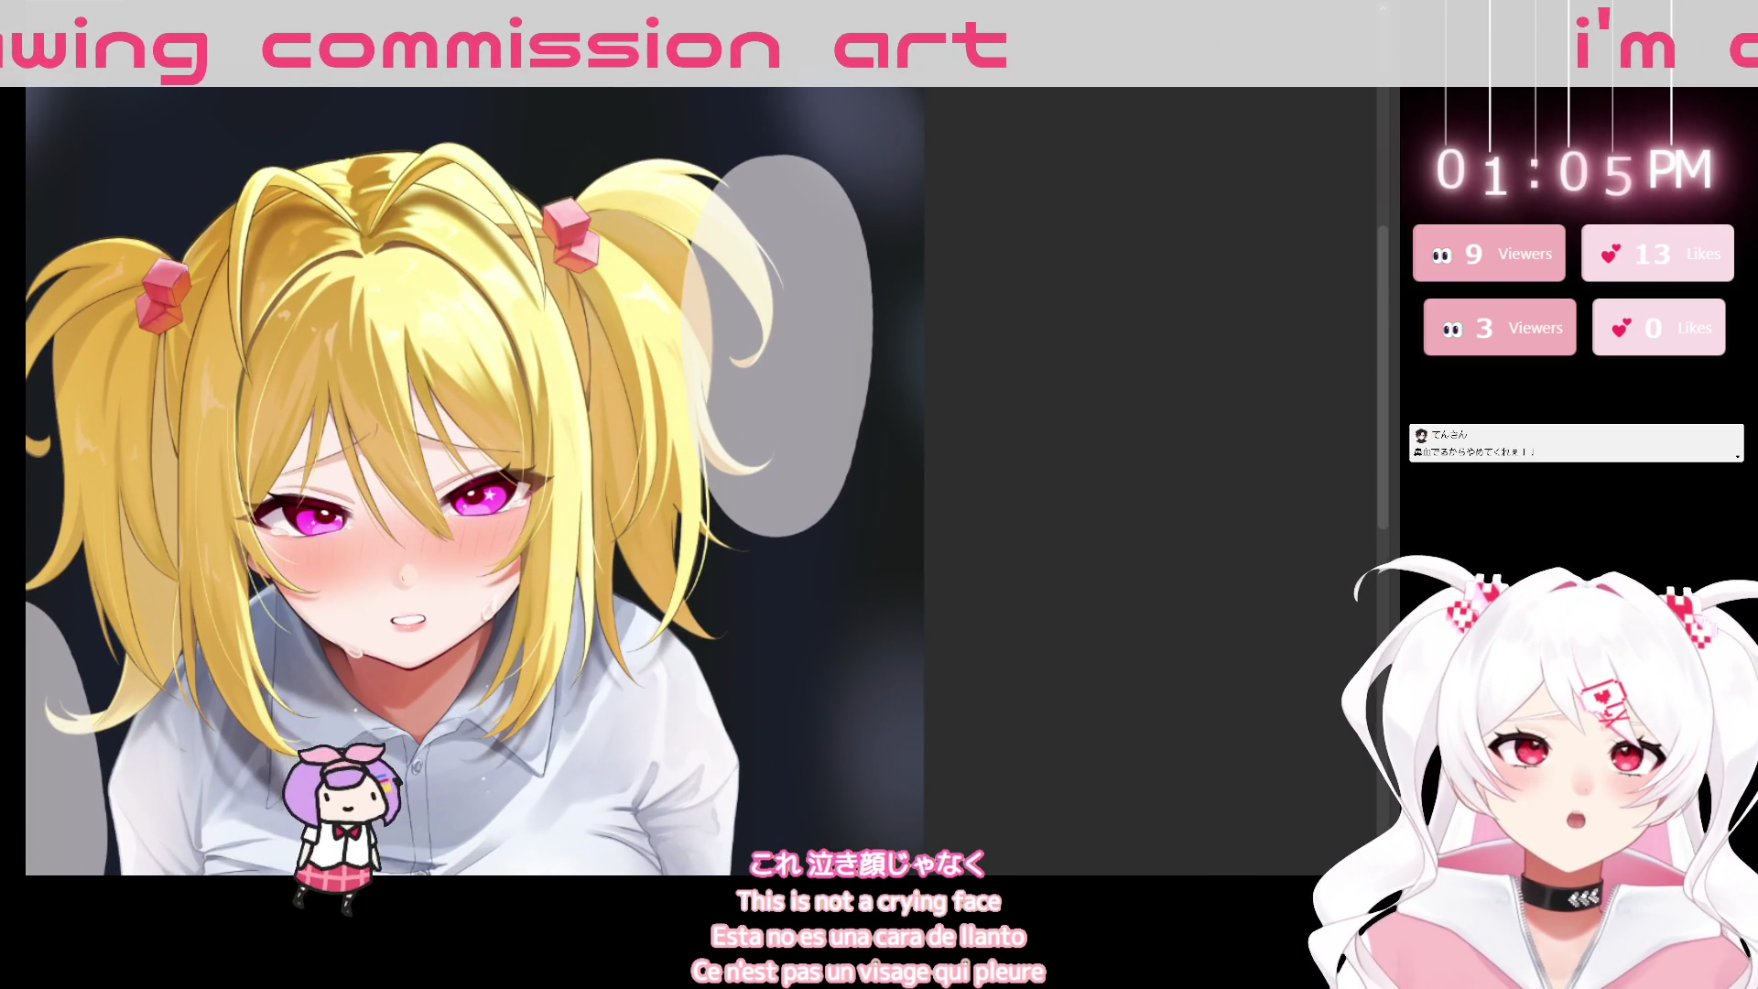
drag(806, 160, 981, 220)
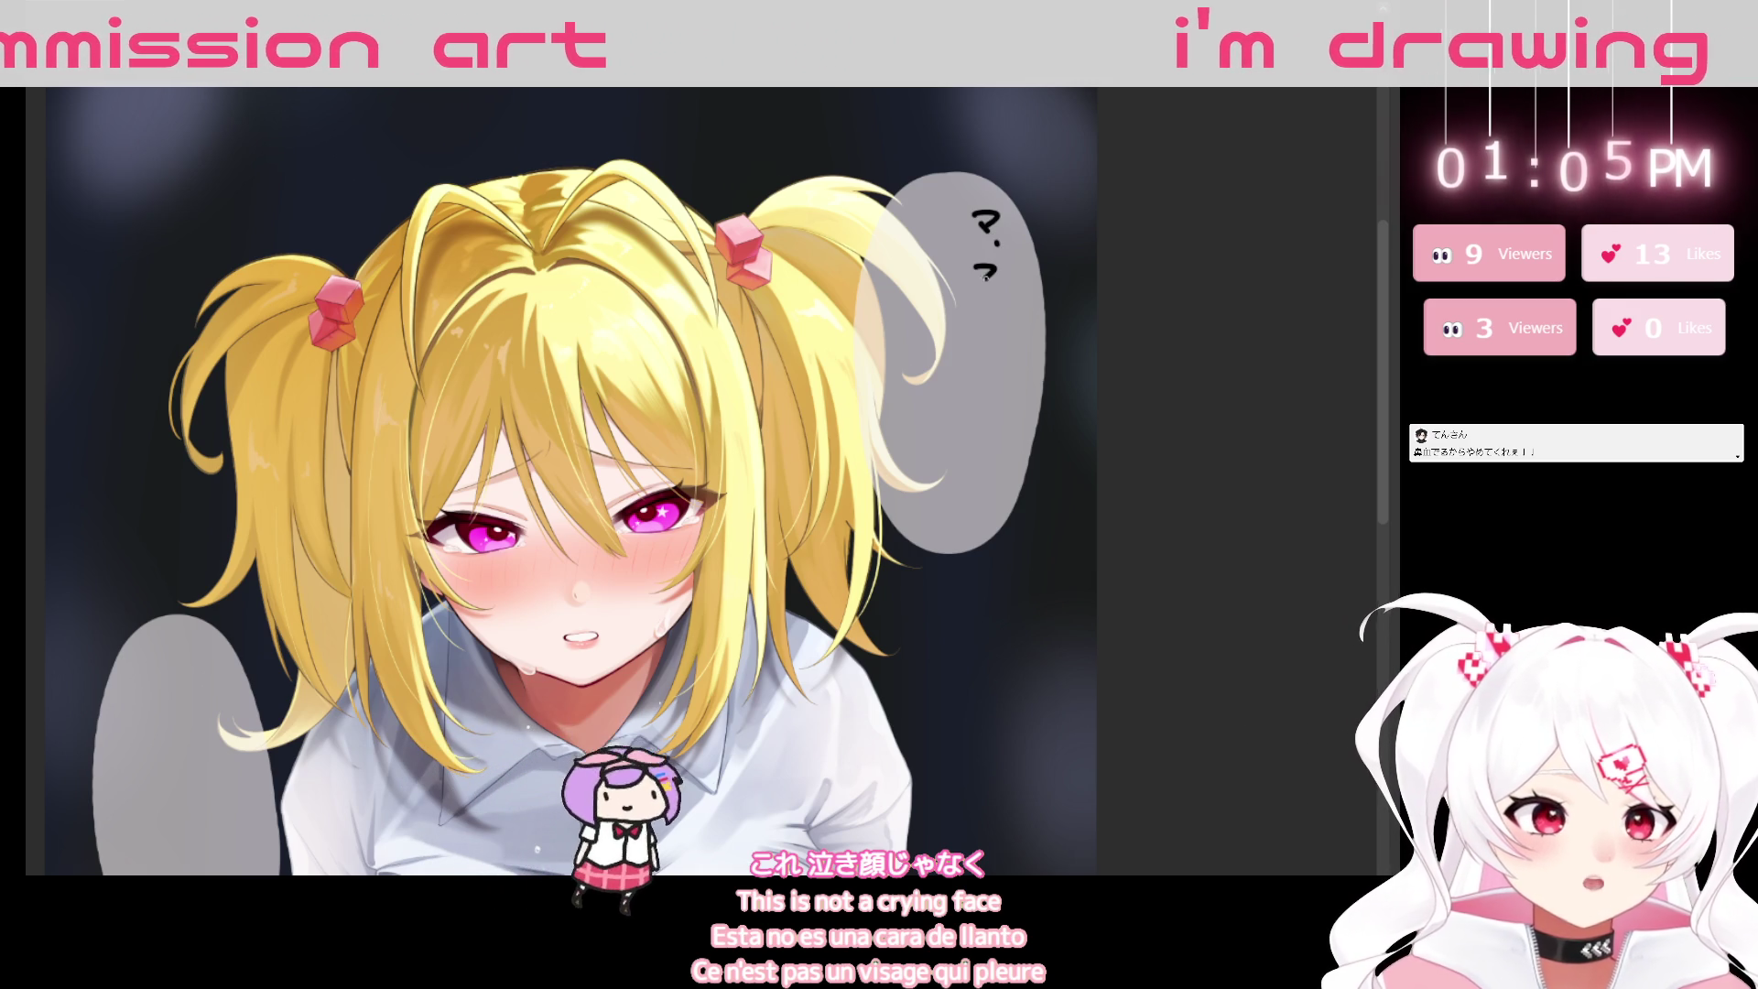
drag(982, 300, 976, 312)
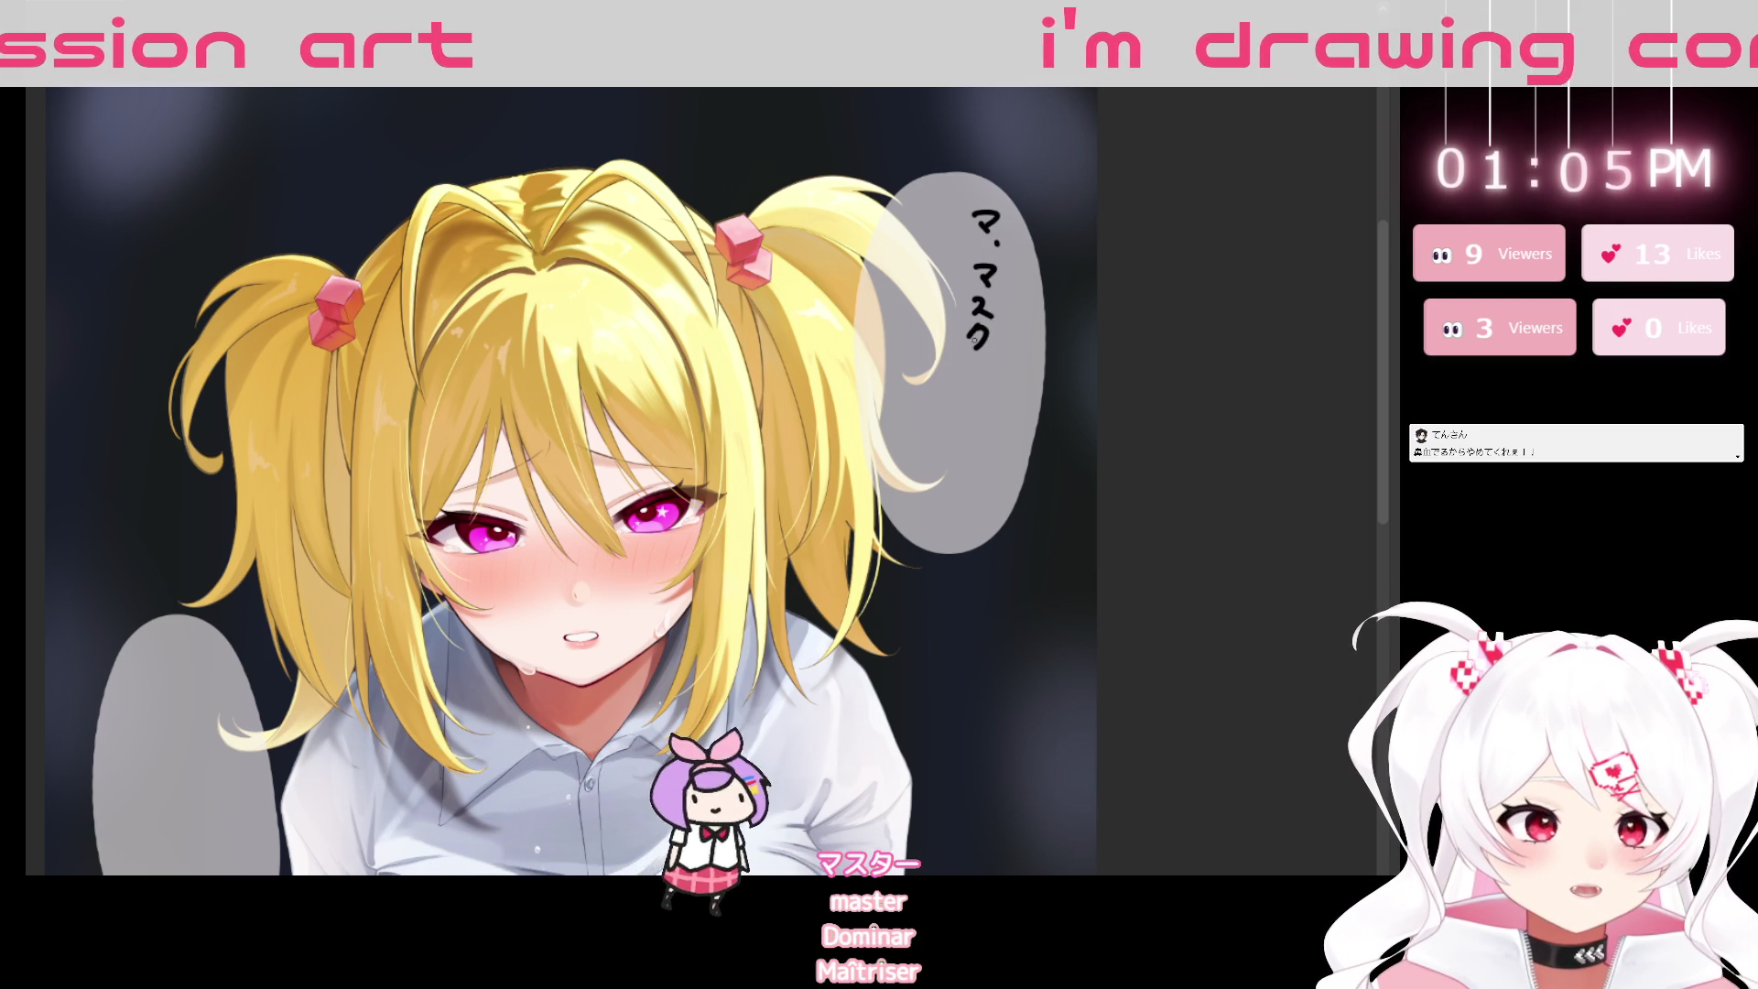
drag(1098, 550, 1013, 608)
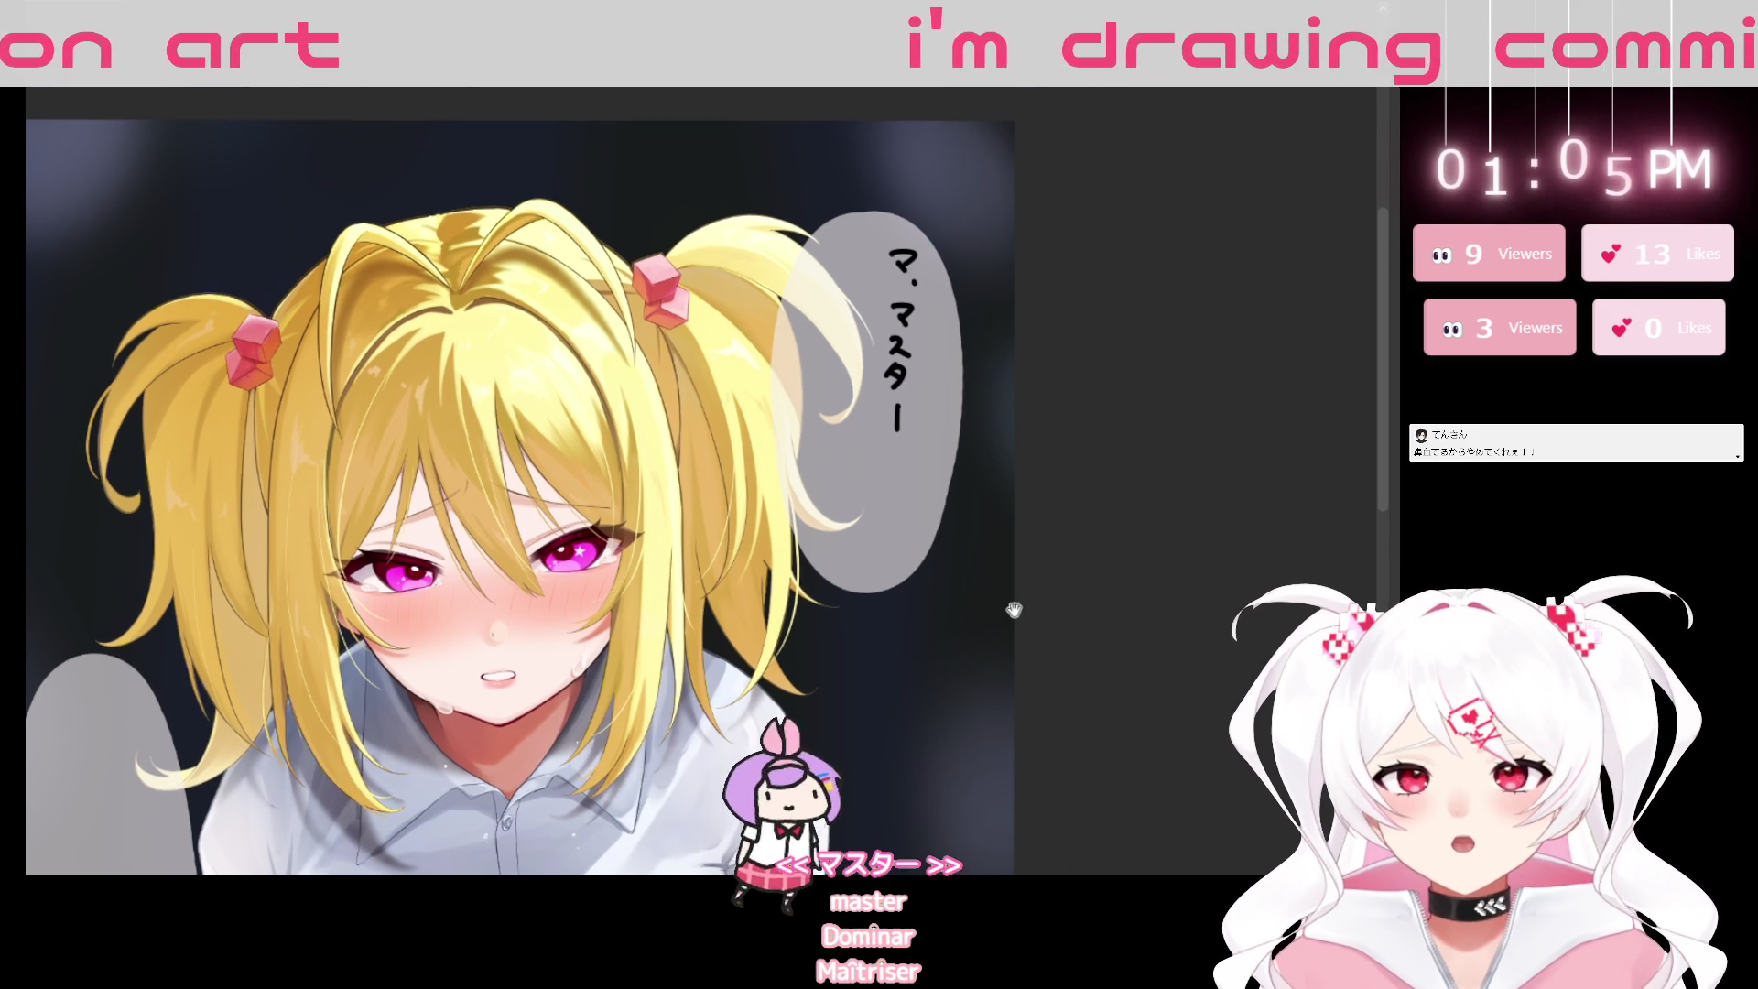
key(ctrl+z)
key(ctrl+z)
key(ctrl+z)
key(ctrl+z)
key(ctrl+z)
key(ctrl+z)
key(ctrl+z)
key(ctrl+z)
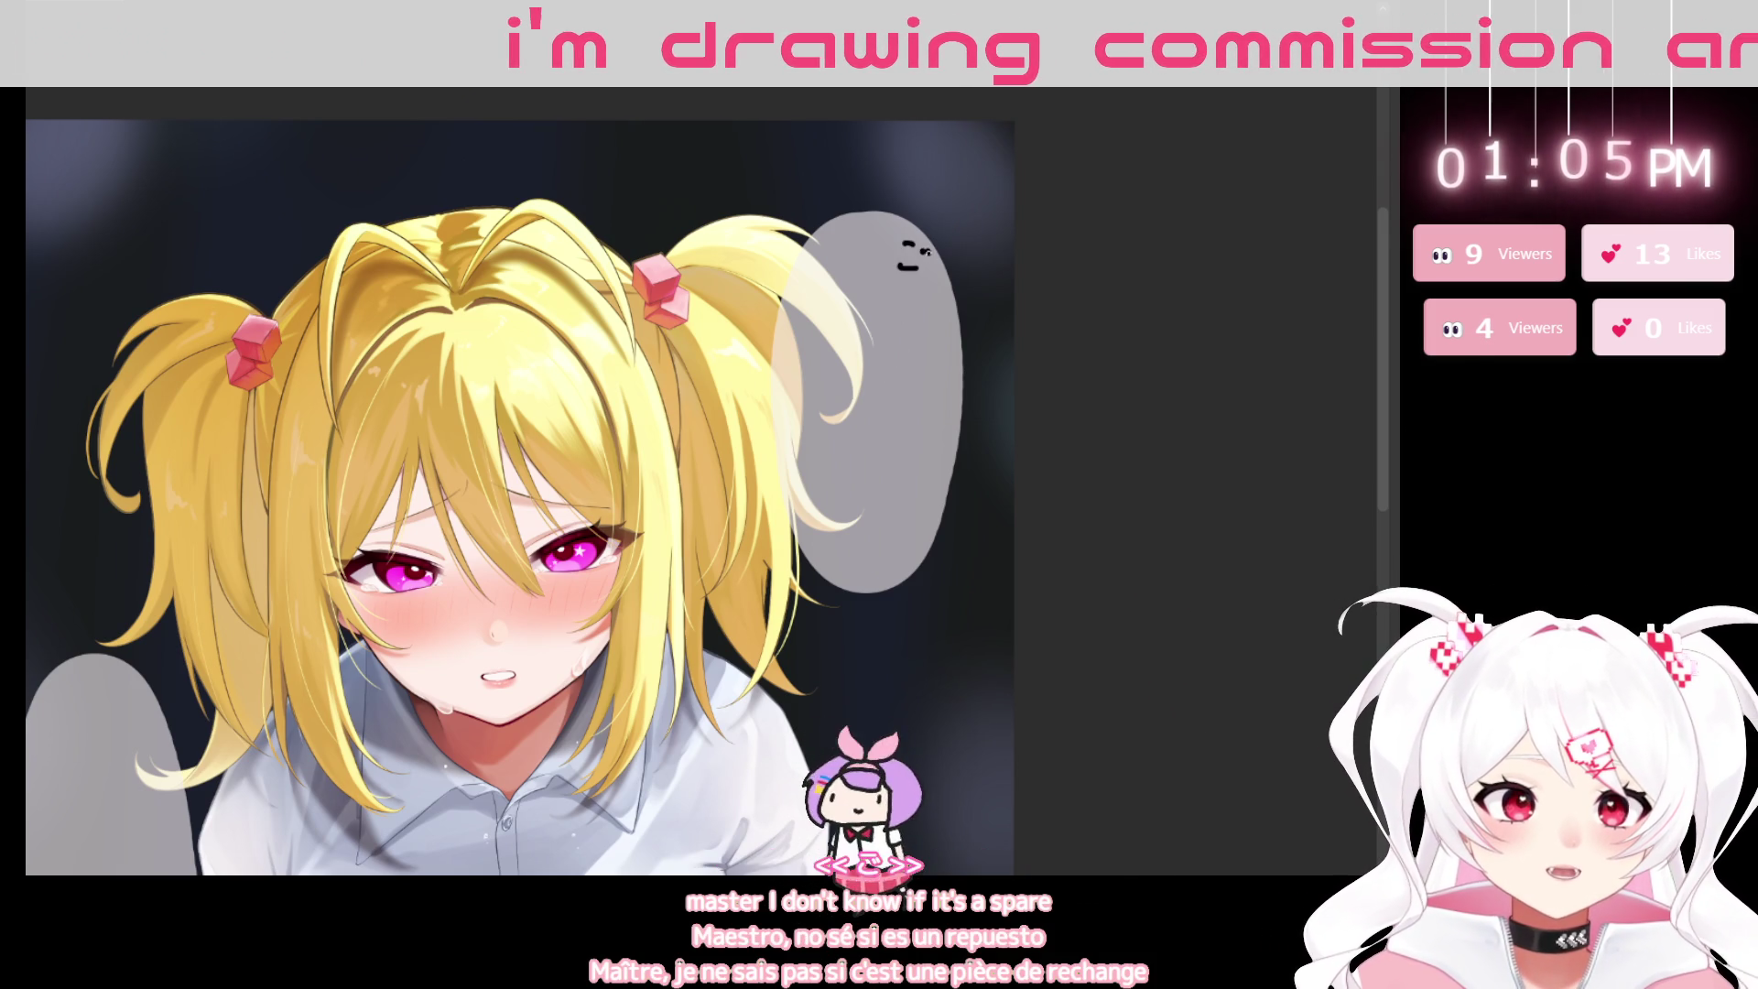
key(ctrl+z)
key(ctrl+z)
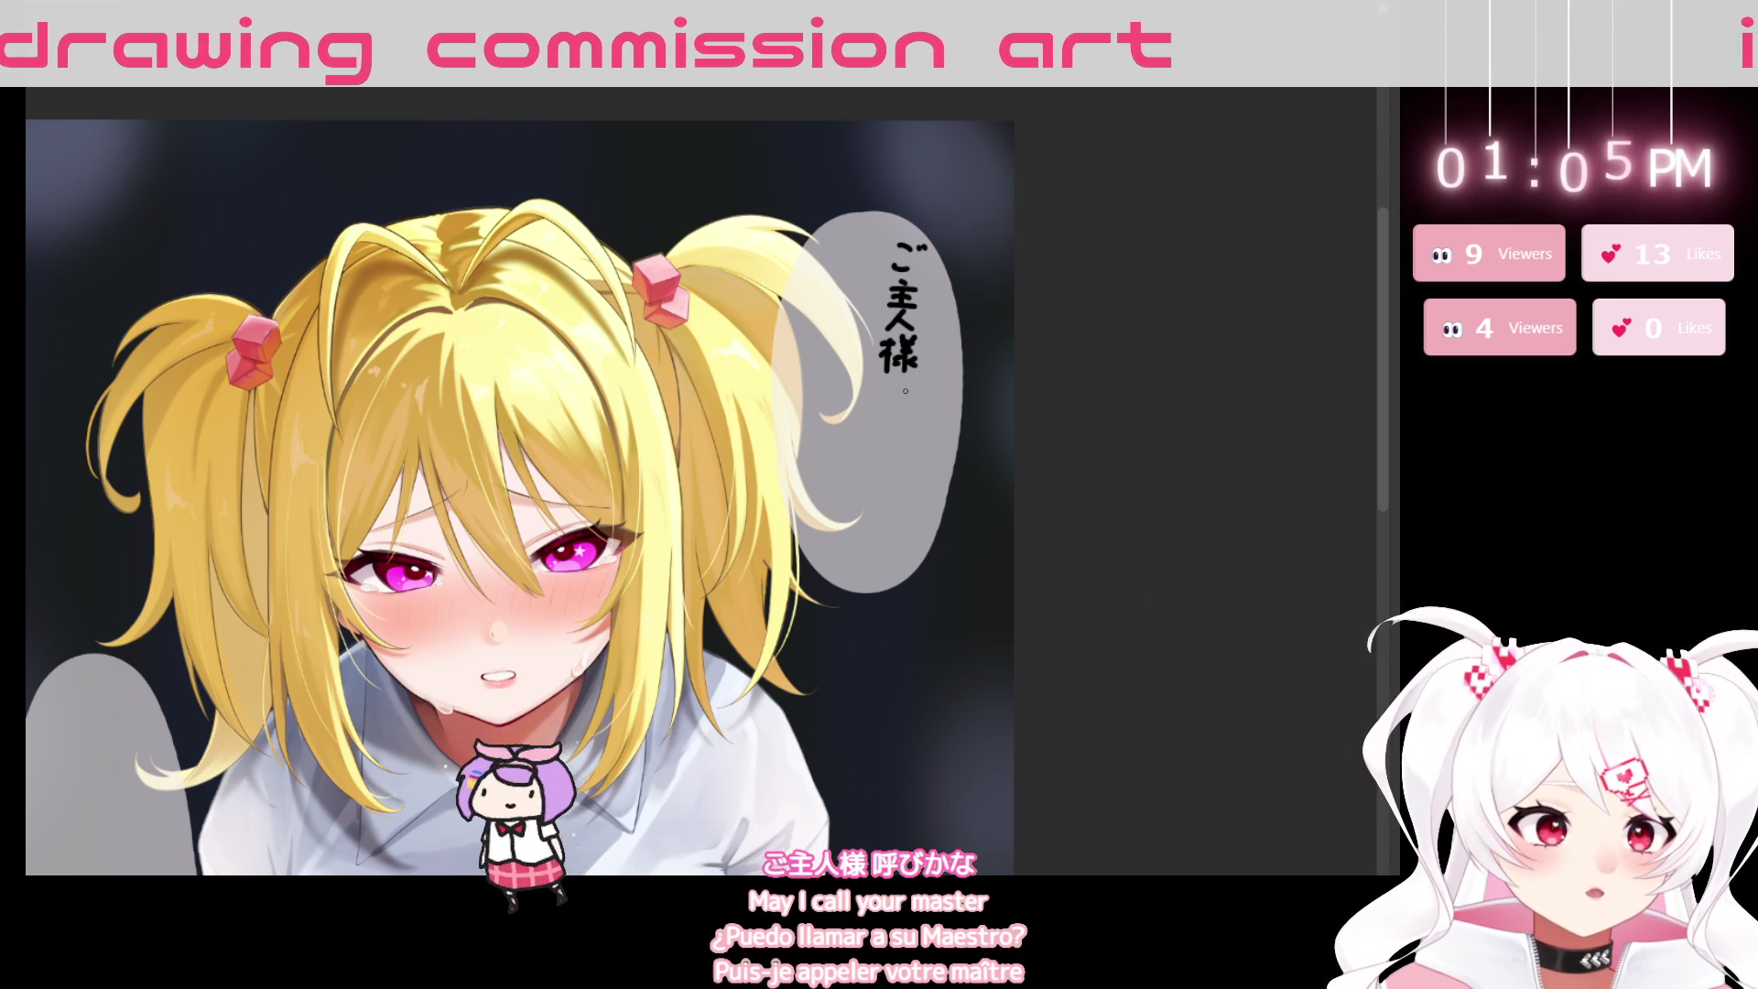
drag(950, 455, 1047, 384)
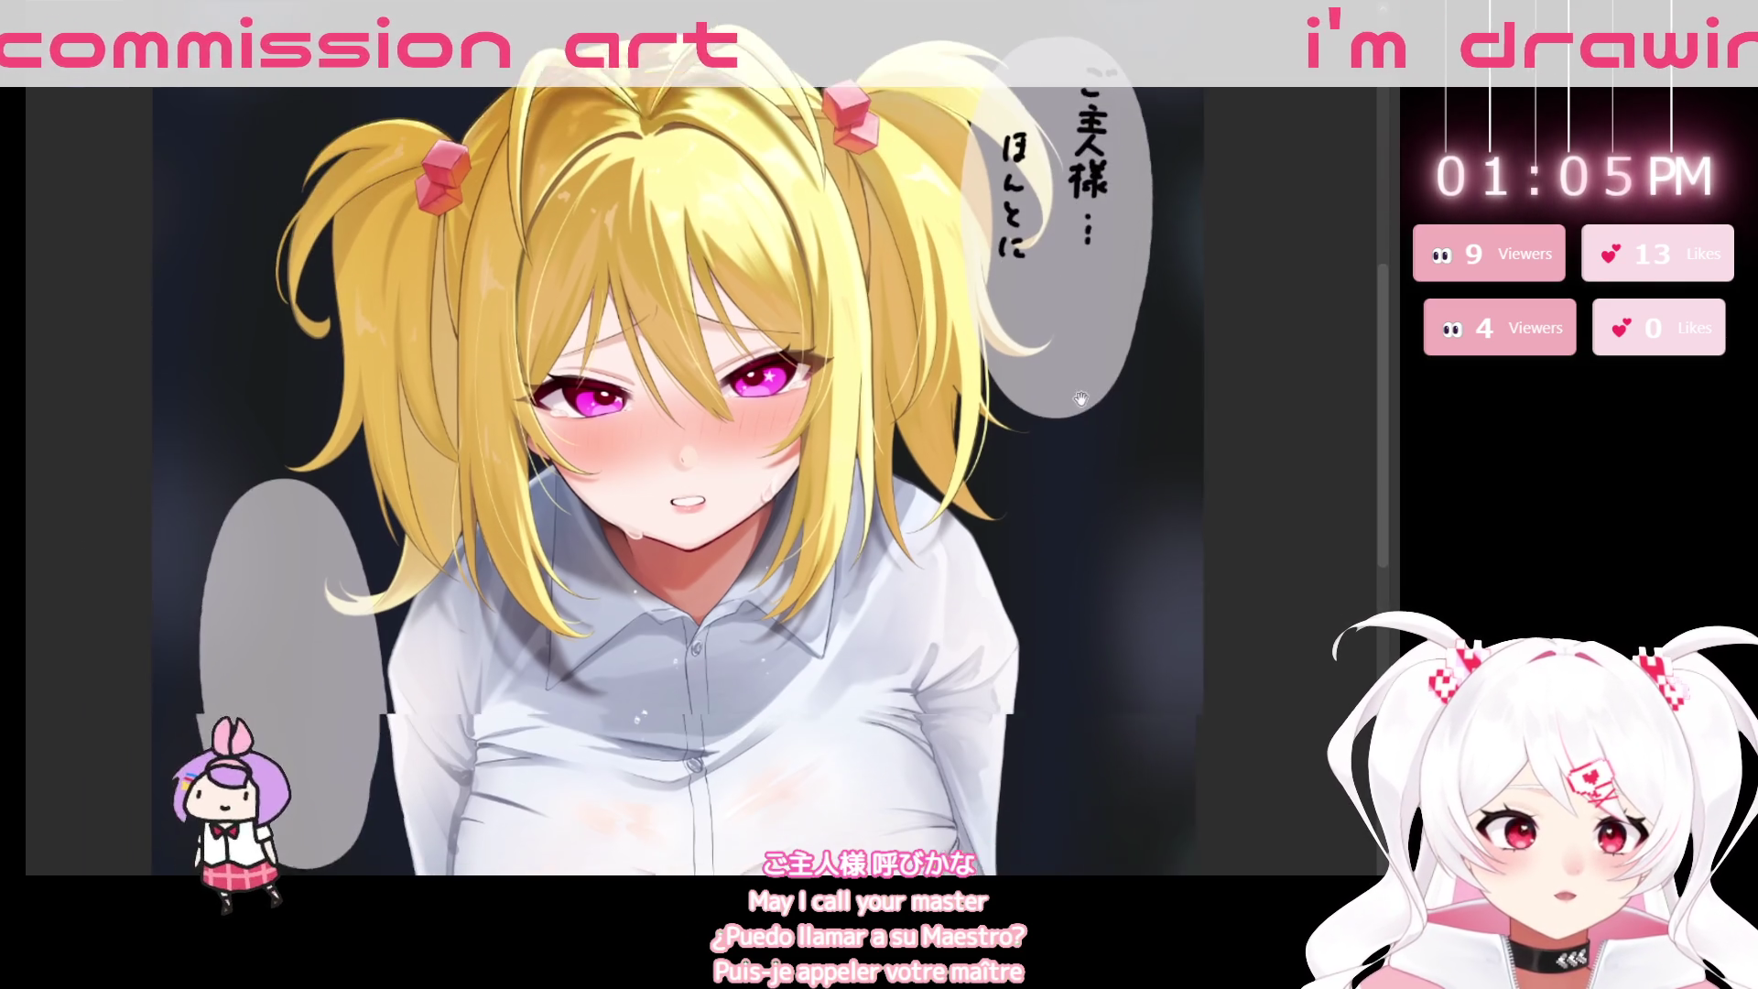
mouse_move(953, 412)
mouse_down()
mouse_move(915, 307)
mouse_move(840, 502)
mouse_move(841, 640)
mouse_up()
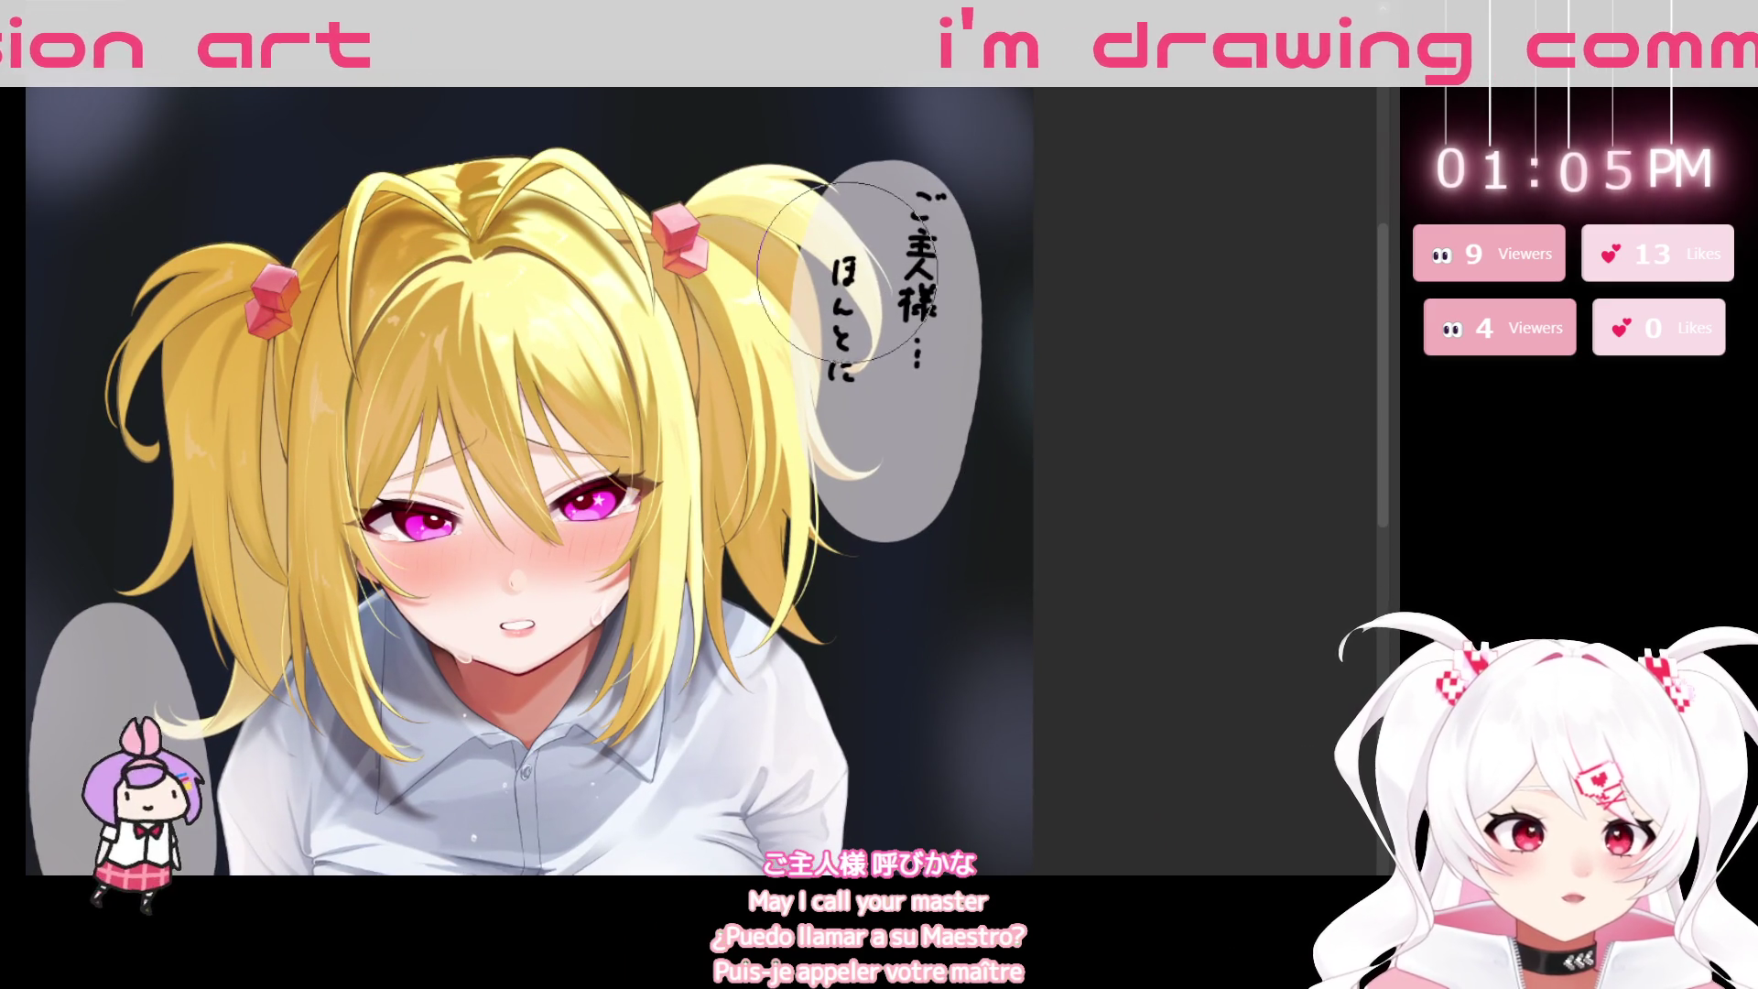
drag(844, 249, 840, 375)
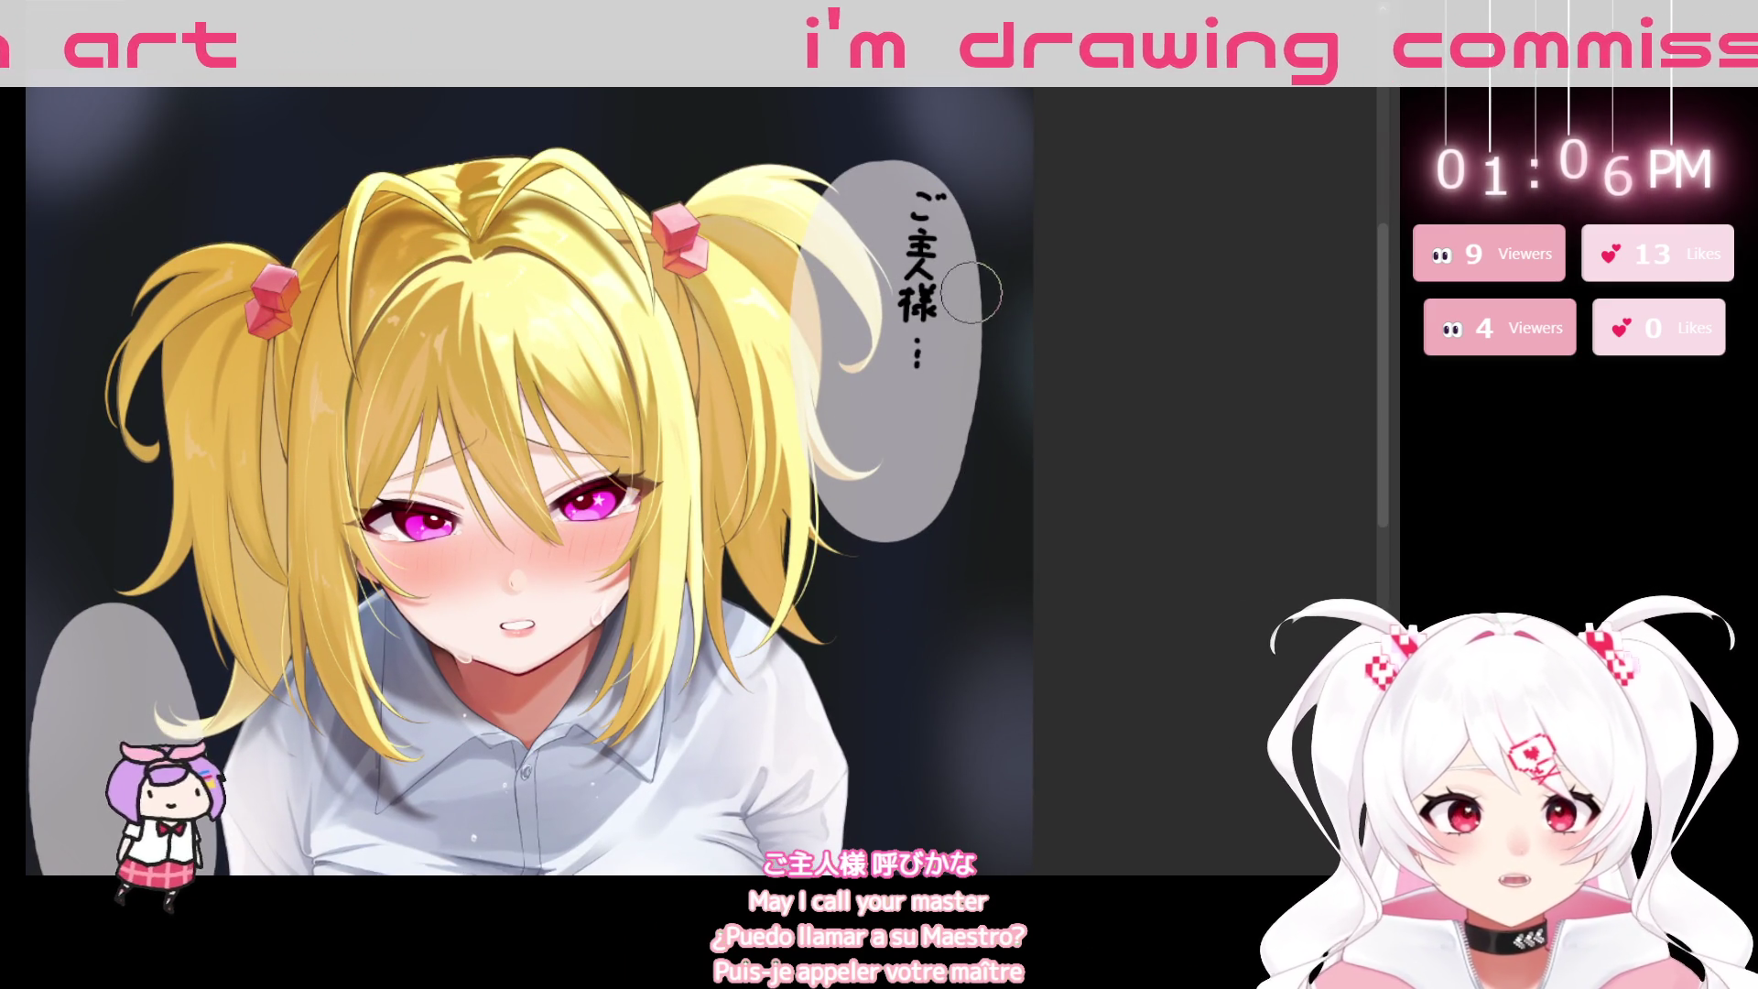
drag(920, 192, 925, 264)
scroll(1013, 678, down, 3)
mouse_move(1020, 647)
mouse_down()
mouse_move(922, 648)
mouse_move(920, 483)
mouse_move(1001, 512)
mouse_up()
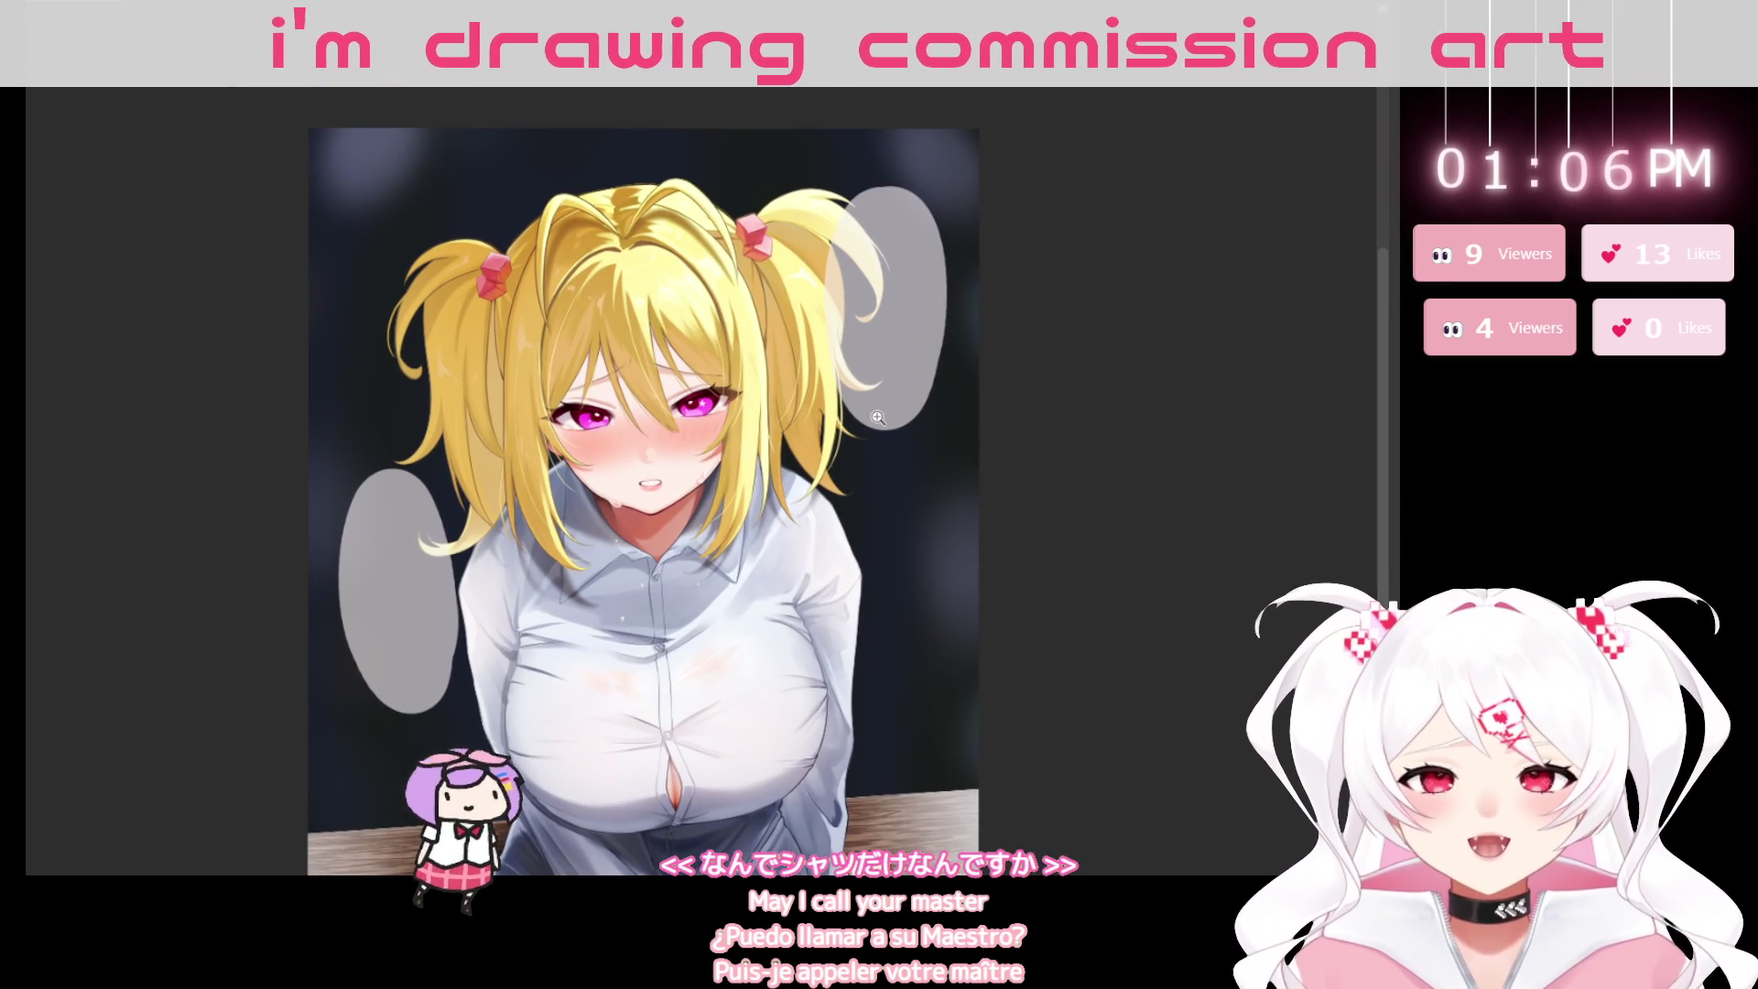
scroll(880, 586, up, 1)
drag(879, 586, 868, 604)
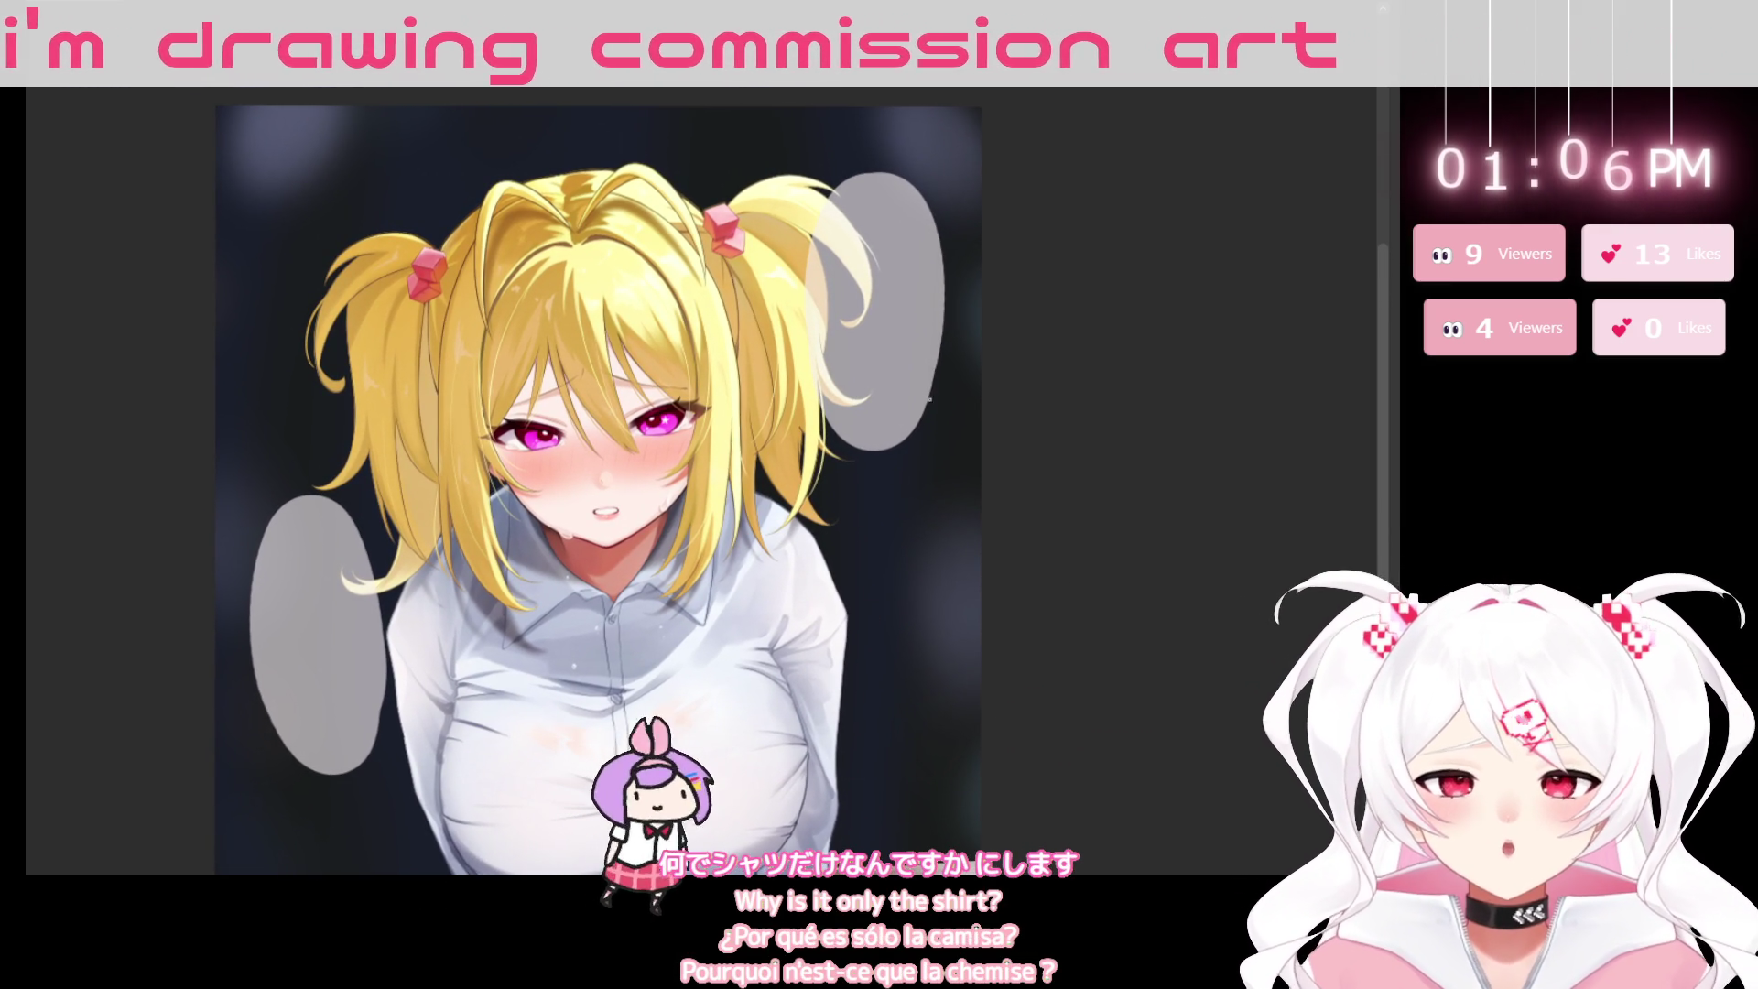
mouse_move(907, 541)
mouse_down()
mouse_move(938, 504)
mouse_move(927, 557)
mouse_up()
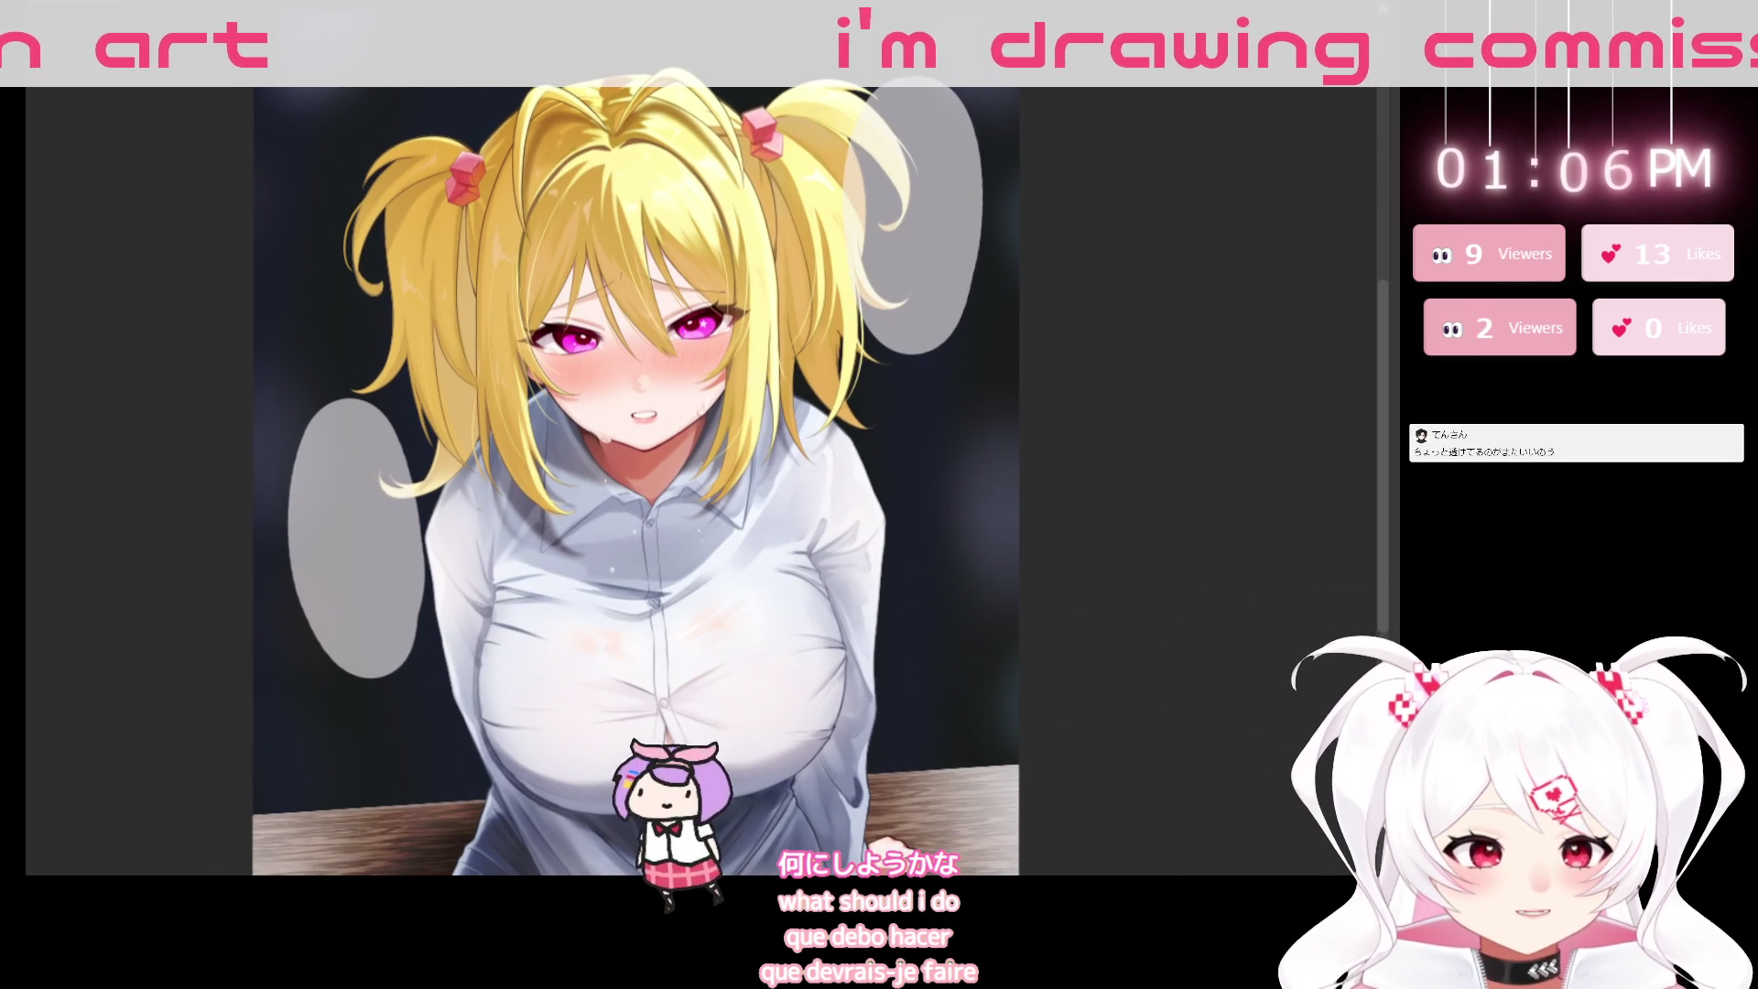
drag(868, 545, 903, 541)
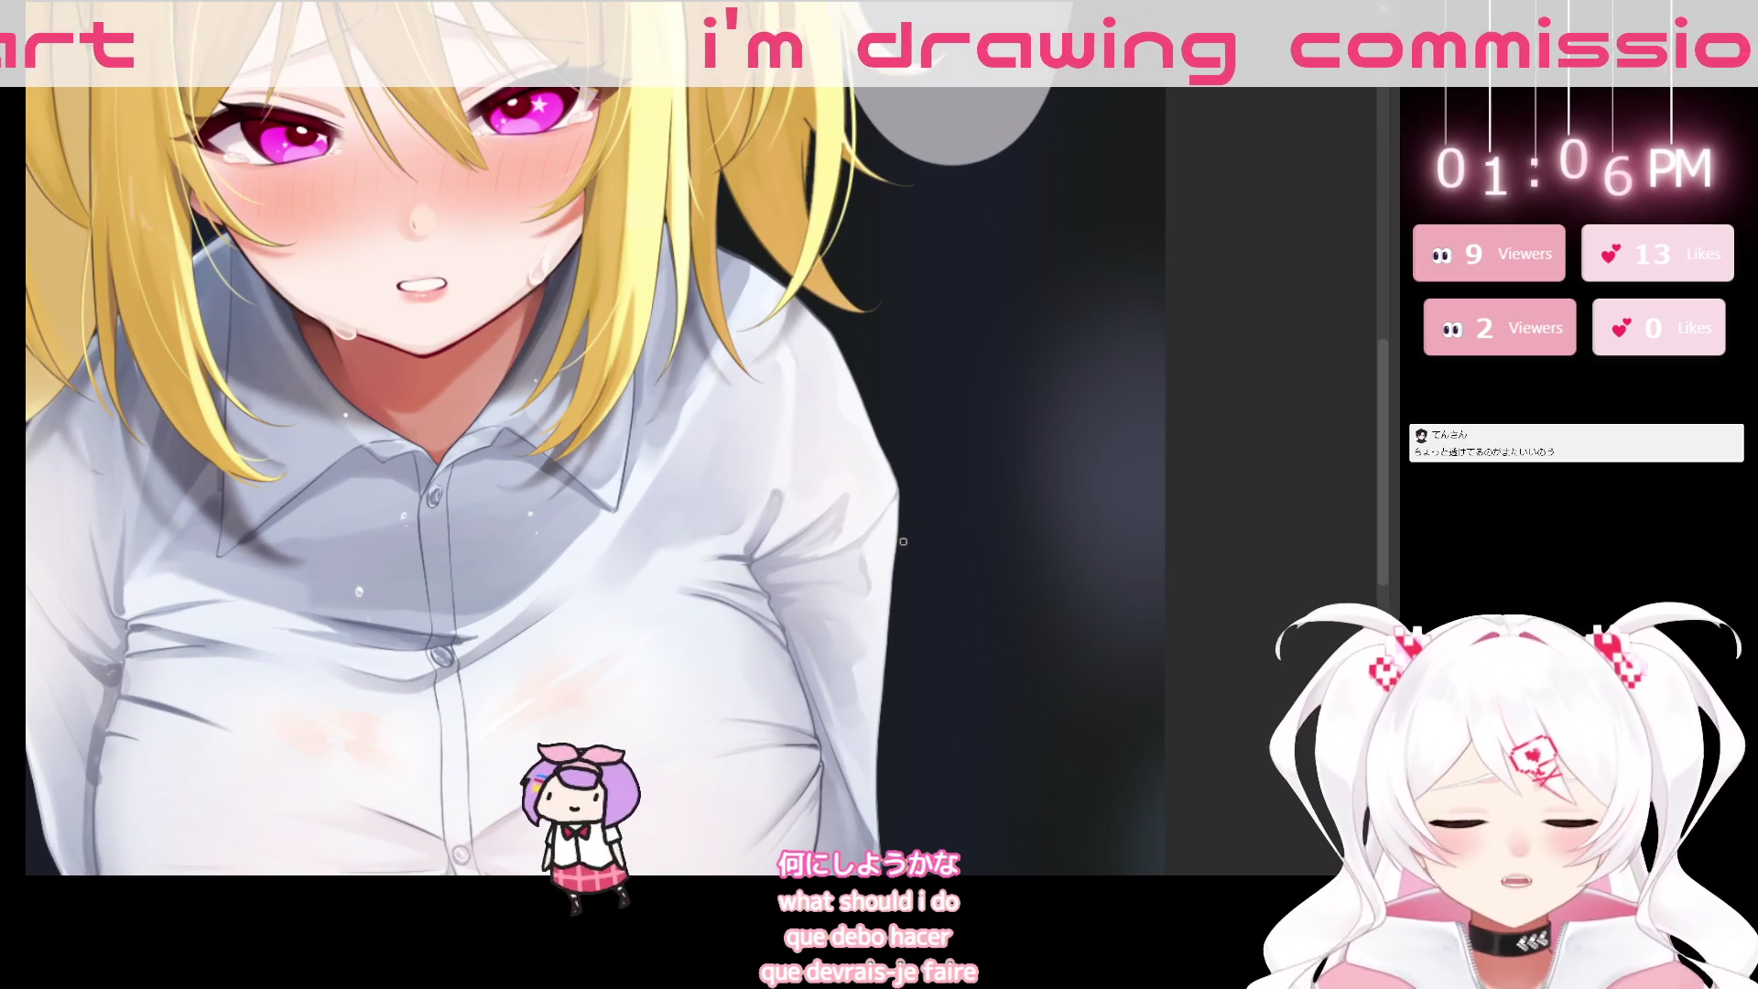
drag(869, 633, 980, 547)
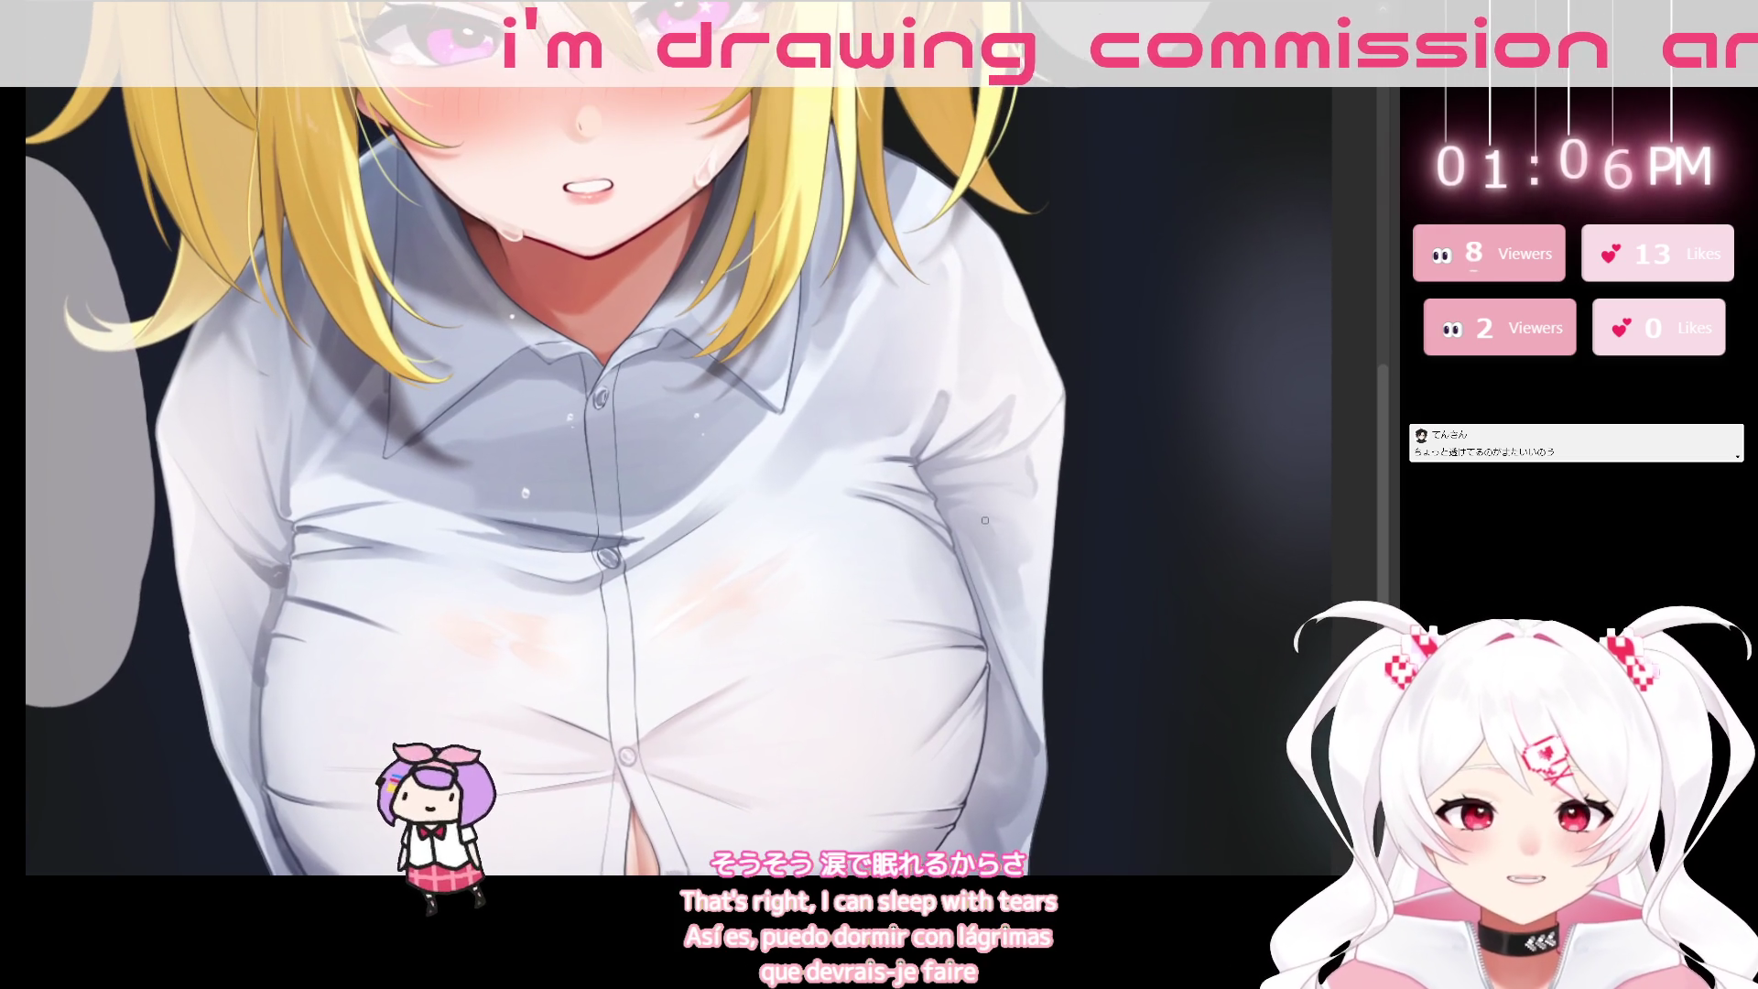
scroll(959, 523, down, 1)
mouse_move(923, 502)
mouse_down()
mouse_move(894, 534)
mouse_move(975, 483)
mouse_up()
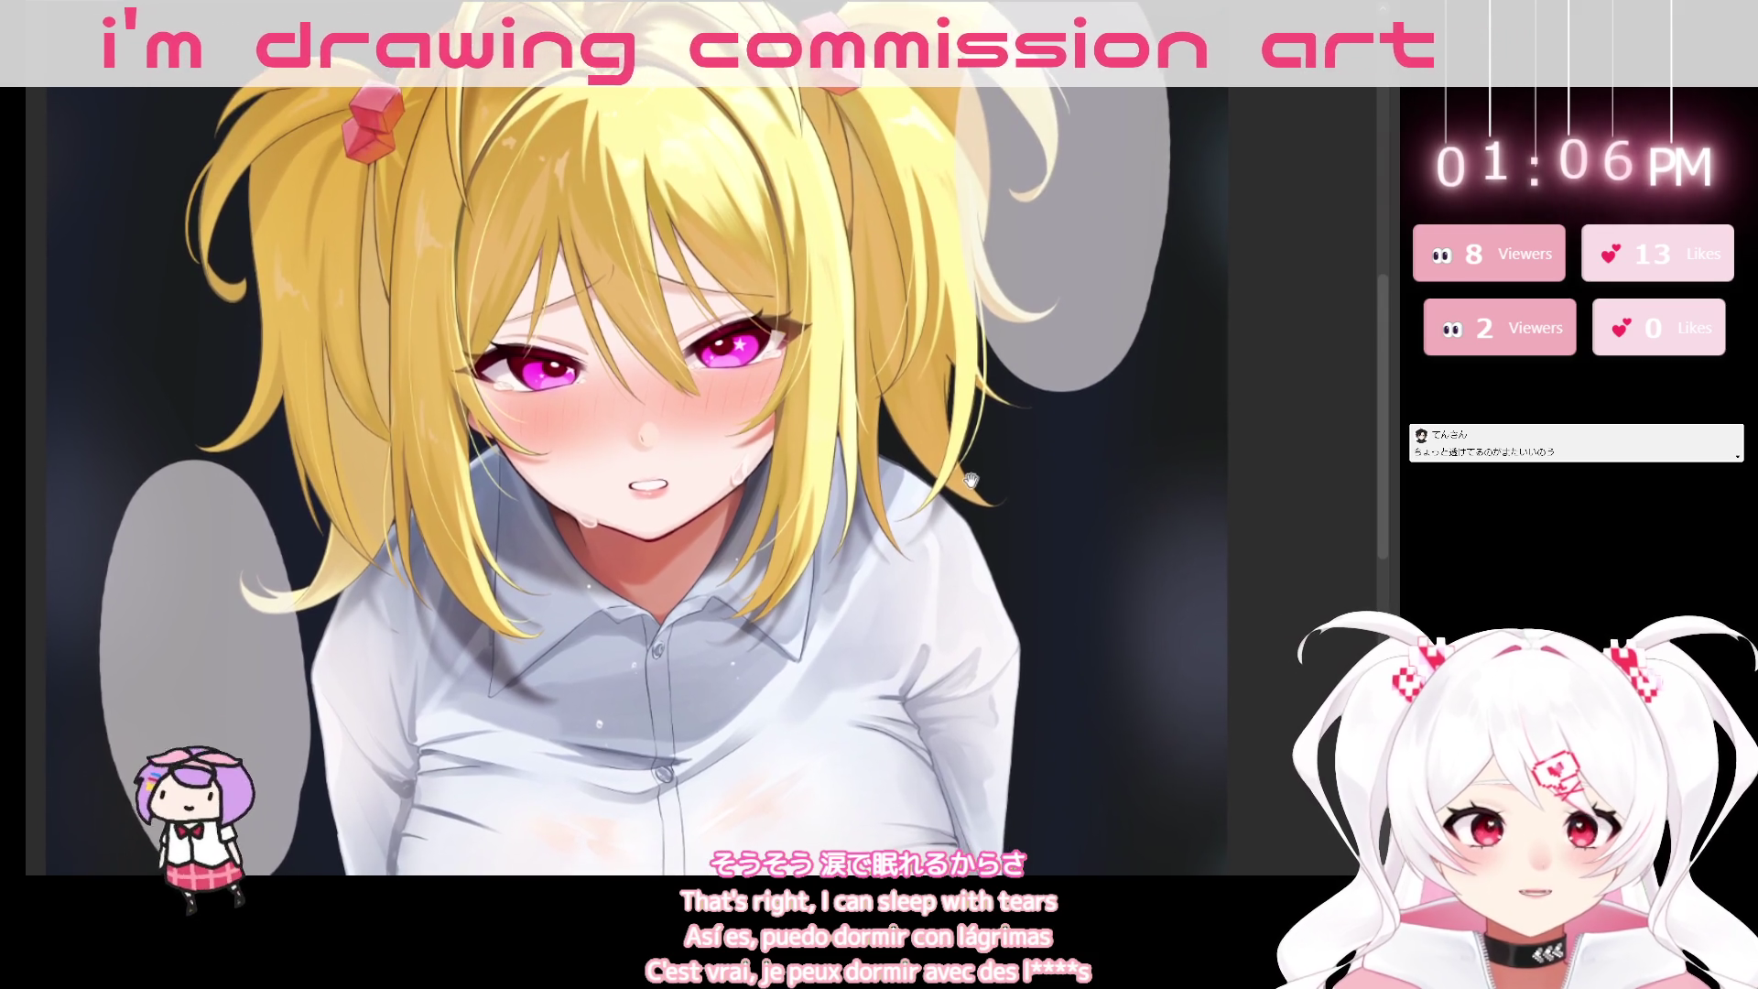
drag(975, 483, 969, 443)
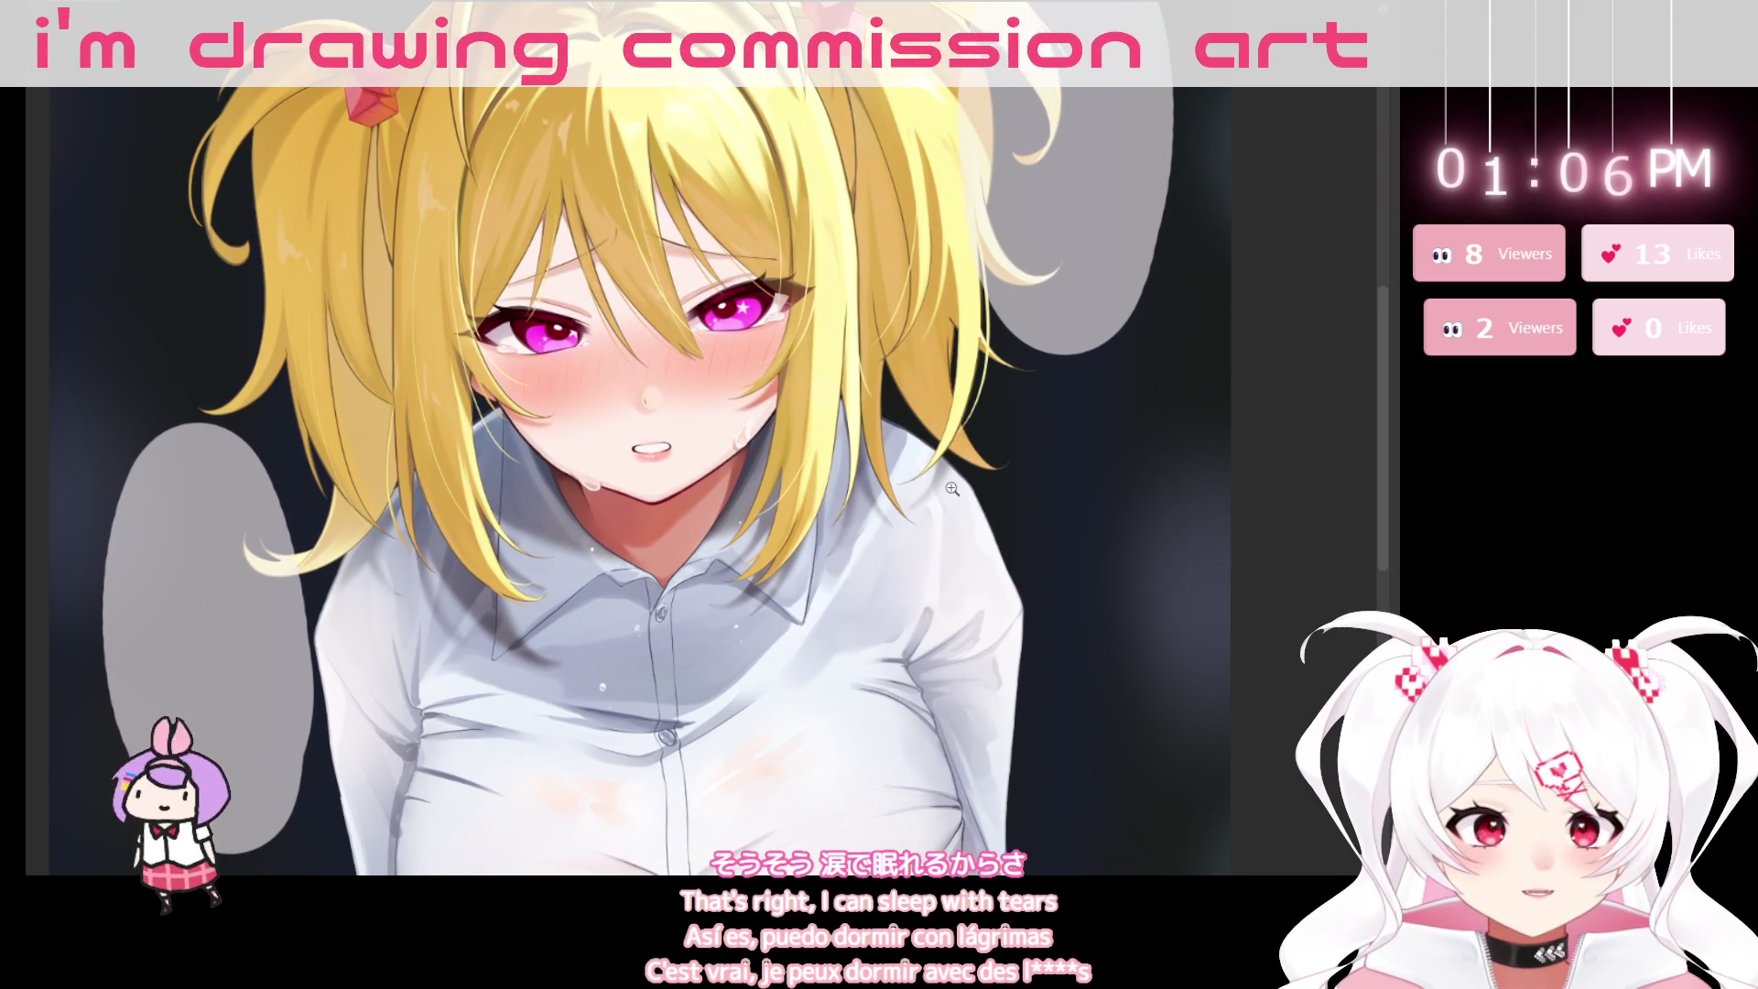
scroll(952, 489, down, 2)
drag(1026, 591, 969, 504)
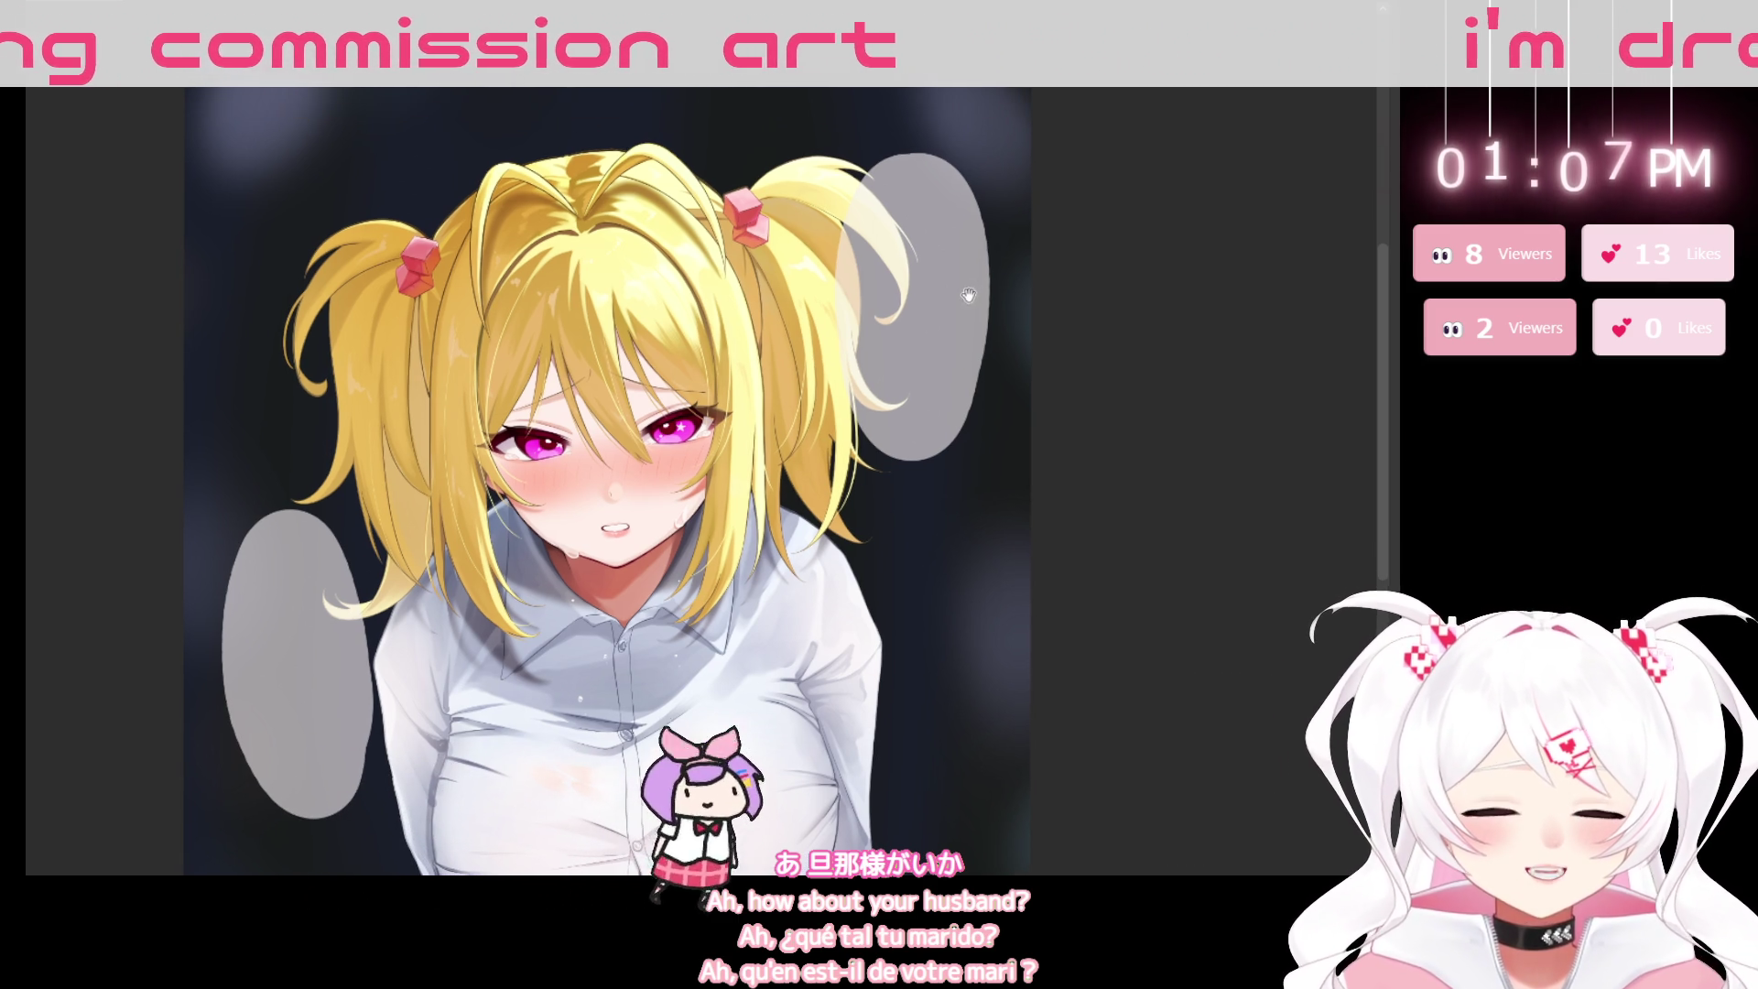
Zoom in and letter 旦那さま。 in the upper bubble, redrawing the unsatisfying characters.
key(ctrl+plus)
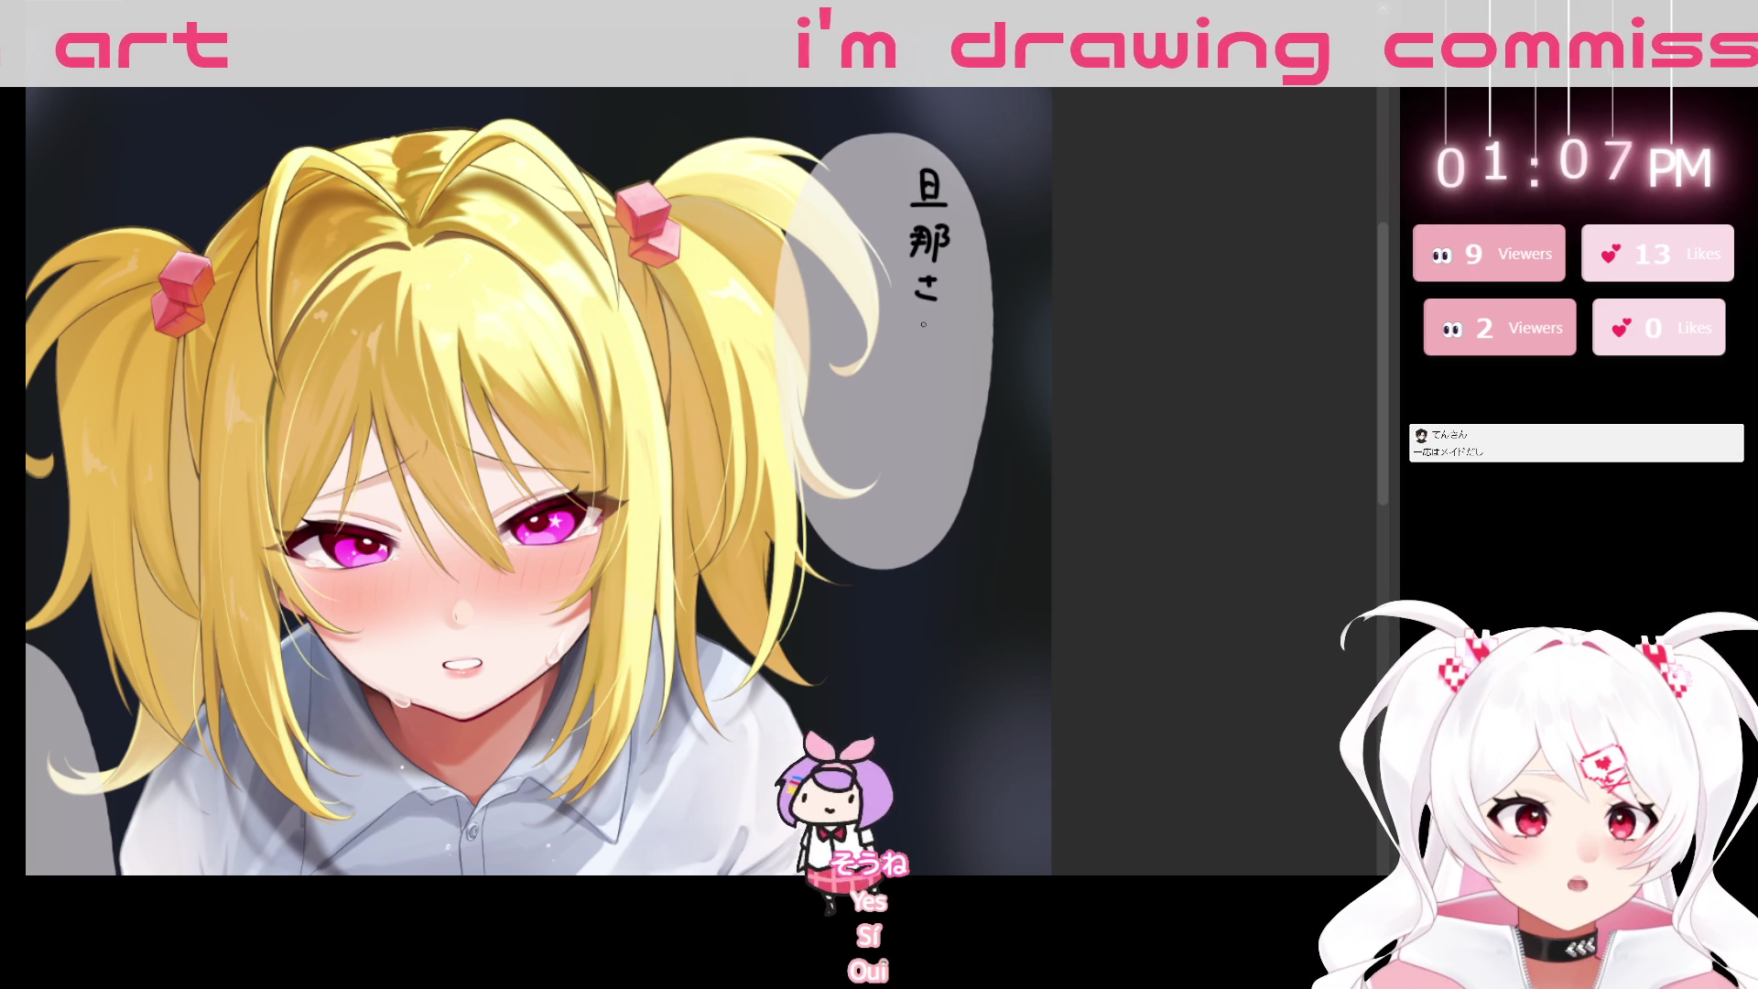
drag(925, 268, 933, 305)
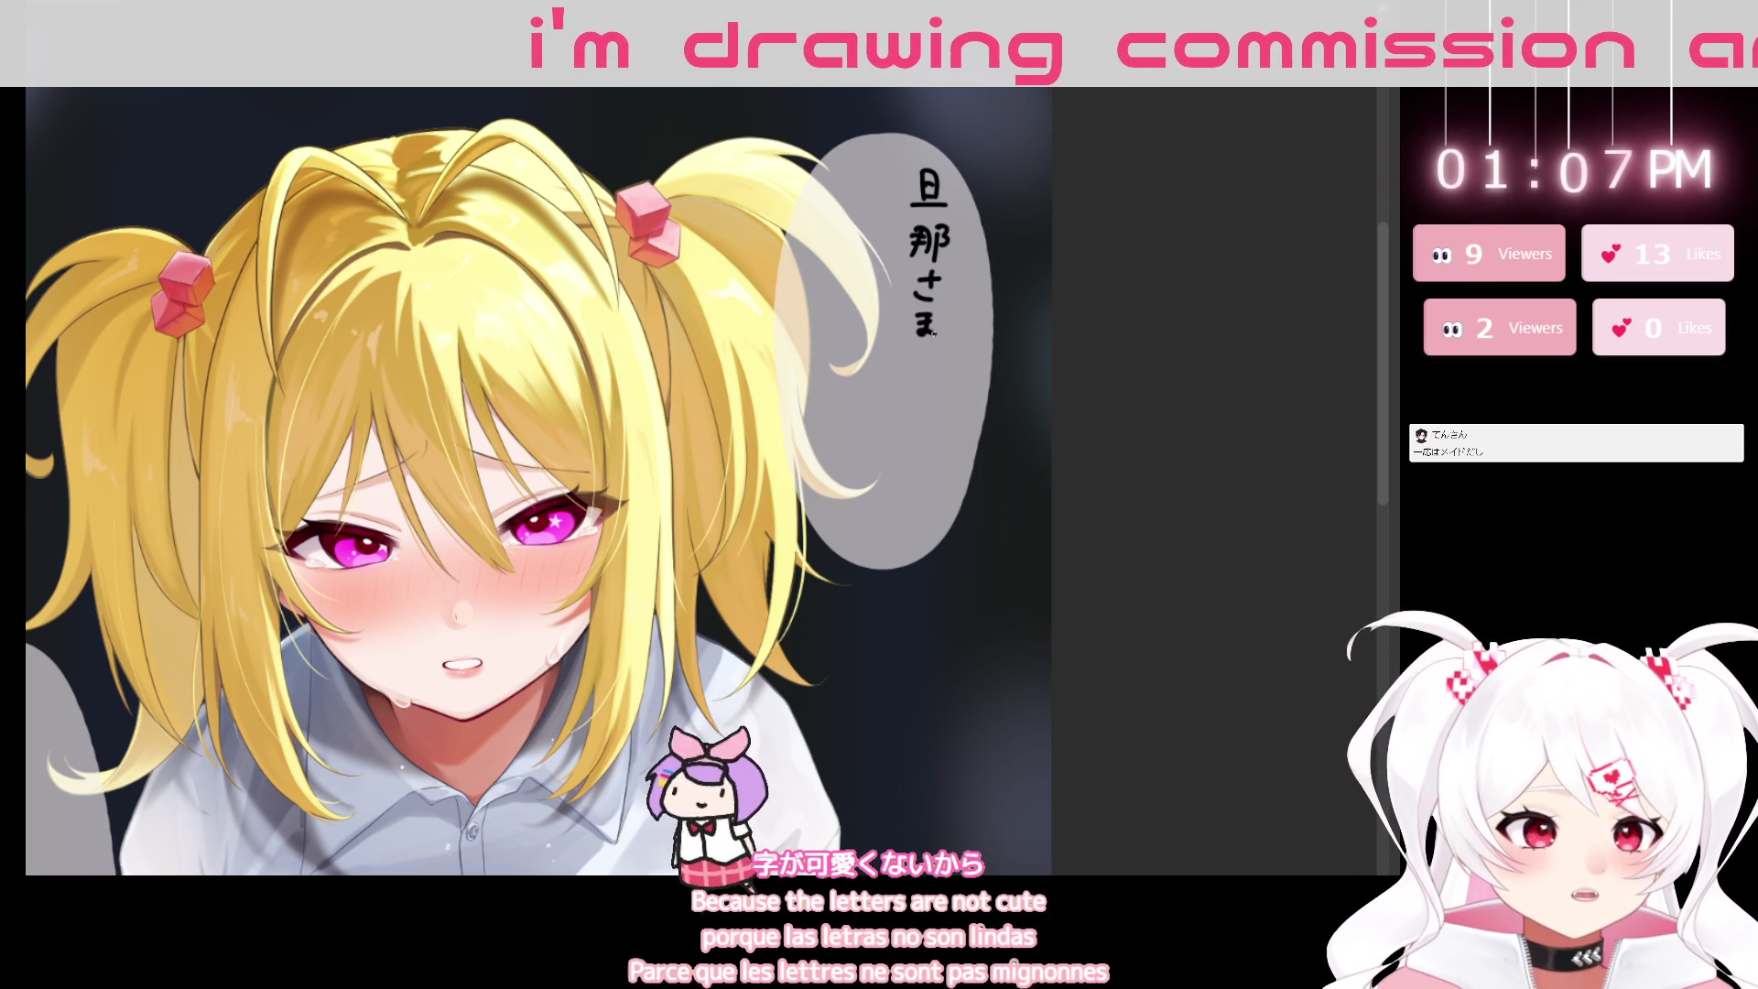
key(ctrl+z)
key(ctrl+z)
key(ctrl+z)
key(ctrl+z)
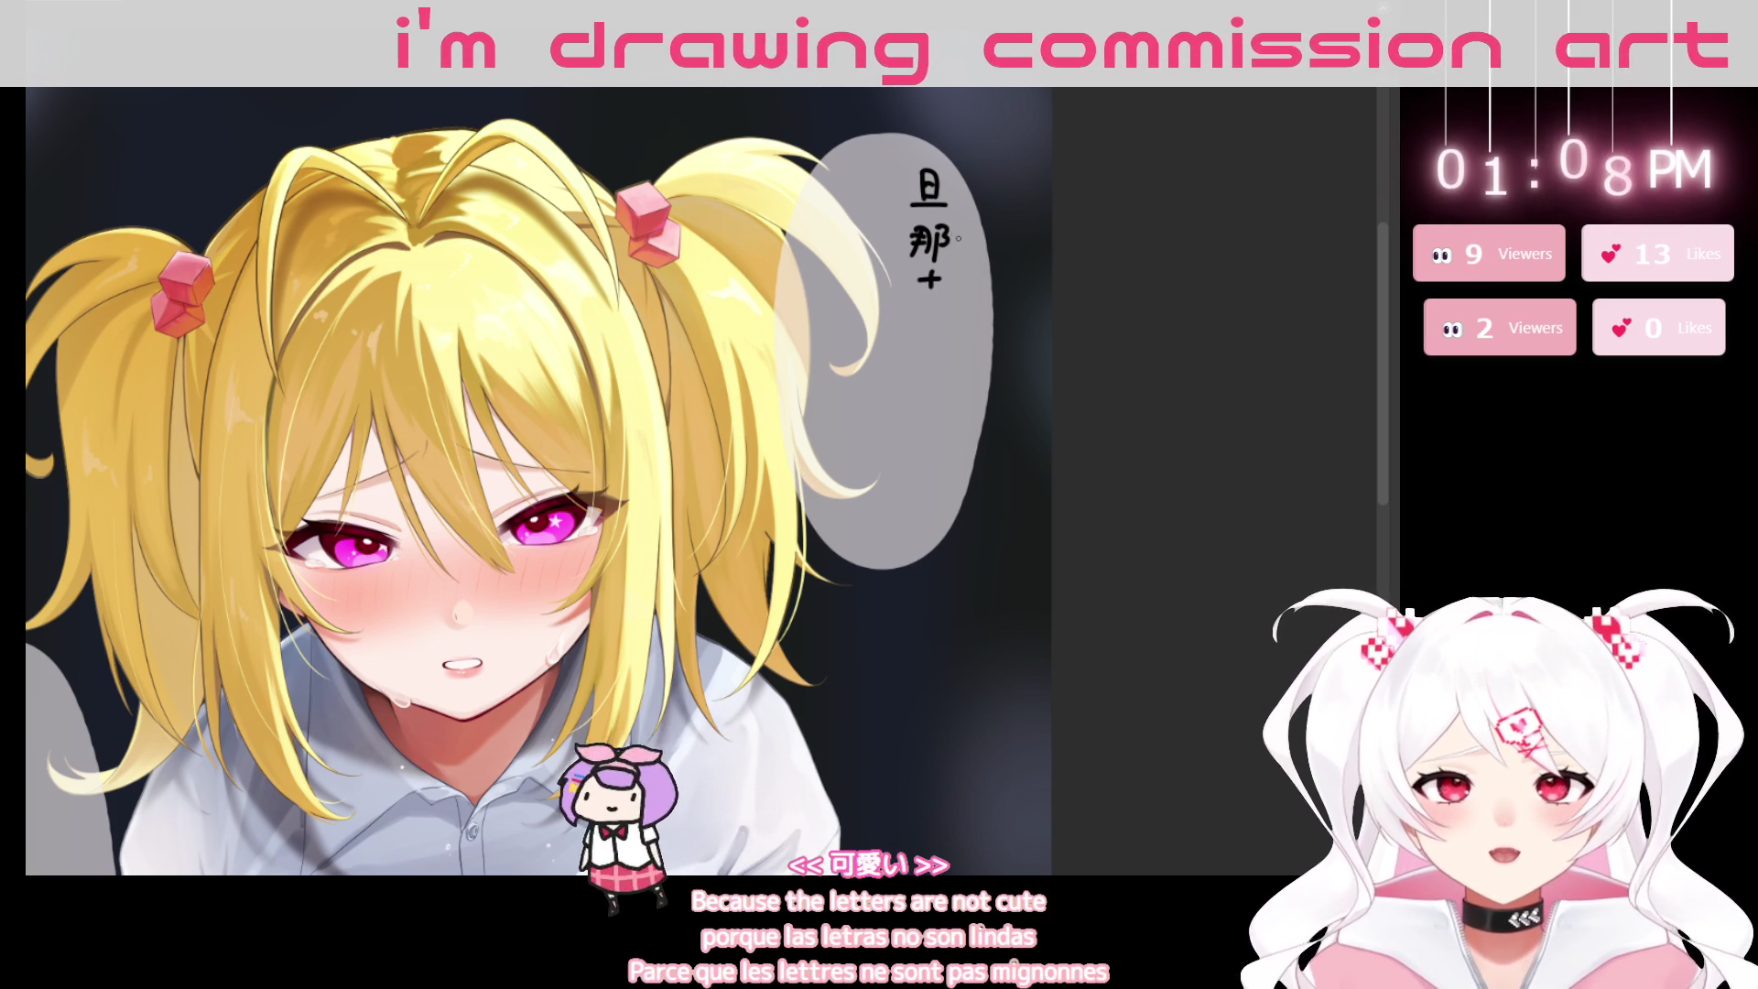
key(ctrl+z)
key(ctrl+z)
key(ctrl+z)
key(ctrl+z)
key(ctrl+z)
key(ctrl+z)
key(ctrl+z)
key(ctrl+z)
key(ctrl+z)
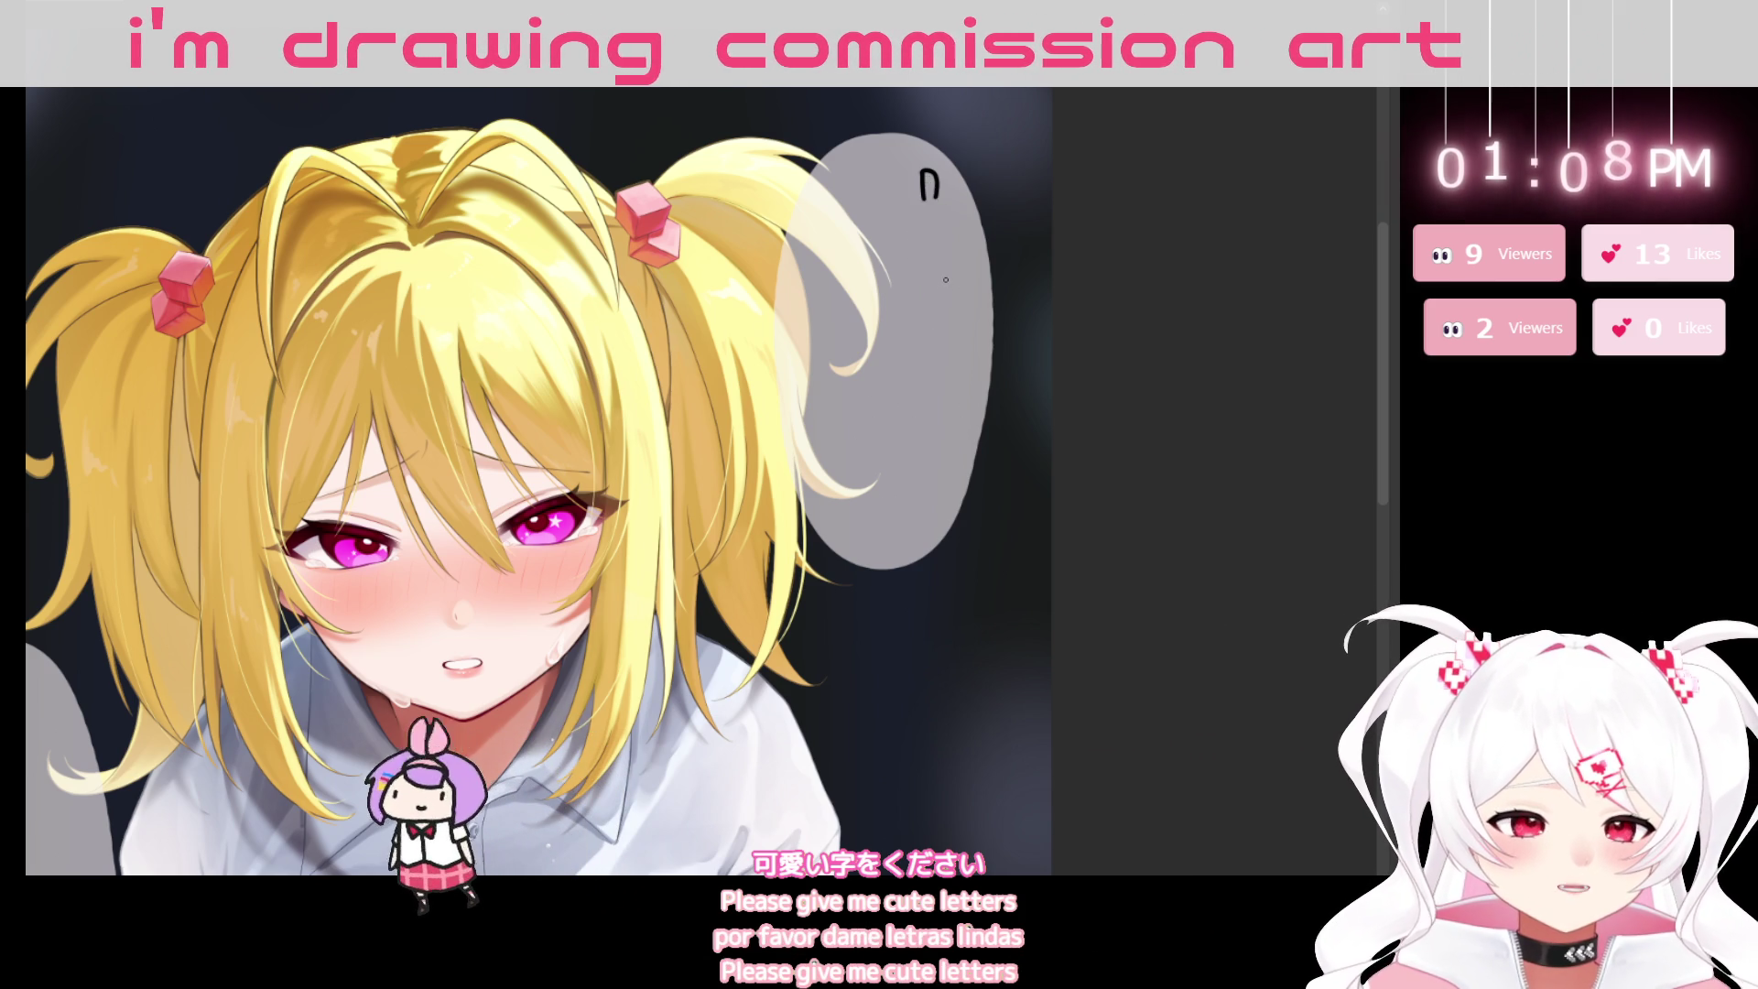
key(ctrl+z)
key(ctrl+z)
mouse_move(912, 199)
mouse_down()
mouse_move(934, 189)
mouse_move(943, 207)
mouse_up()
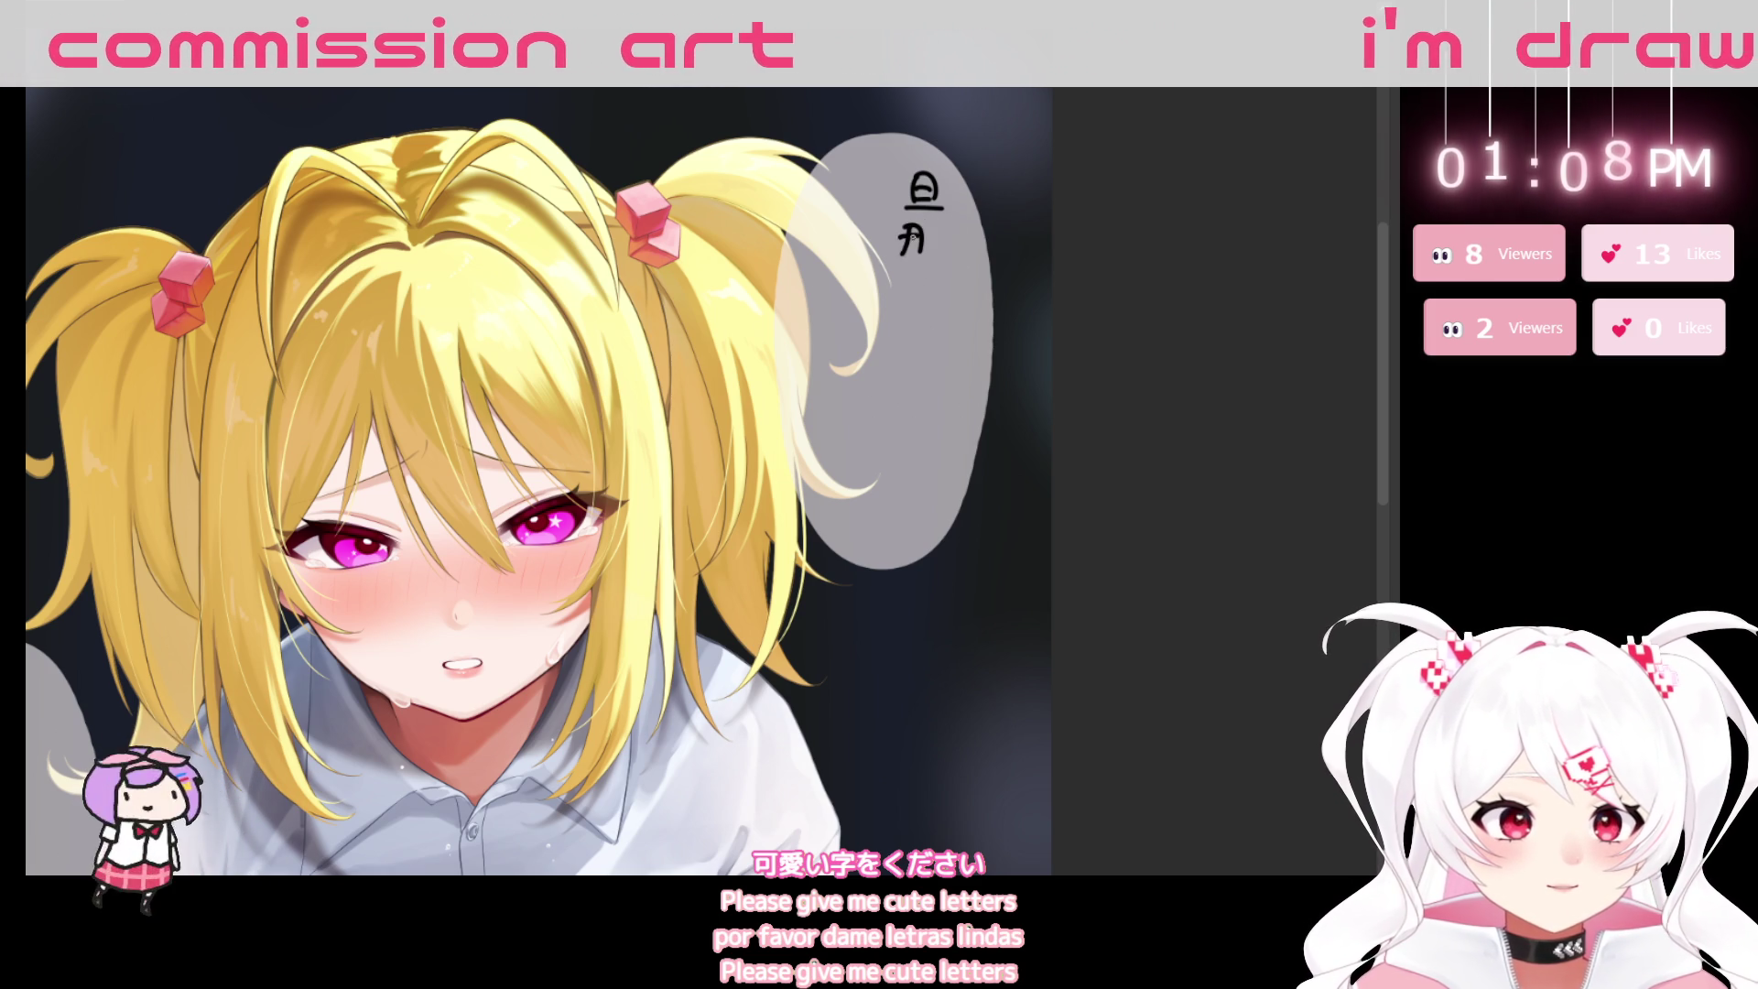
key(ctrl+z)
key(ctrl+z)
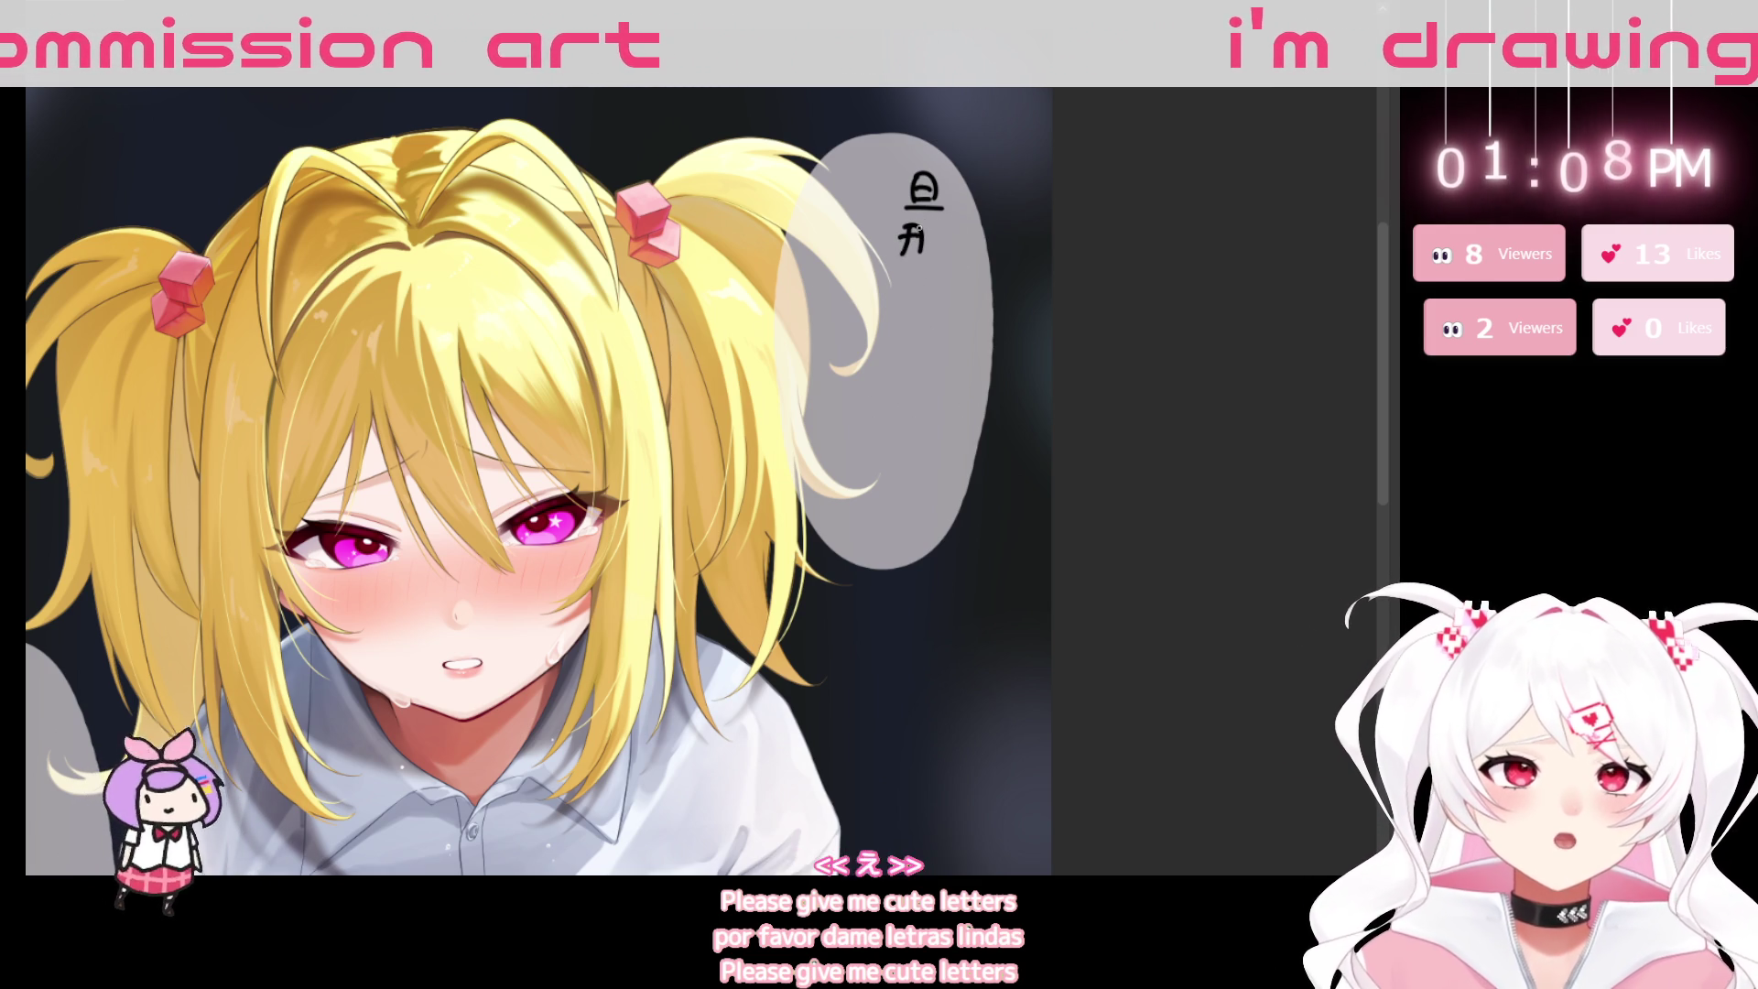
mouse_move(902, 227)
mouse_down()
mouse_move(914, 257)
mouse_move(933, 241)
mouse_move(925, 319)
mouse_move(989, 279)
mouse_up()
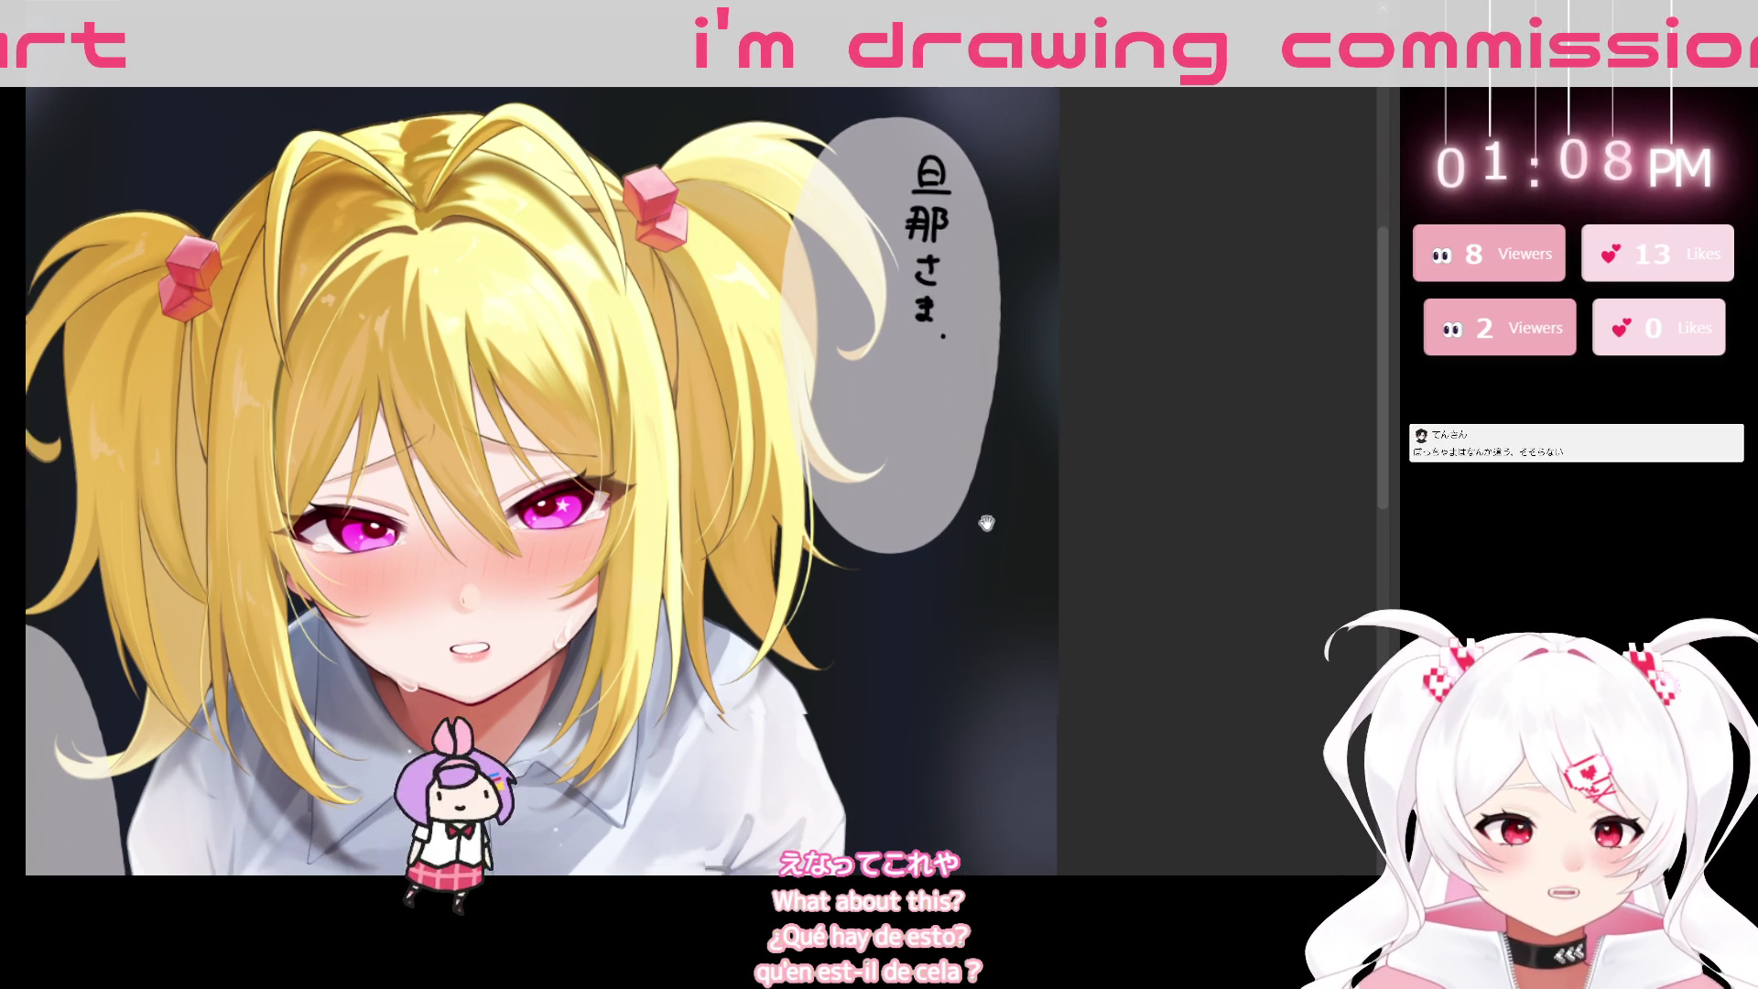
mouse_move(893, 183)
mouse_down()
mouse_move(918, 194)
mouse_move(907, 245)
mouse_up()
Write the second column ほんとうに beside it, redoing the ほん strokes.
mouse_move(901, 240)
mouse_down()
mouse_move(893, 267)
mouse_move(914, 252)
mouse_up()
drag(905, 263, 915, 266)
click(929, 223)
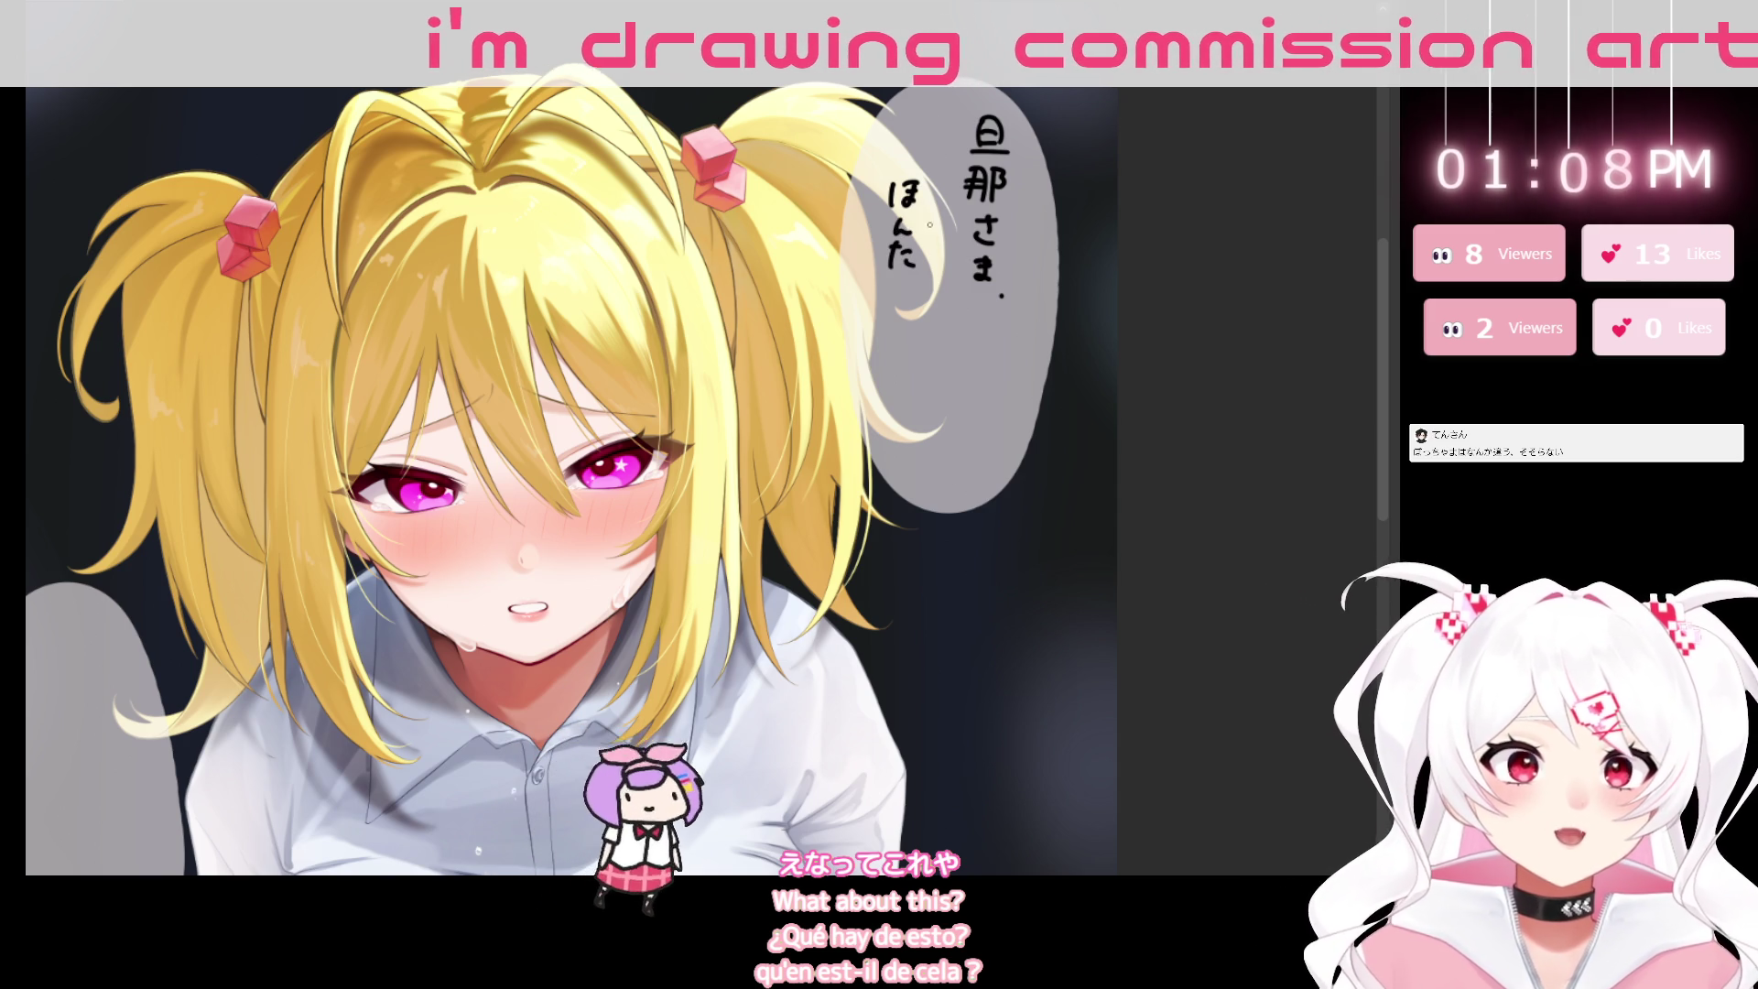
key(ctrl+z)
key(ctrl+z)
key(ctrl+z)
drag(936, 356, 955, 302)
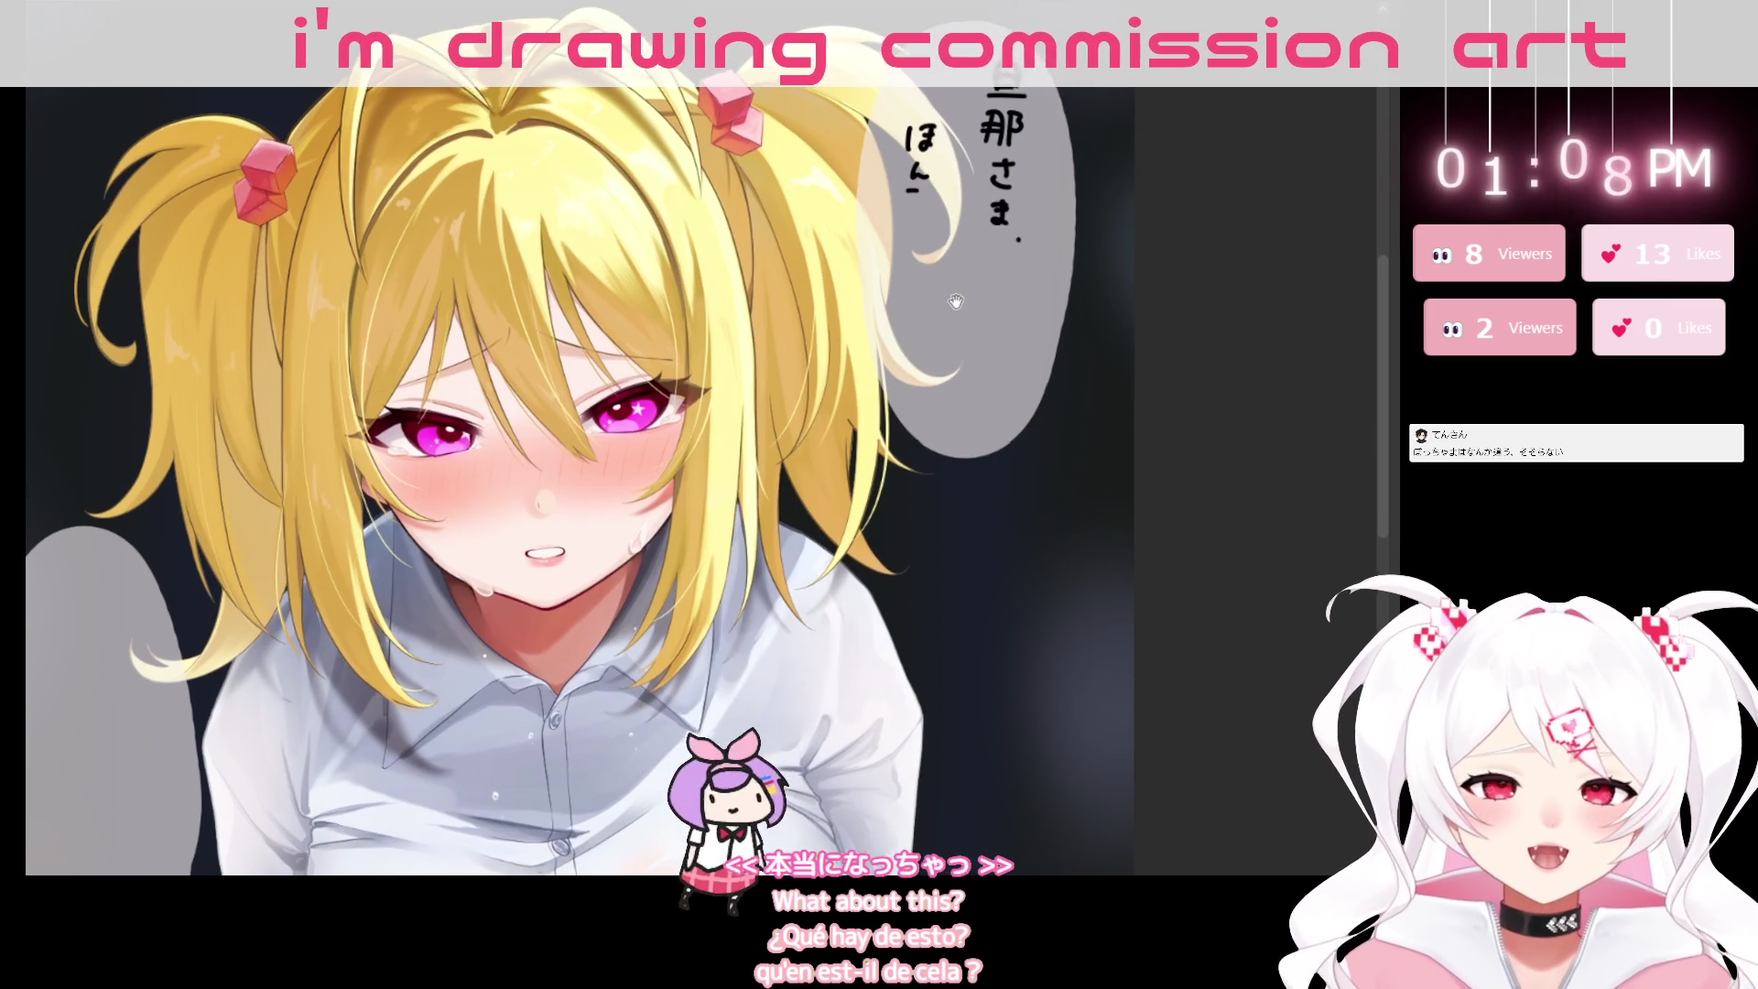
key(ctrl+z)
key(ctrl+z)
key(ctrl+z)
mouse_move(903, 119)
mouse_down()
mouse_move(898, 144)
mouse_move(921, 137)
mouse_move(925, 163)
mouse_up()
drag(908, 192, 917, 203)
drag(907, 218, 908, 221)
drag(905, 231, 907, 235)
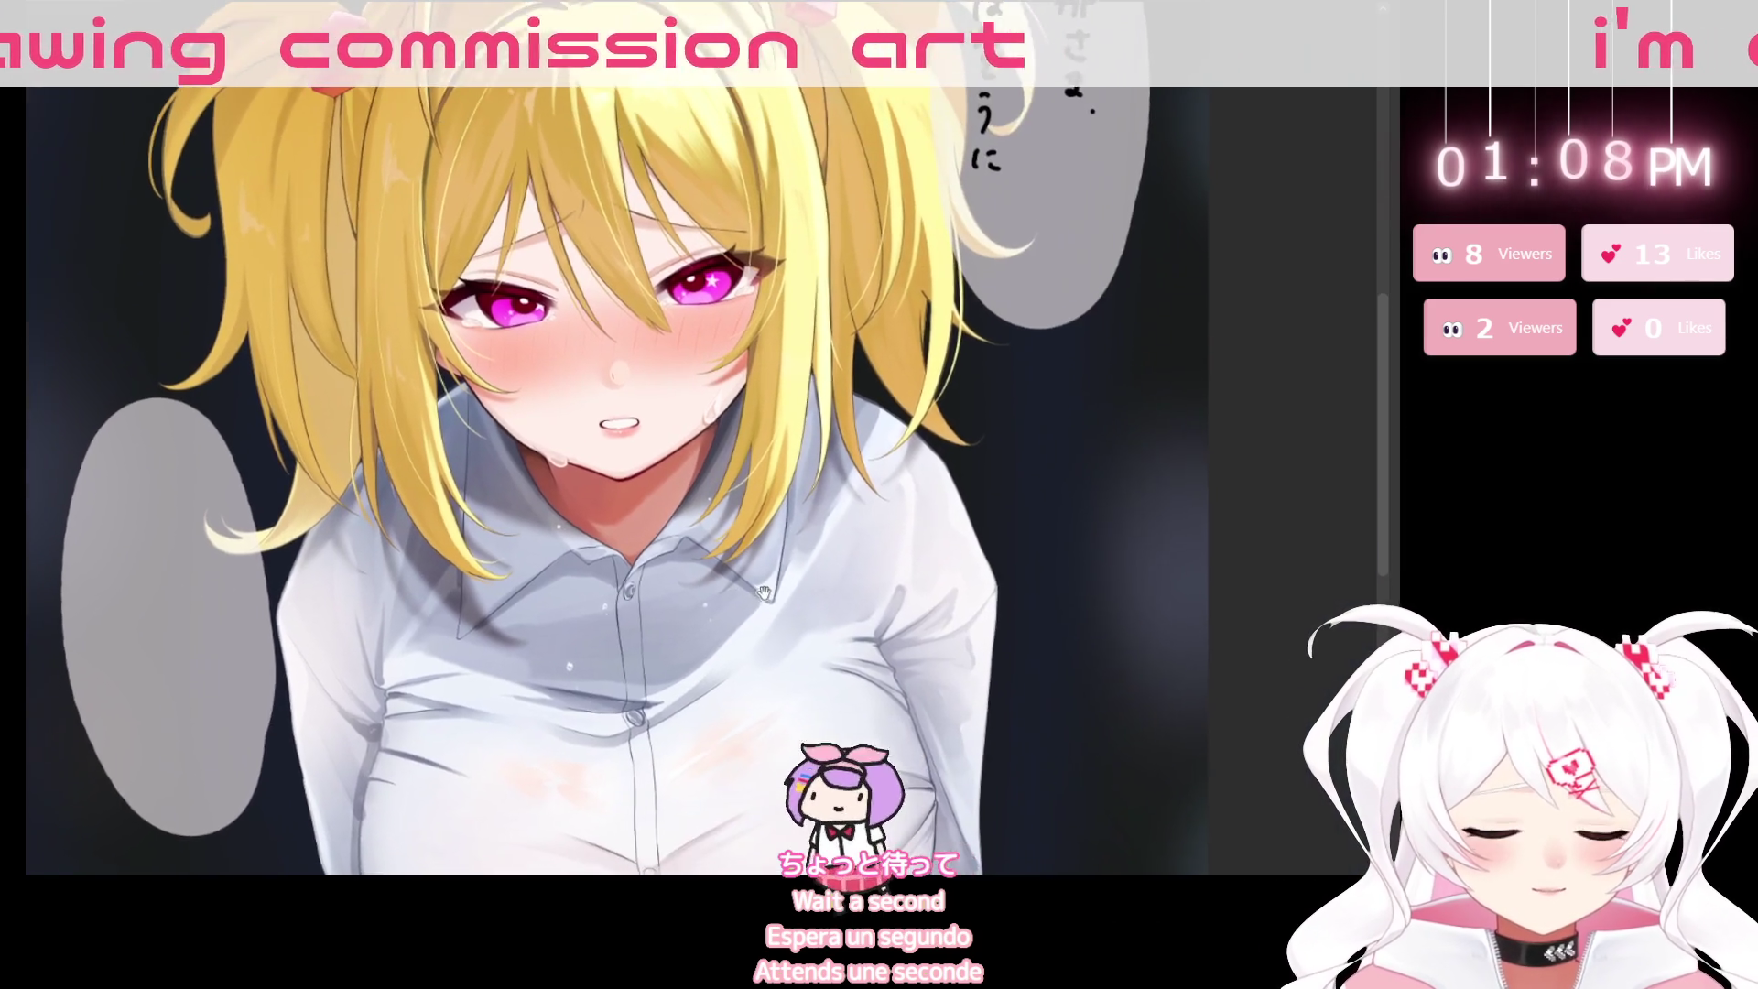
Pan between the left speech bubble and the upper bubble, ending back at the girl's face.
drag(854, 608, 933, 408)
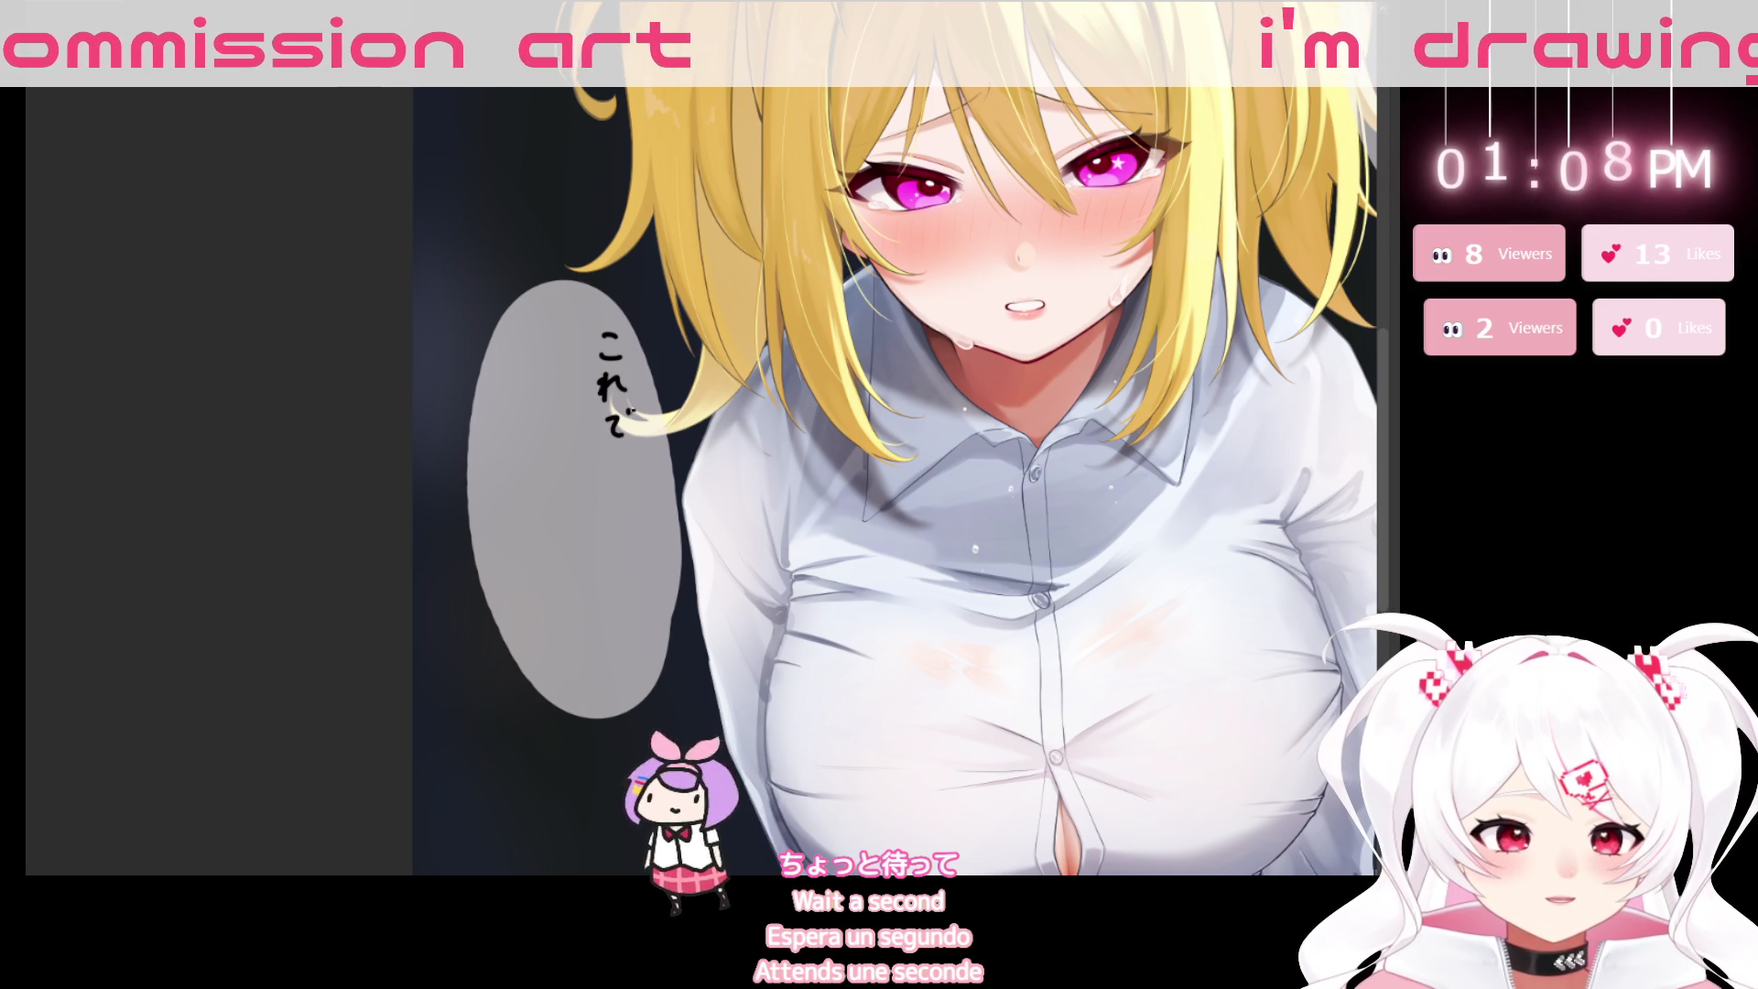
drag(620, 599, 526, 636)
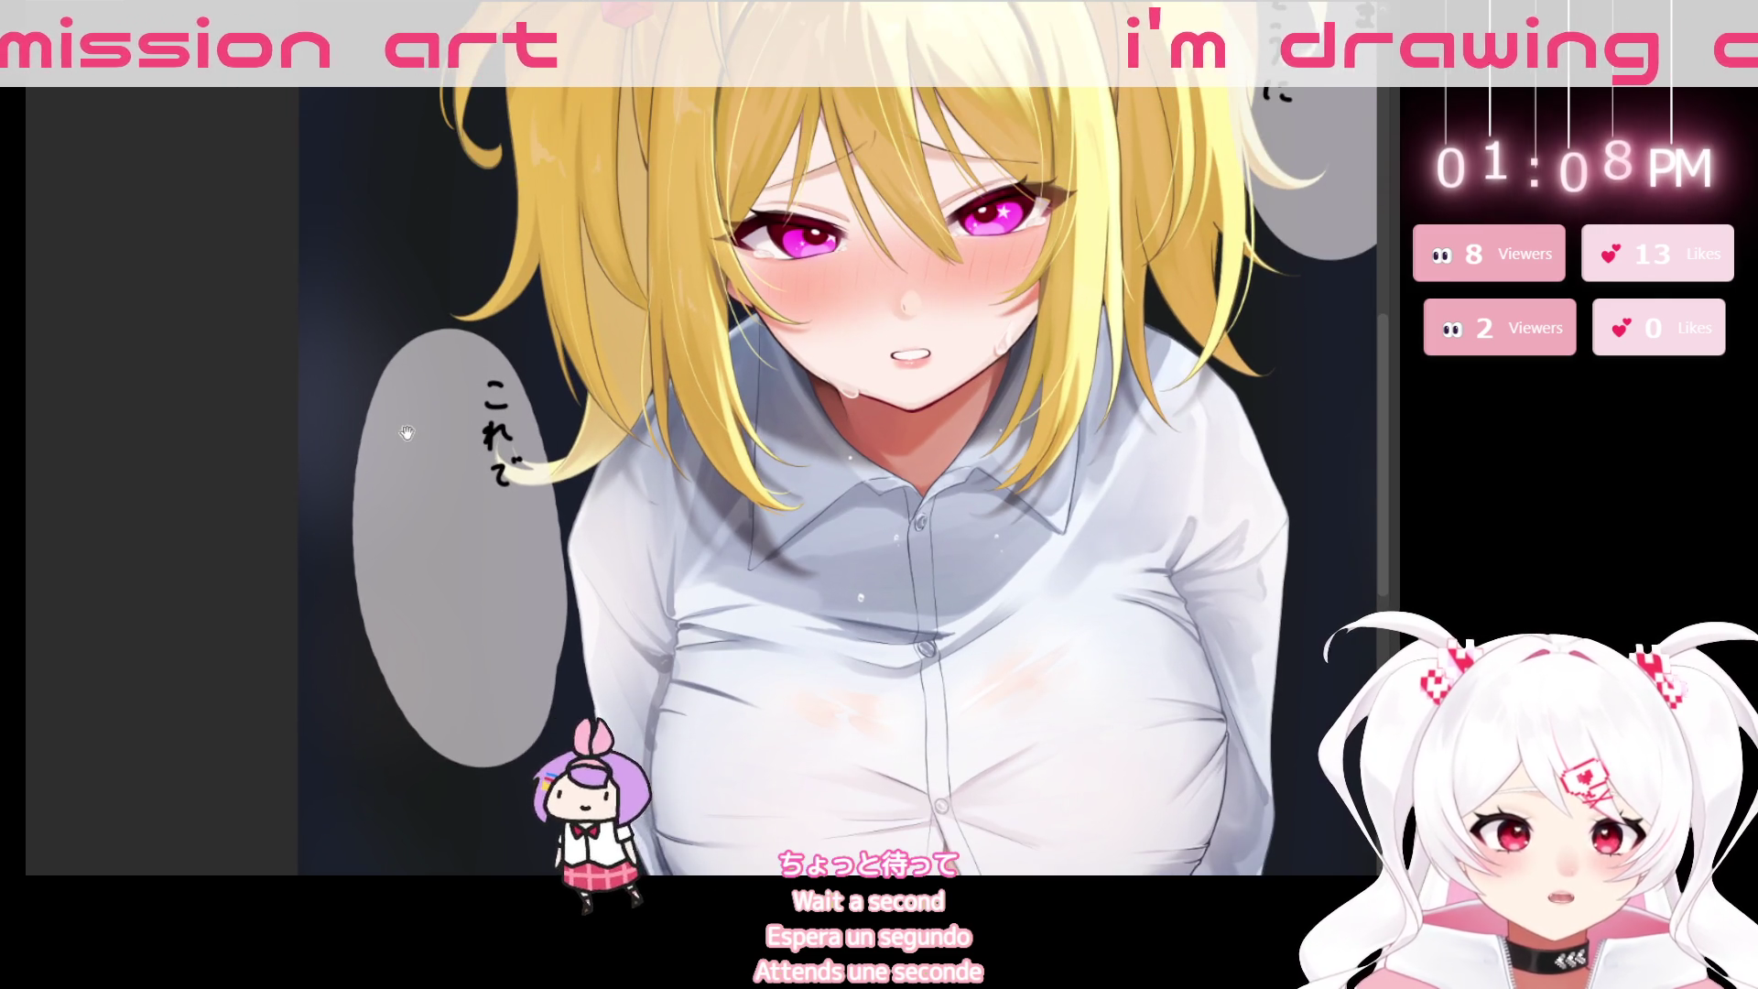
drag(407, 432, 486, 302)
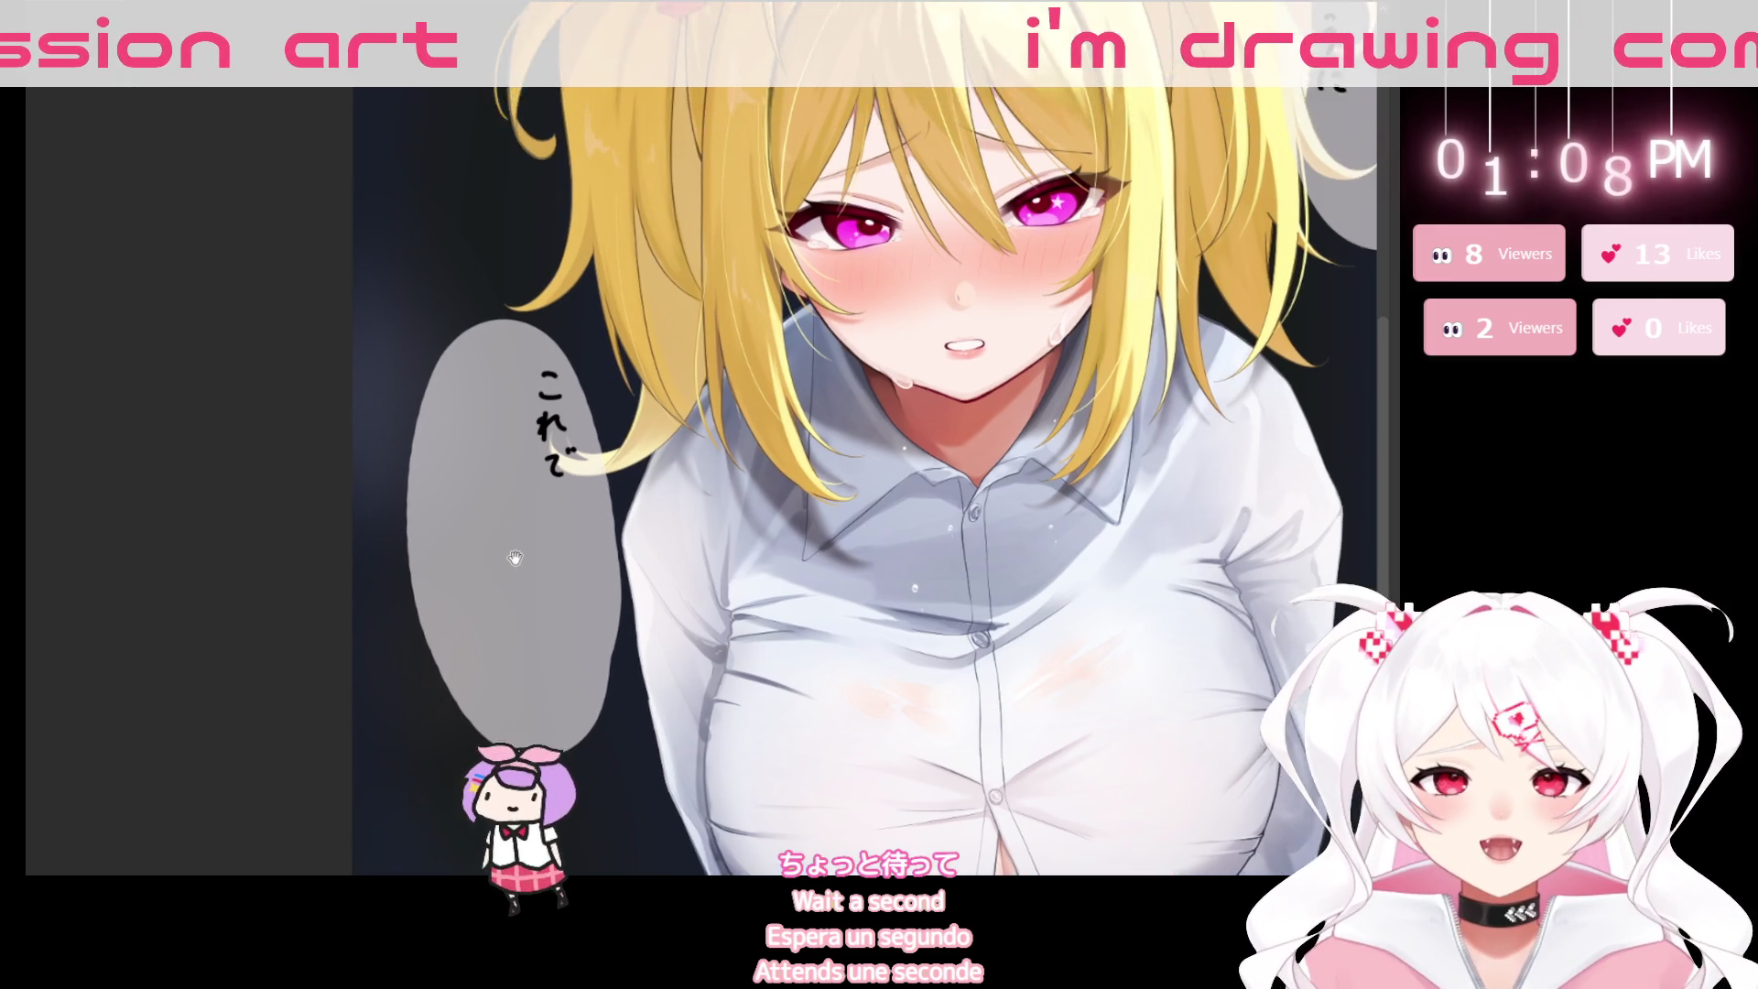
mouse_move(540, 550)
mouse_down()
mouse_move(509, 422)
mouse_move(457, 443)
mouse_move(324, 642)
mouse_up()
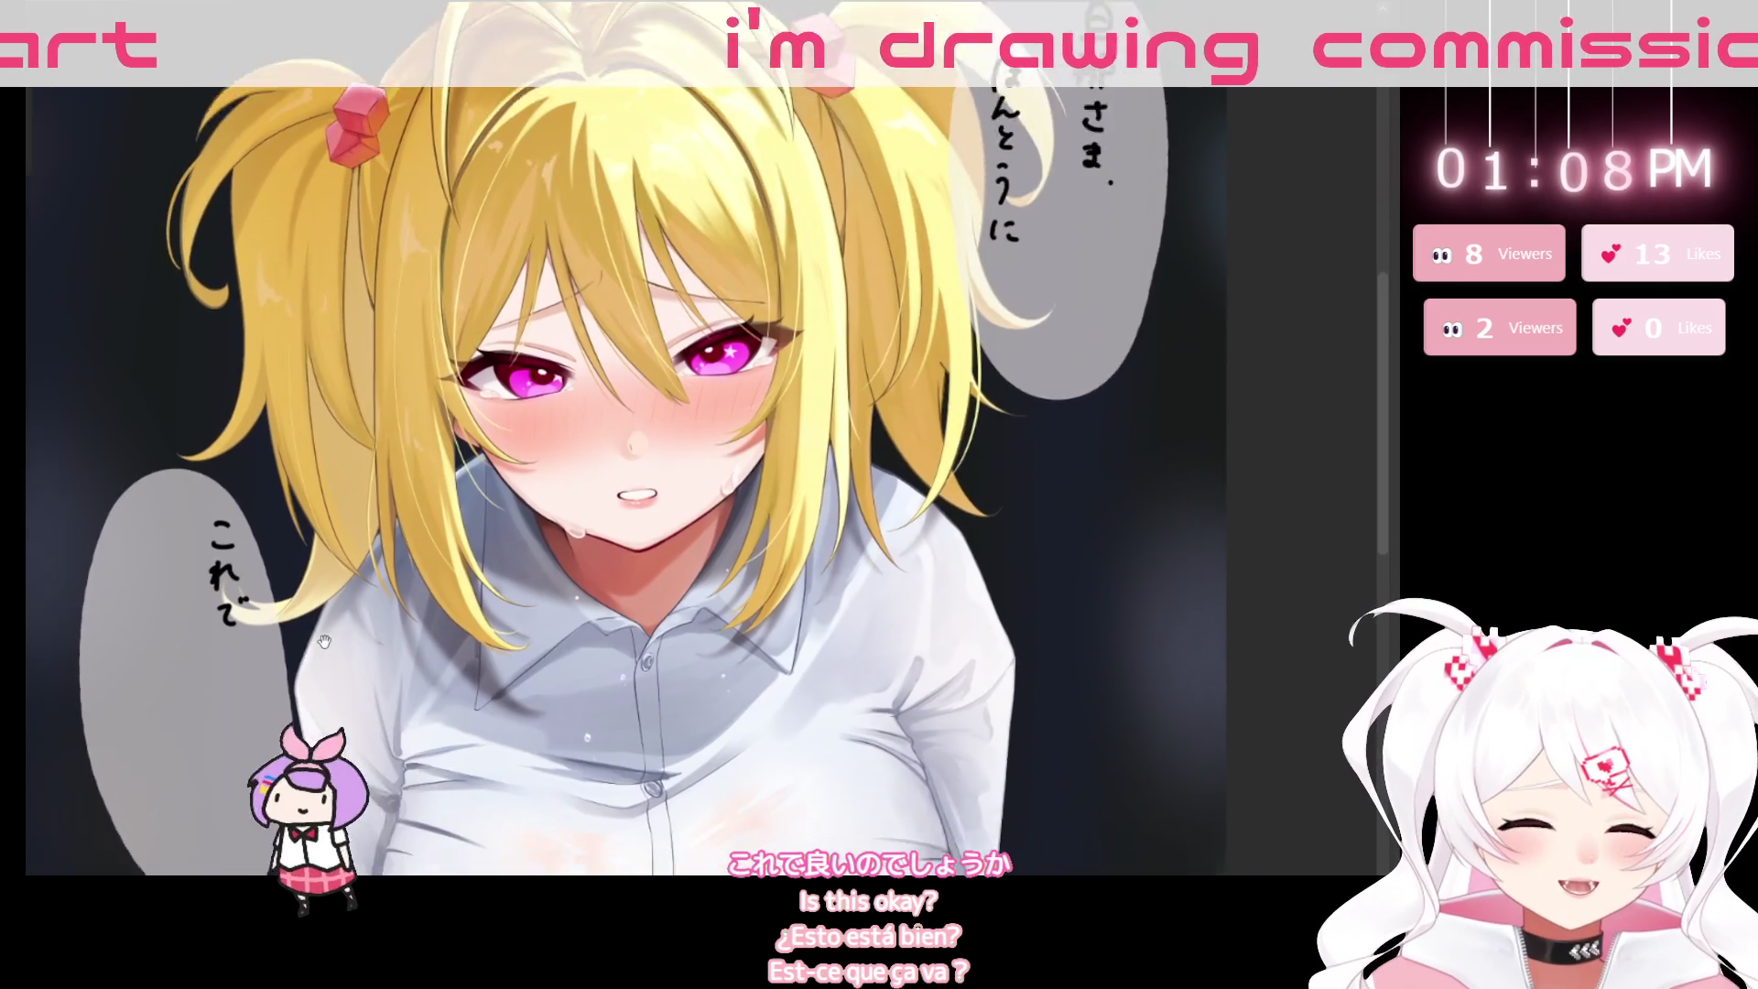
scroll(324, 642, down, 3)
scroll(454, 734, up, 3)
mouse_move(454, 734)
mouse_down()
mouse_move(609, 550)
mouse_move(622, 567)
mouse_up()
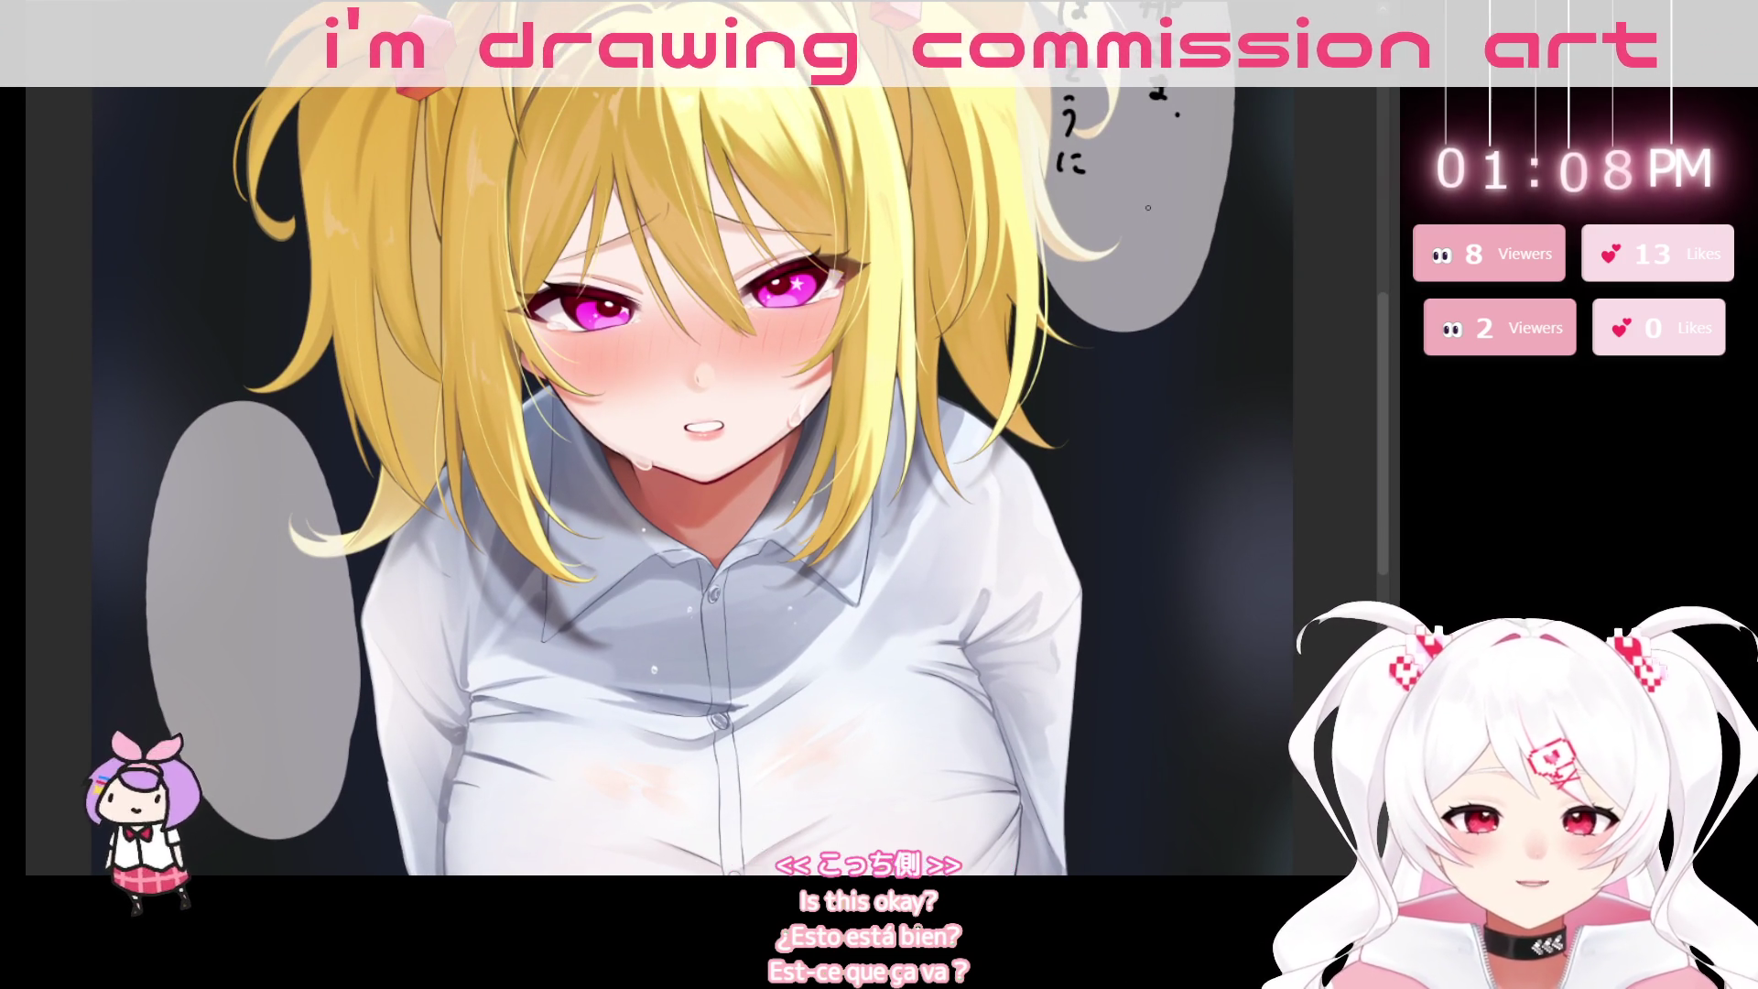
drag(1147, 243, 826, 563)
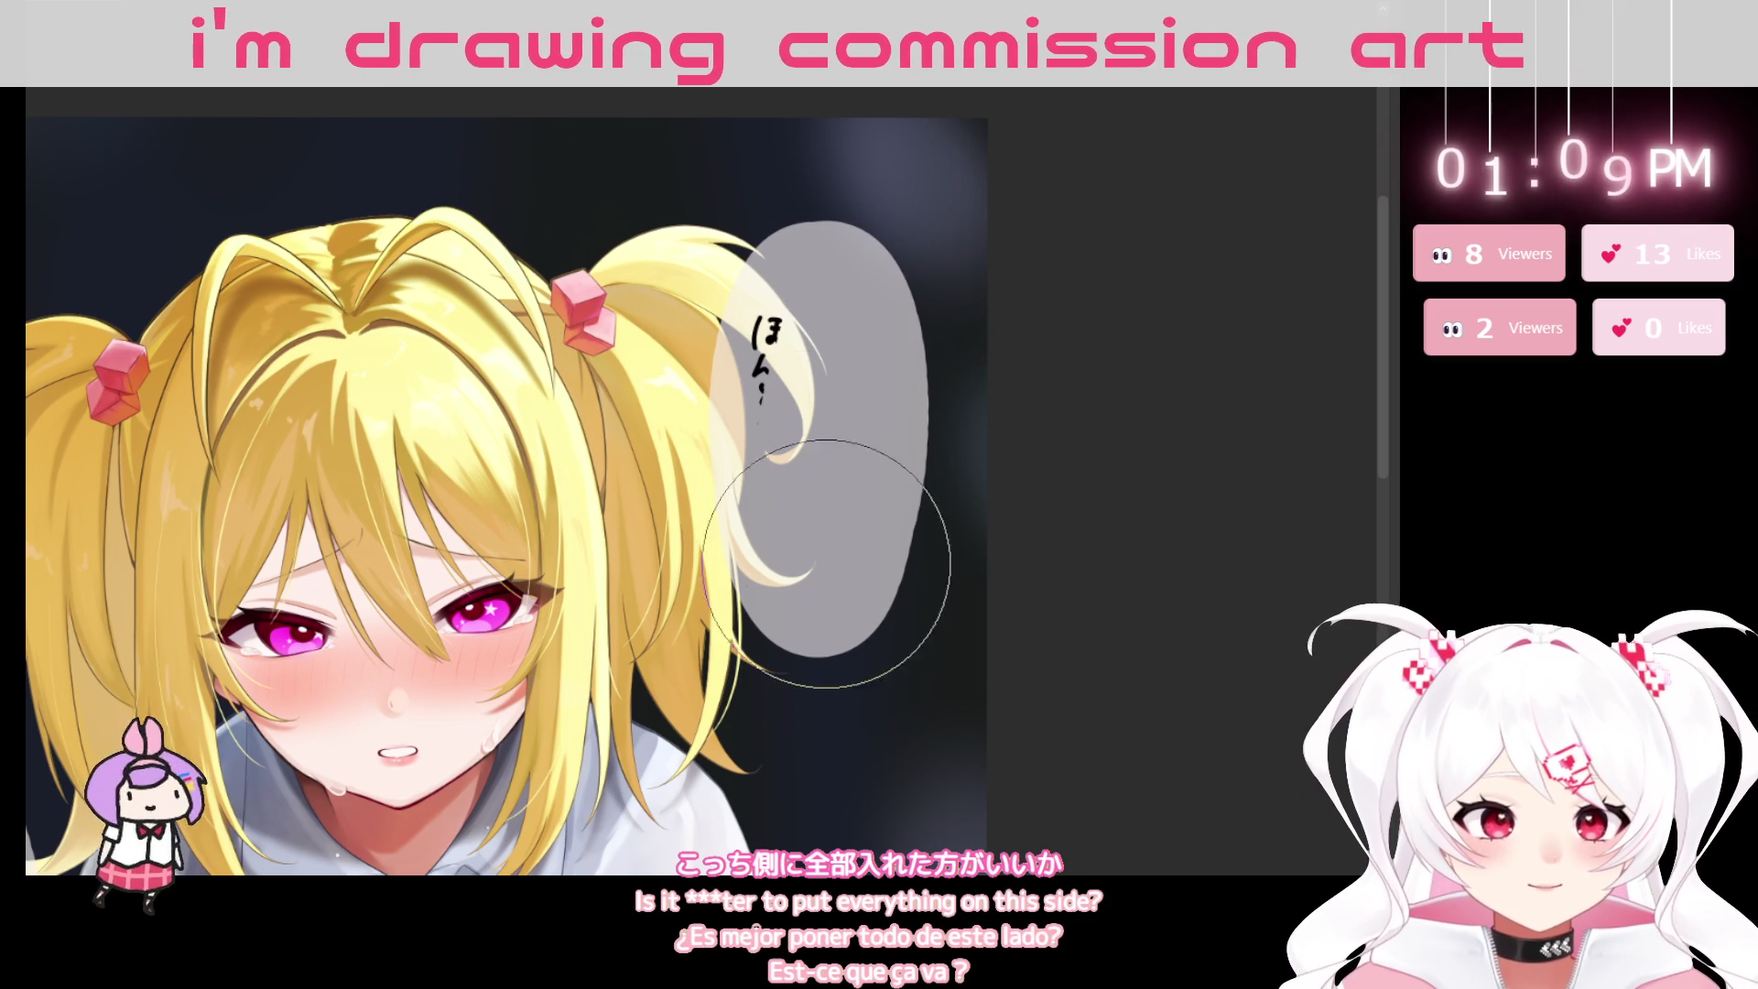
Undo the stray ほん, zoom on the right bubble, and write the characters down to さ under 旦那.
key(ctrl+z)
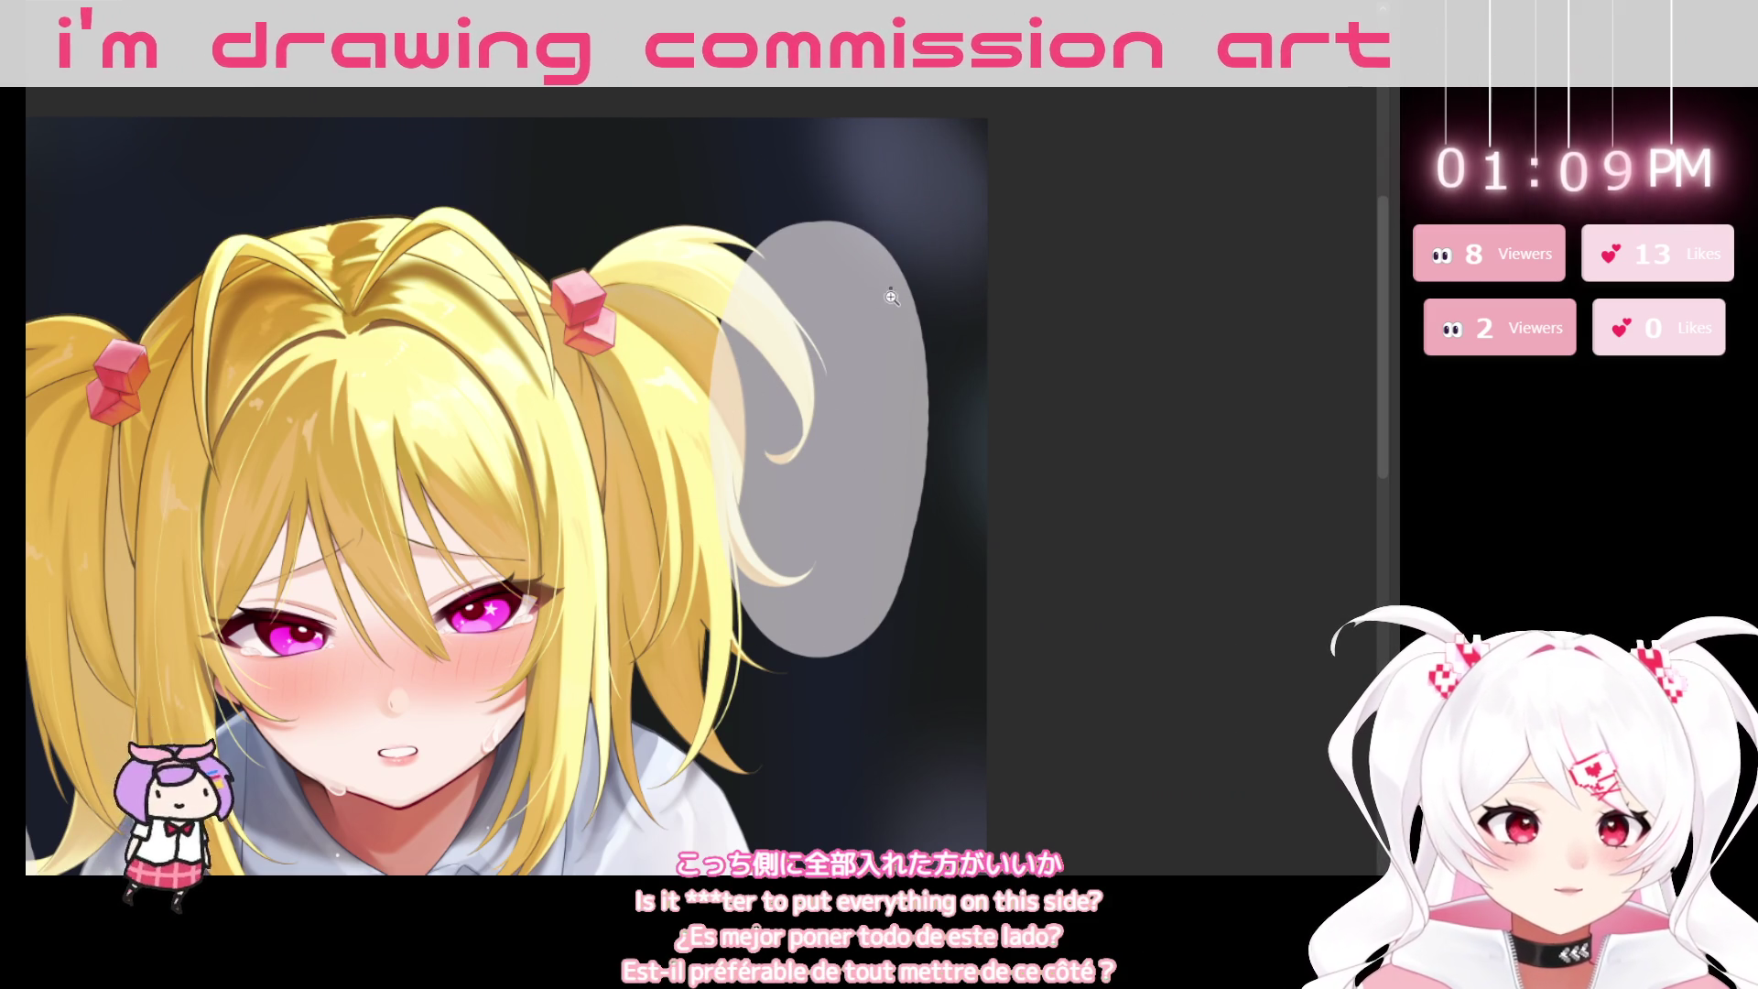
click(891, 297)
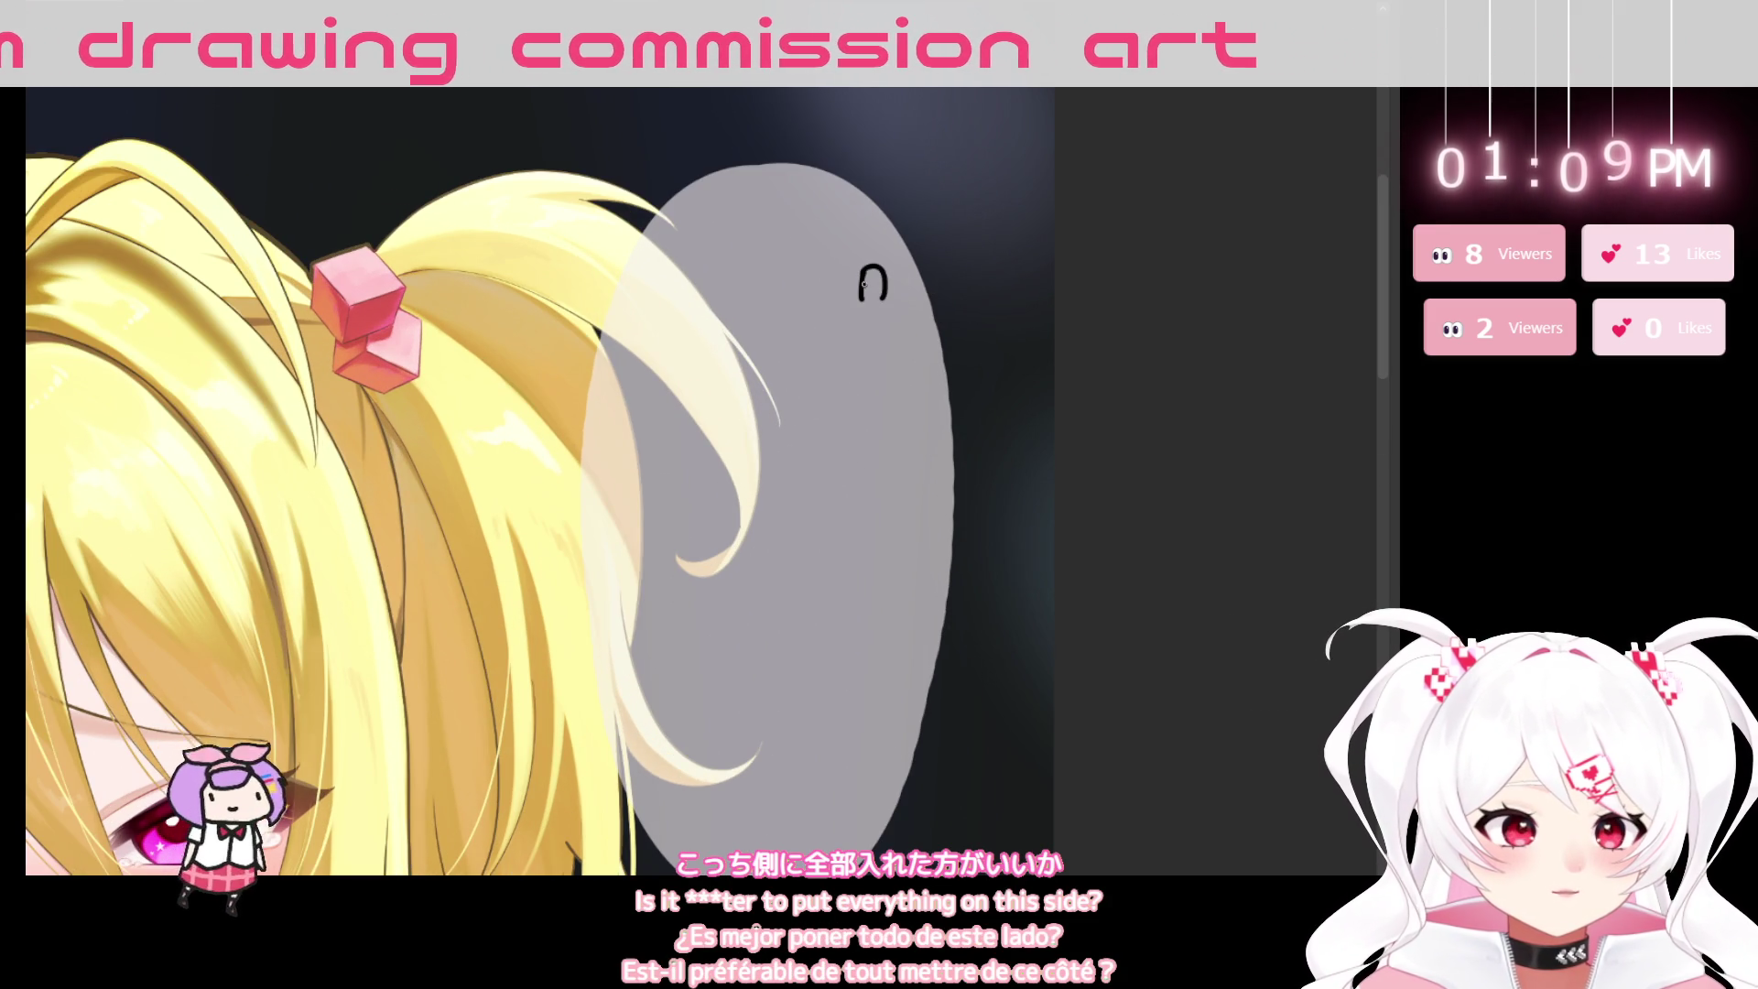
mouse_move(853, 337)
mouse_down()
mouse_move(874, 336)
mouse_move(851, 364)
mouse_move(872, 347)
mouse_up()
mouse_move(880, 338)
mouse_down()
mouse_move(884, 386)
mouse_move(861, 408)
mouse_up()
mouse_move(863, 406)
mouse_down()
mouse_move(881, 414)
mouse_move(880, 455)
mouse_up()
Move along the bubble text and erase the handwritten これで beside it.
drag(868, 524, 799, 369)
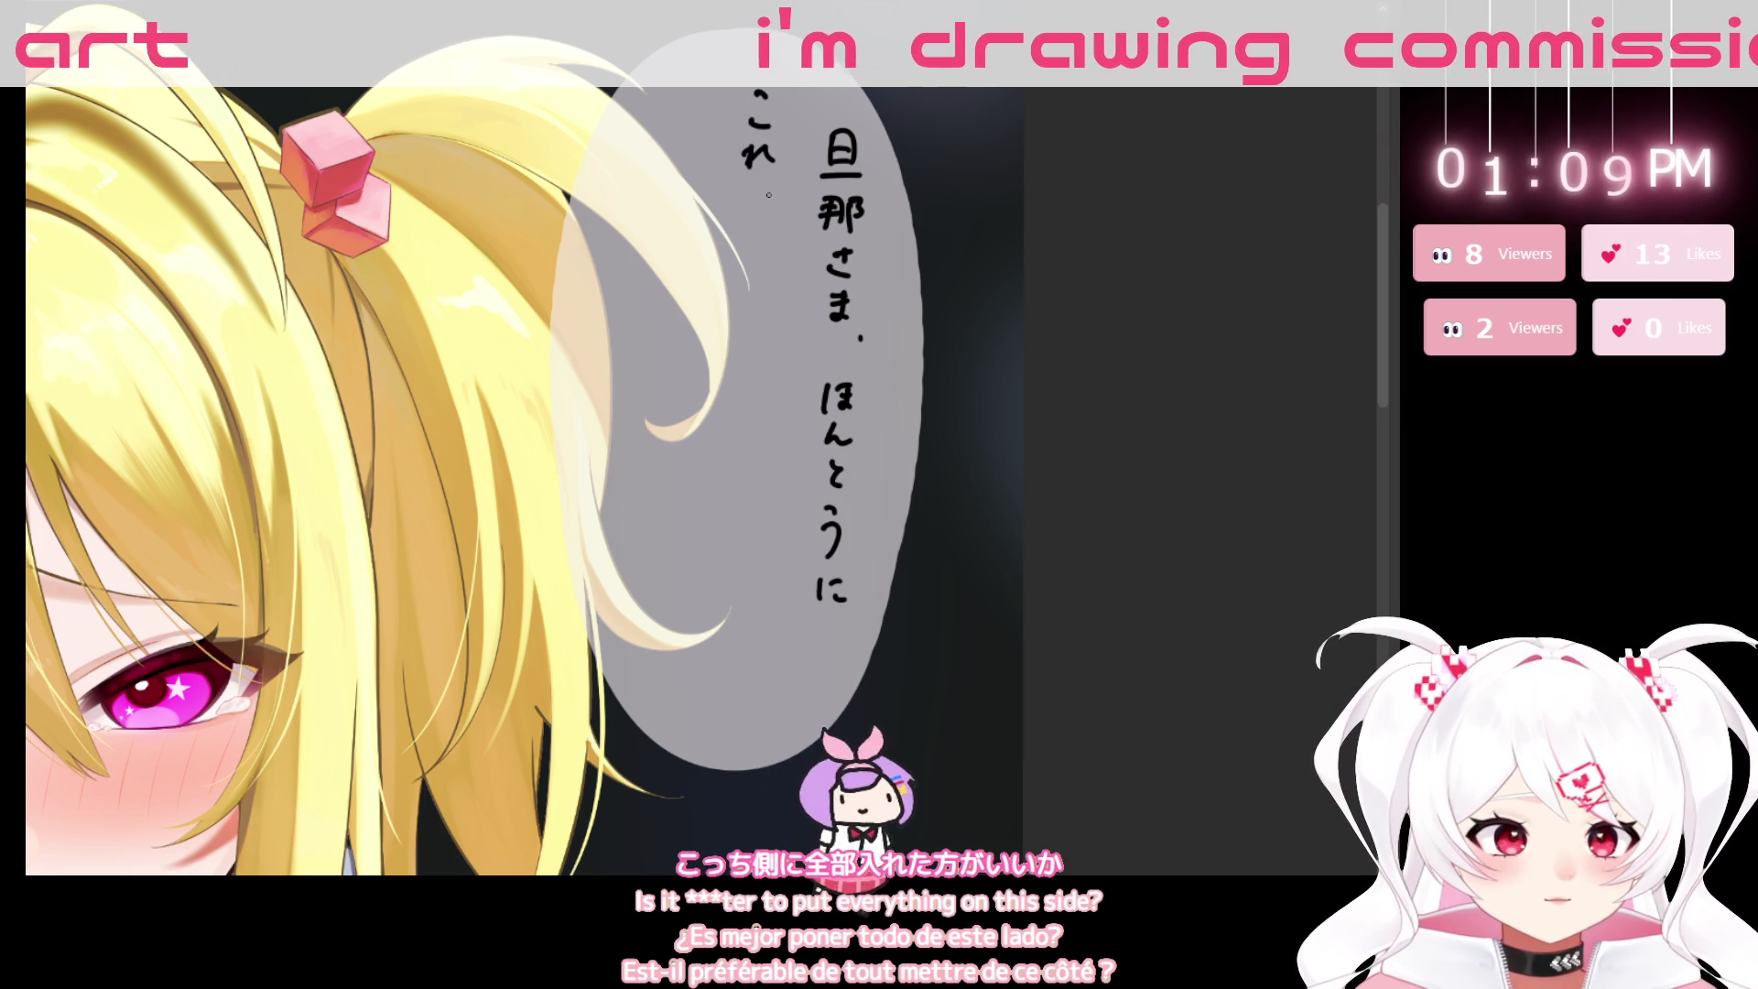
drag(776, 446, 816, 458)
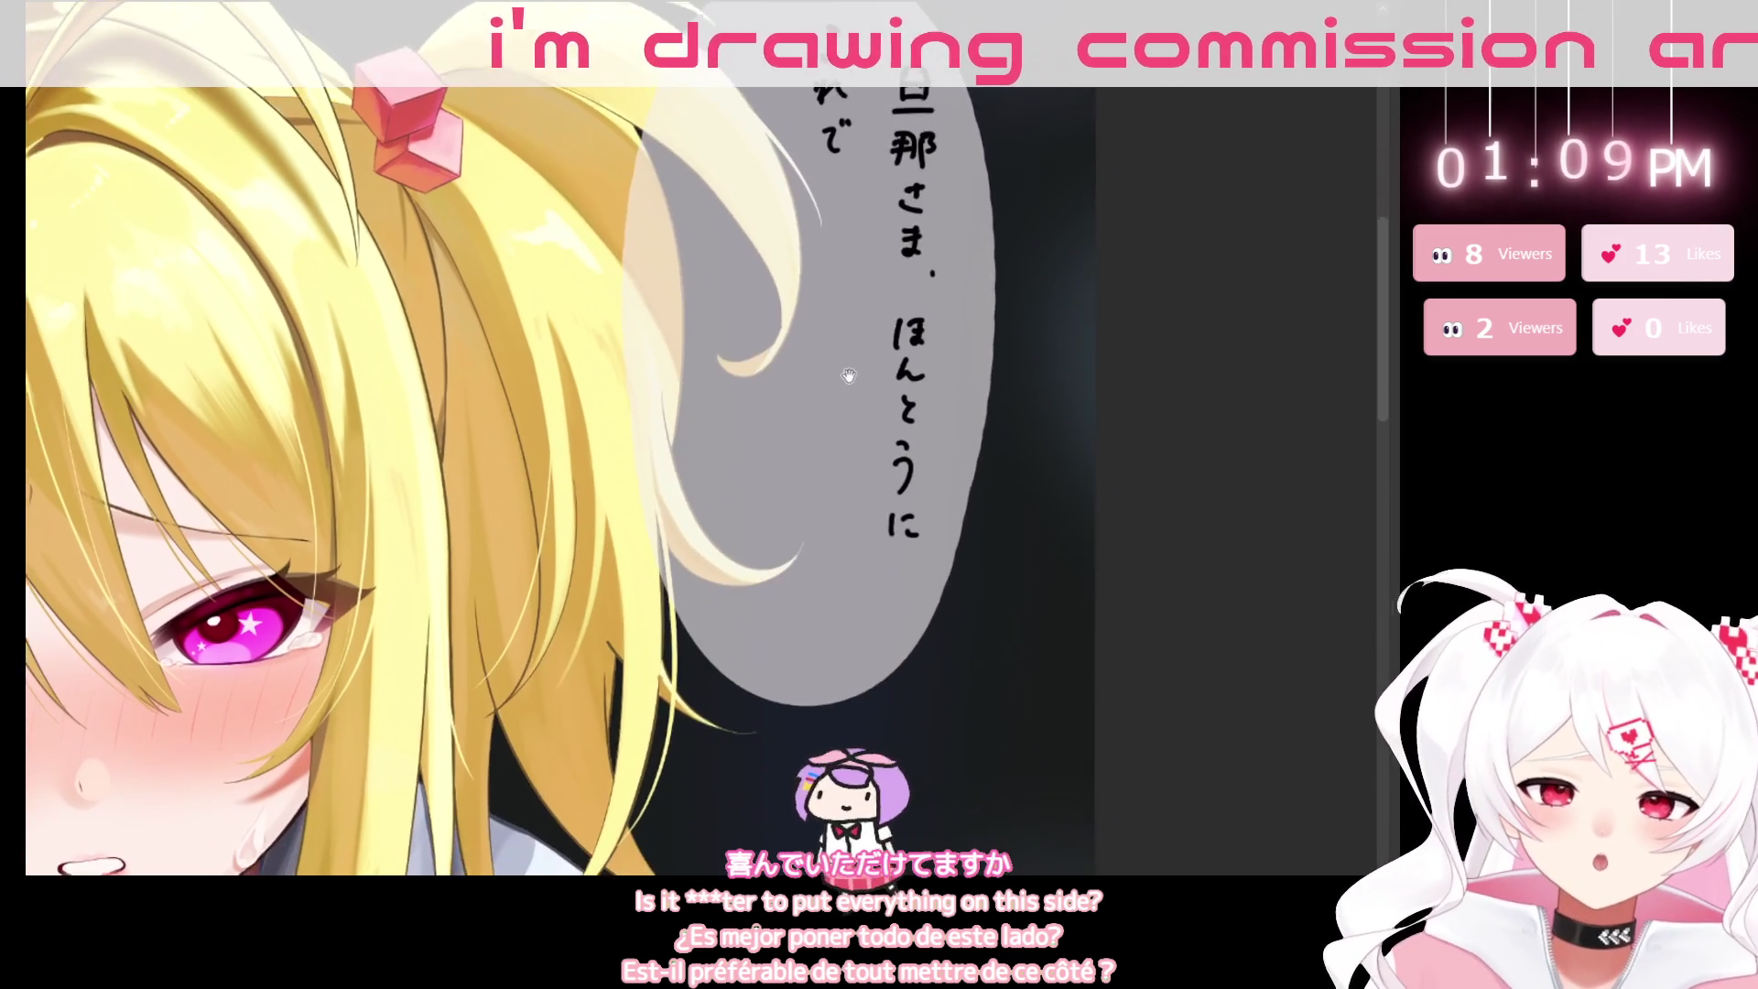
mouse_move(816, 459)
mouse_down()
mouse_move(781, 605)
mouse_move(794, 497)
mouse_up()
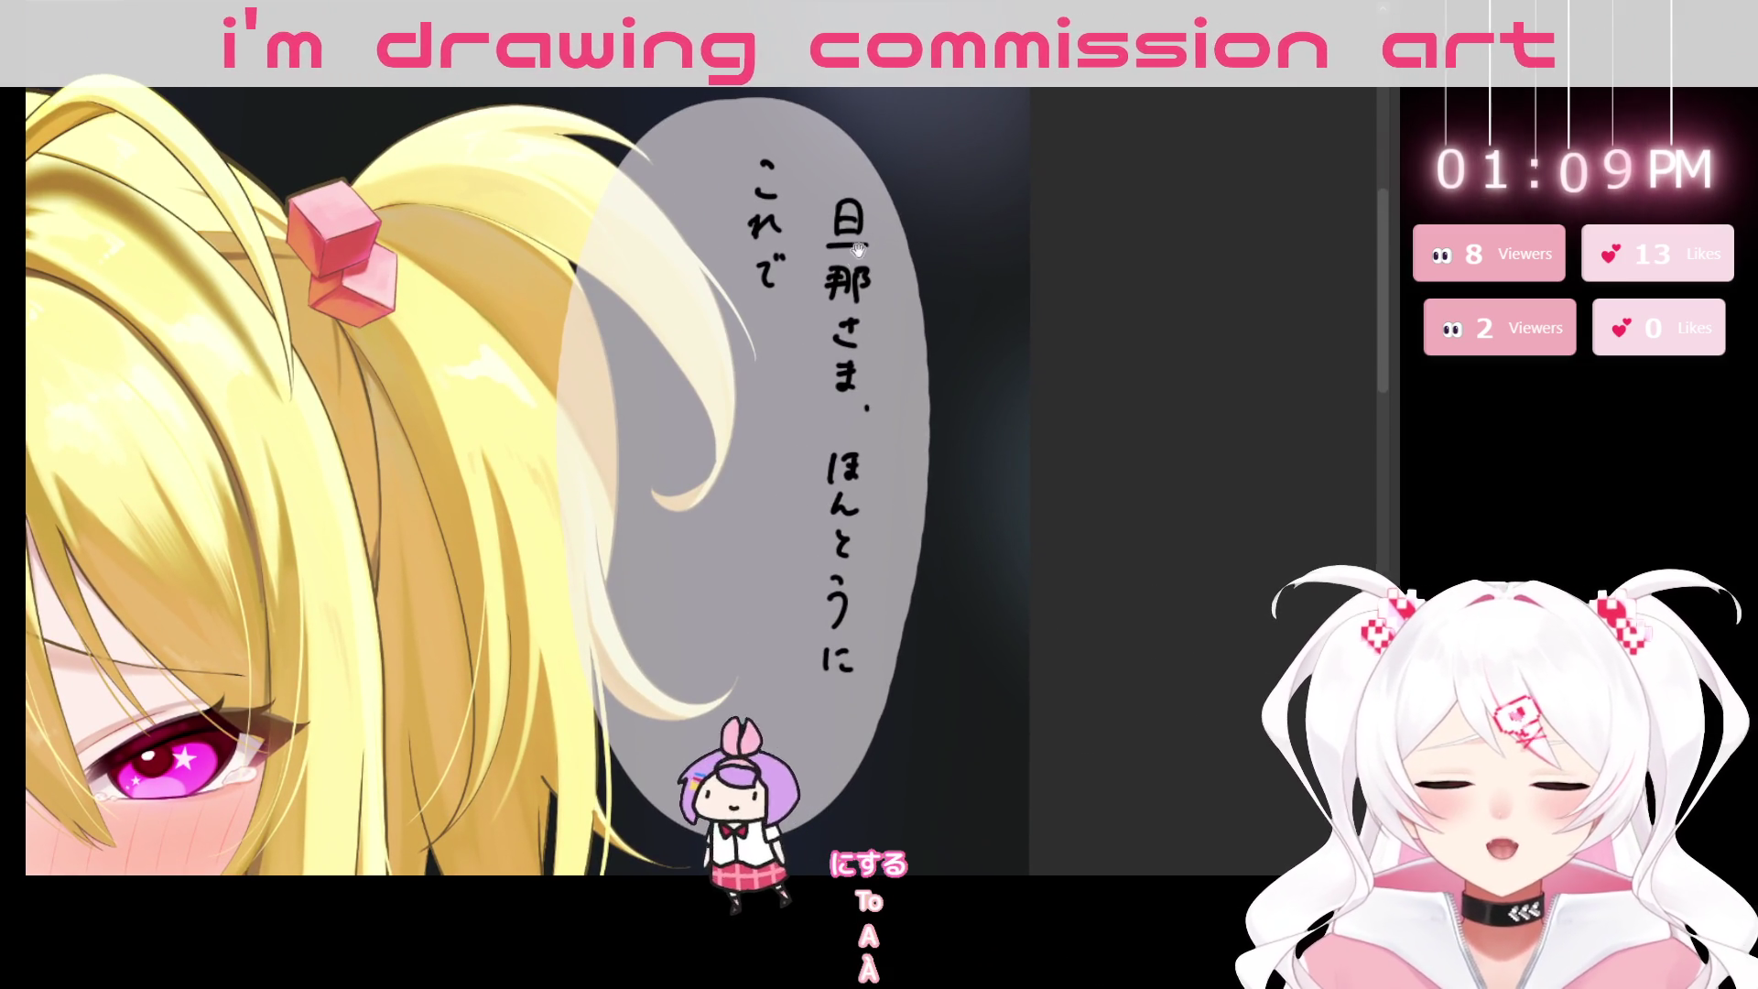
drag(823, 392, 832, 350)
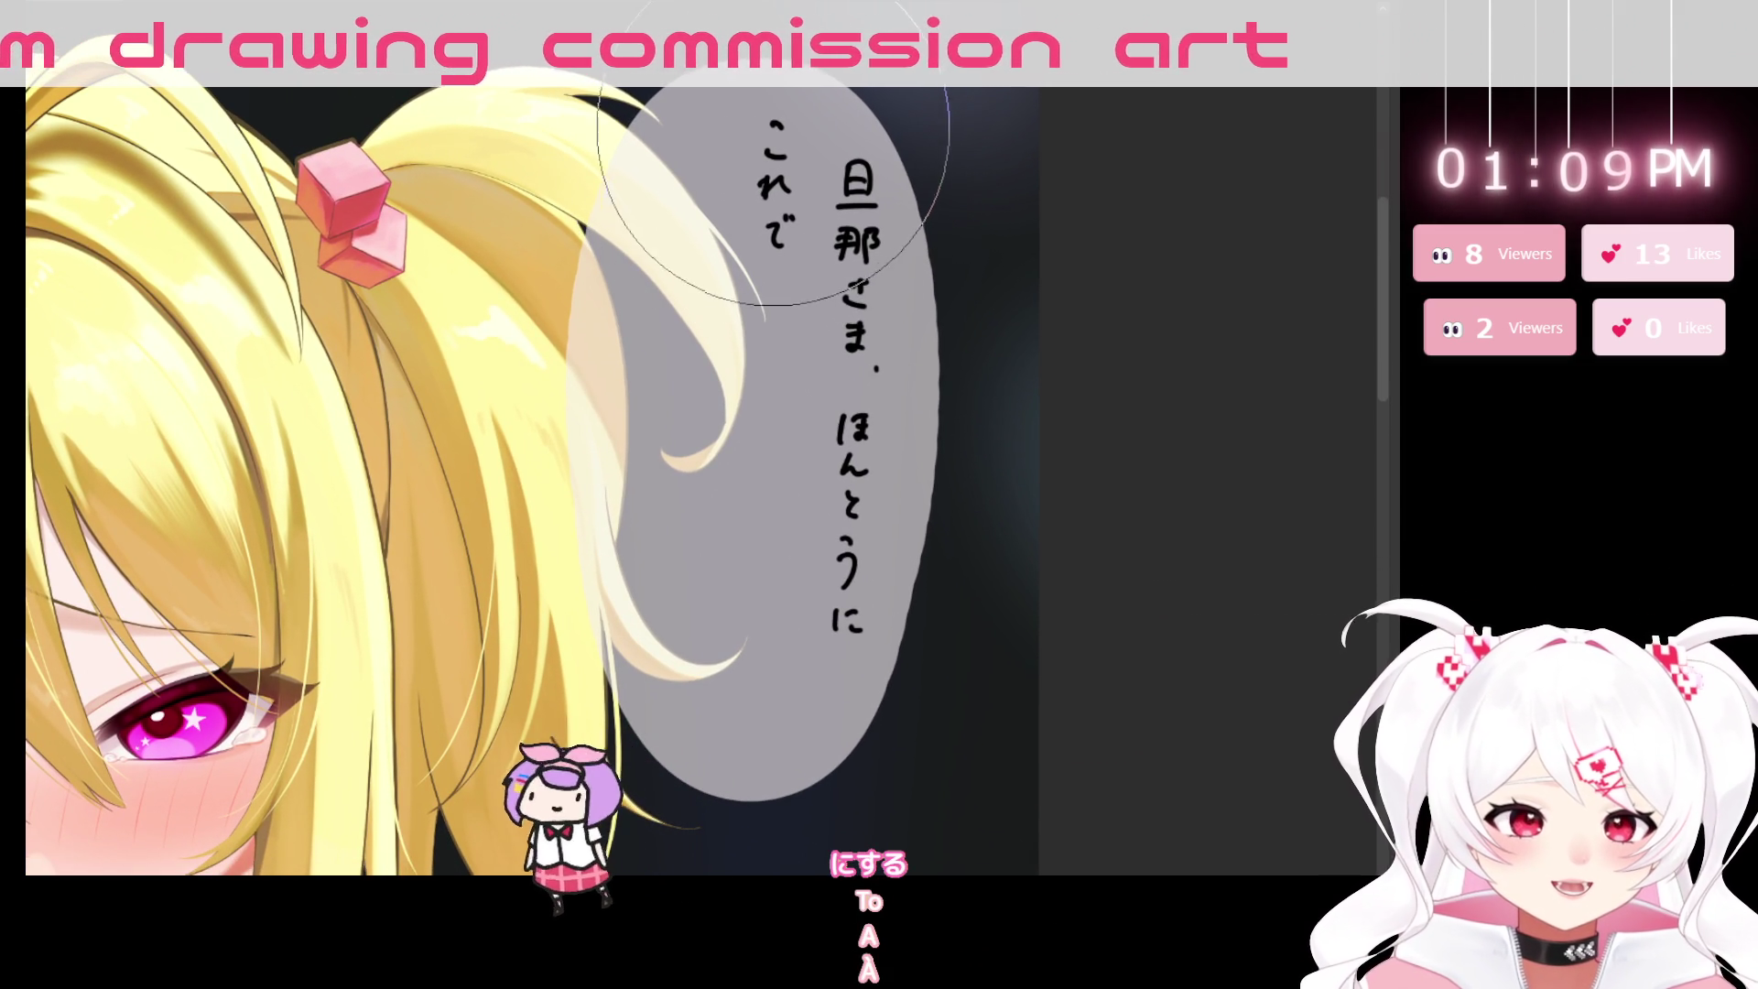
drag(774, 133, 773, 242)
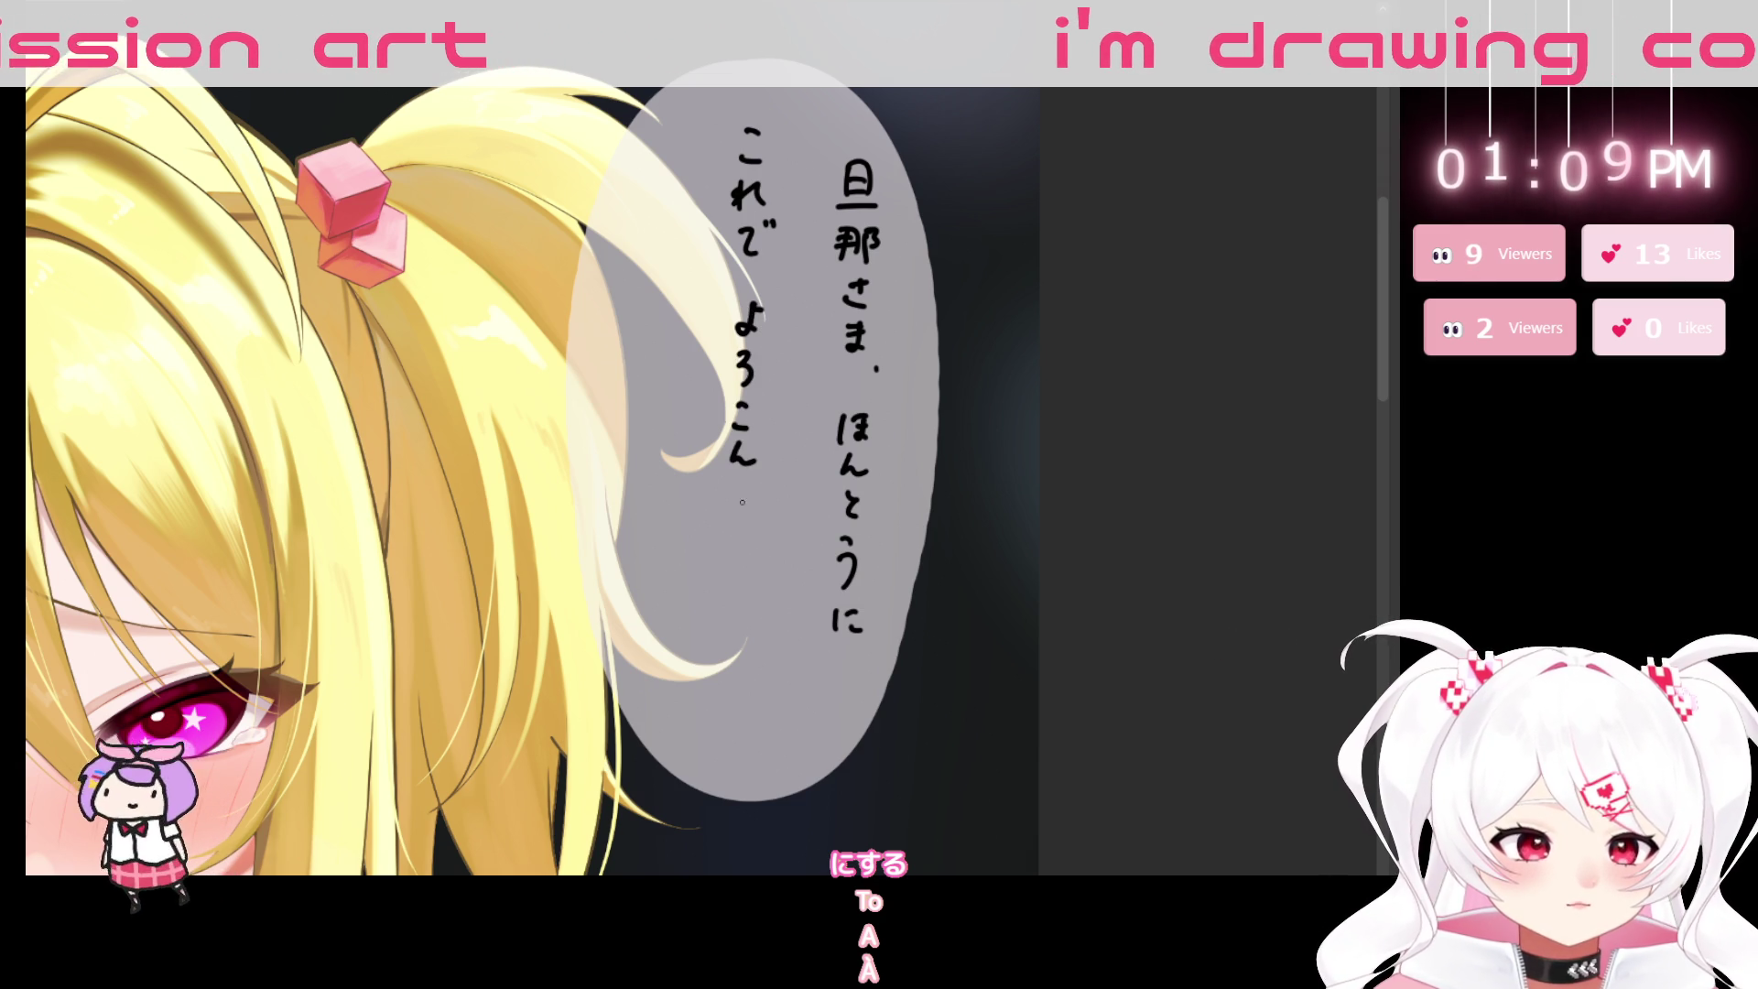
mouse_move(752, 691)
mouse_down()
mouse_move(795, 522)
mouse_move(777, 560)
mouse_up()
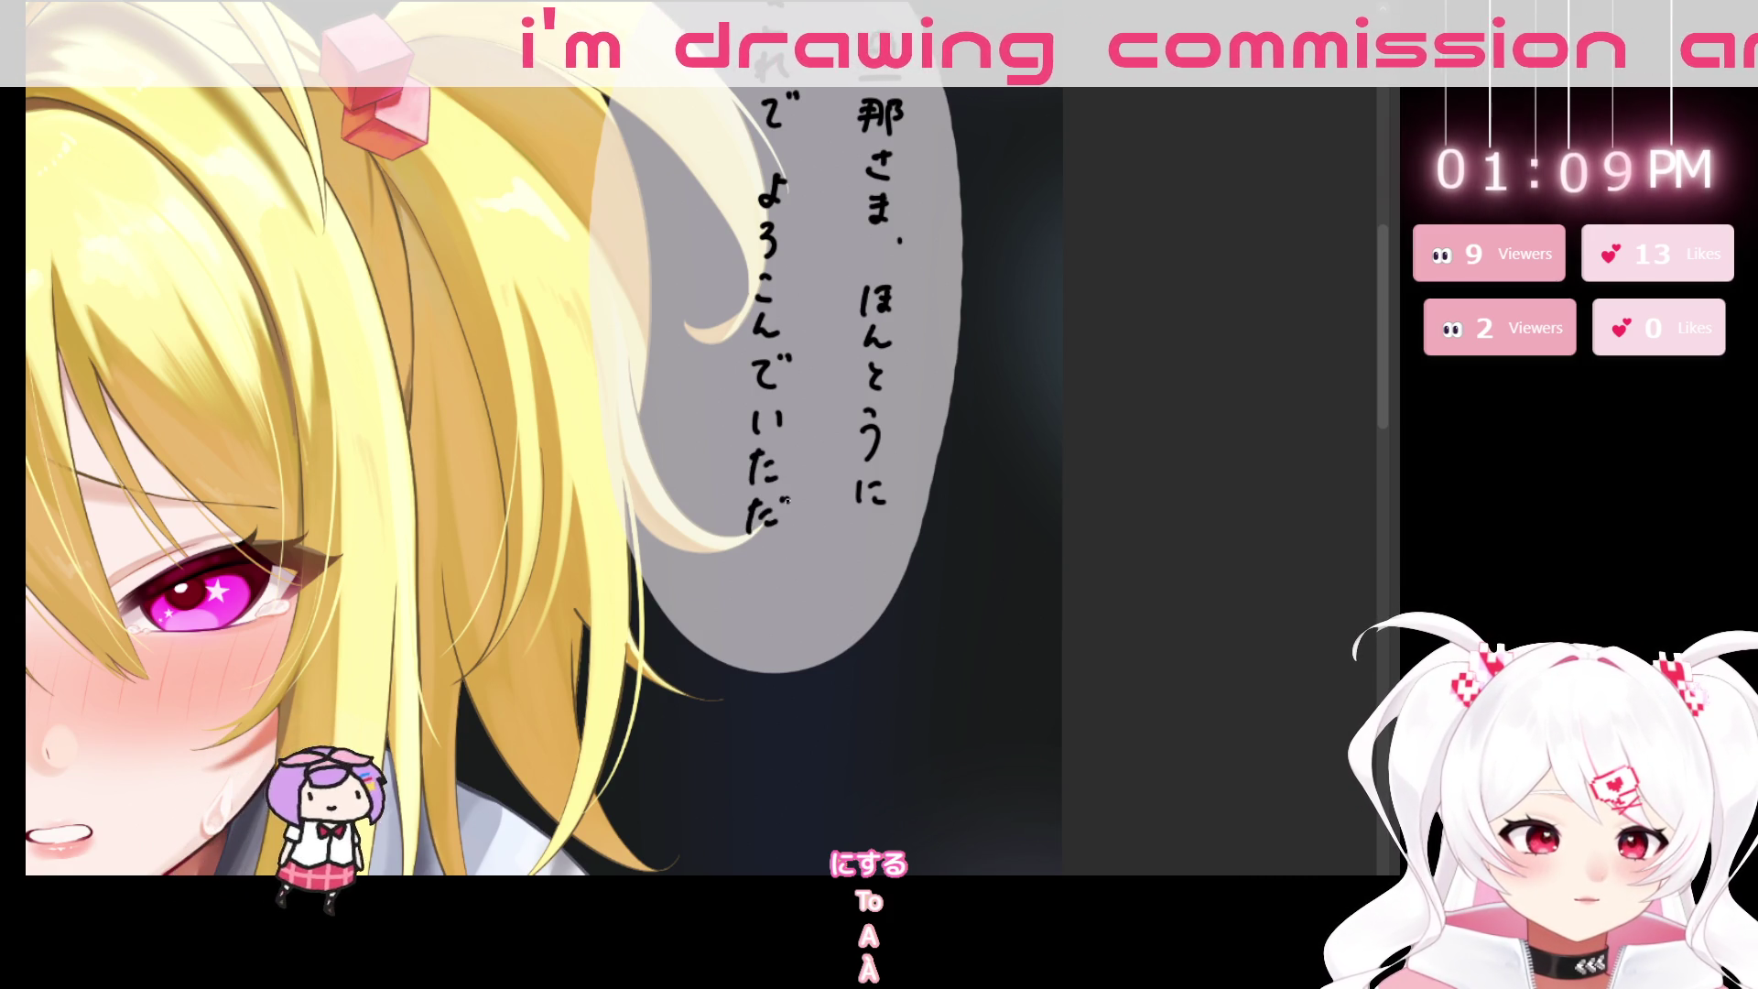
drag(698, 123, 731, 205)
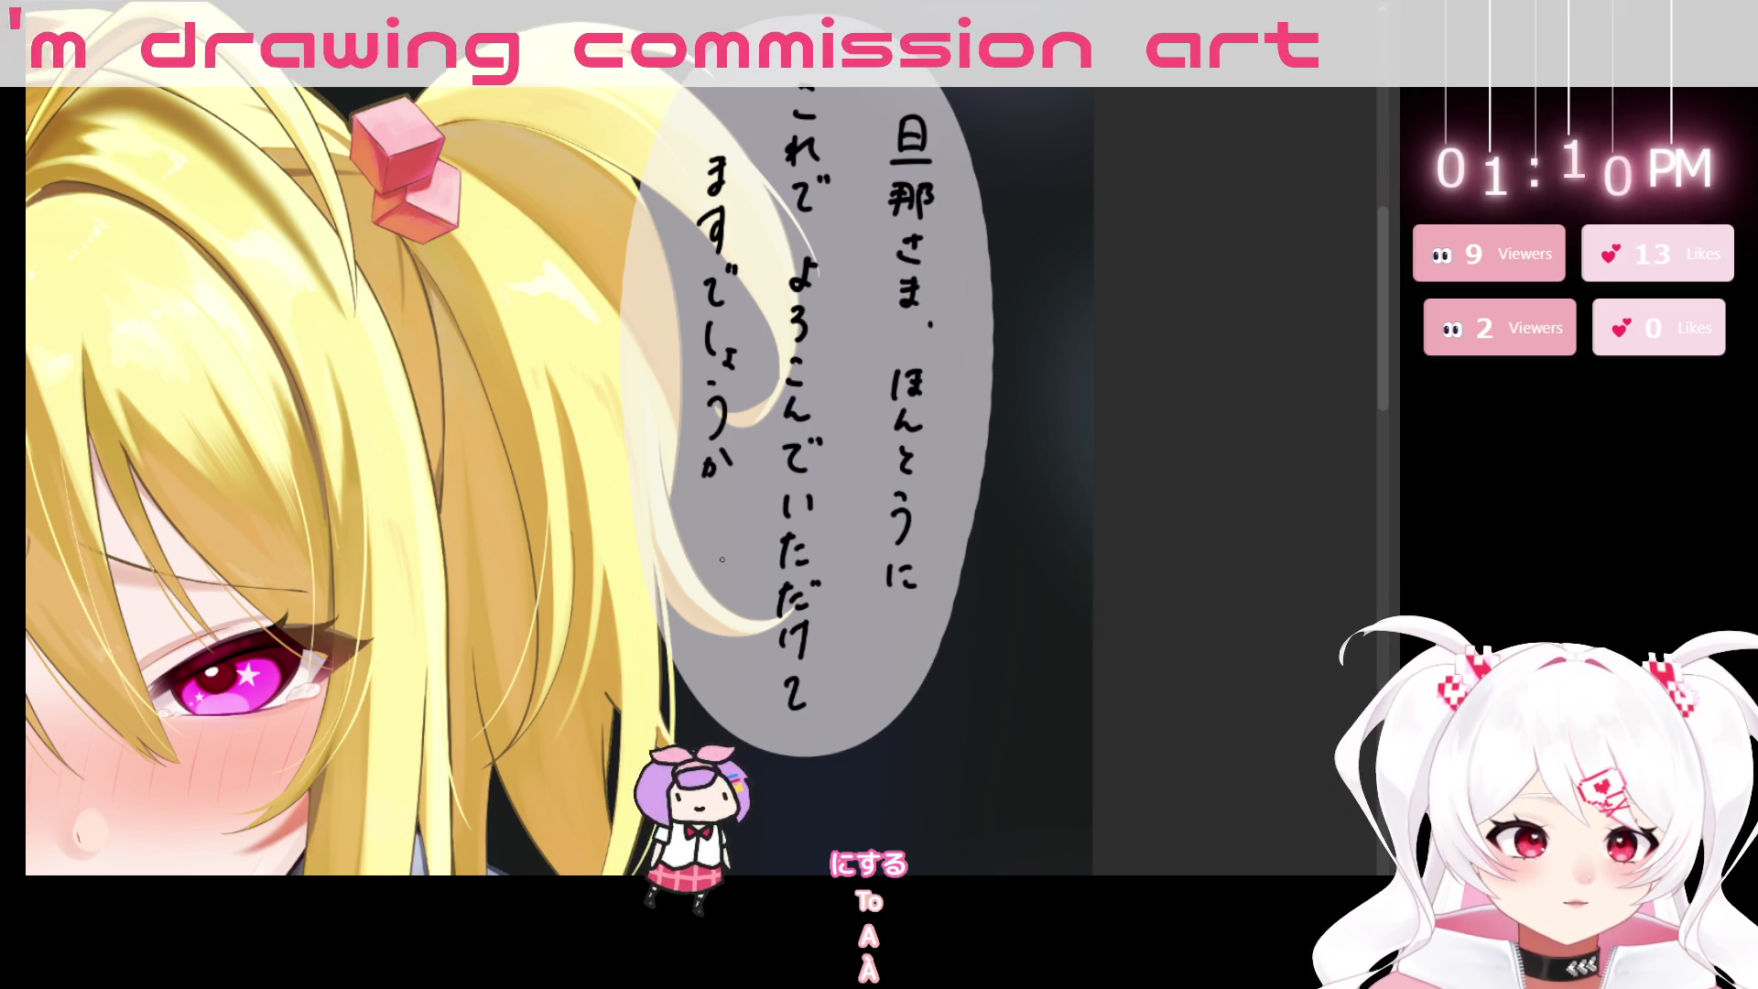
drag(718, 531, 736, 489)
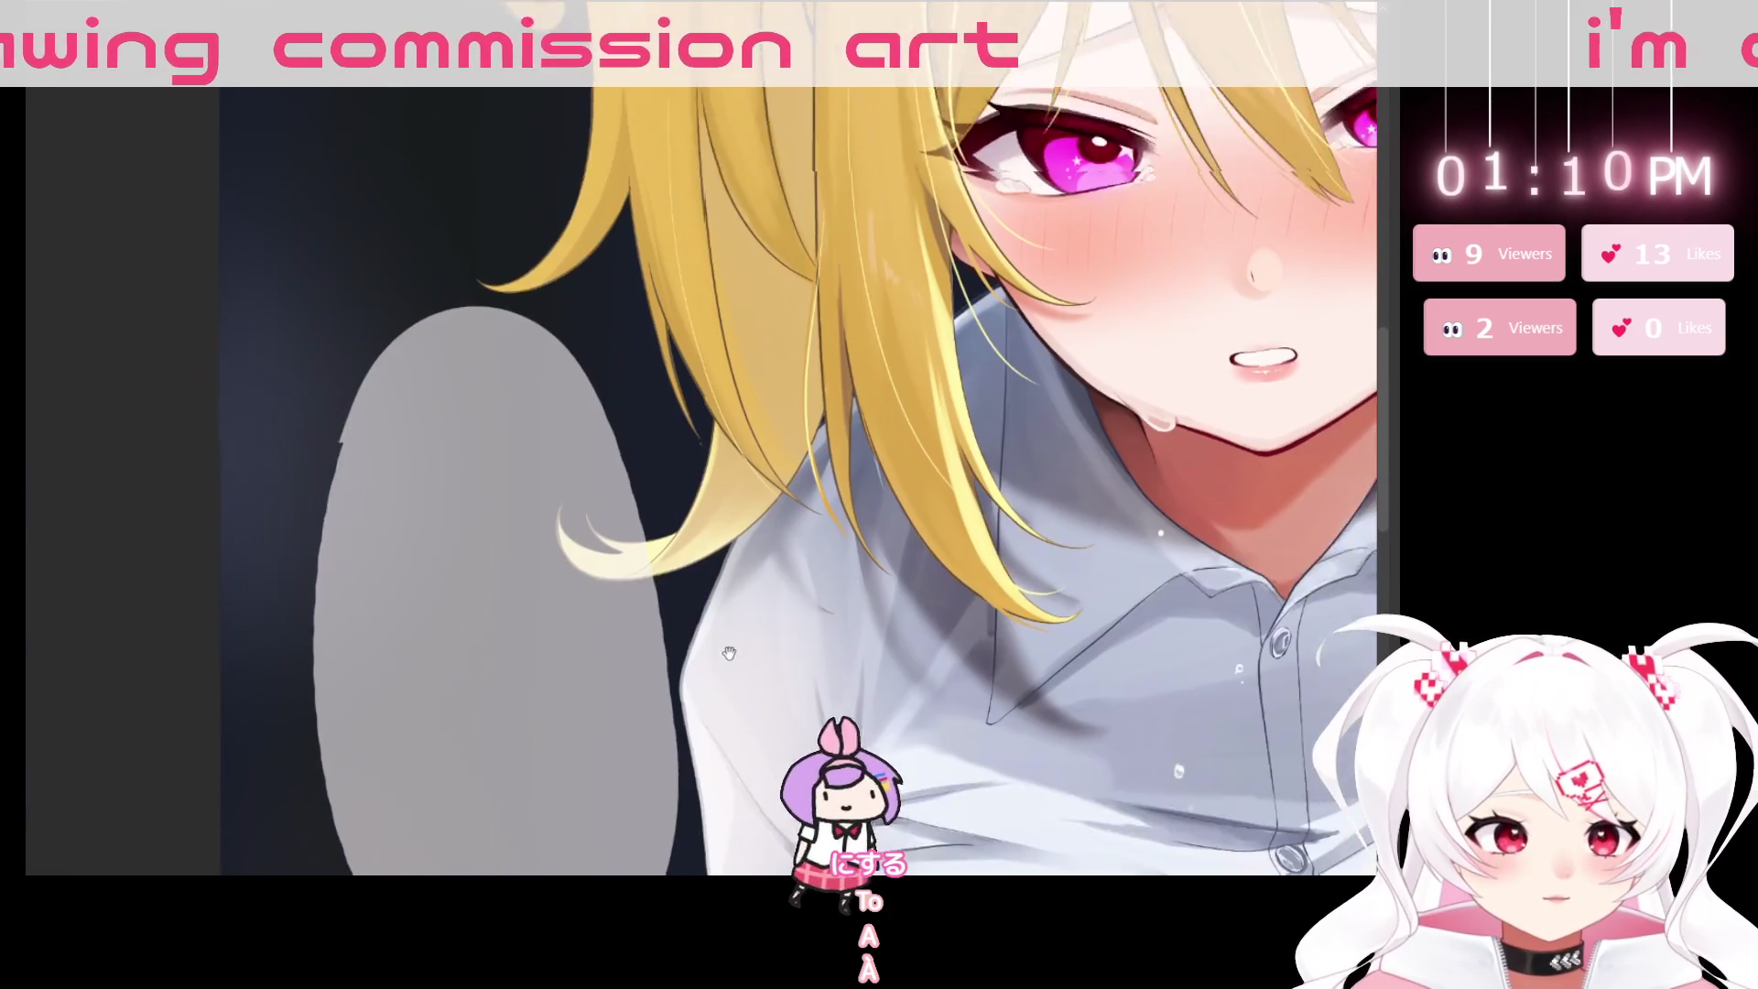
mouse_move(729, 653)
mouse_down()
mouse_move(540, 380)
mouse_move(576, 542)
mouse_move(735, 643)
mouse_up()
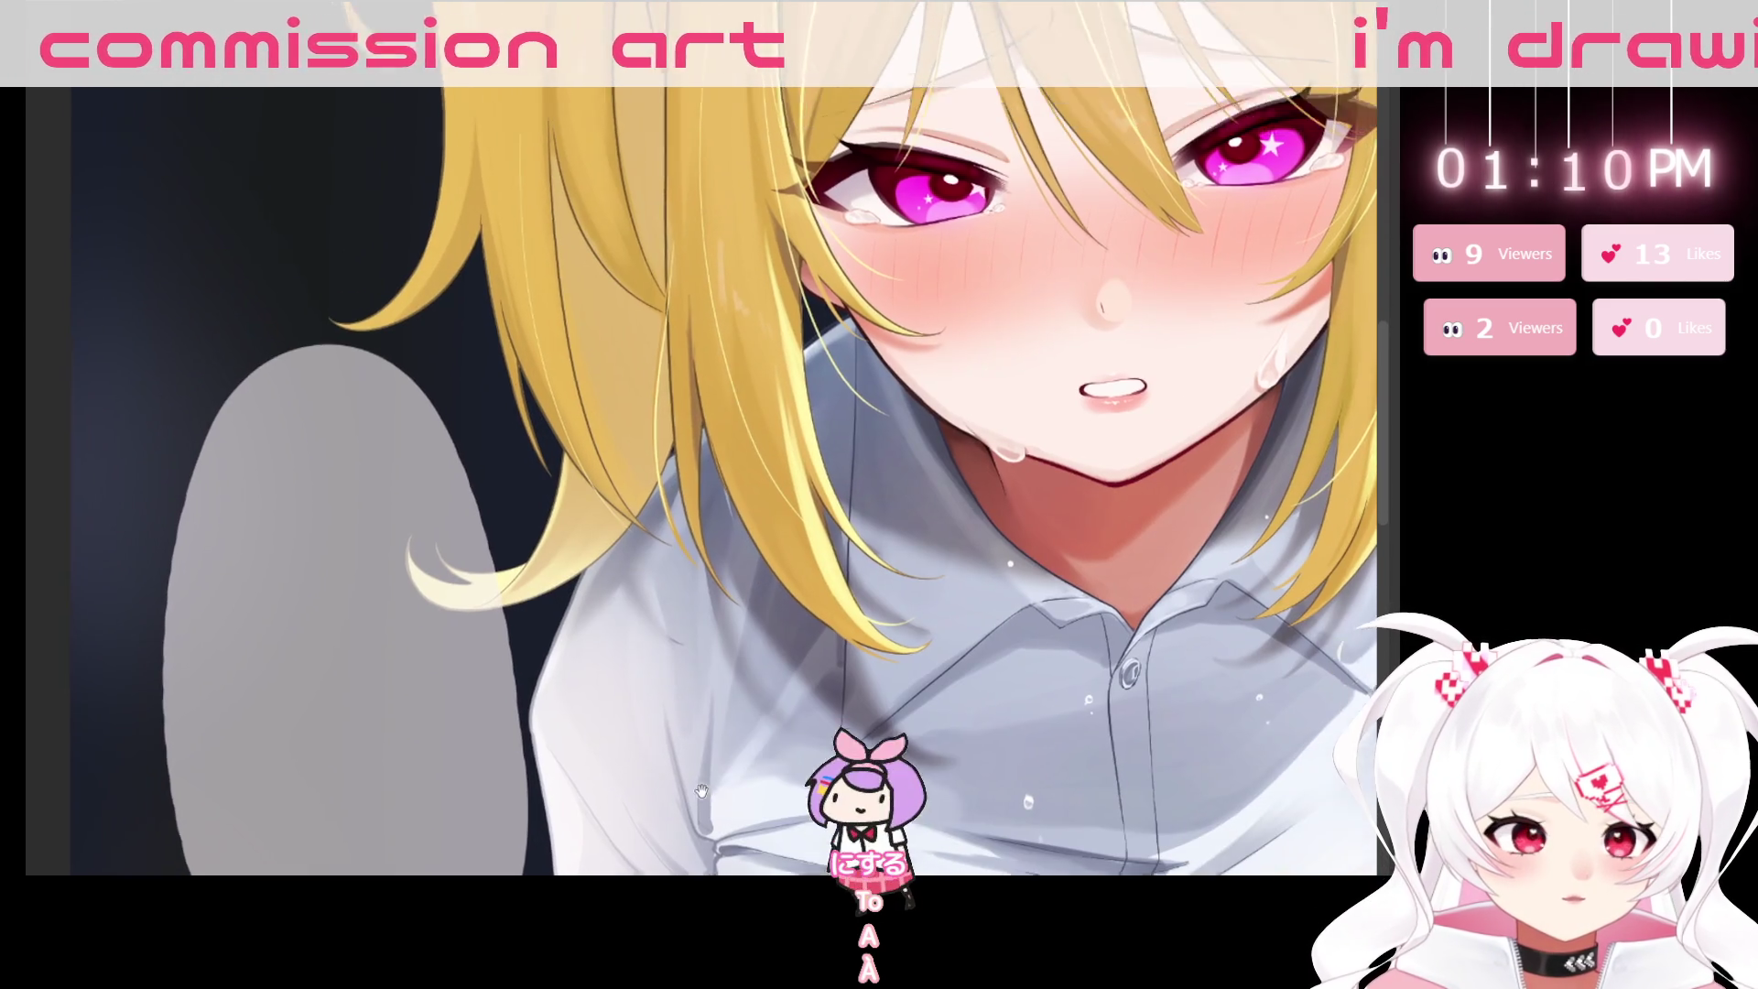
scroll(734, 644, down, 2)
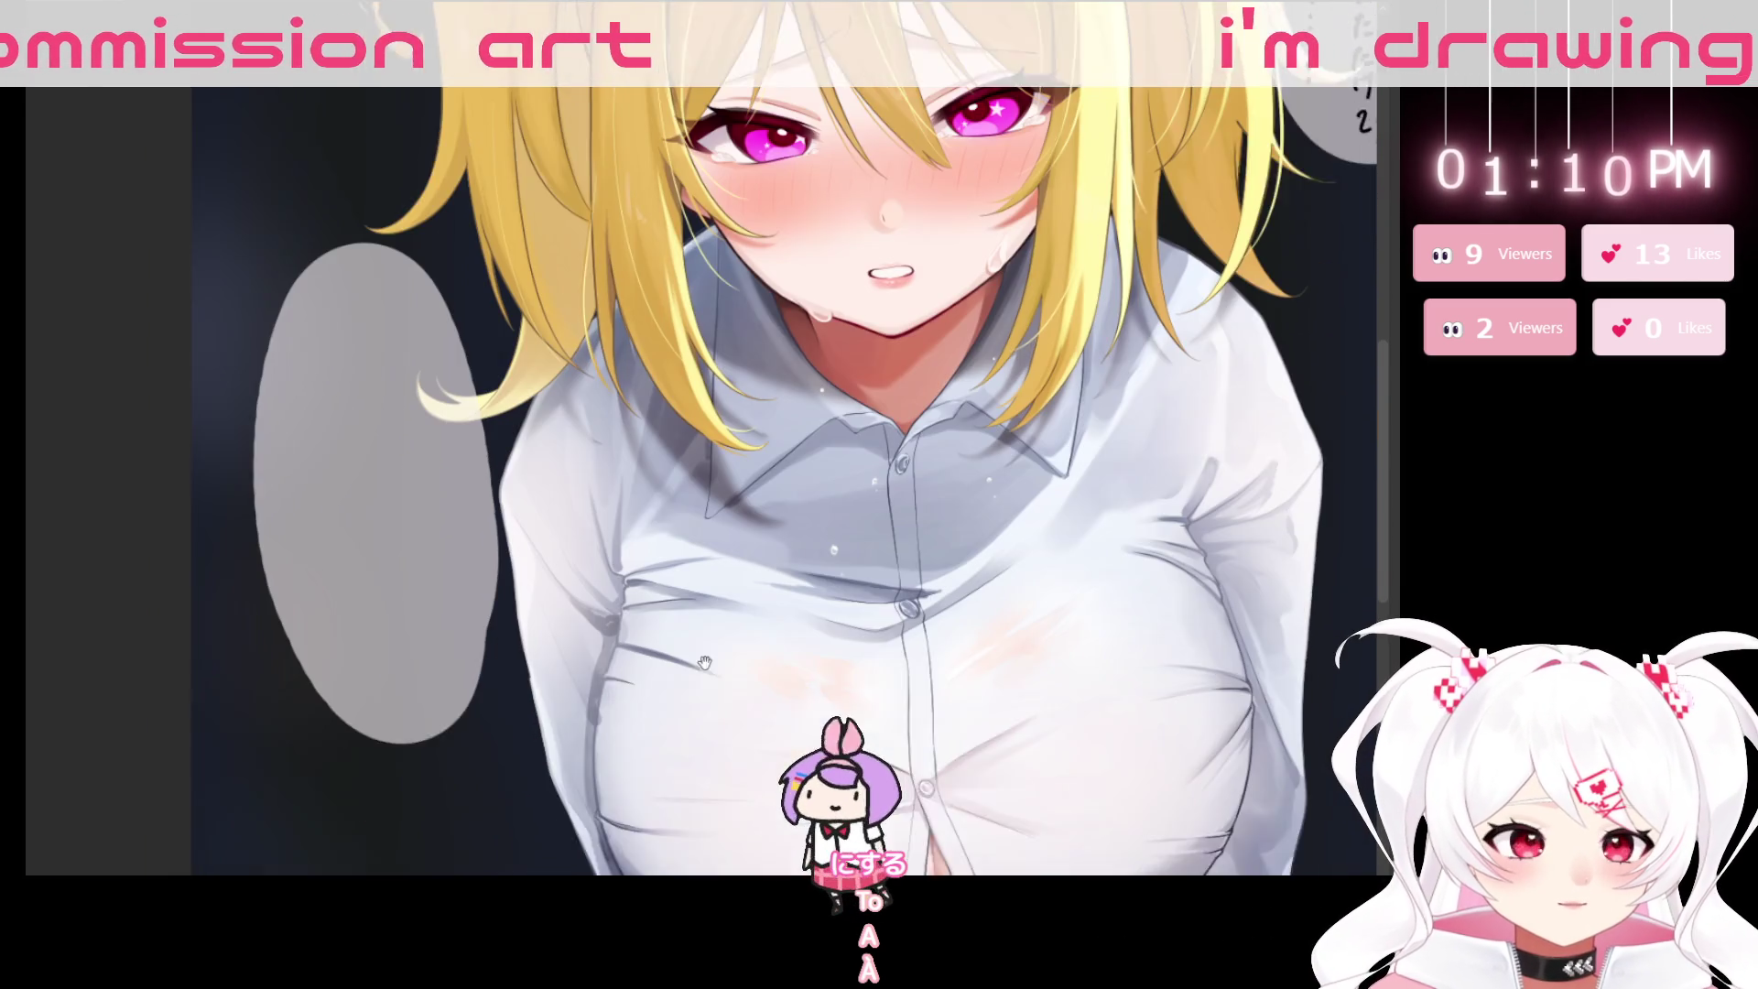
key(ctrl+0)
drag(737, 802, 692, 724)
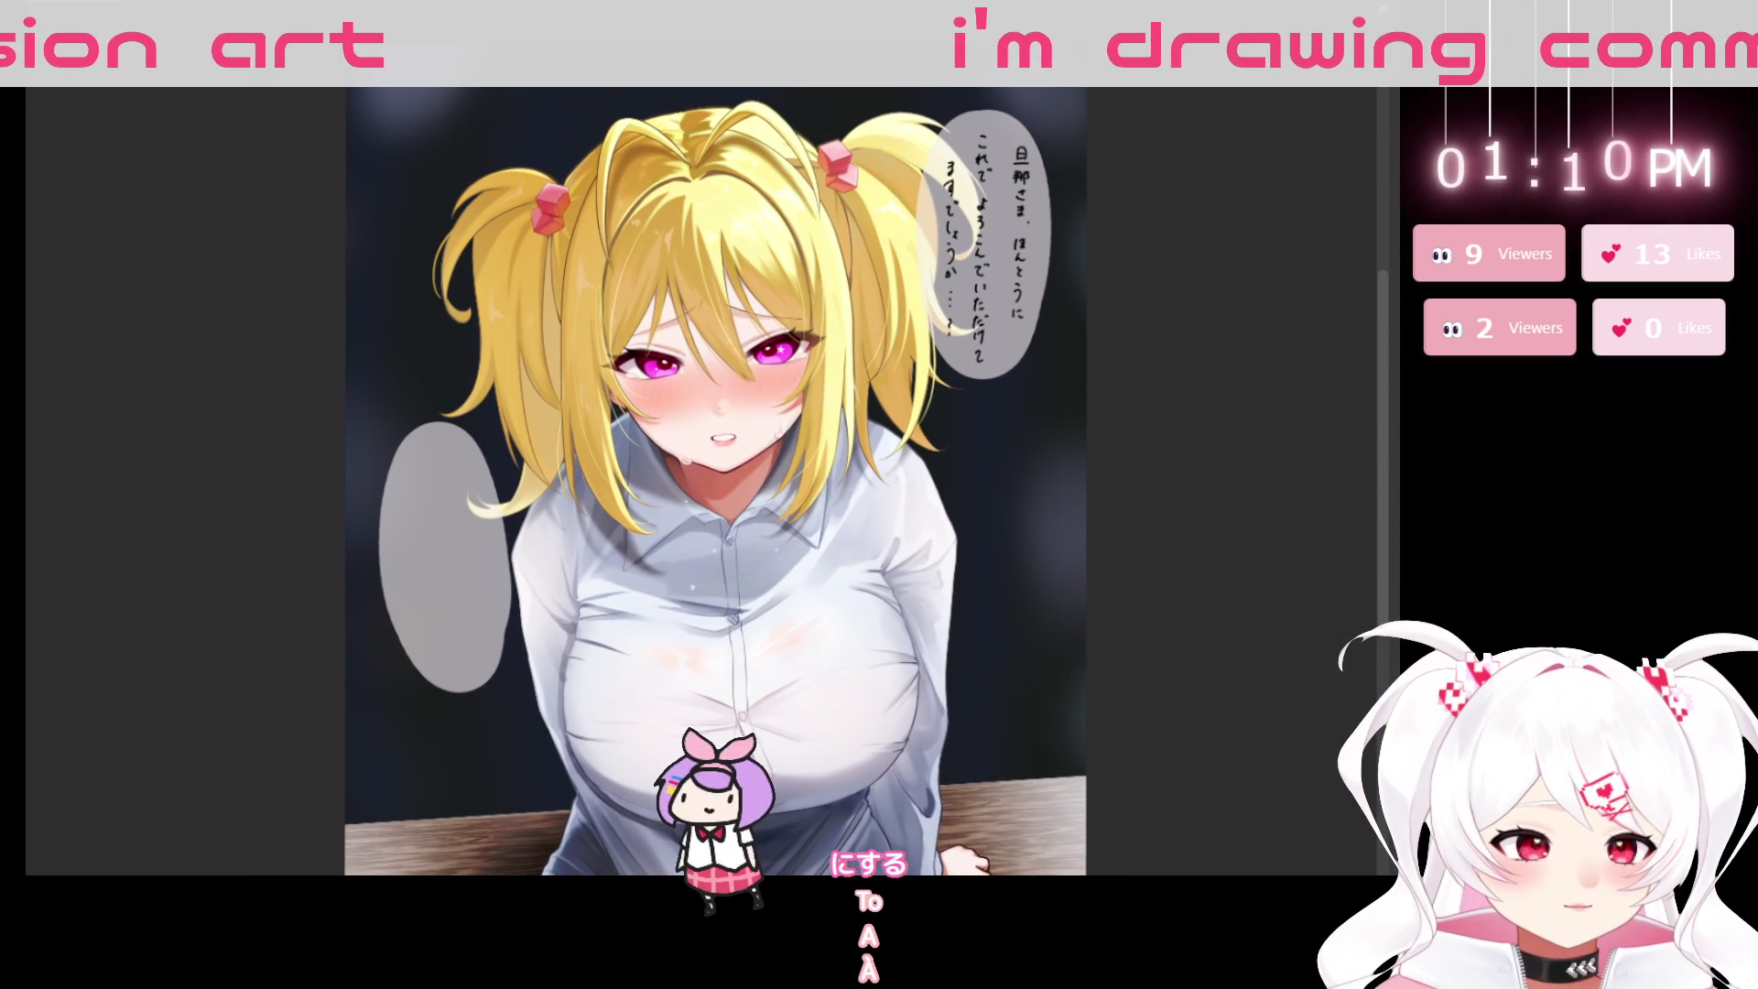
drag(690, 738, 740, 687)
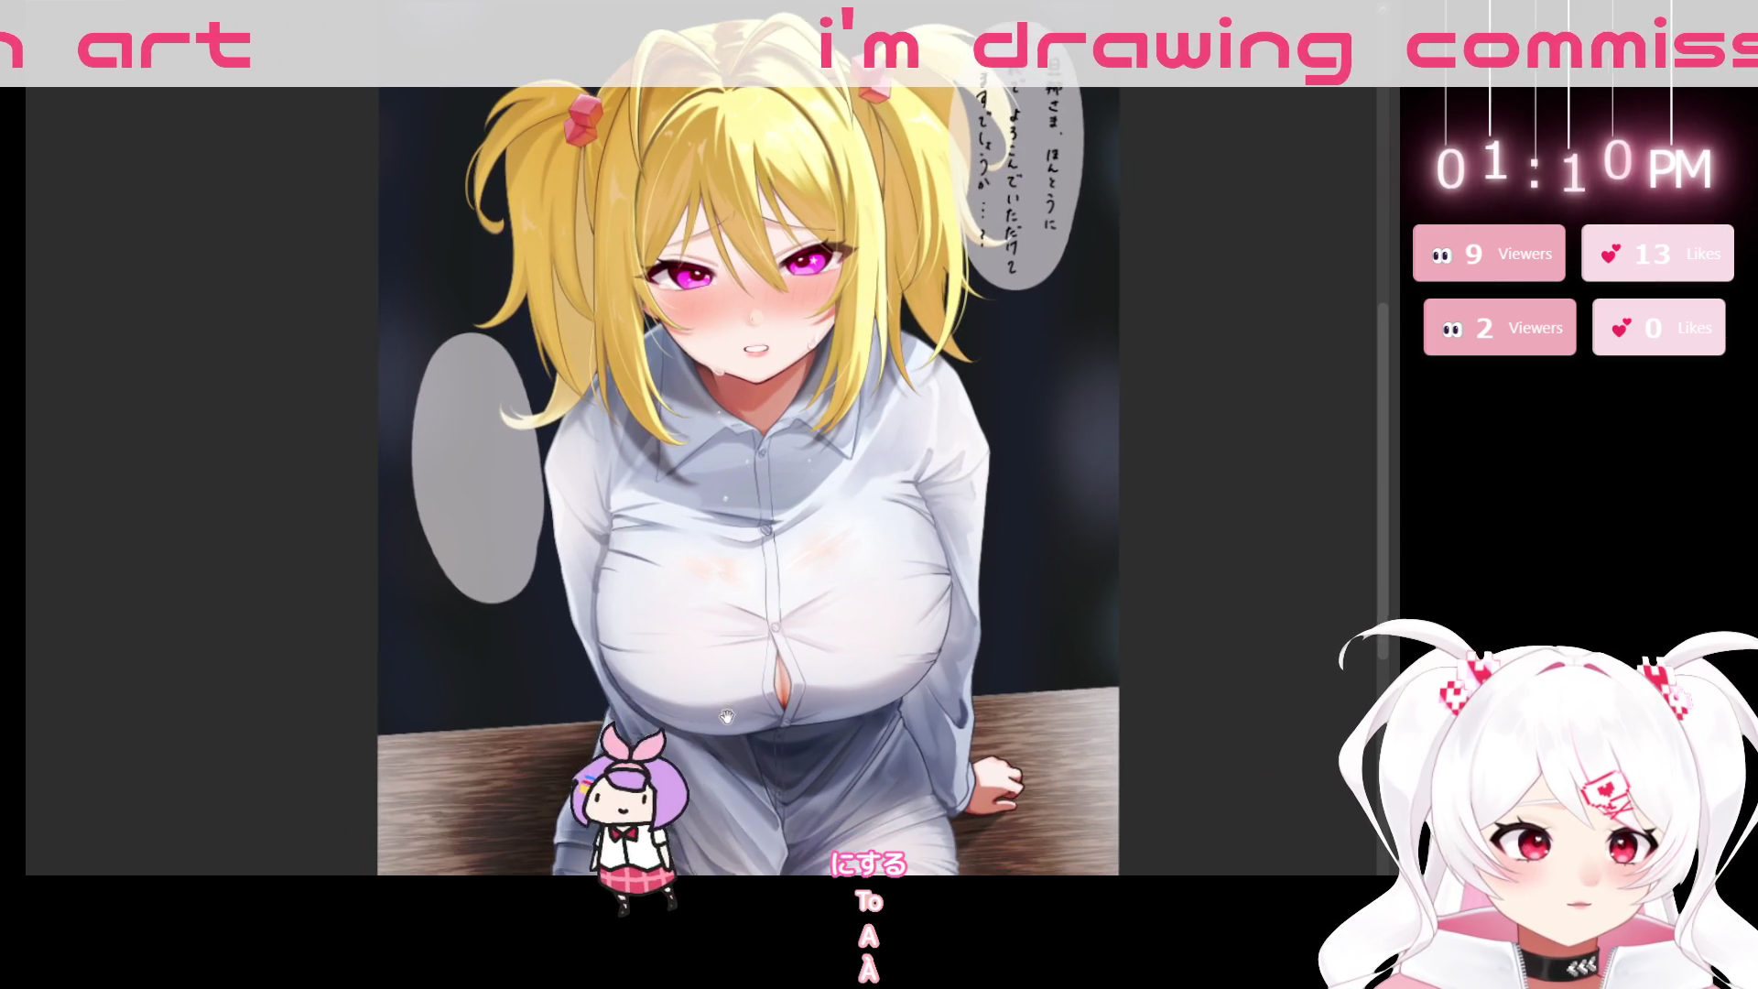
drag(742, 825, 746, 830)
mouse_move(543, 477)
mouse_down()
mouse_move(771, 708)
mouse_move(769, 669)
mouse_up()
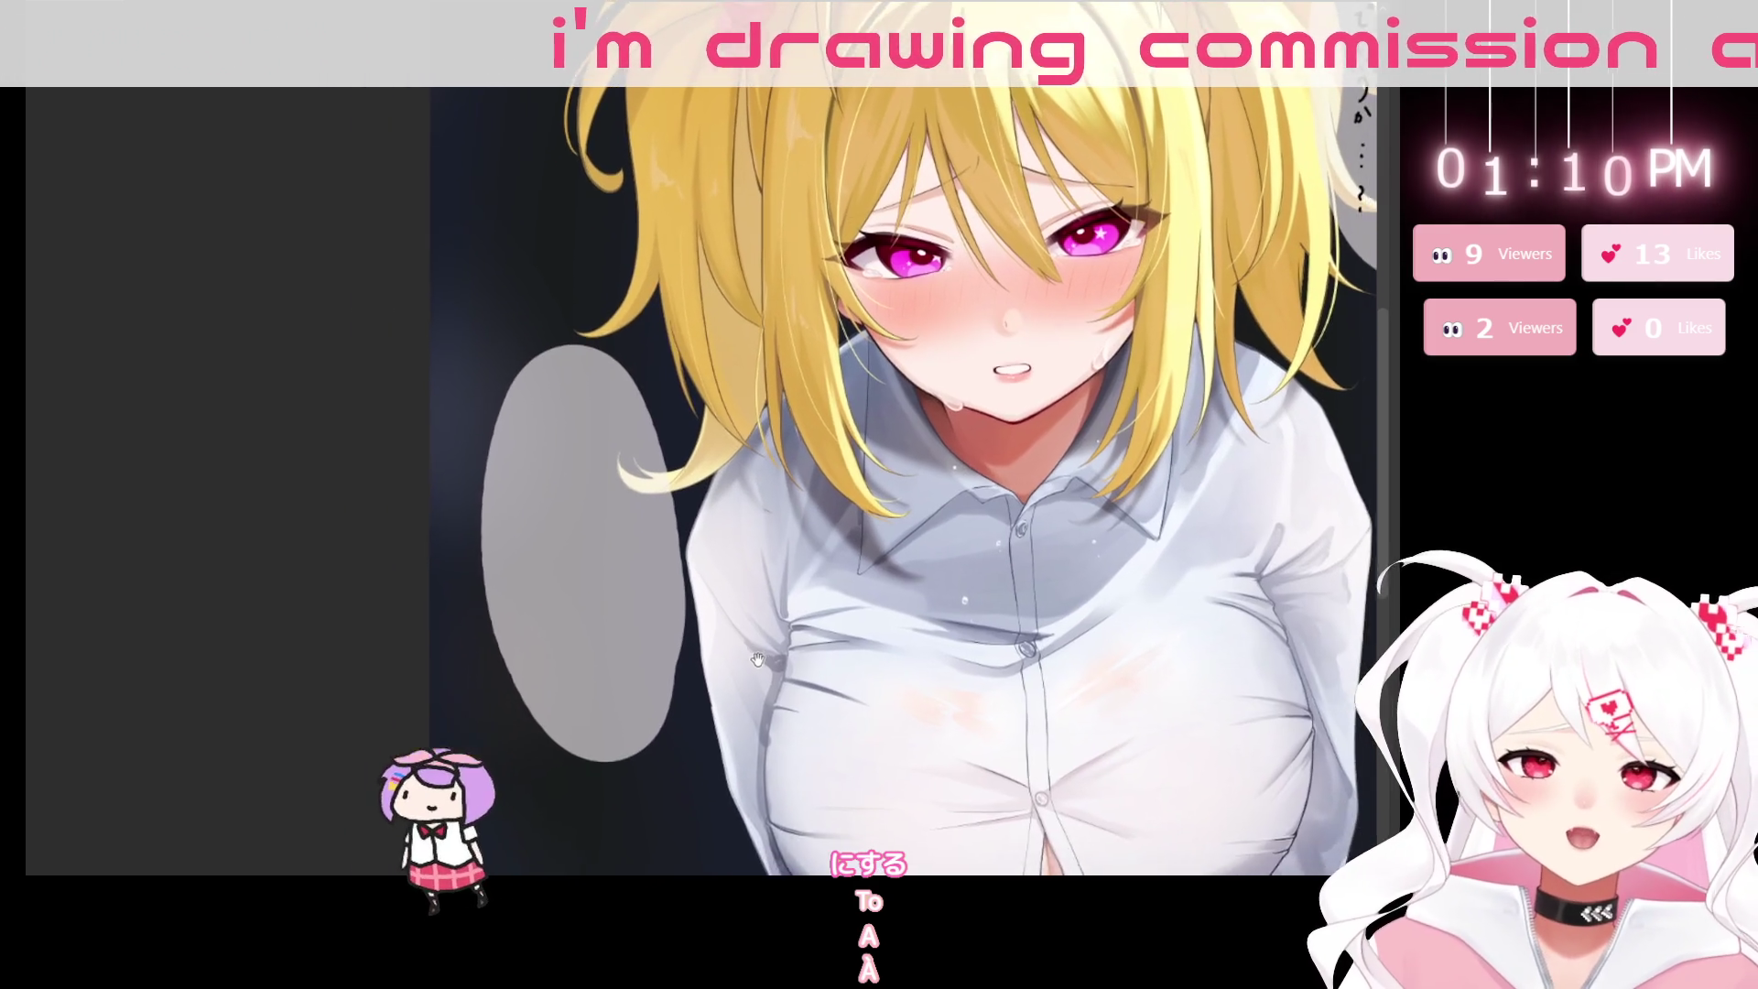
Zoom and pan the view to frame the empty left speech bubble for writing.
scroll(705, 613, up, 2)
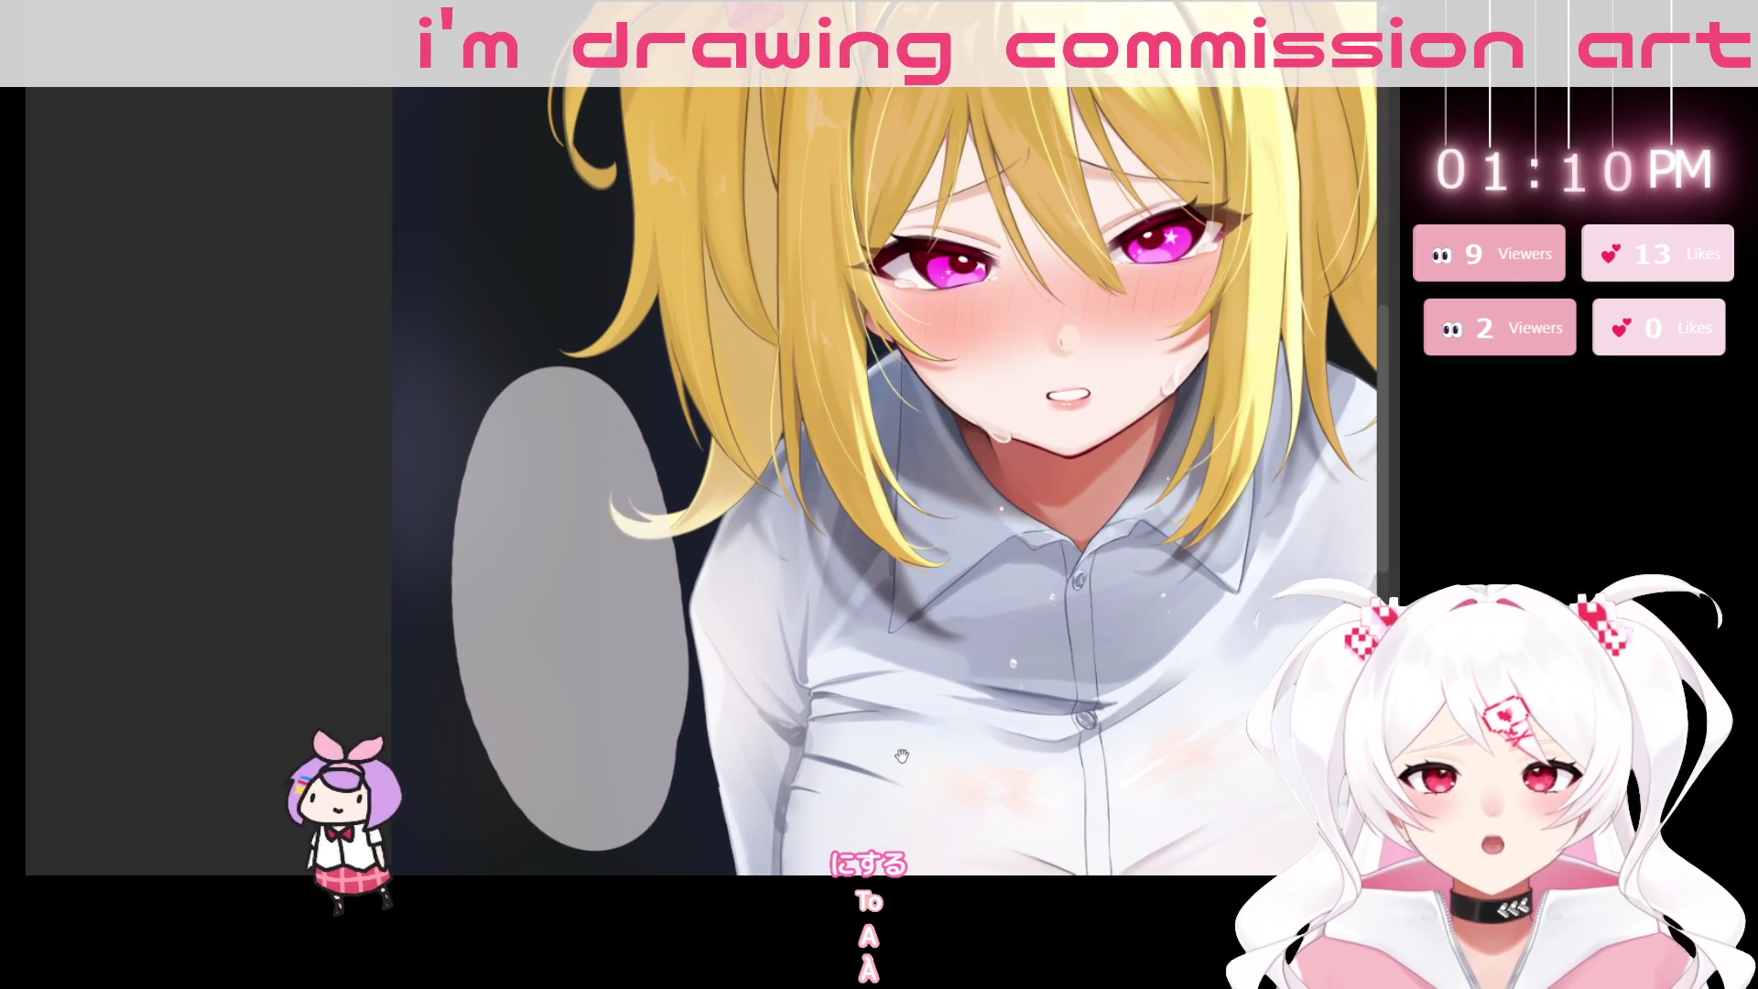
mouse_move(841, 769)
mouse_down()
mouse_move(754, 708)
mouse_move(758, 772)
mouse_up()
scroll(534, 431, up, 1)
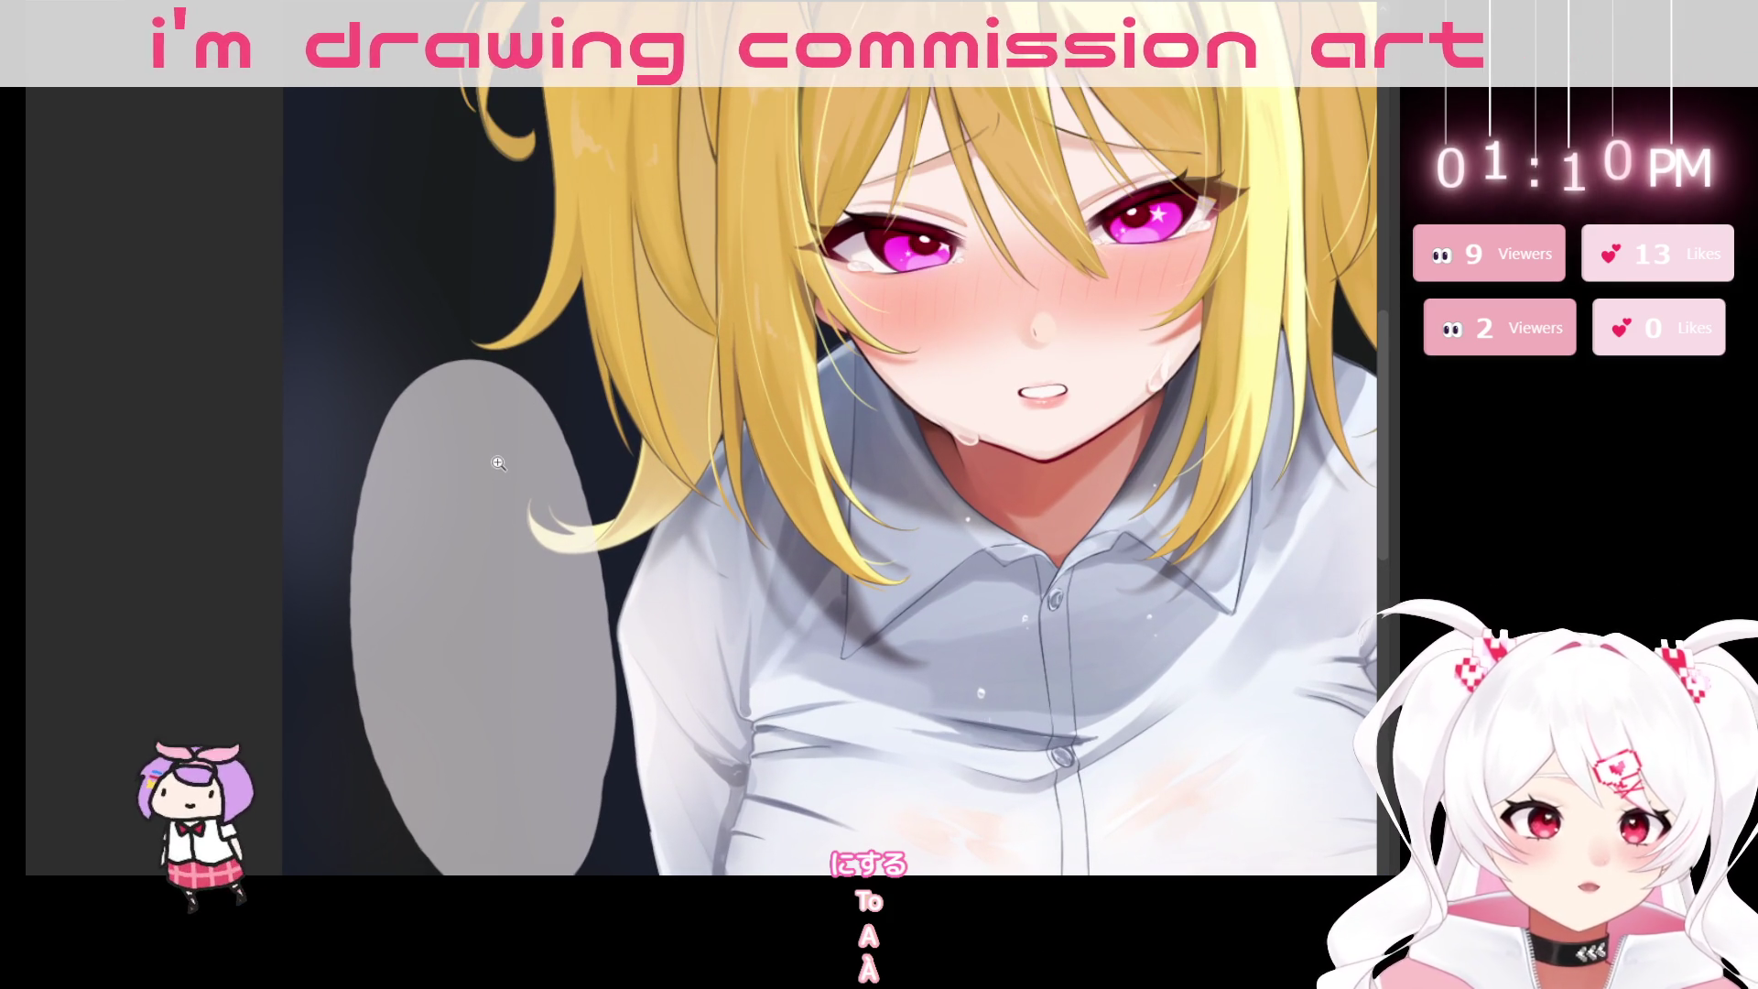
scroll(500, 461, up, 1)
scroll(503, 459, down, 1)
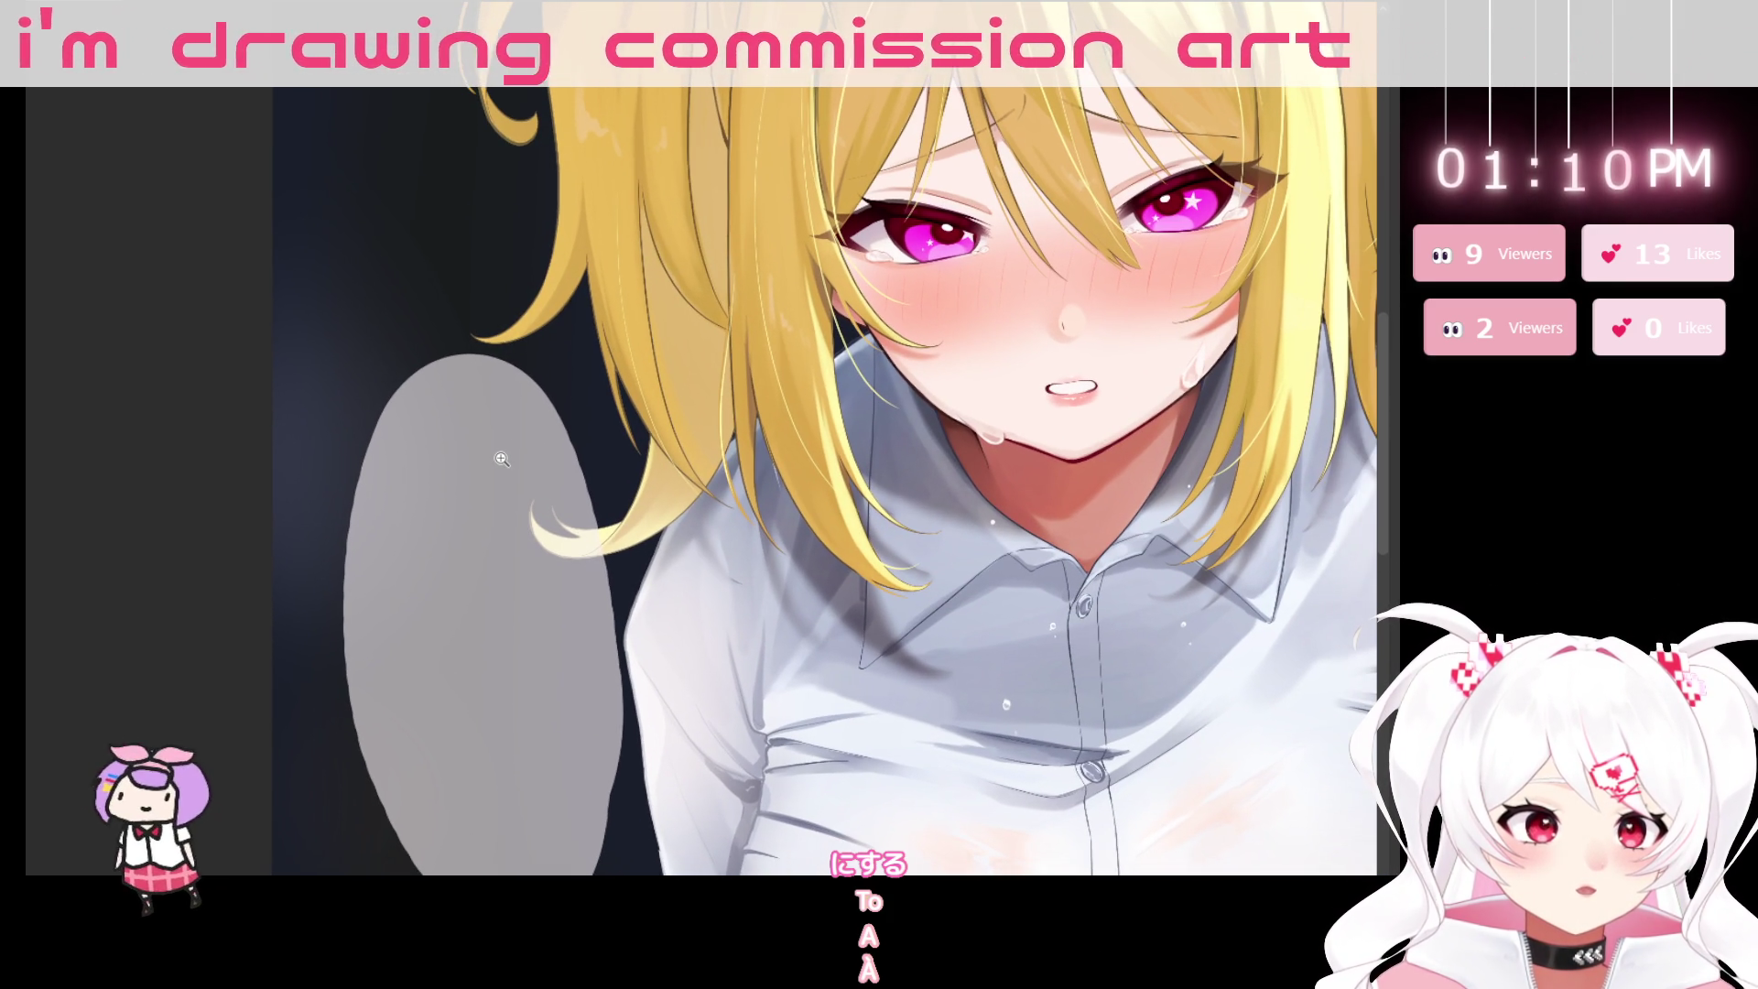
scroll(504, 457, up, 1)
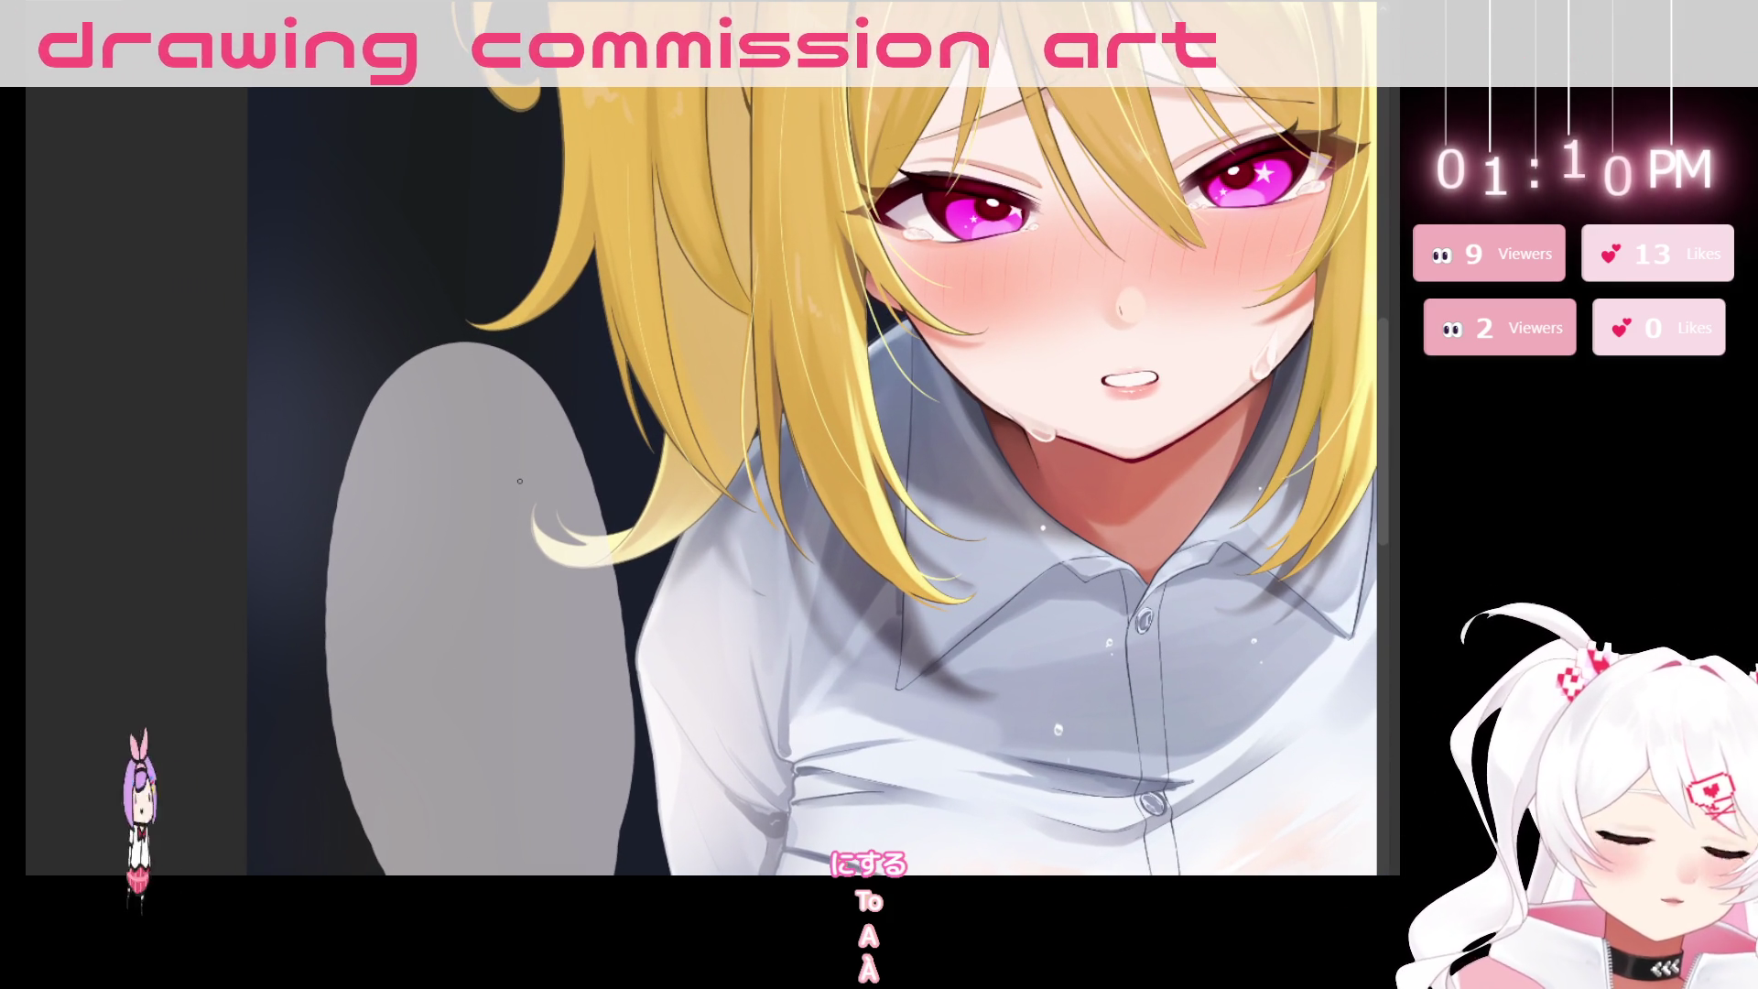
mouse_move(652, 498)
mouse_down()
mouse_move(641, 406)
mouse_move(745, 347)
mouse_move(644, 305)
mouse_up()
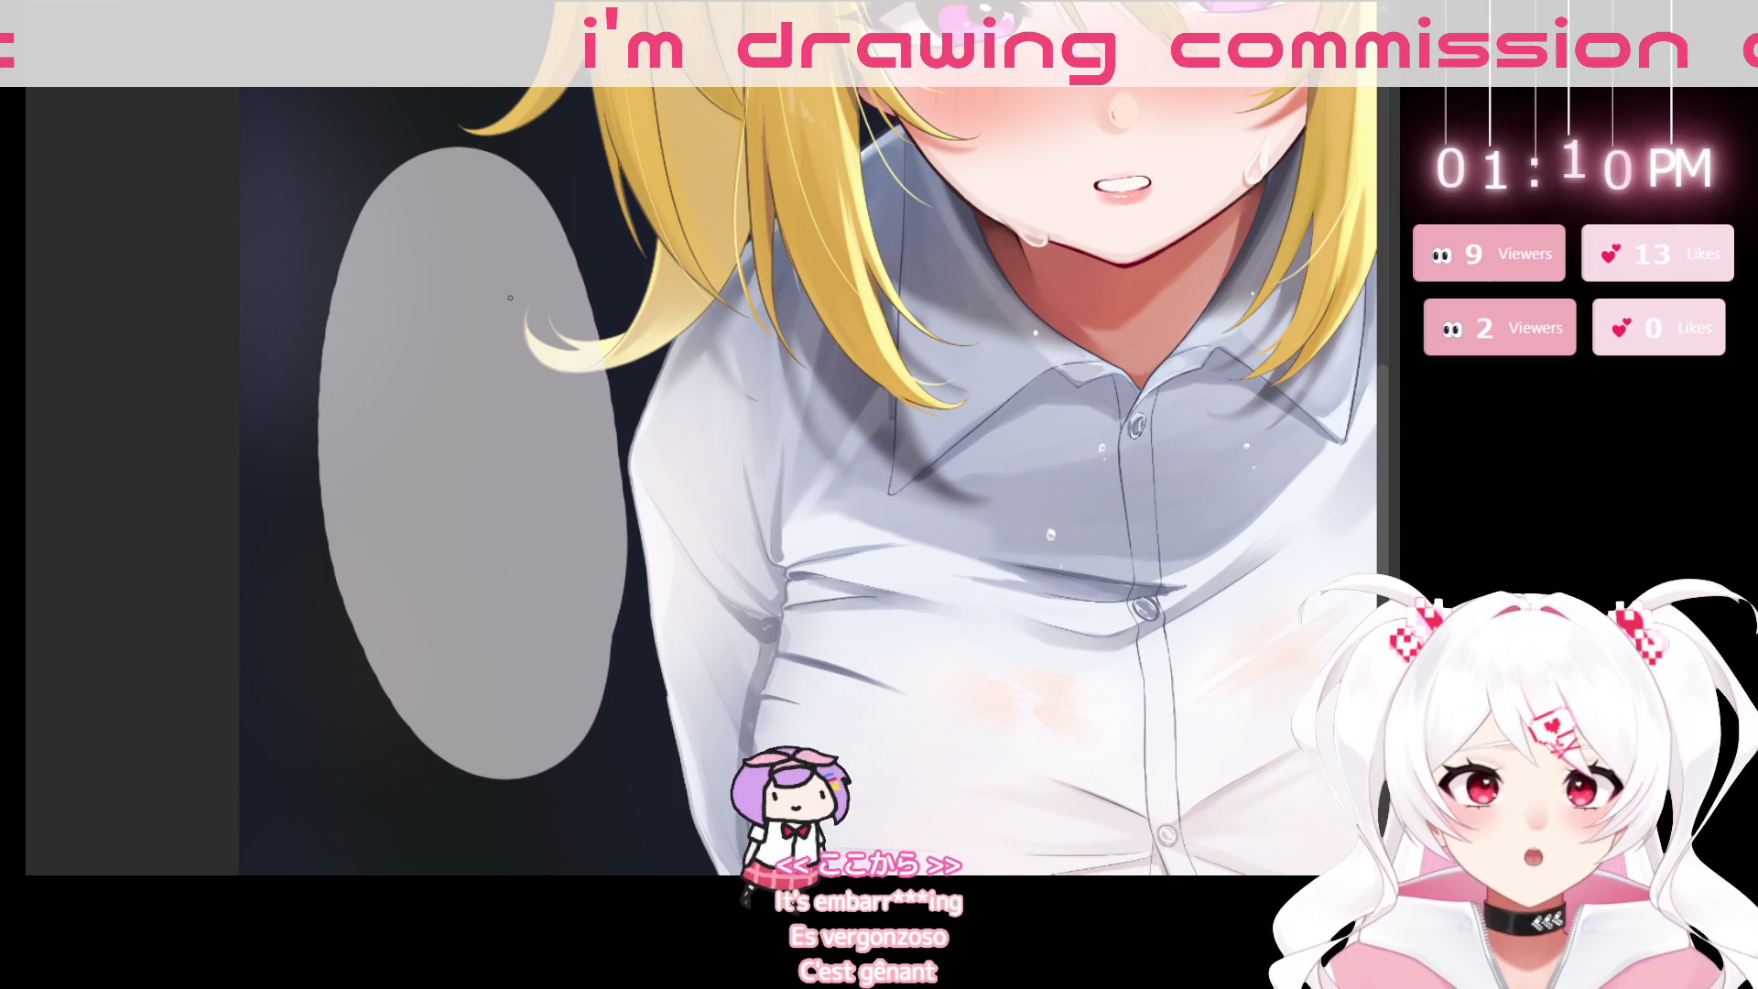
drag(510, 297, 533, 245)
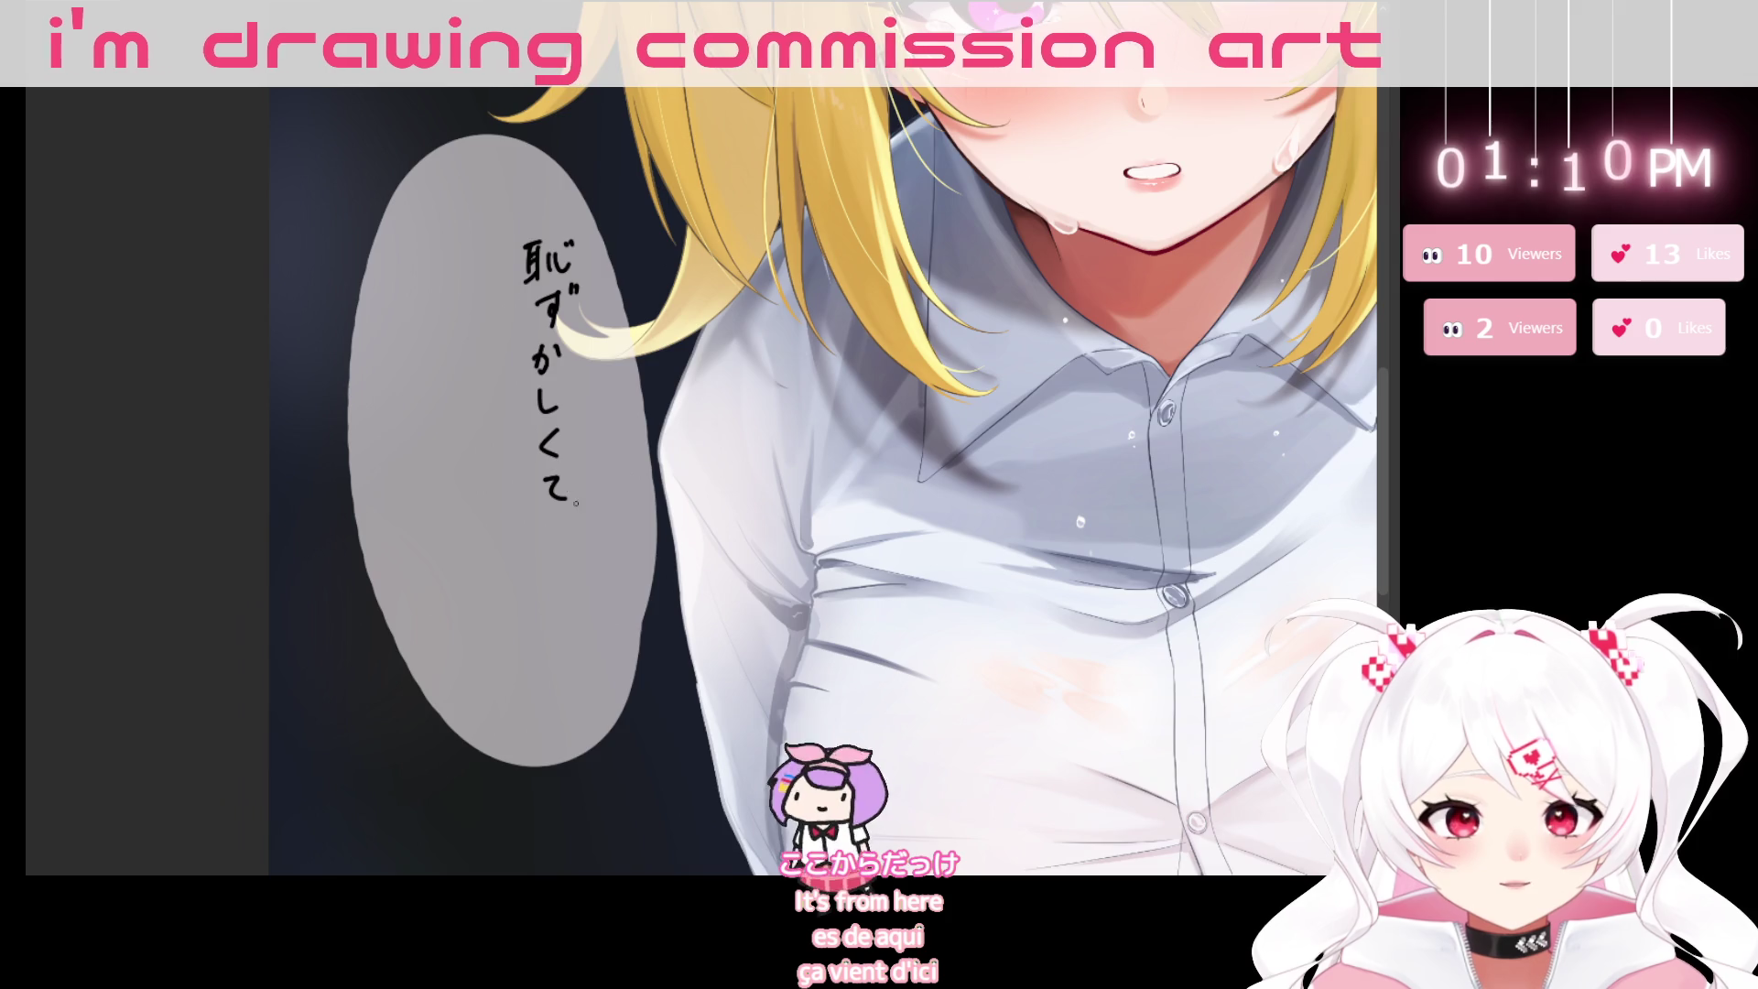
drag(654, 734, 723, 696)
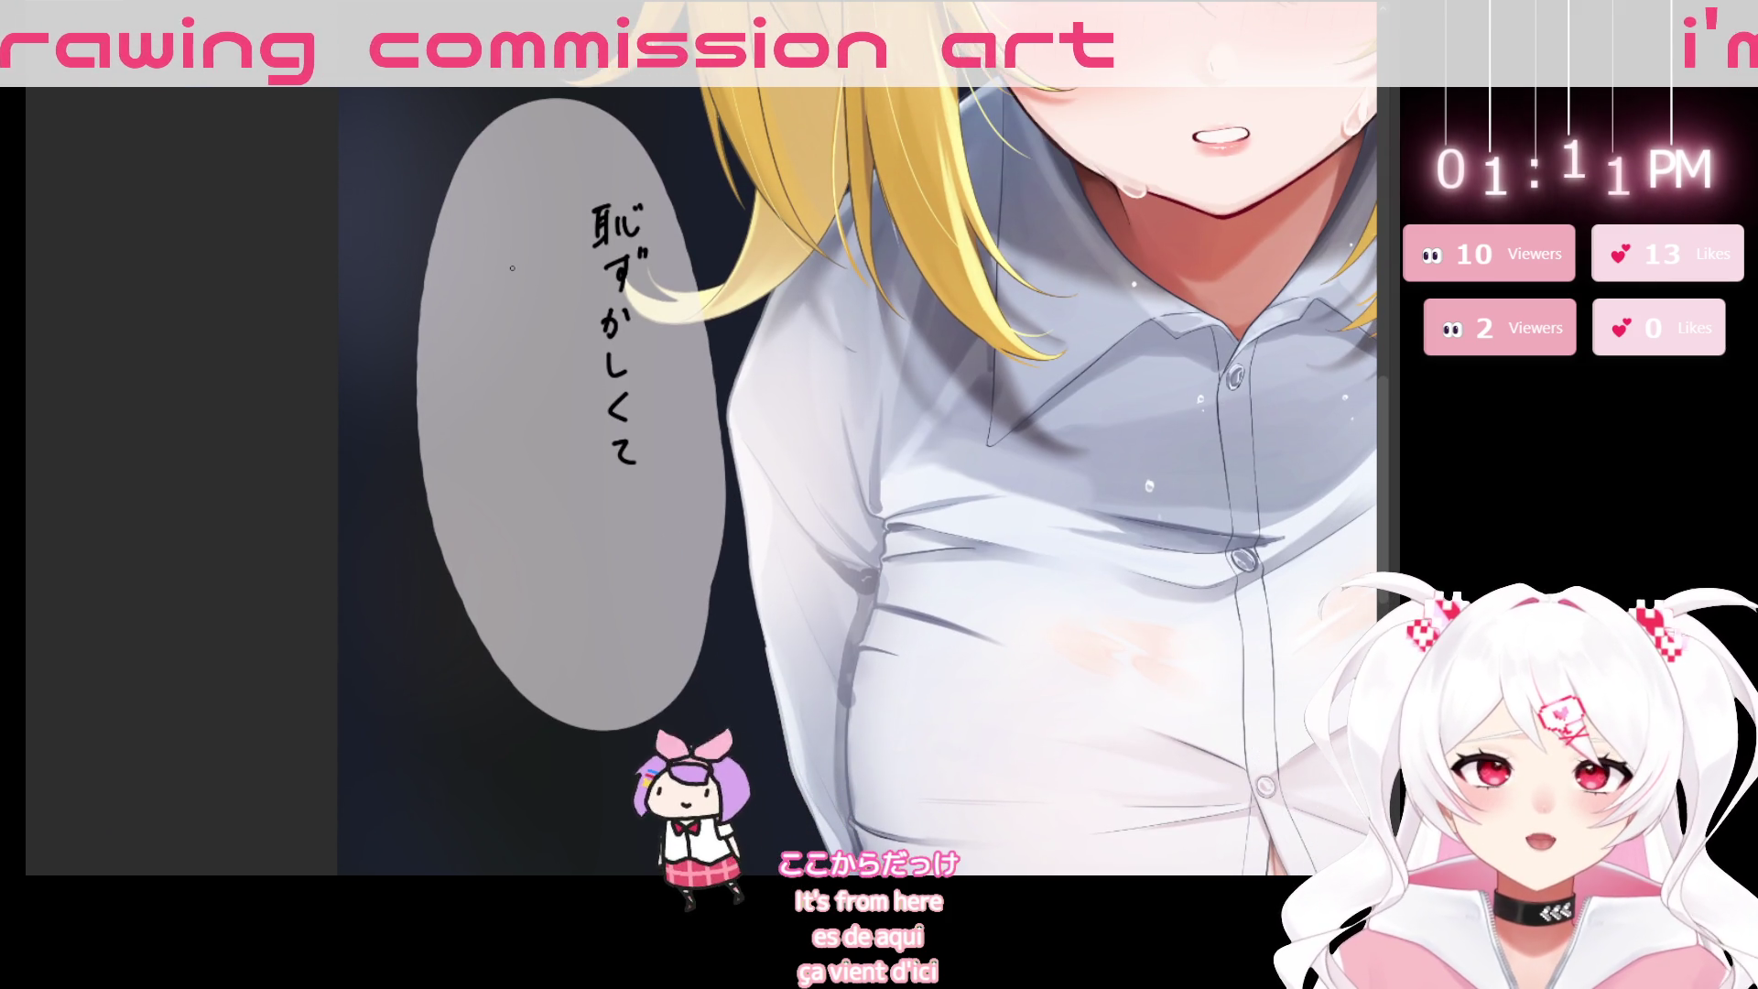
drag(524, 275, 513, 254)
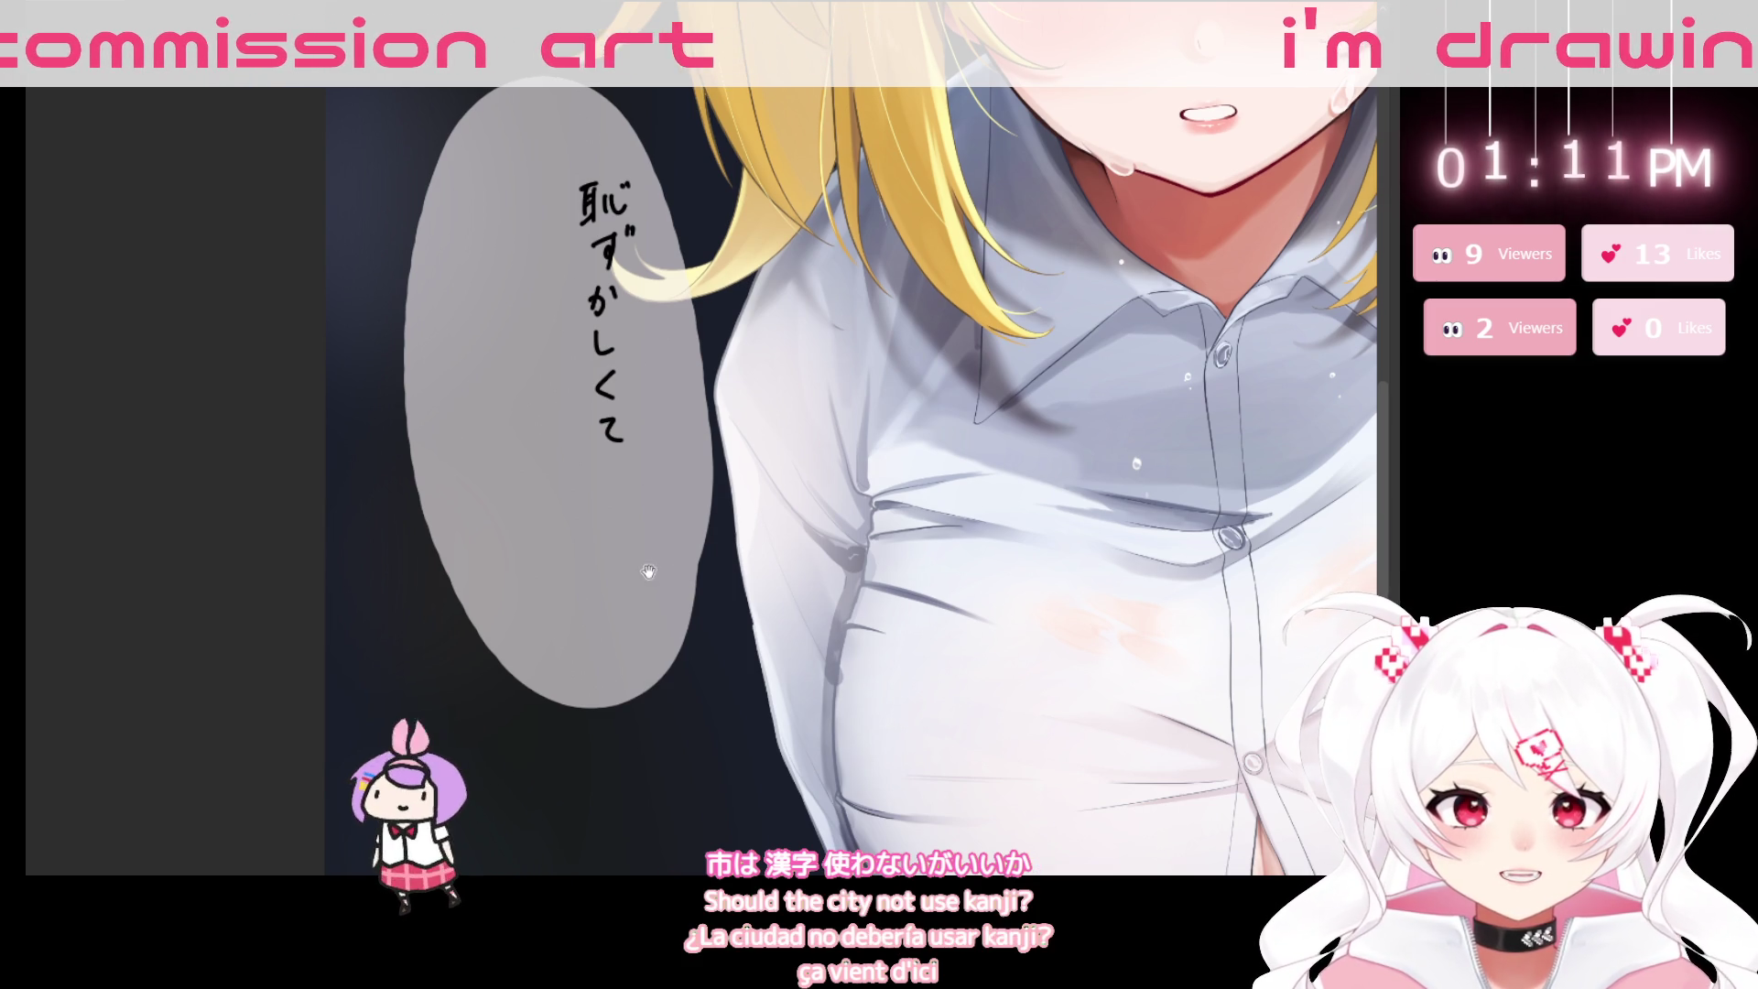
scroll(496, 275, up, 1)
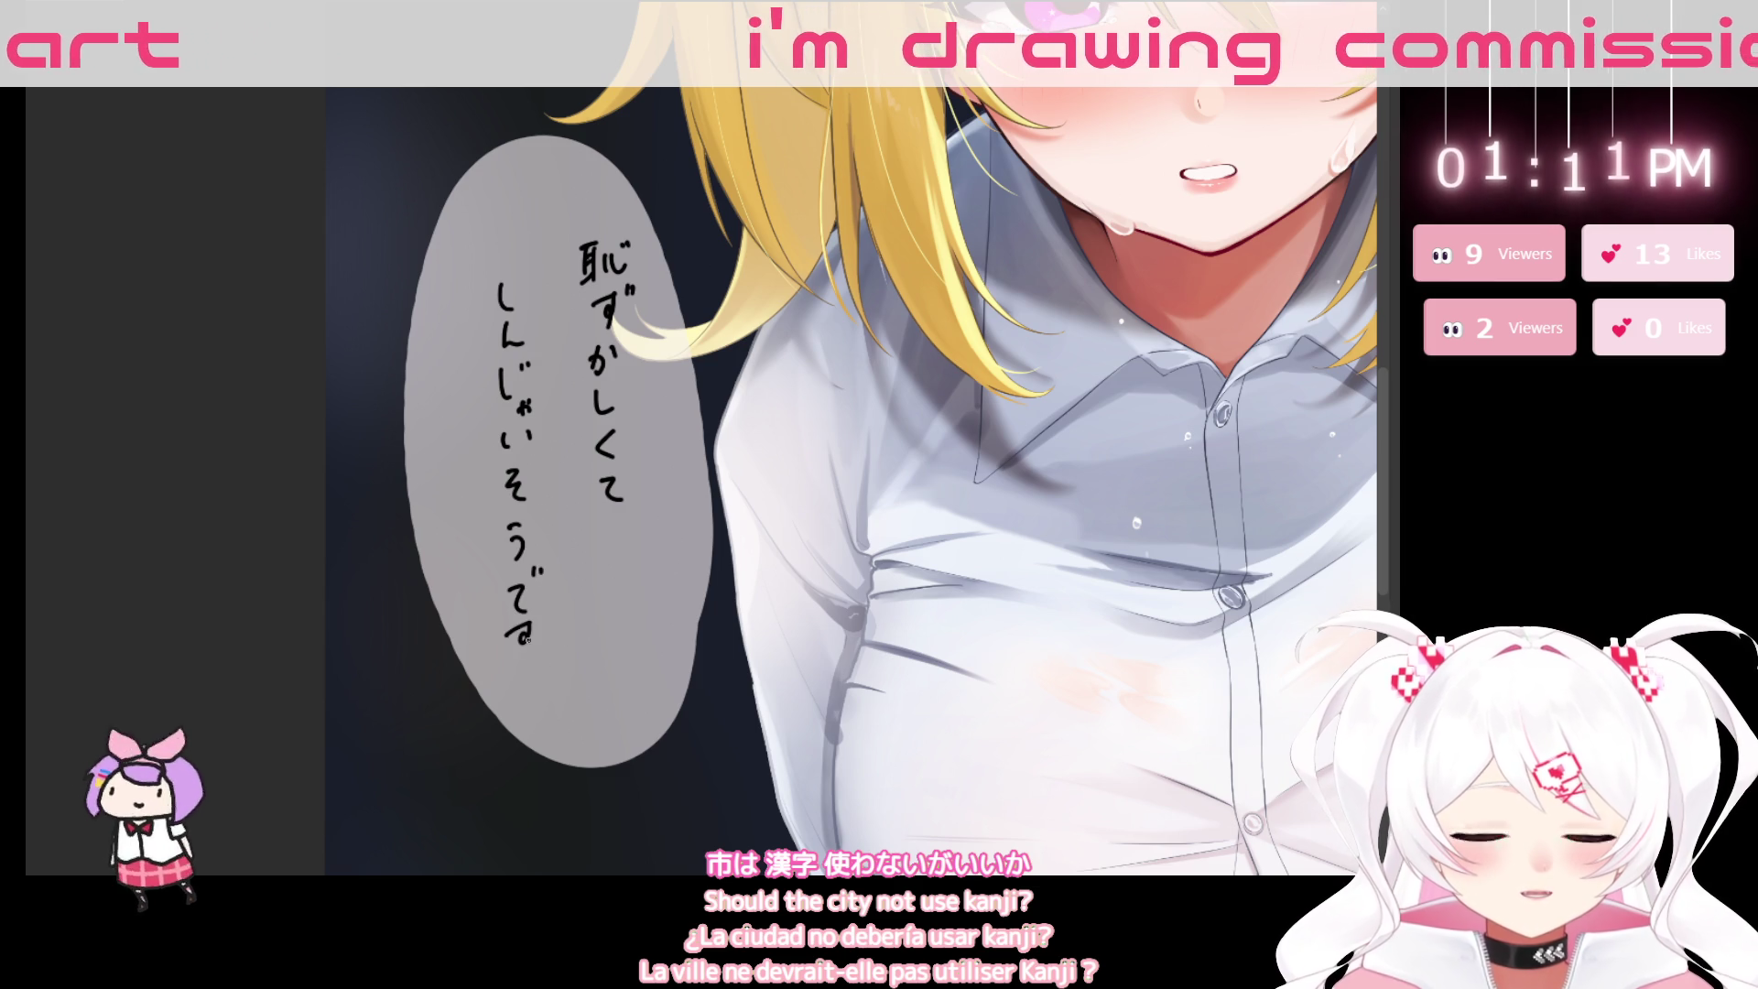
scroll(599, 619, down, 5)
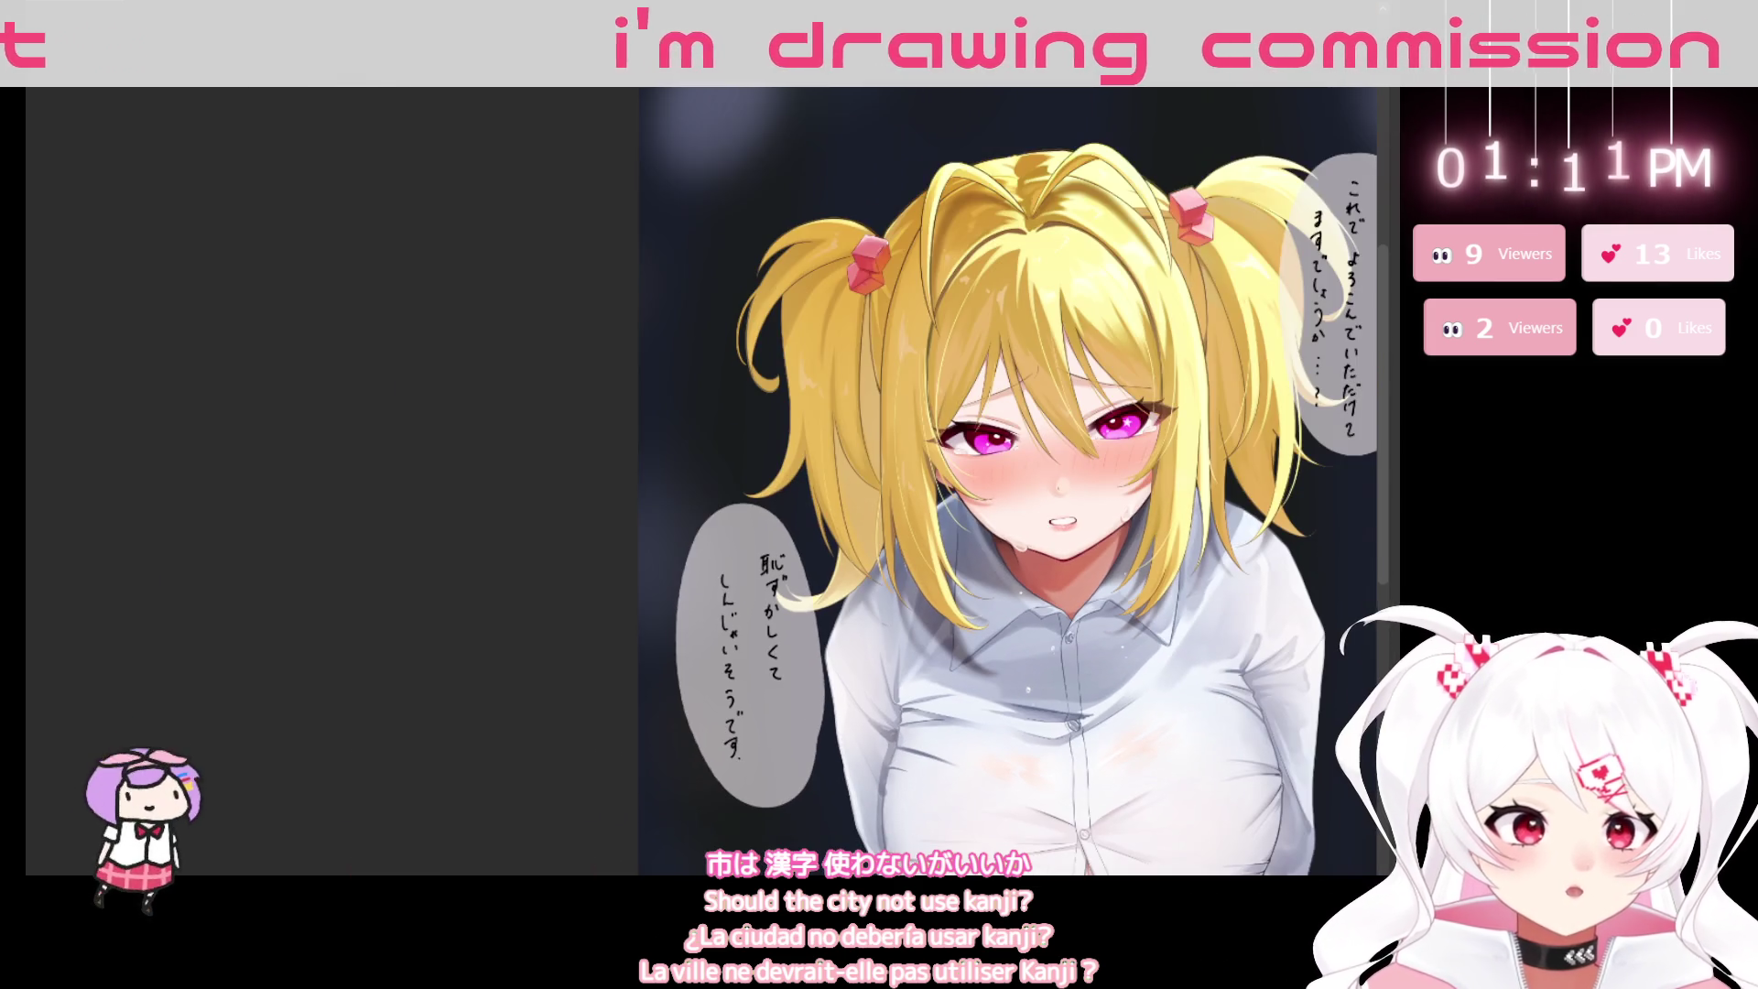
scroll(771, 767, up, 3)
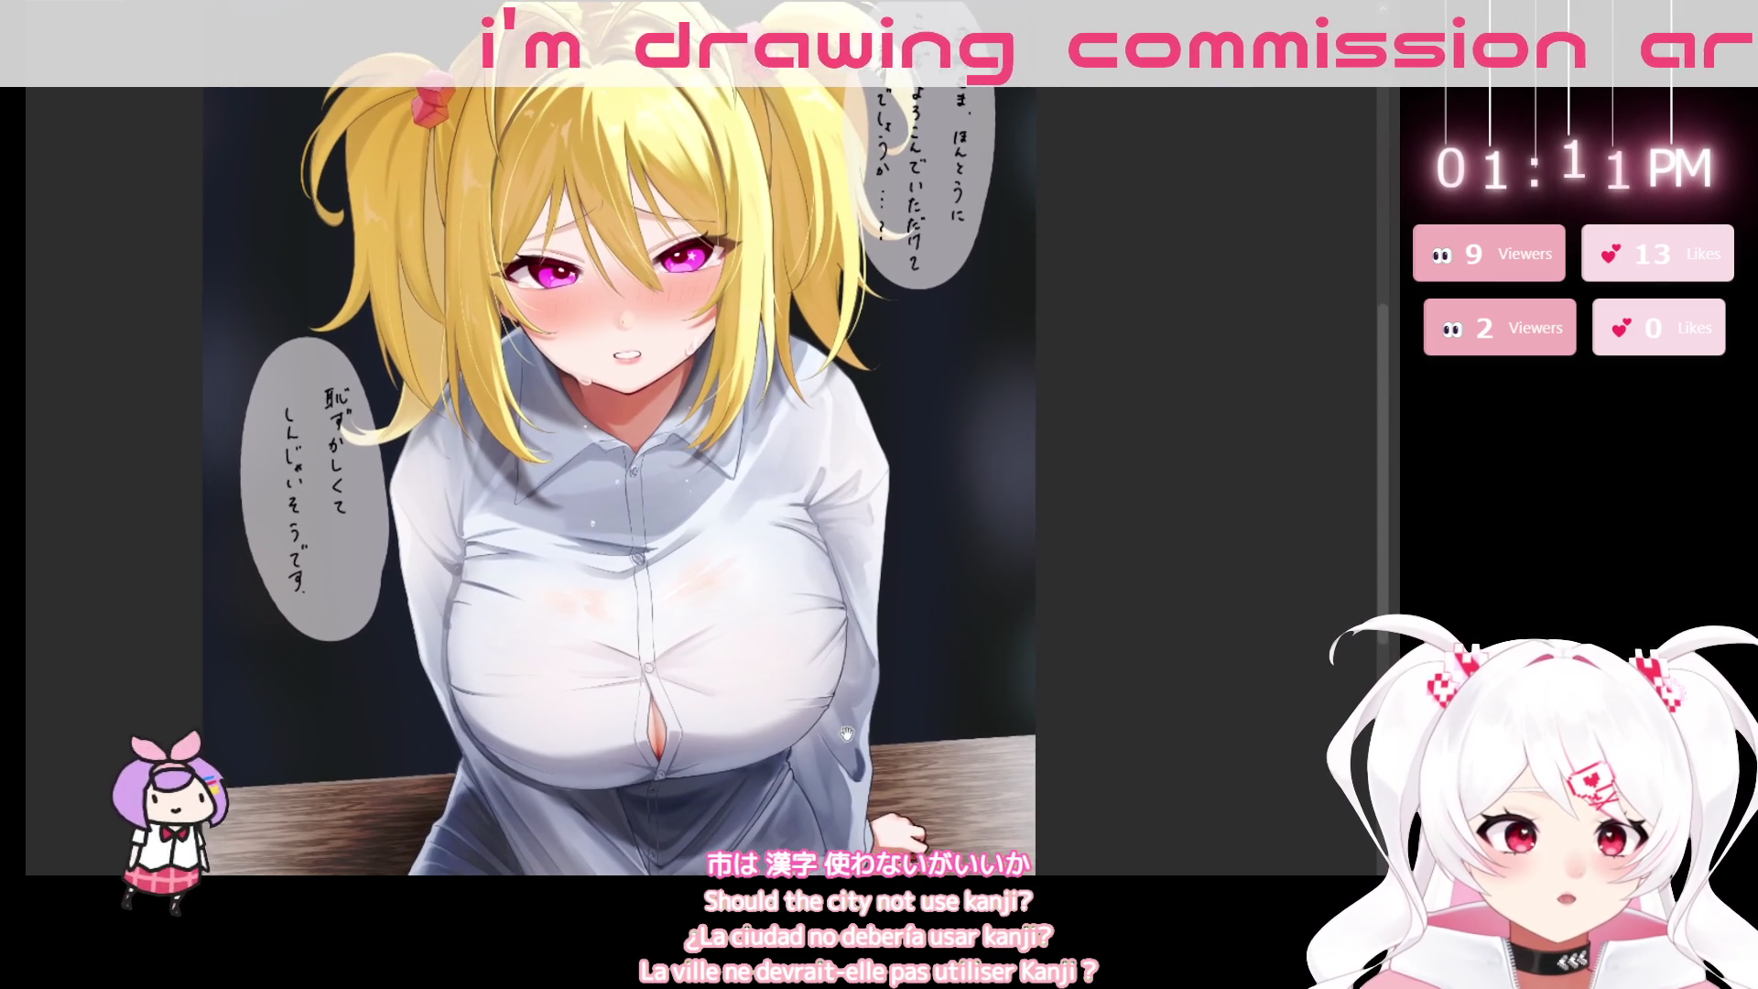
scroll(756, 829, down, 4)
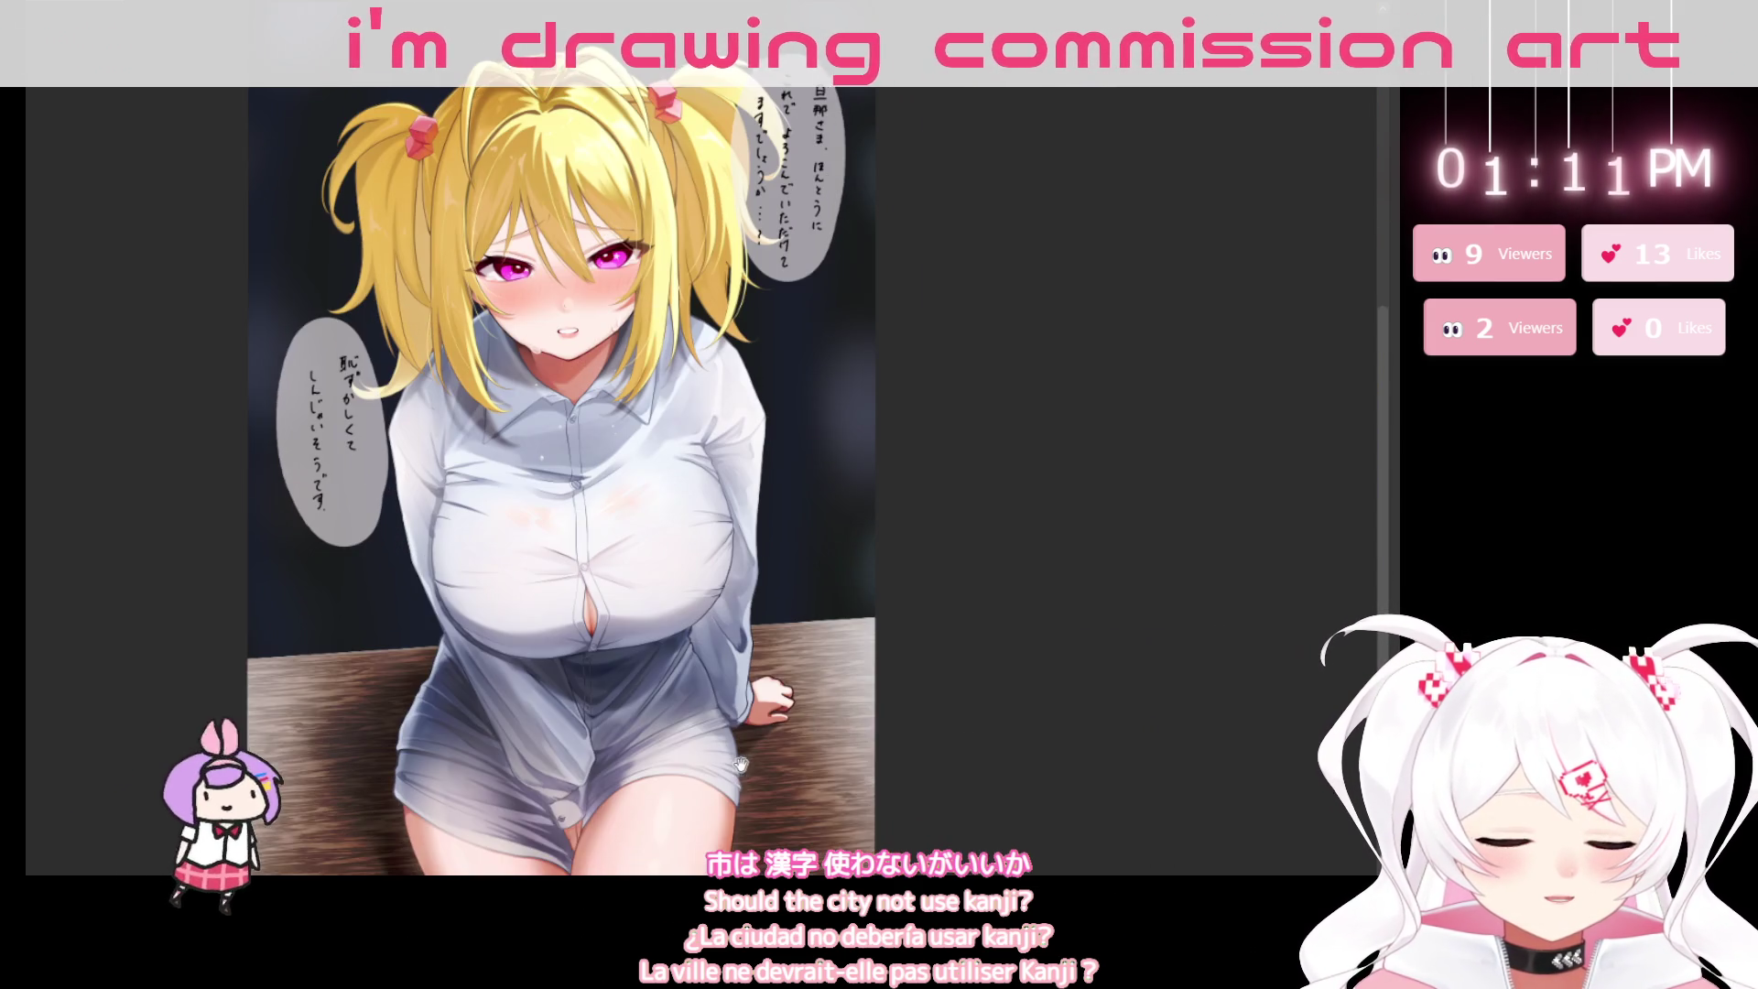
mouse_move(756, 830)
mouse_down()
mouse_move(772, 879)
mouse_move(884, 835)
mouse_move(817, 793)
mouse_up()
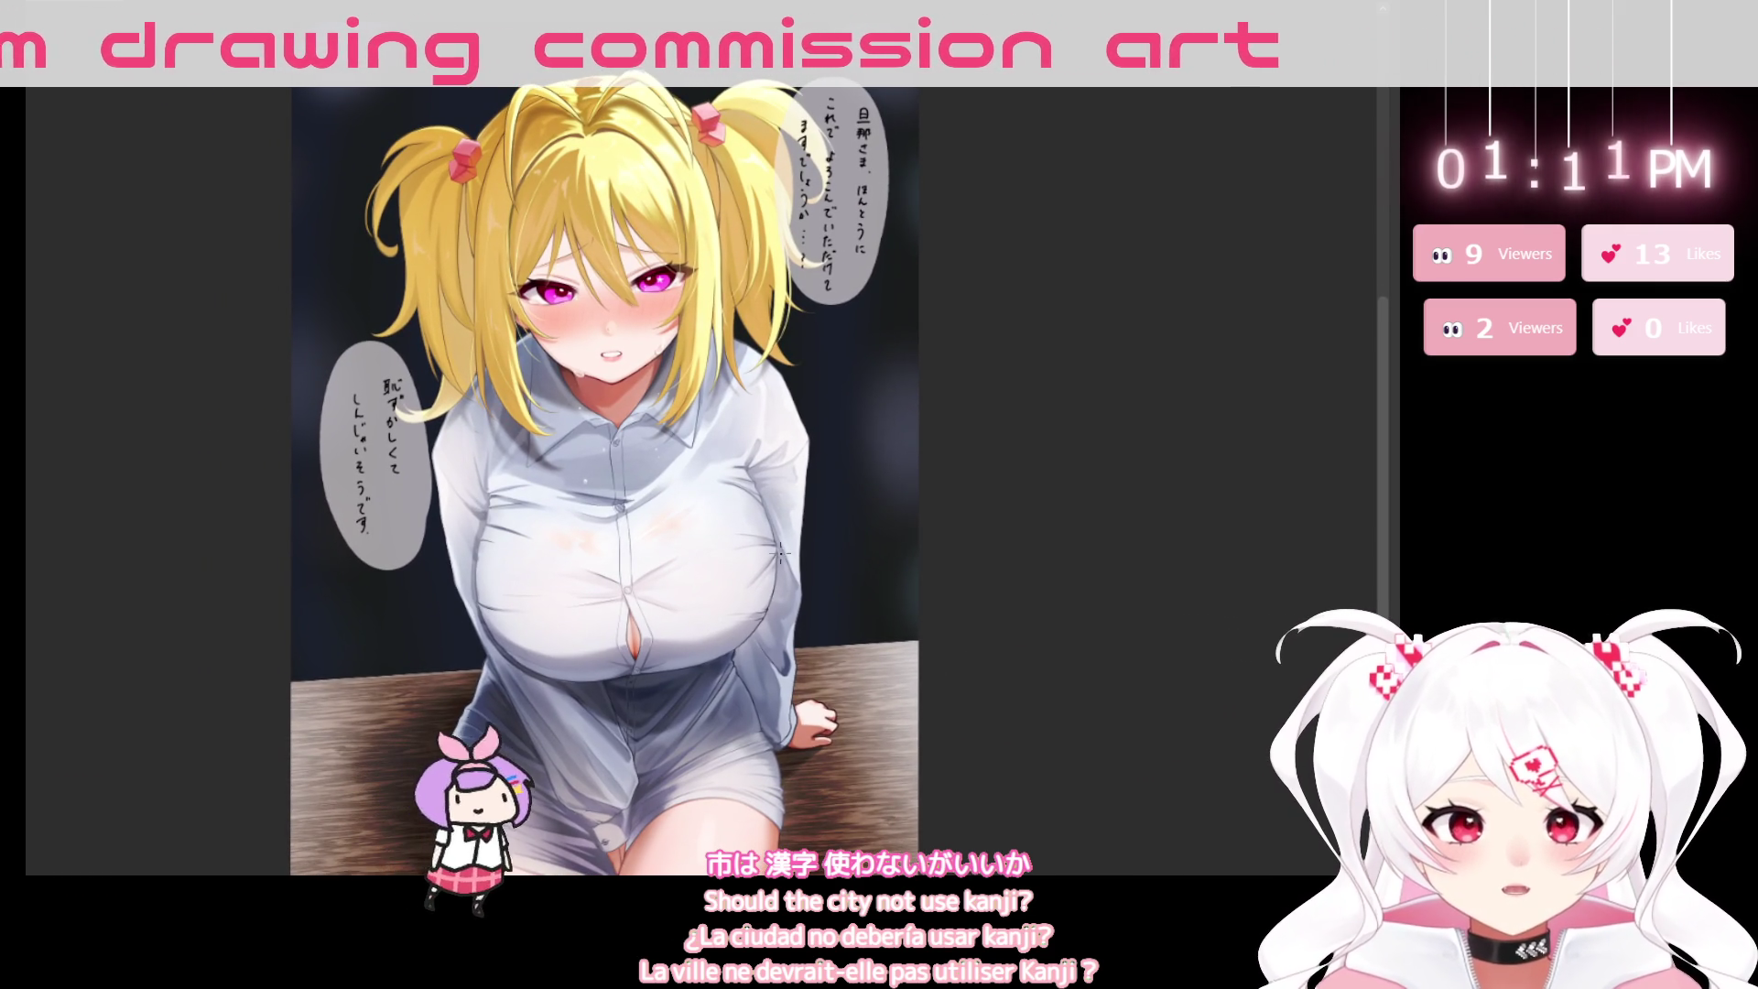
mouse_move(953, 614)
mouse_down()
mouse_move(912, 734)
mouse_move(911, 664)
mouse_up()
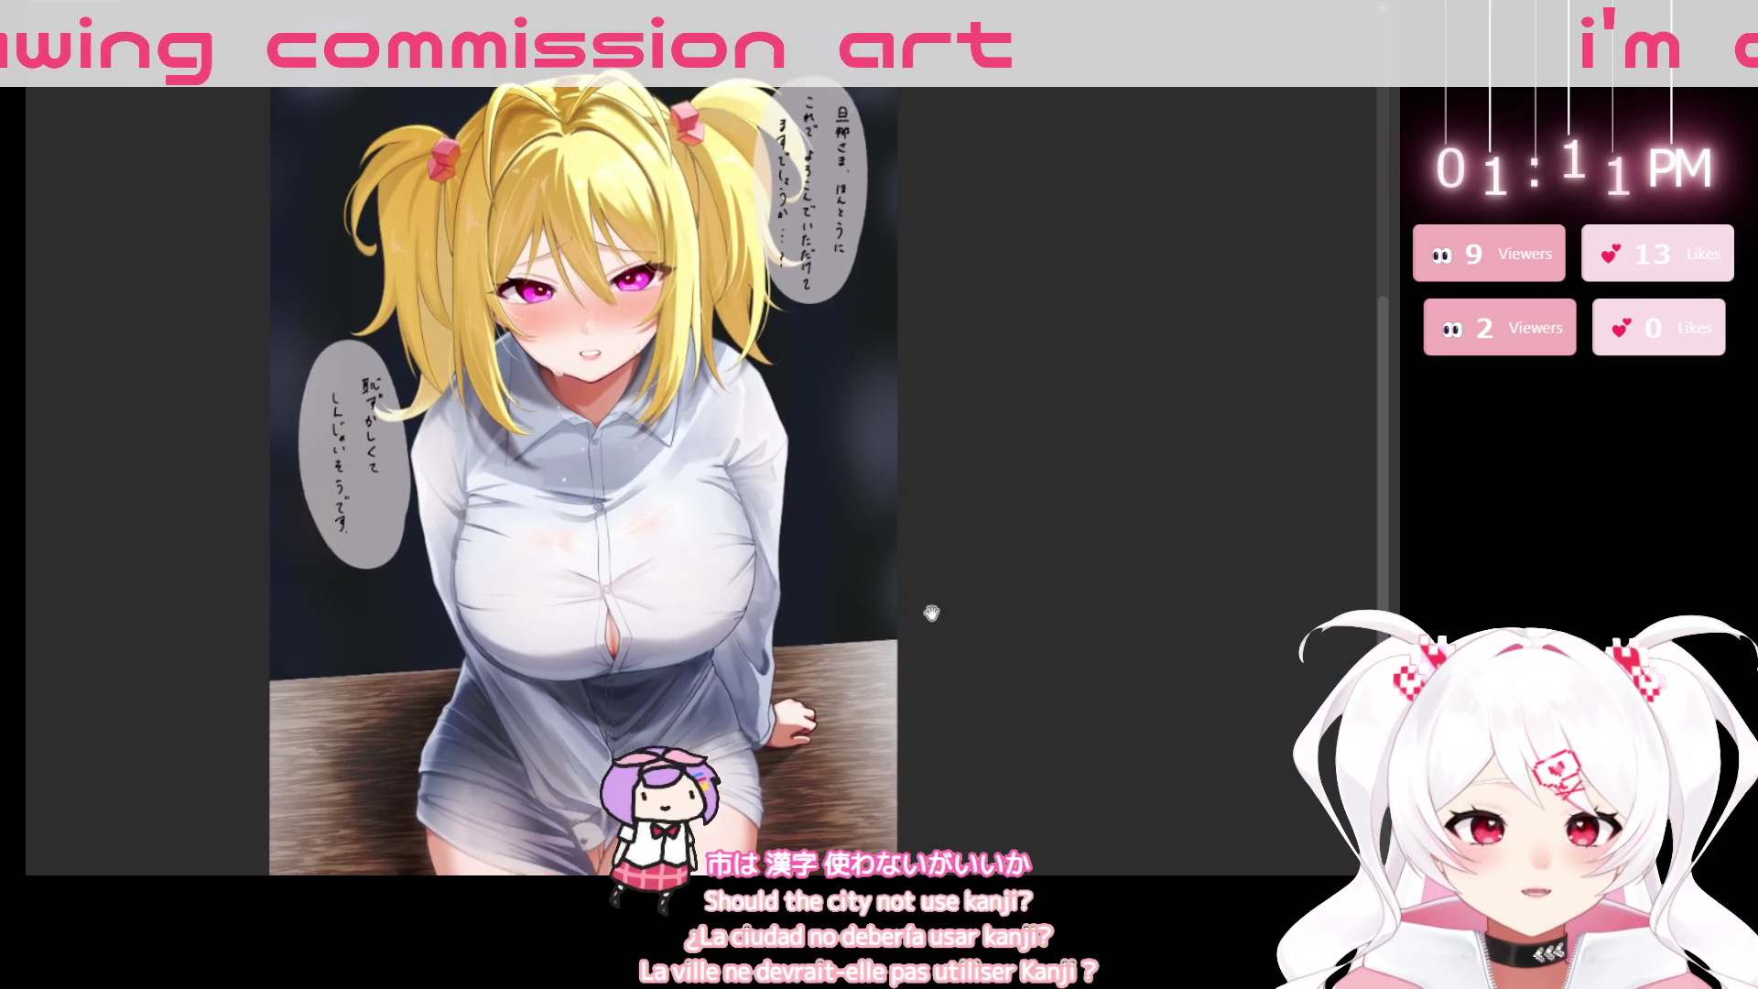
click(696, 384)
drag(760, 646, 976, 811)
click(708, 540)
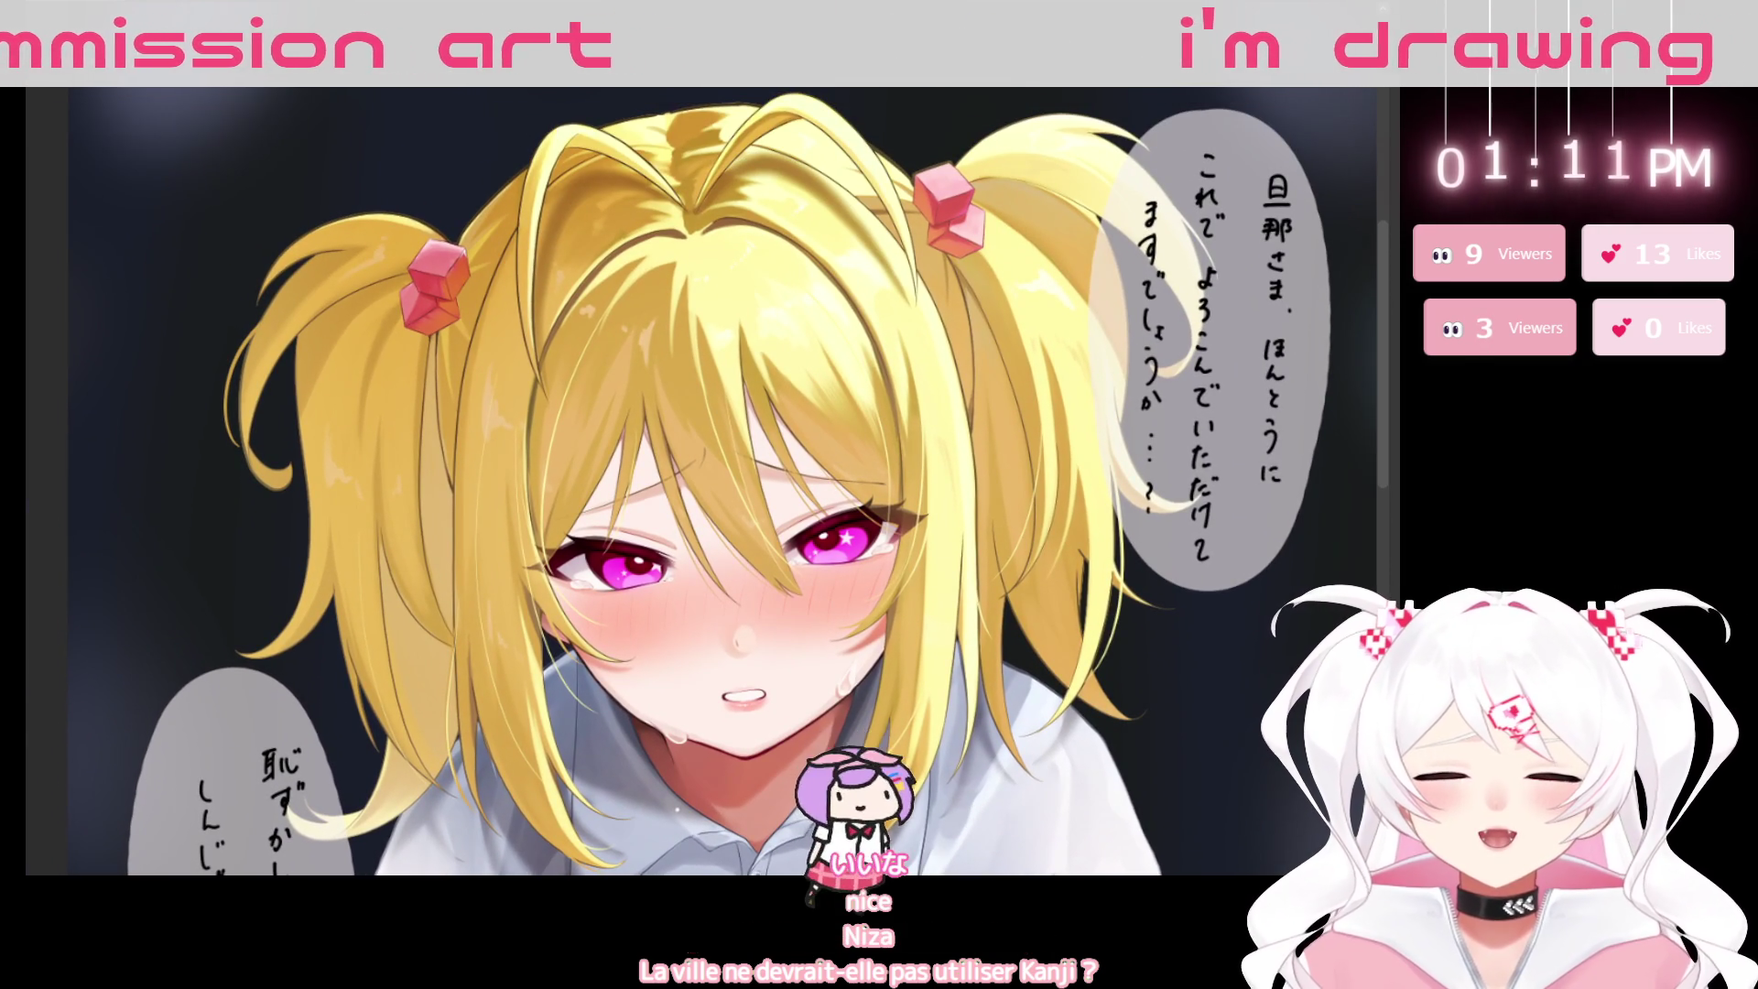
scroll(897, 550, down, 3)
drag(497, 701, 433, 476)
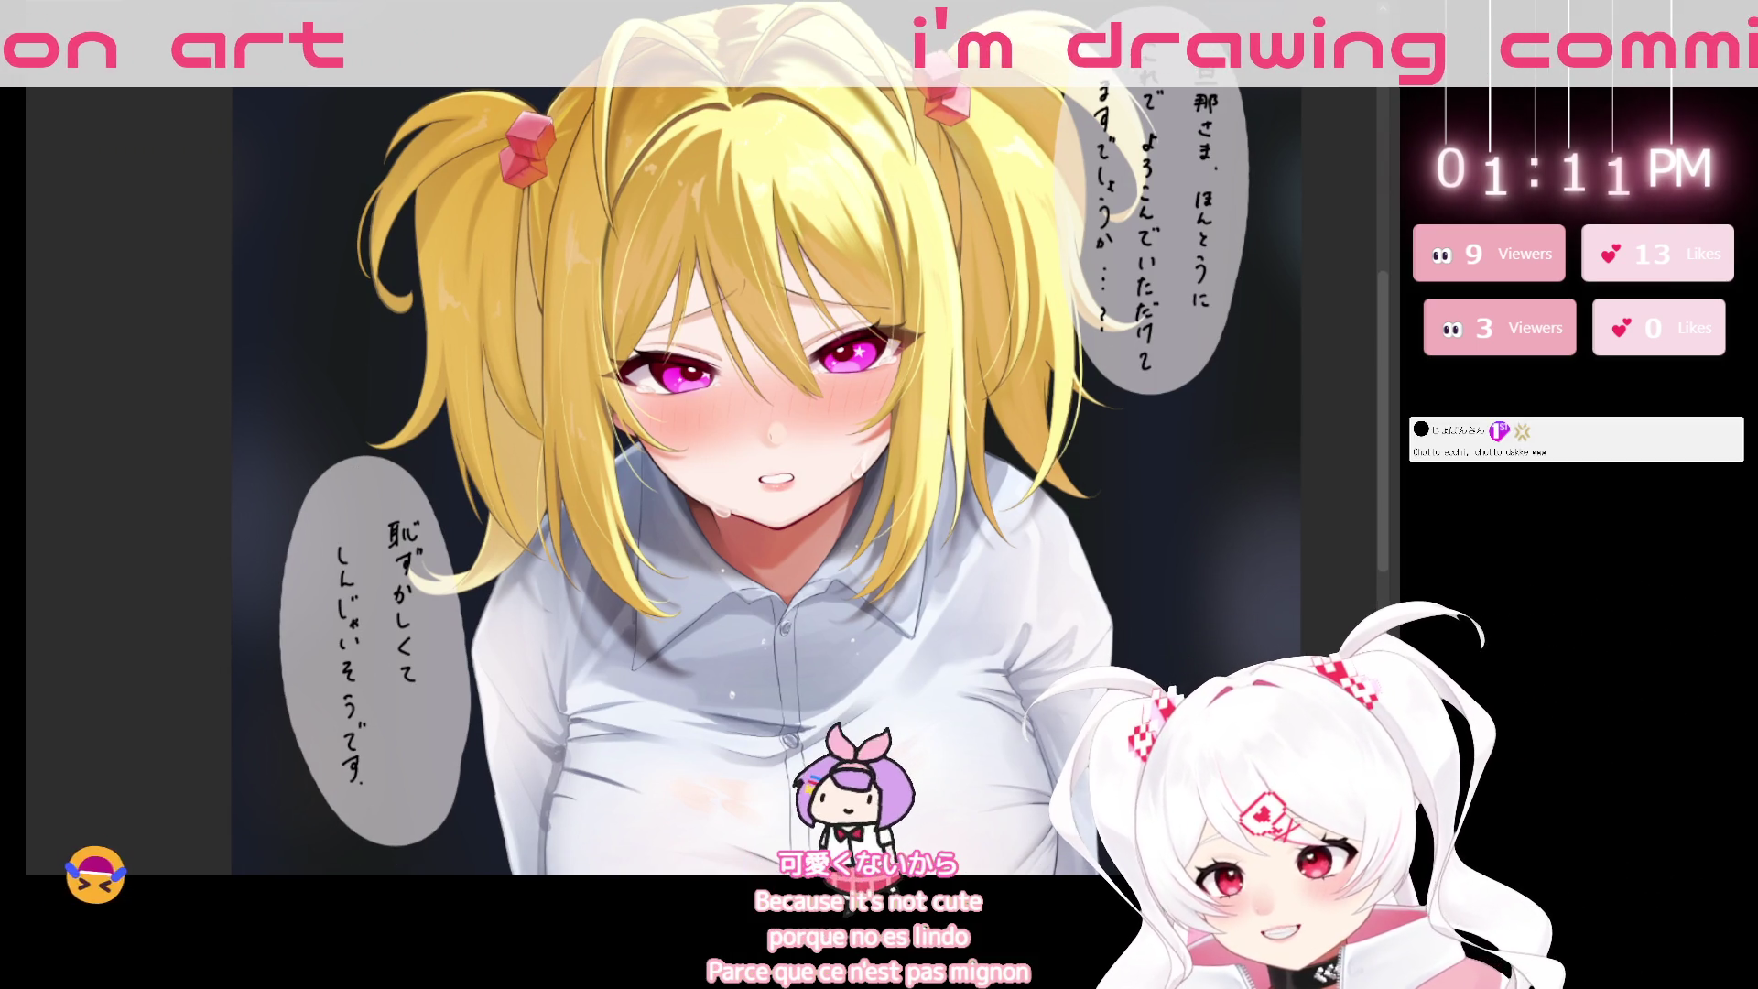
mouse_move(1135, 765)
mouse_down()
mouse_move(1136, 744)
mouse_move(769, 740)
mouse_up()
scroll(1149, 545, down, 2)
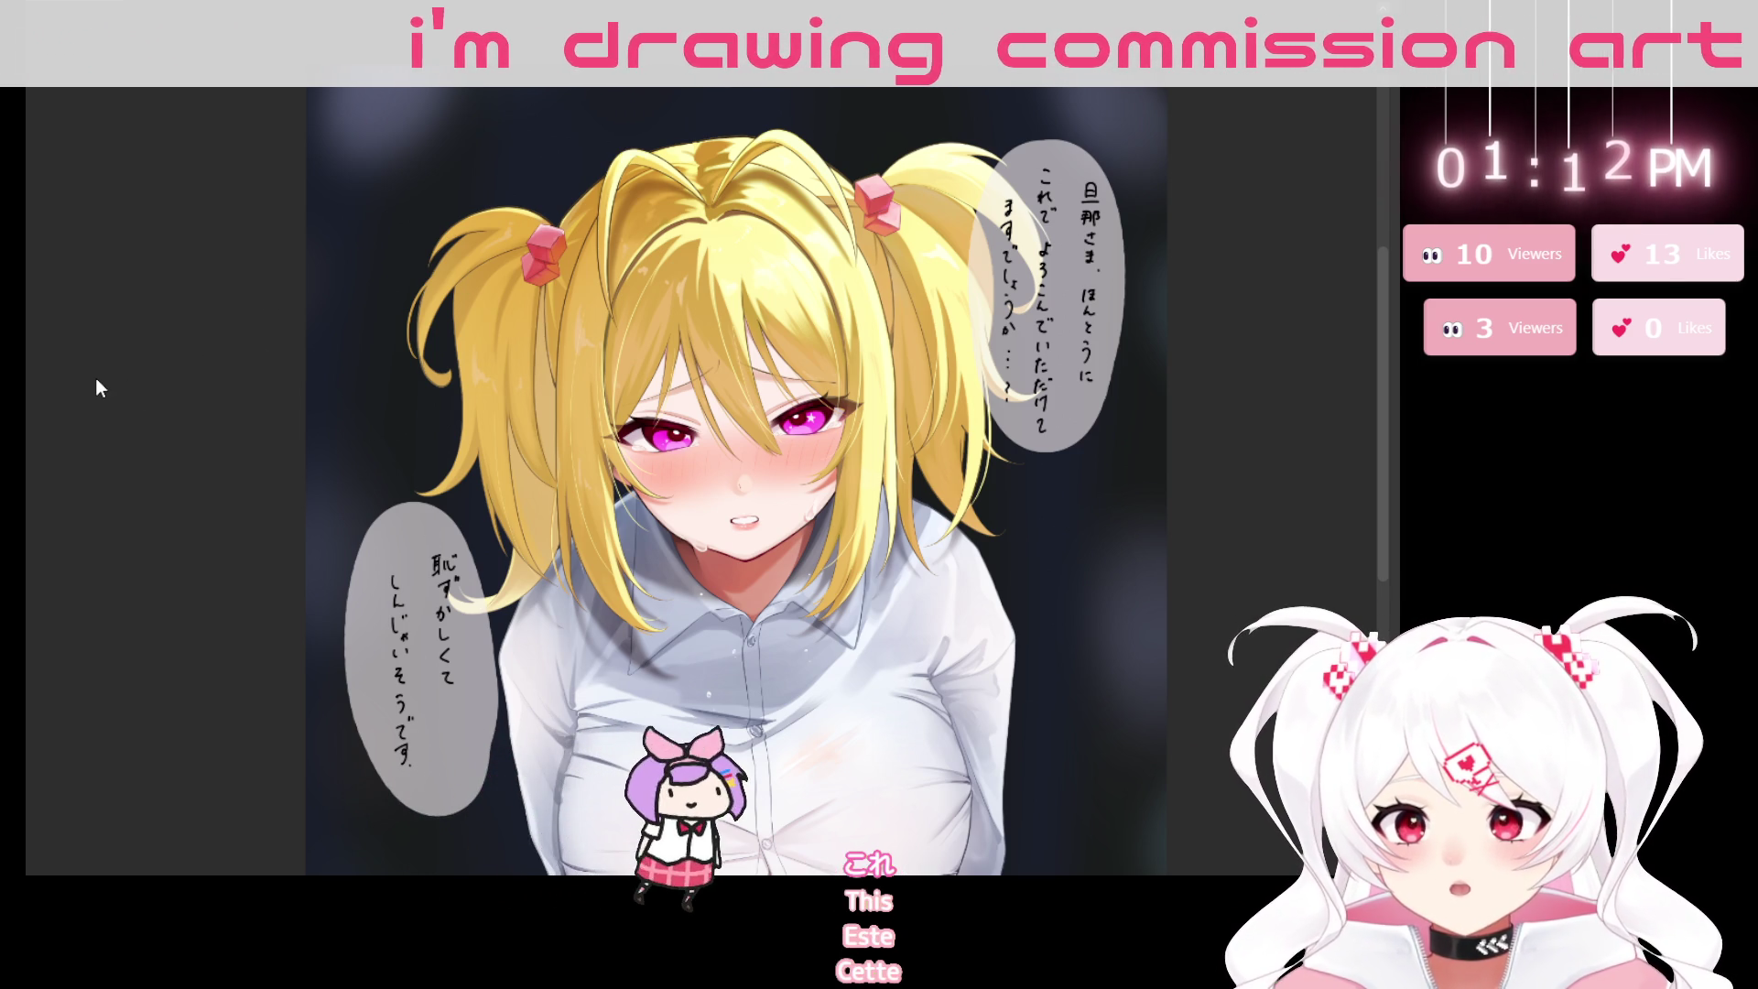
Place a vertical text box over the girl's hair and type 旦那様.
click(600, 260)
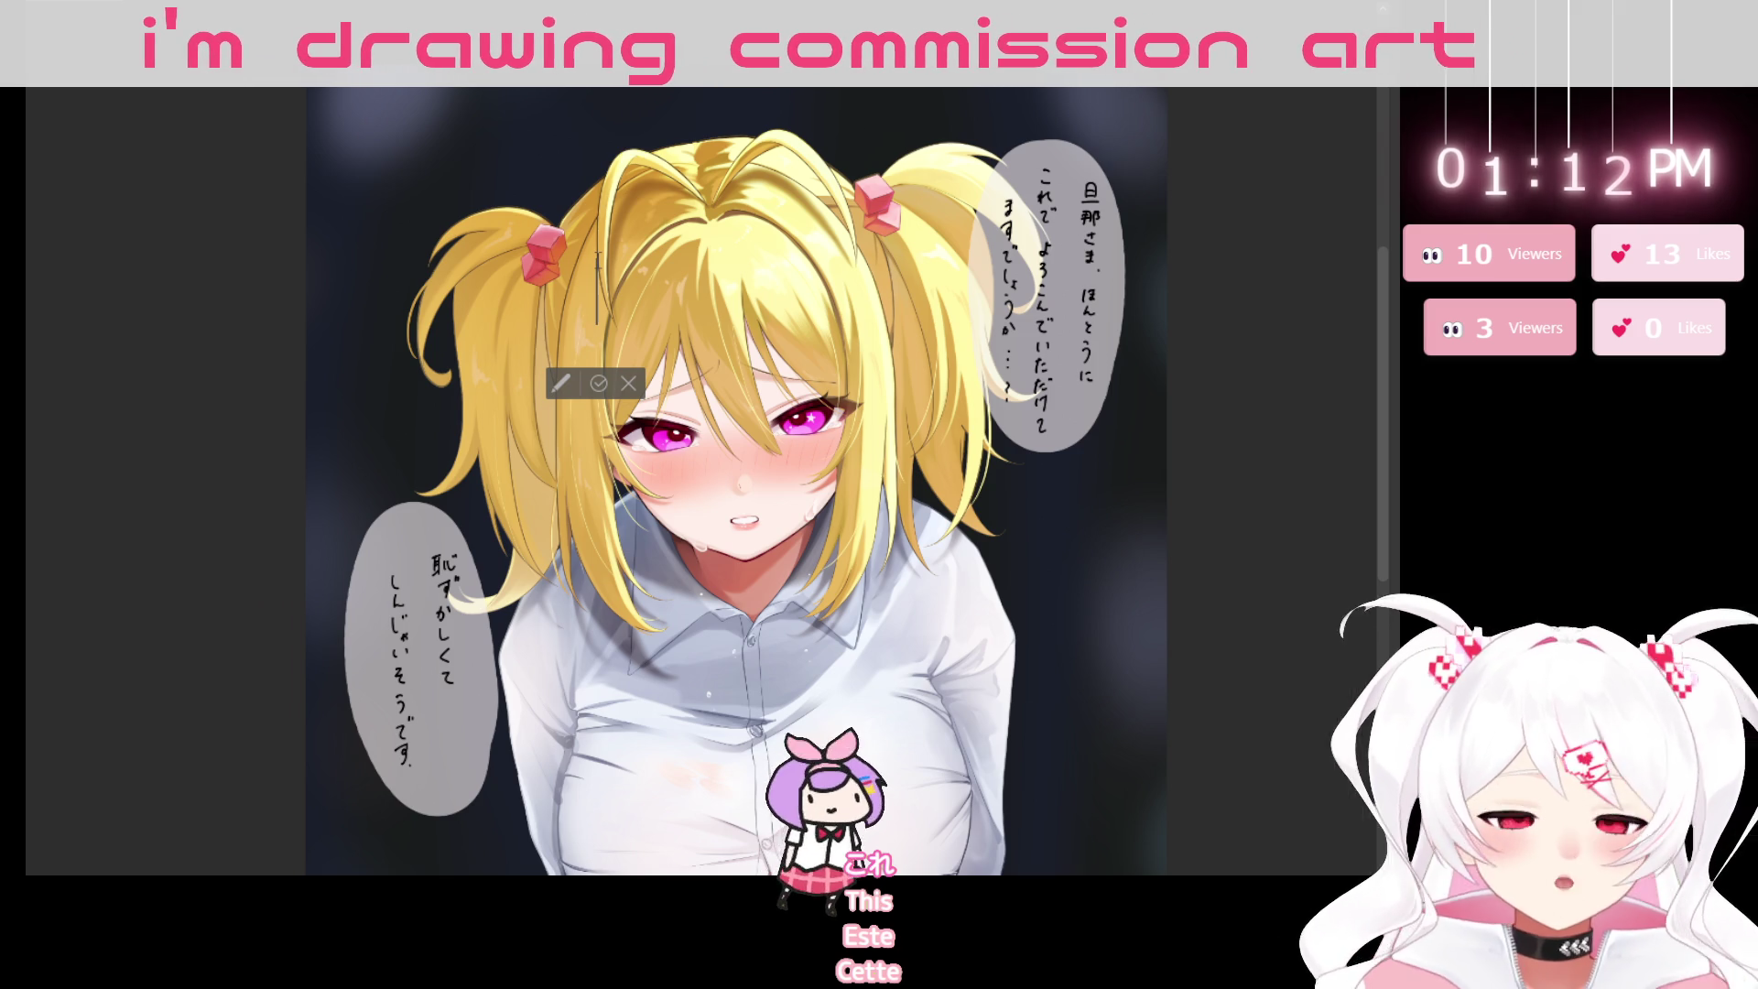
click(621, 194)
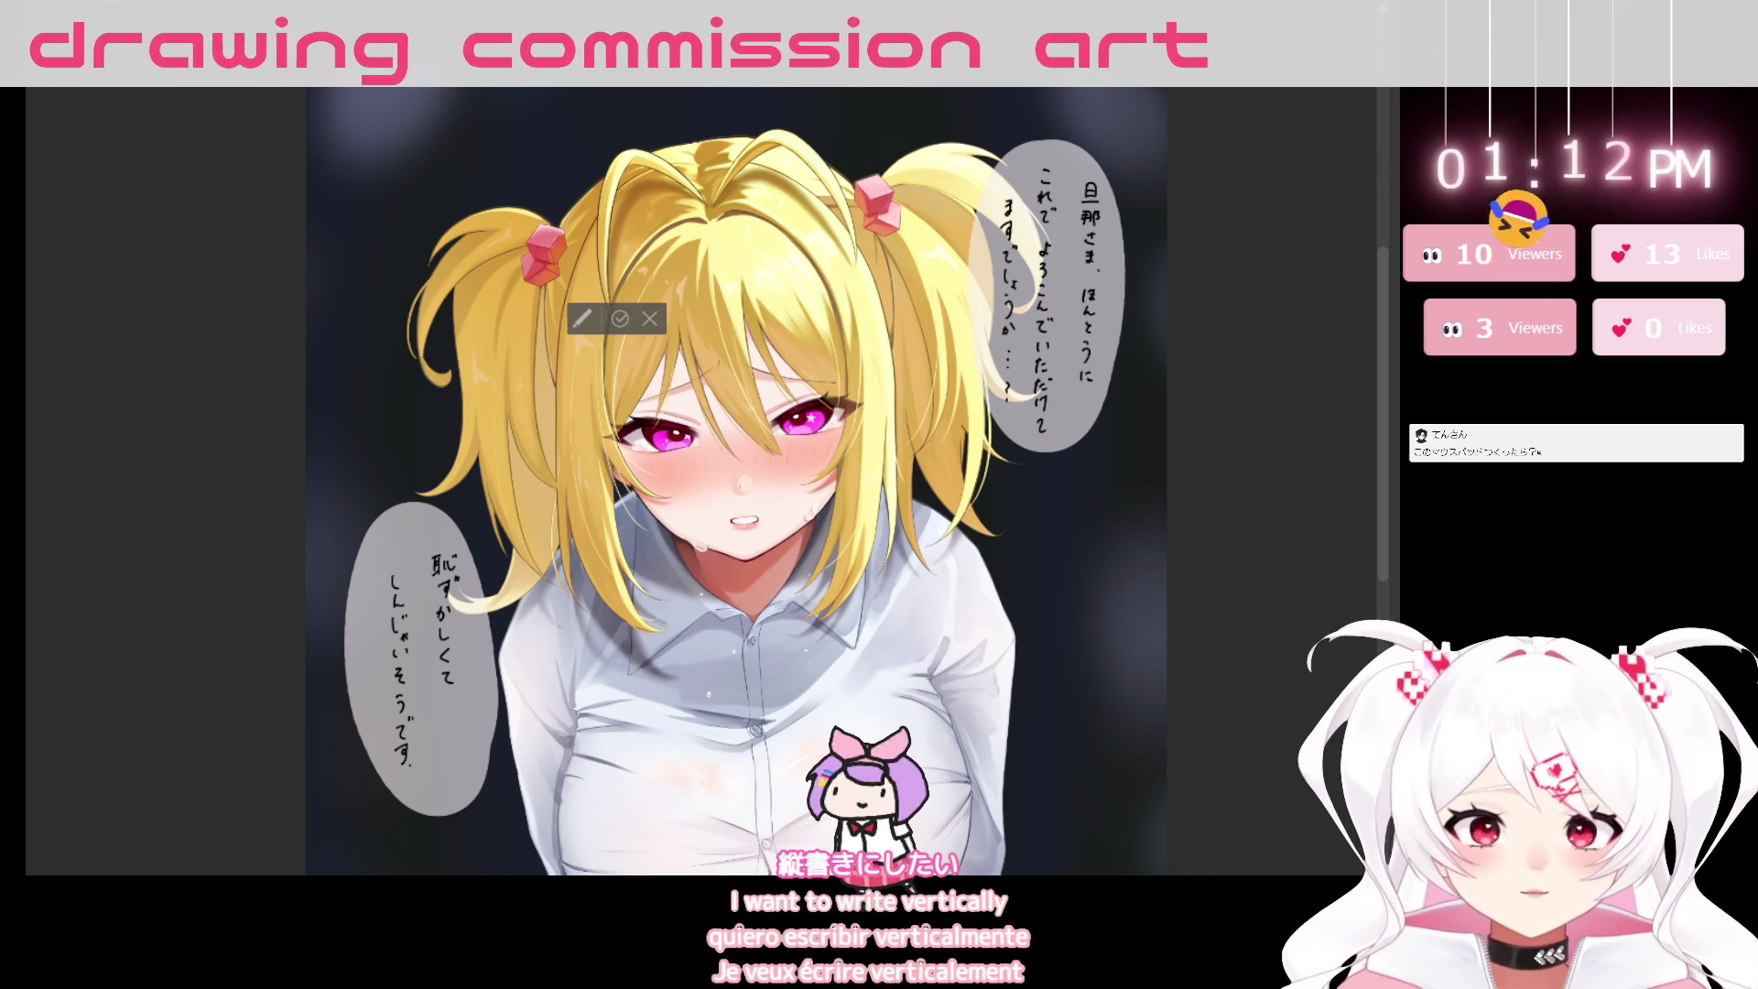
text(dana)
key(BackSpace)
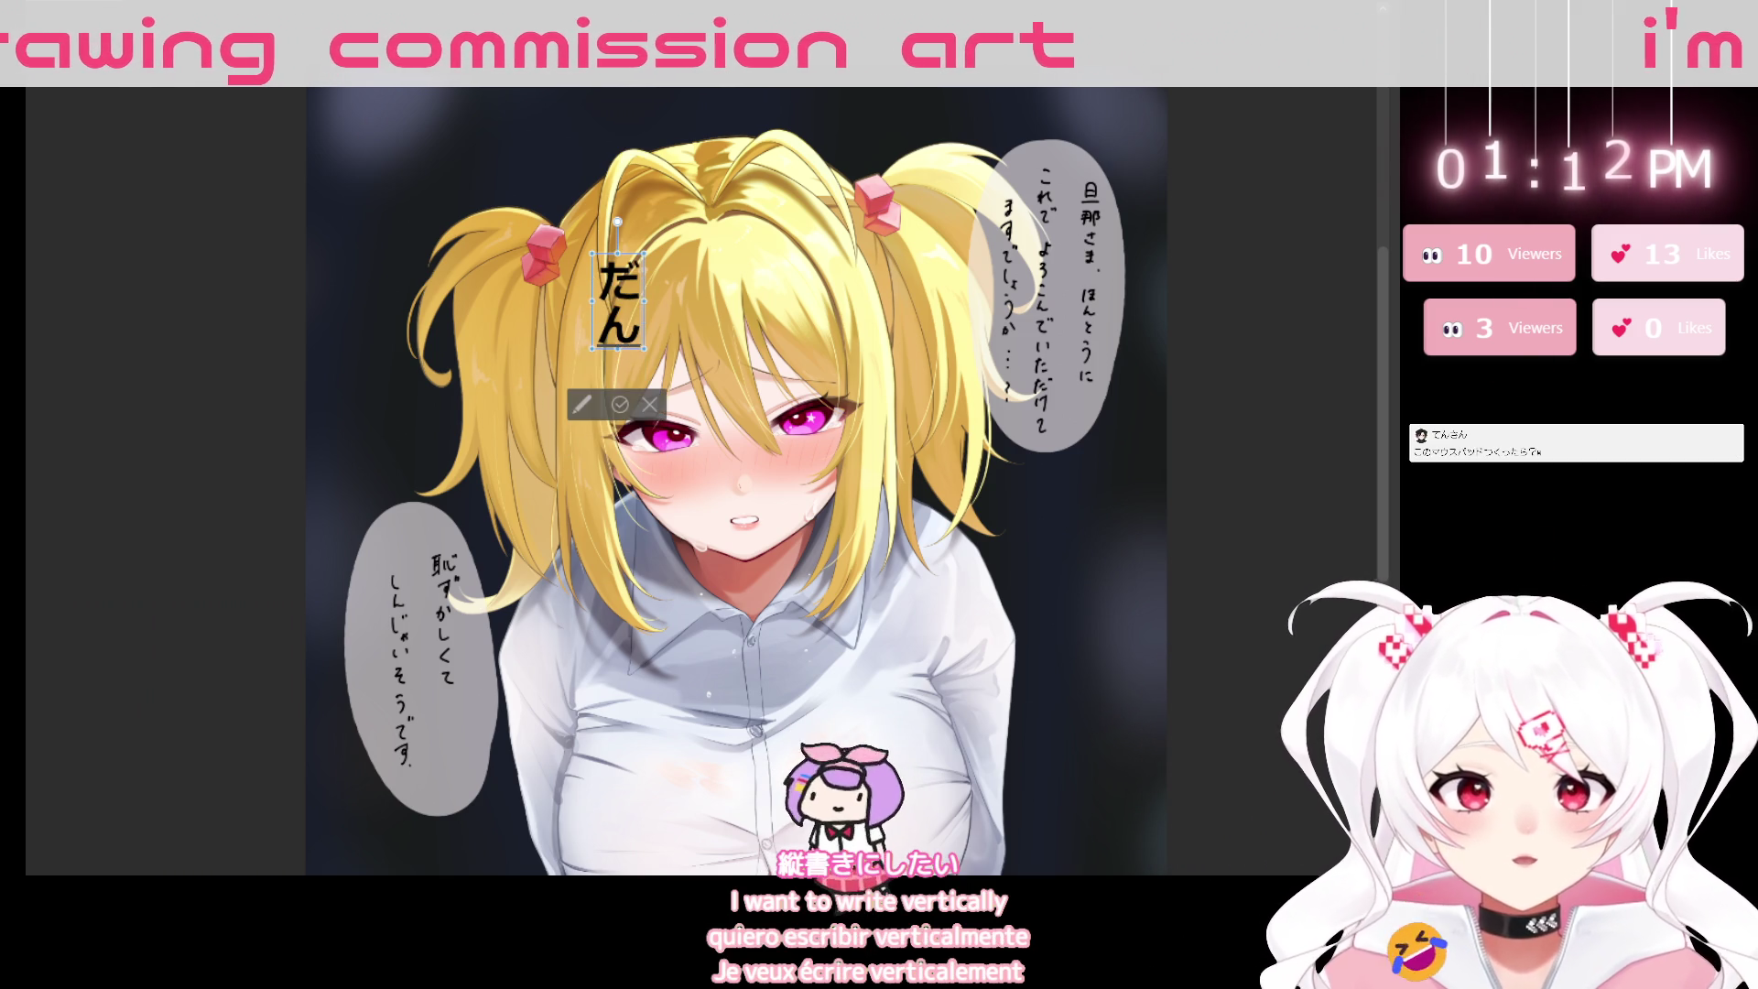
text(nasama)
key(space)
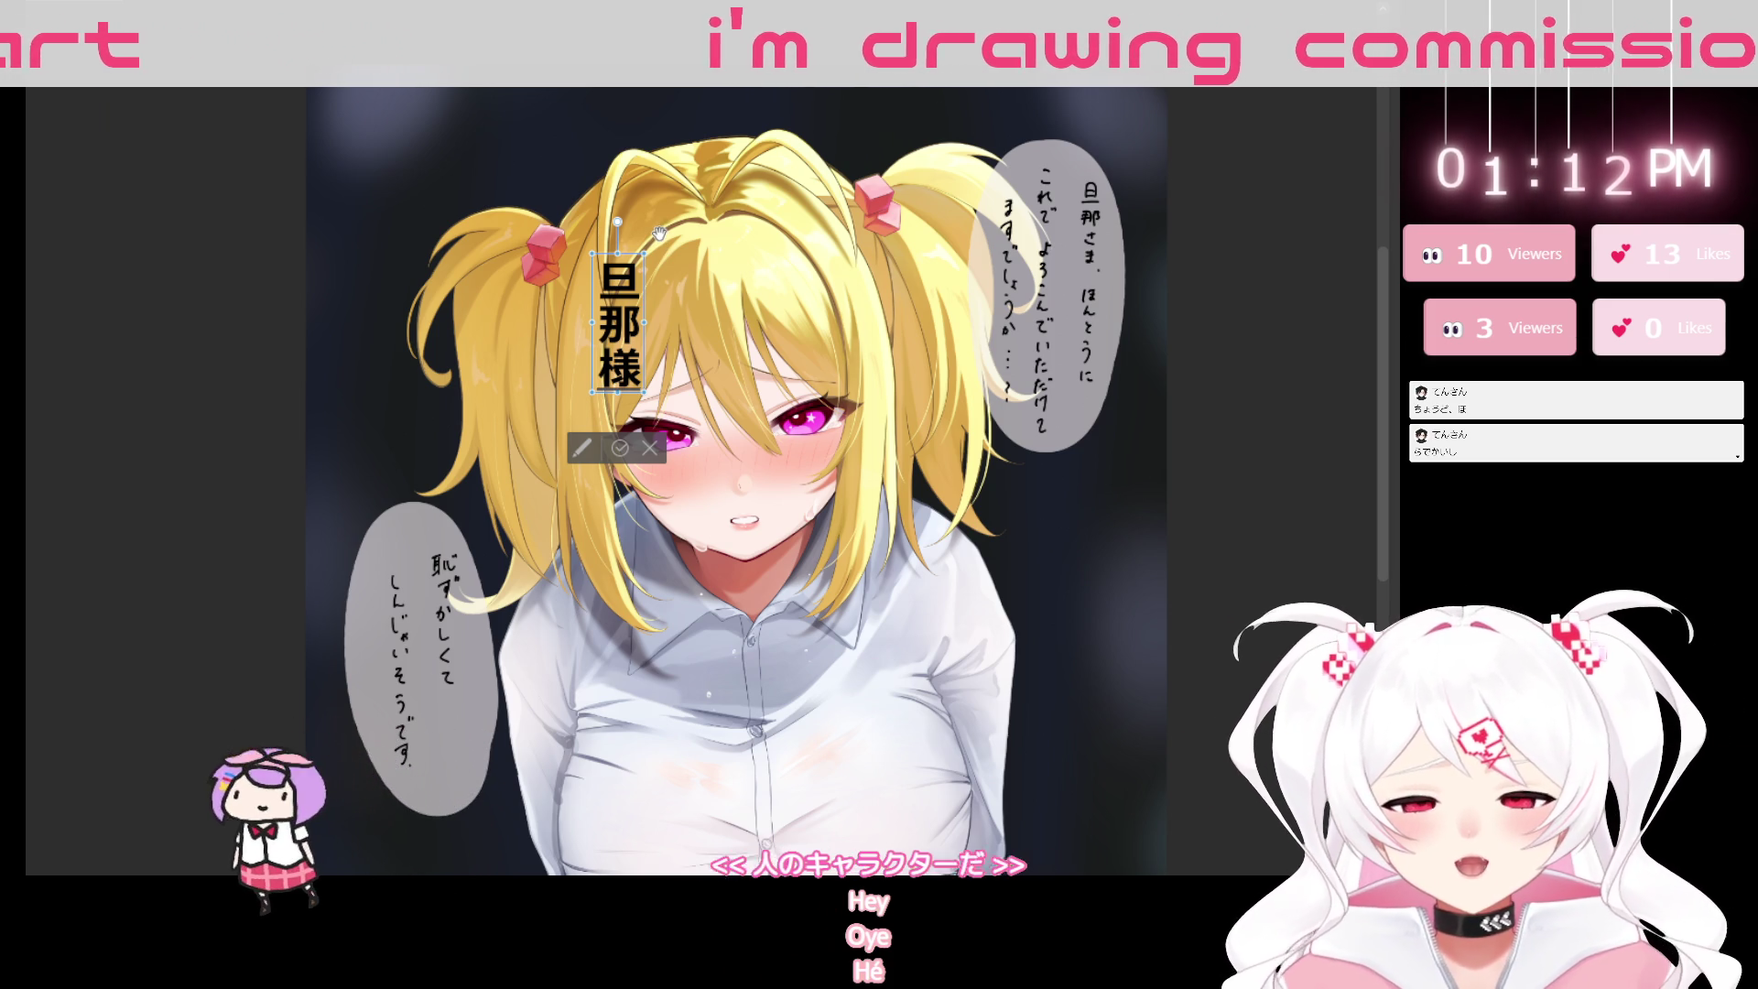
Continue the line with 、本当にこれで喜んでいただけてますでしょう.
text(、ほんとう)
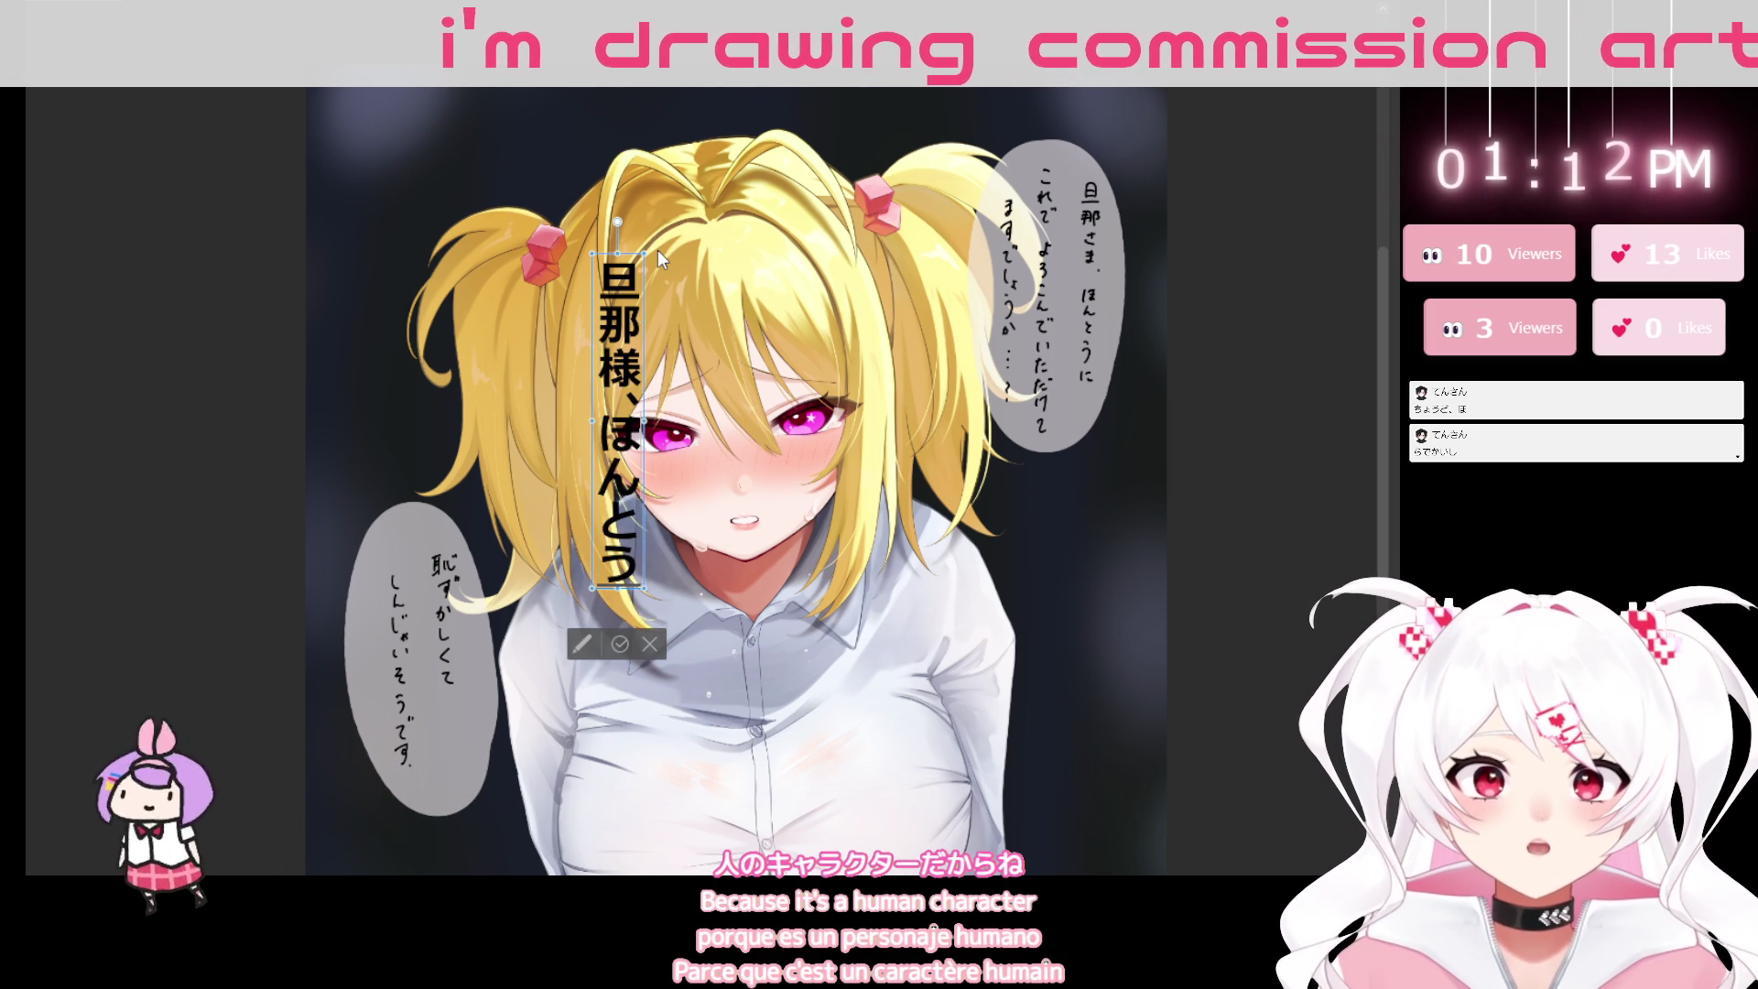
text(に)
key(space)
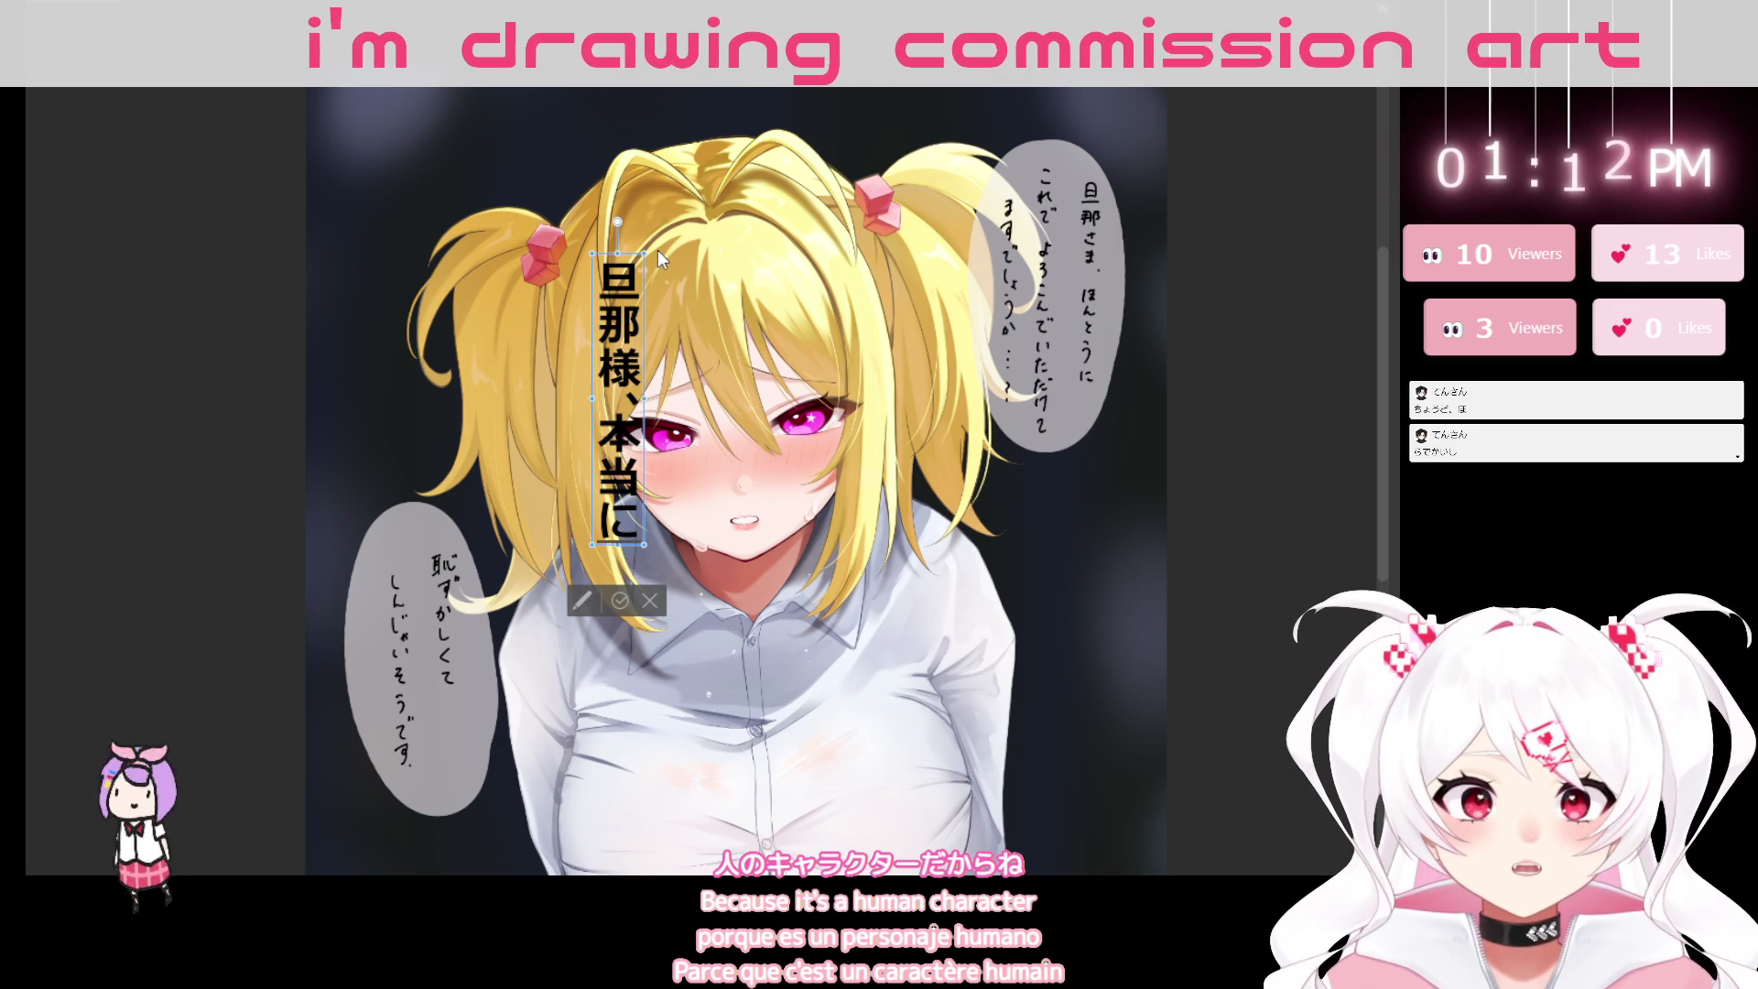
text(これで)
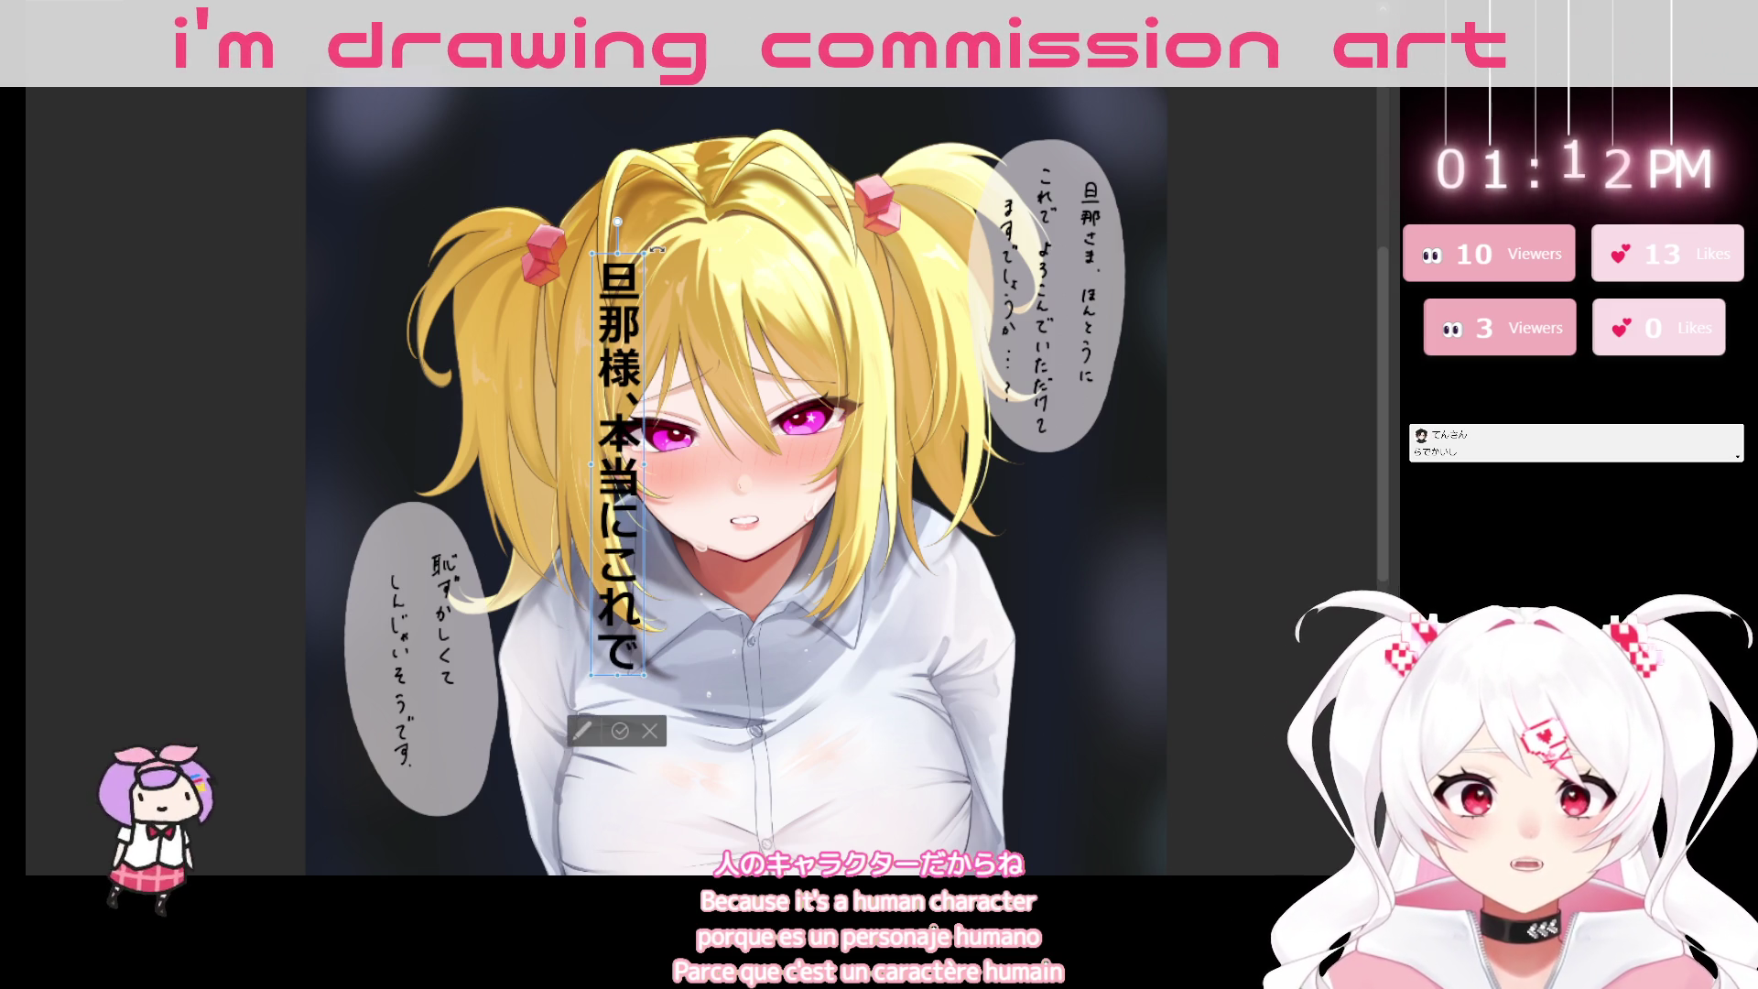
text(ykon)
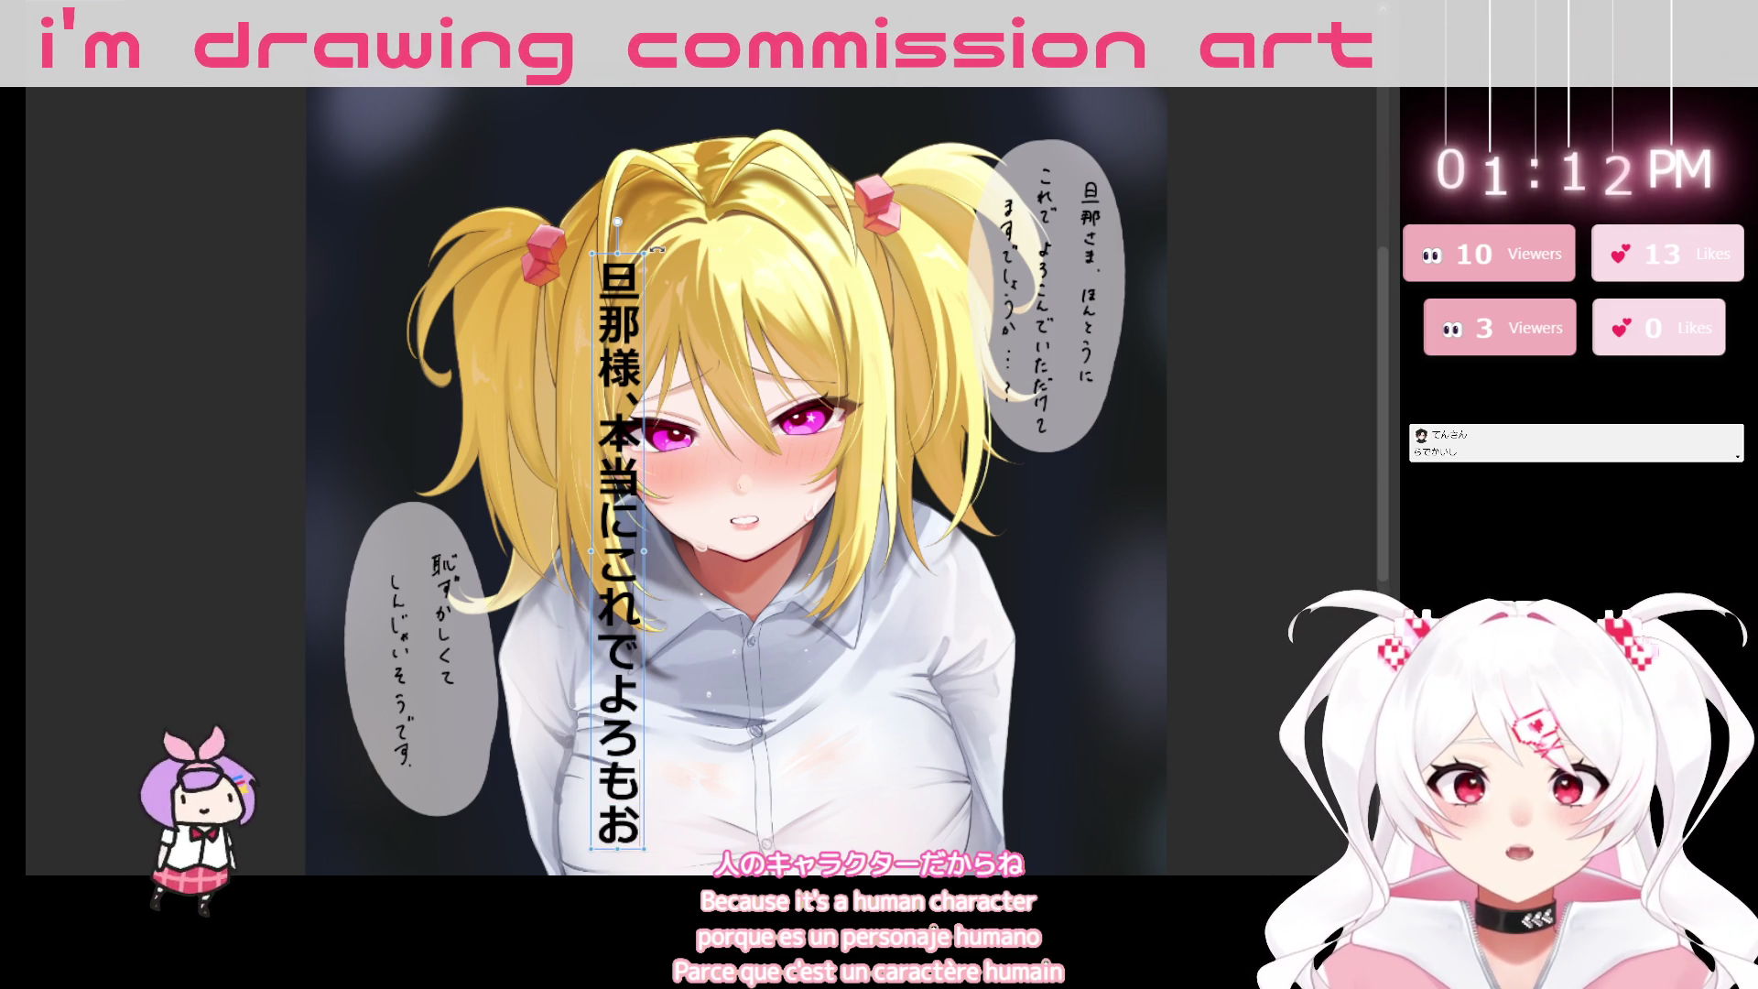
key(BackSpace)
key(BackSpace)
text(ko)
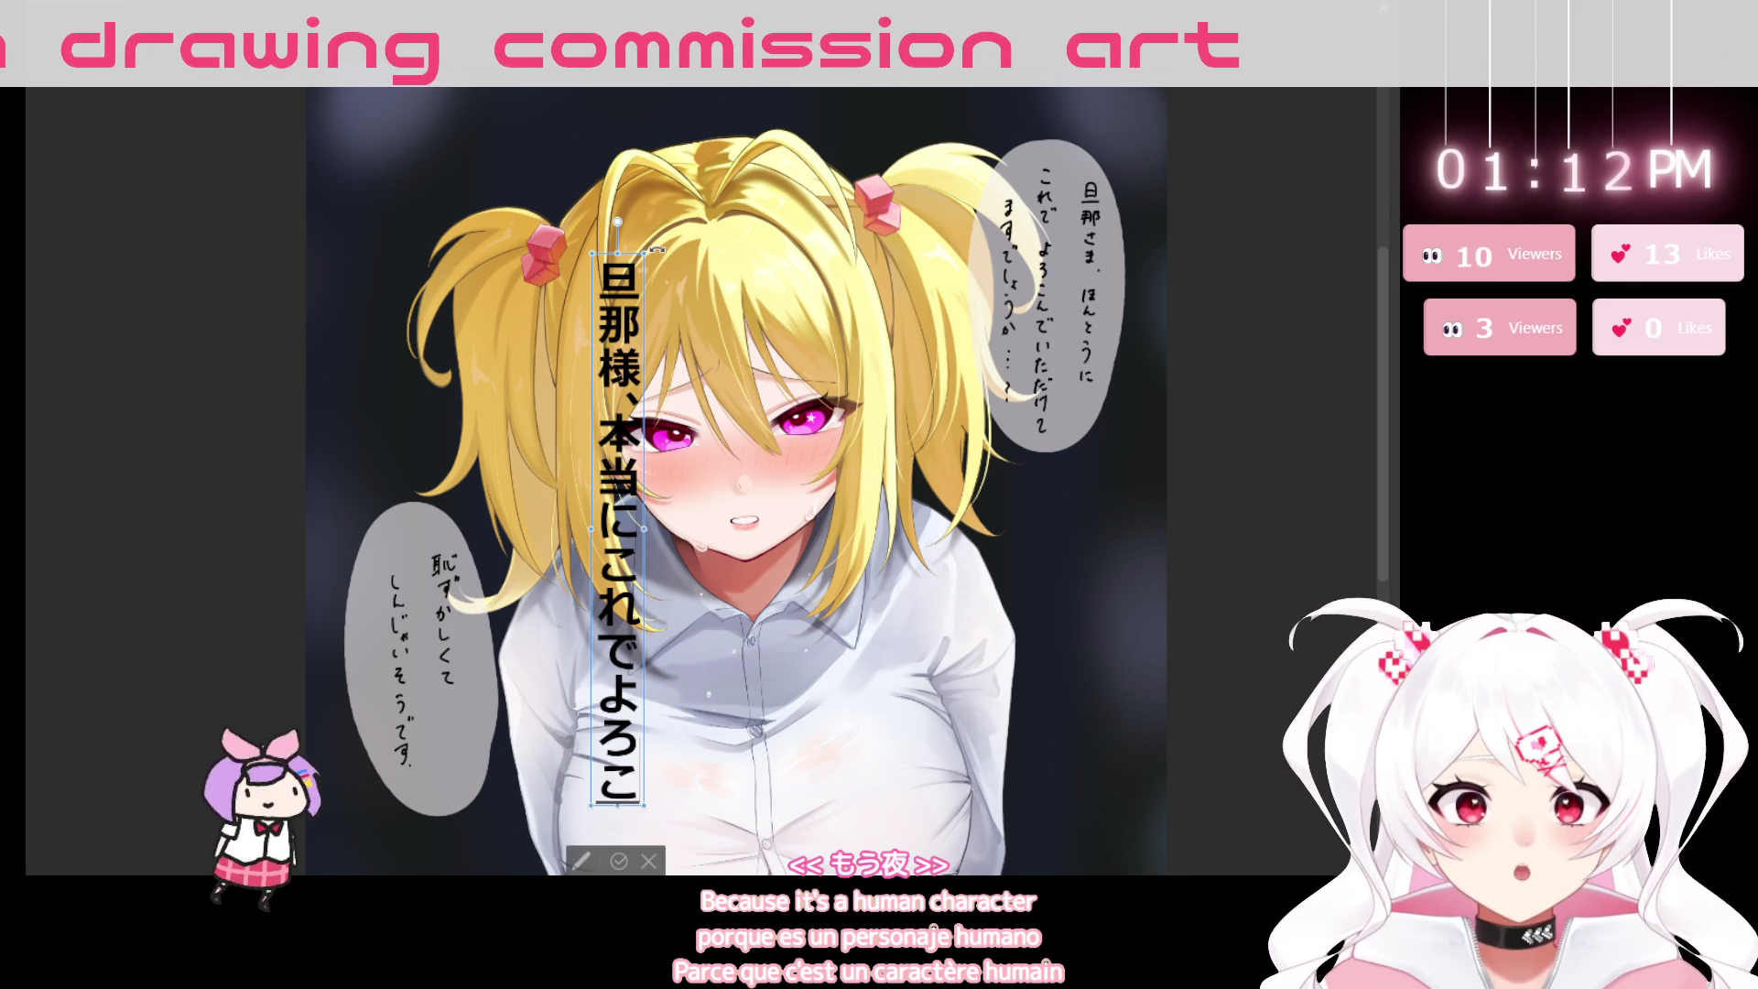
text(nde)
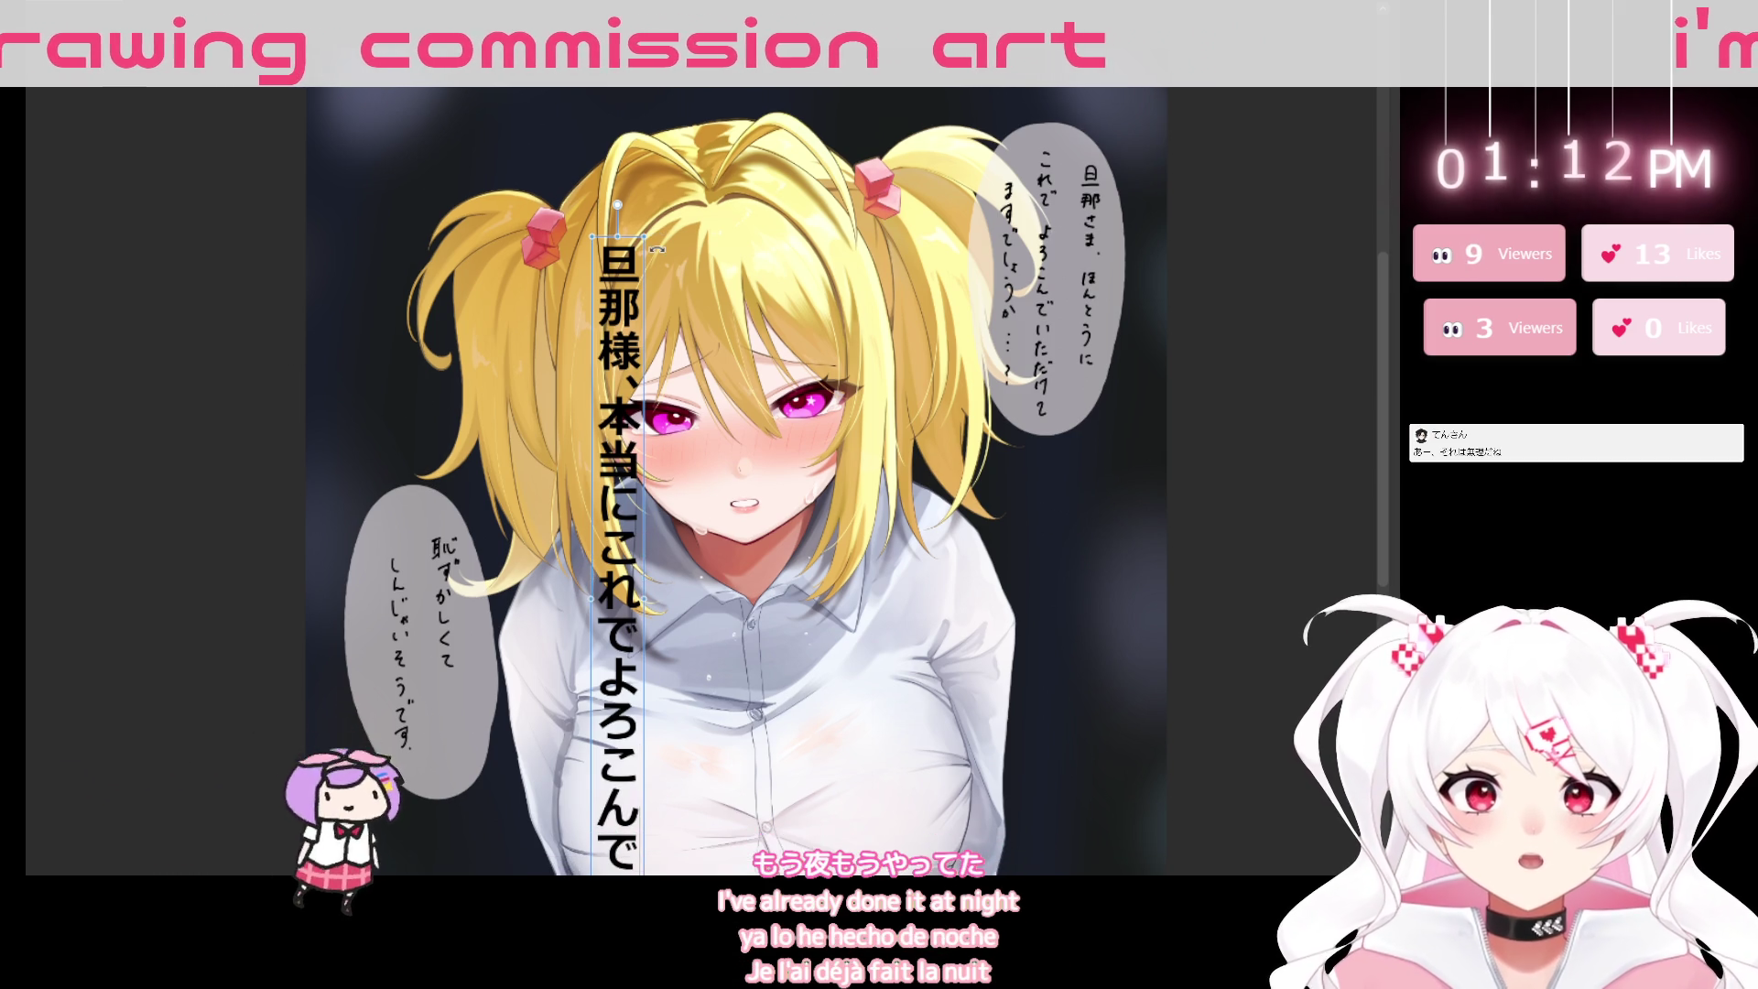
text(itadakete)
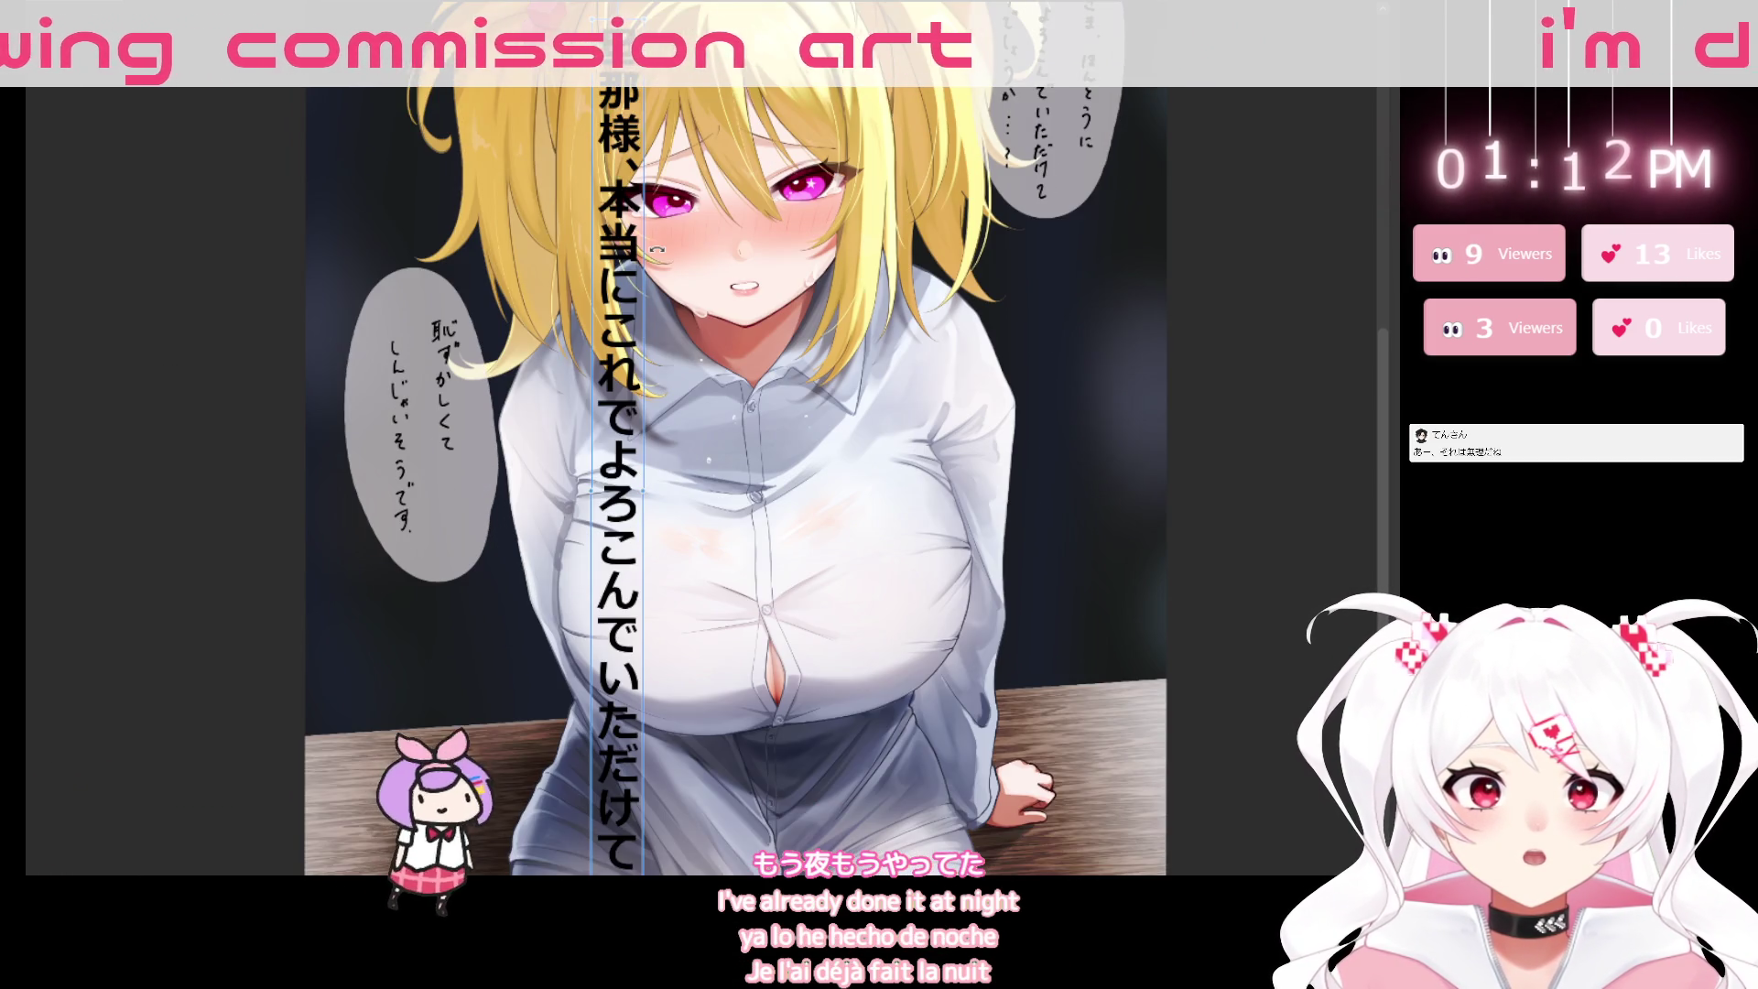
text(masudesh)
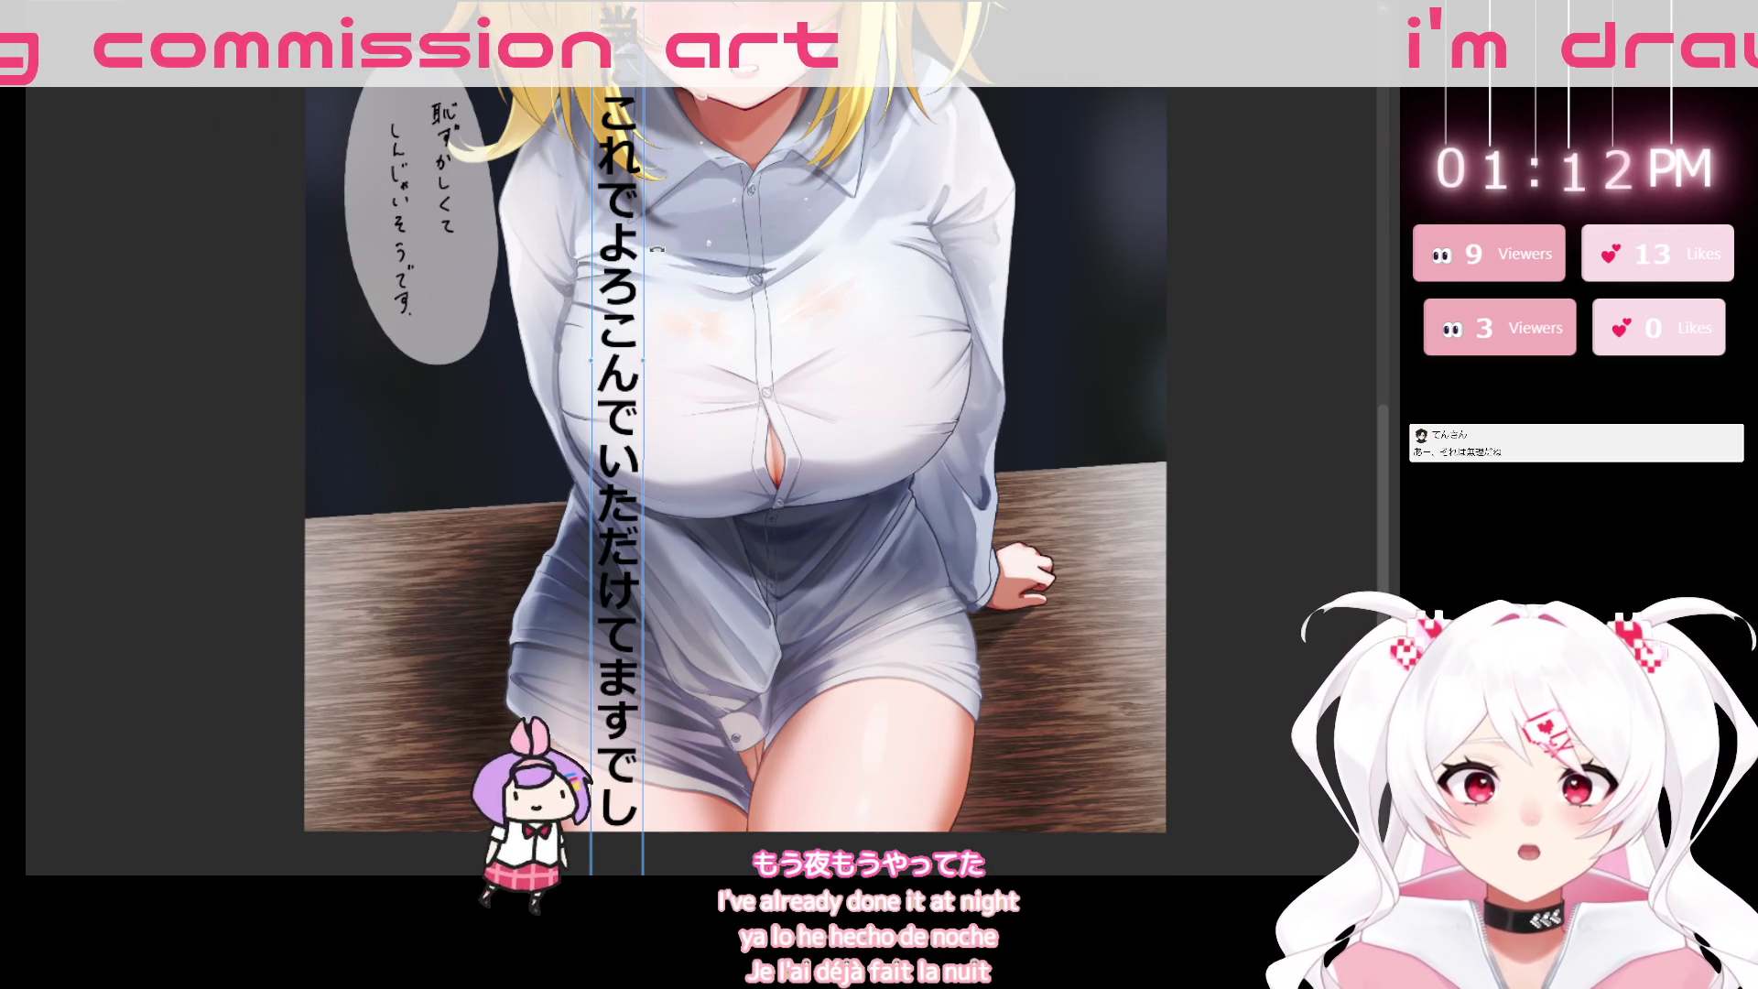
text(ou)
key(space)
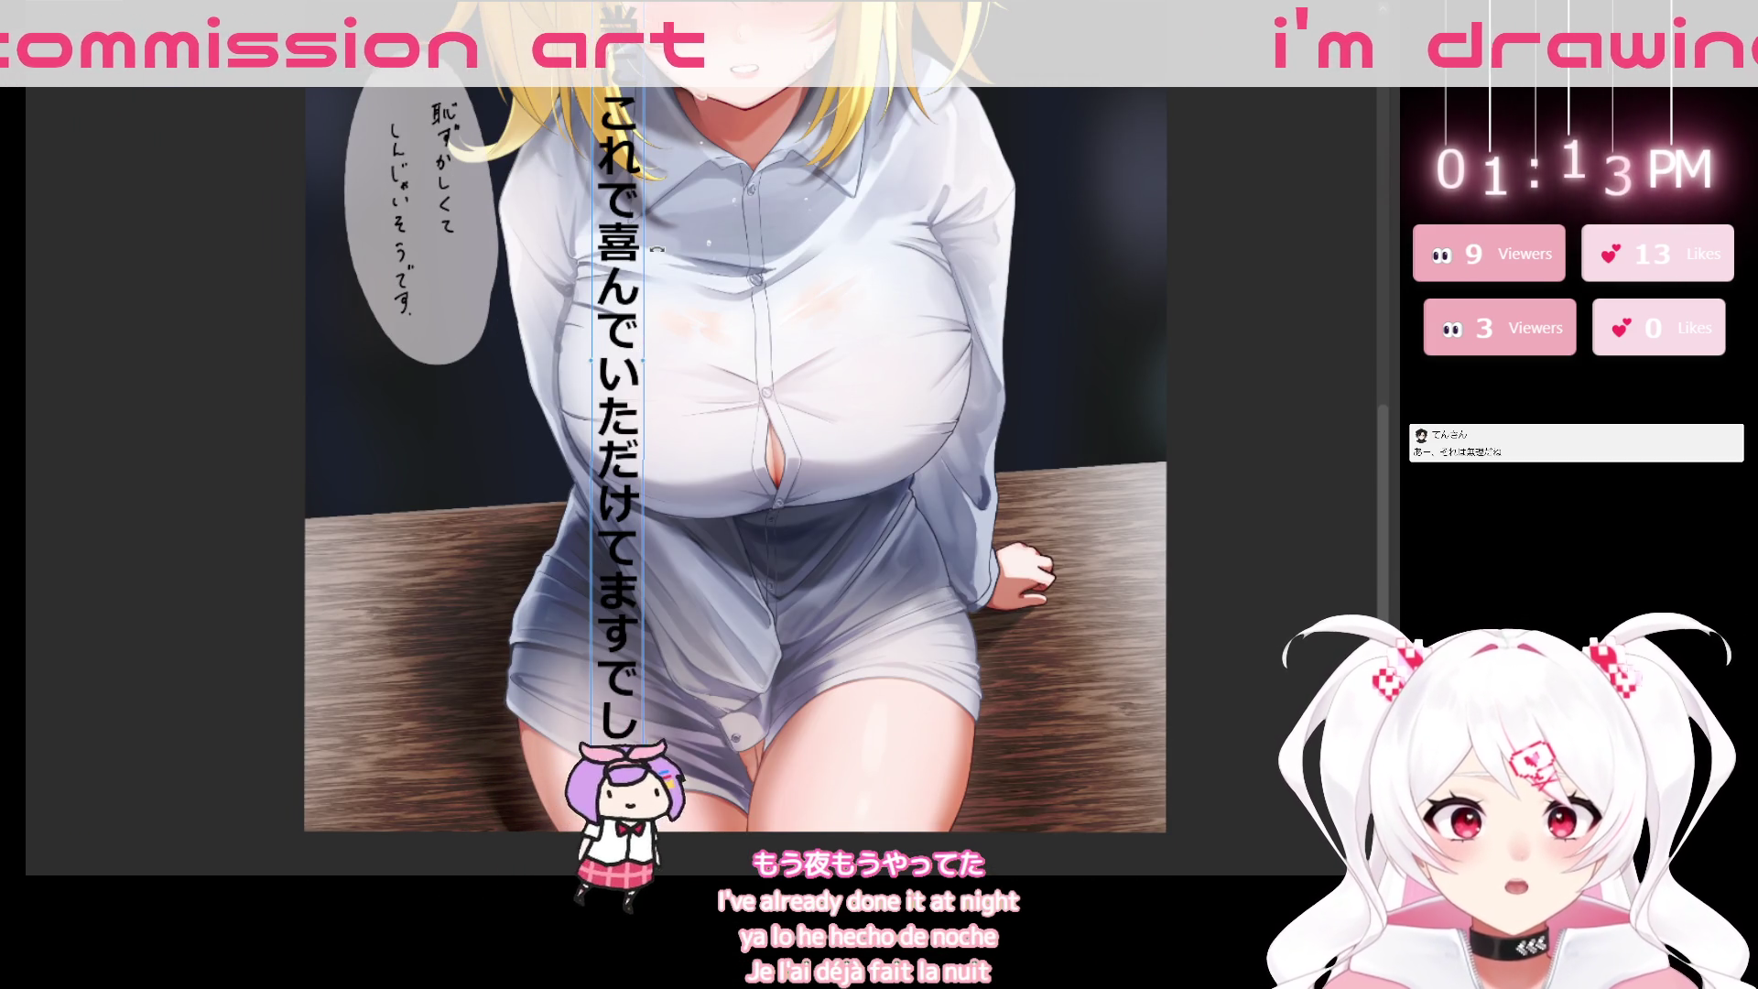
scroll(656, 228, down, 3)
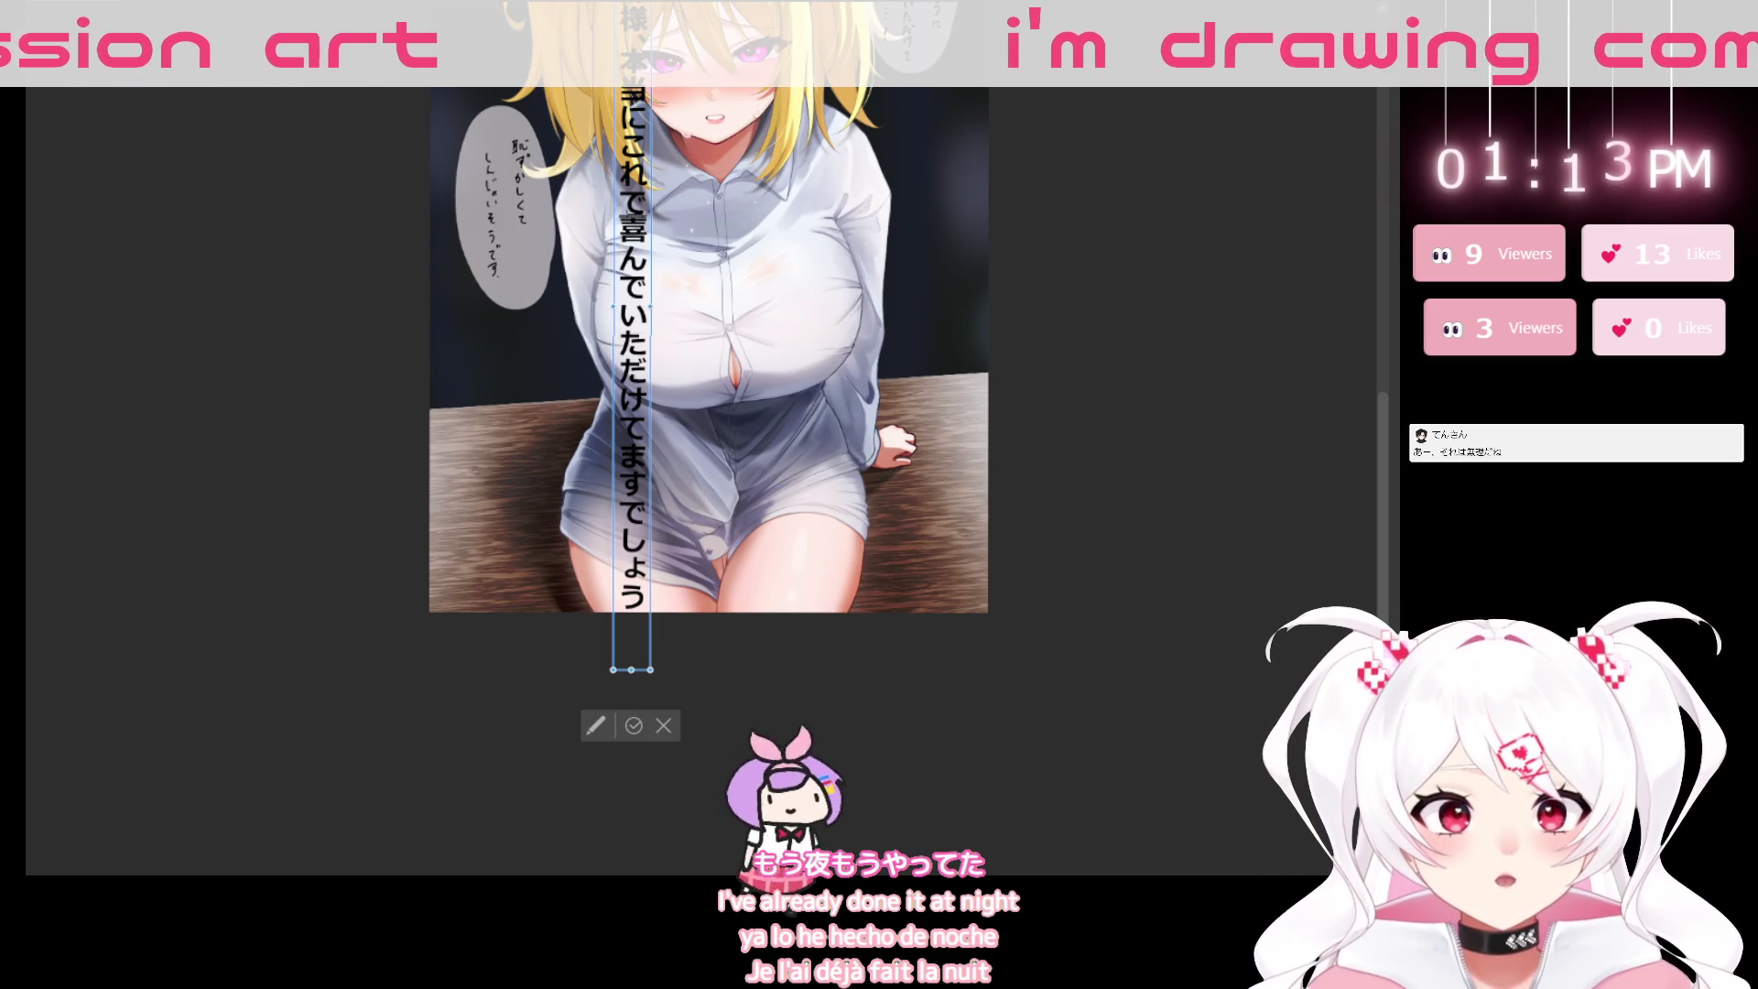
End the line with か？ and retype これ after 本当に.
text(か？)
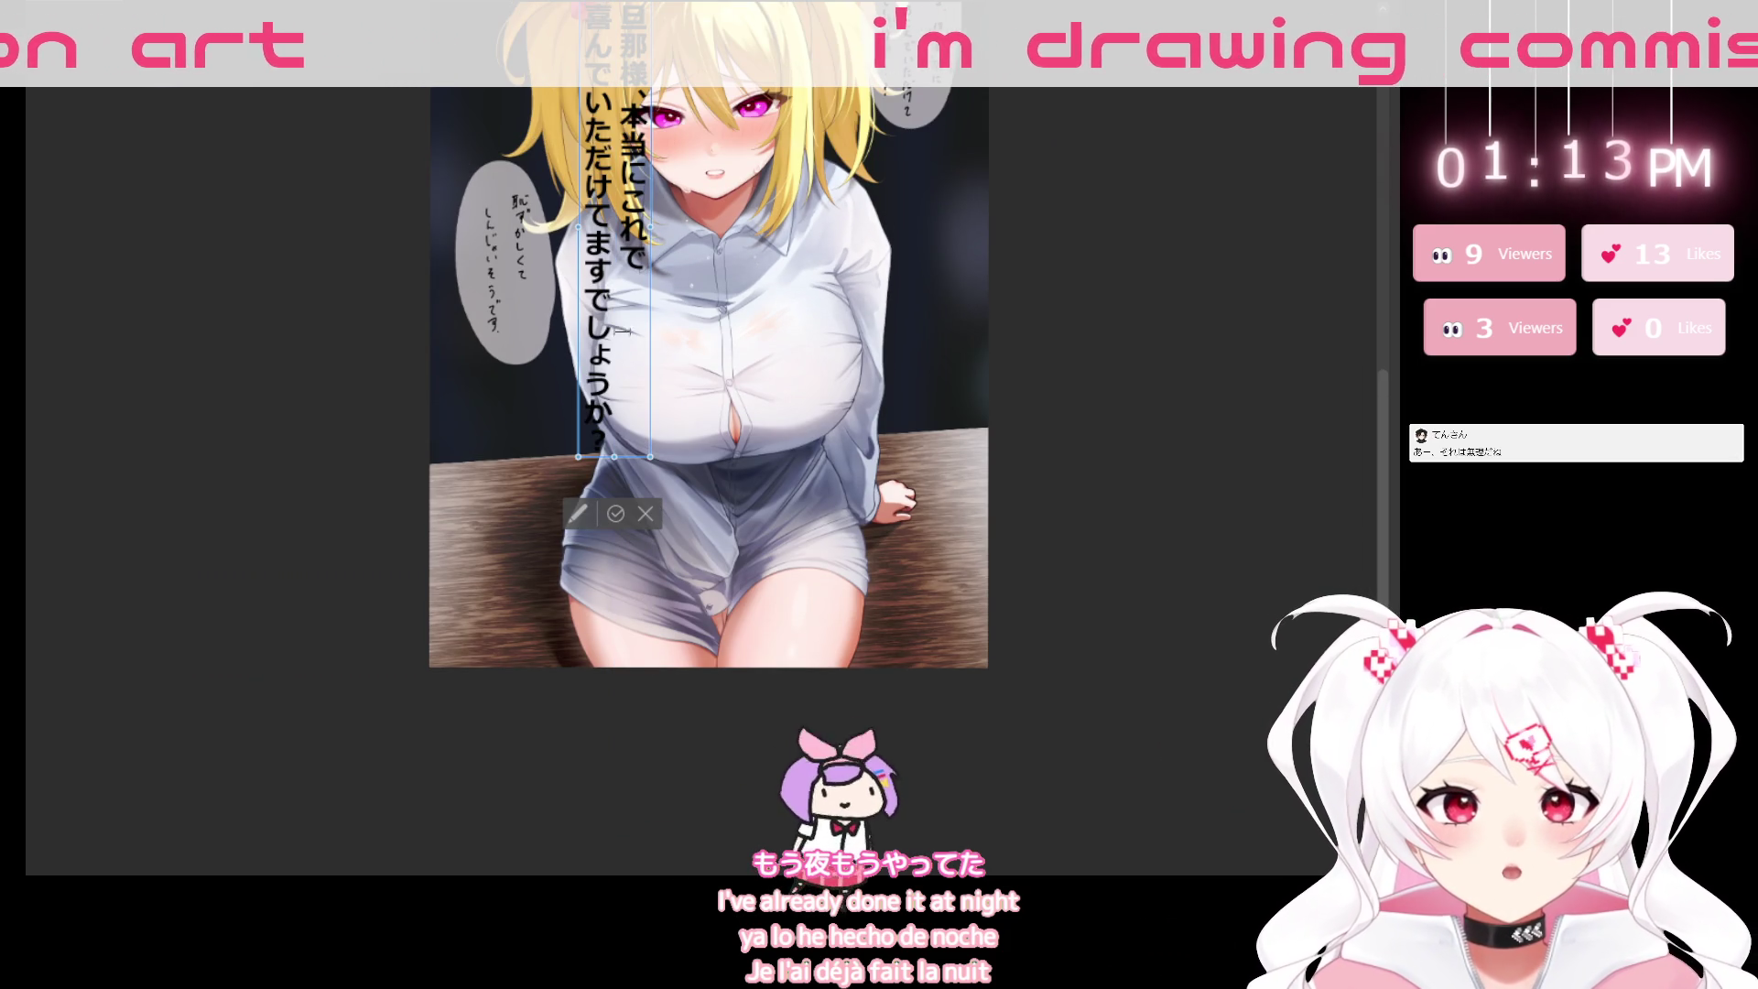
scroll(726, 375, up, 4)
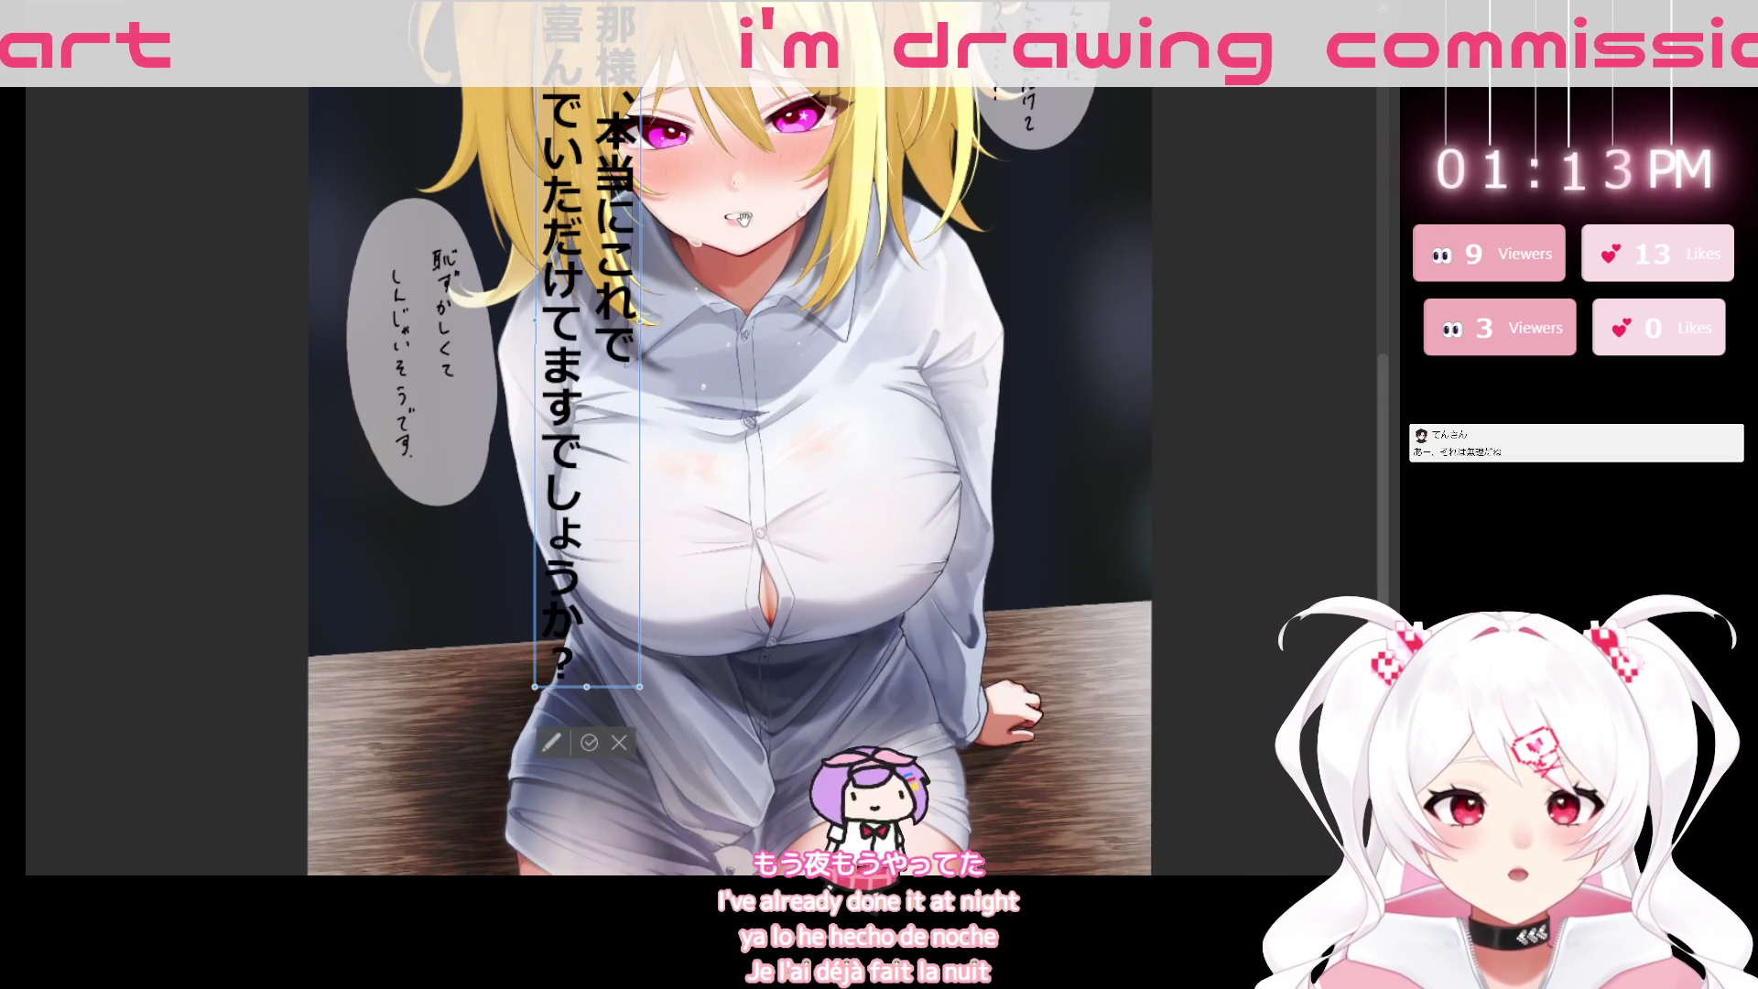
drag(726, 374, 694, 305)
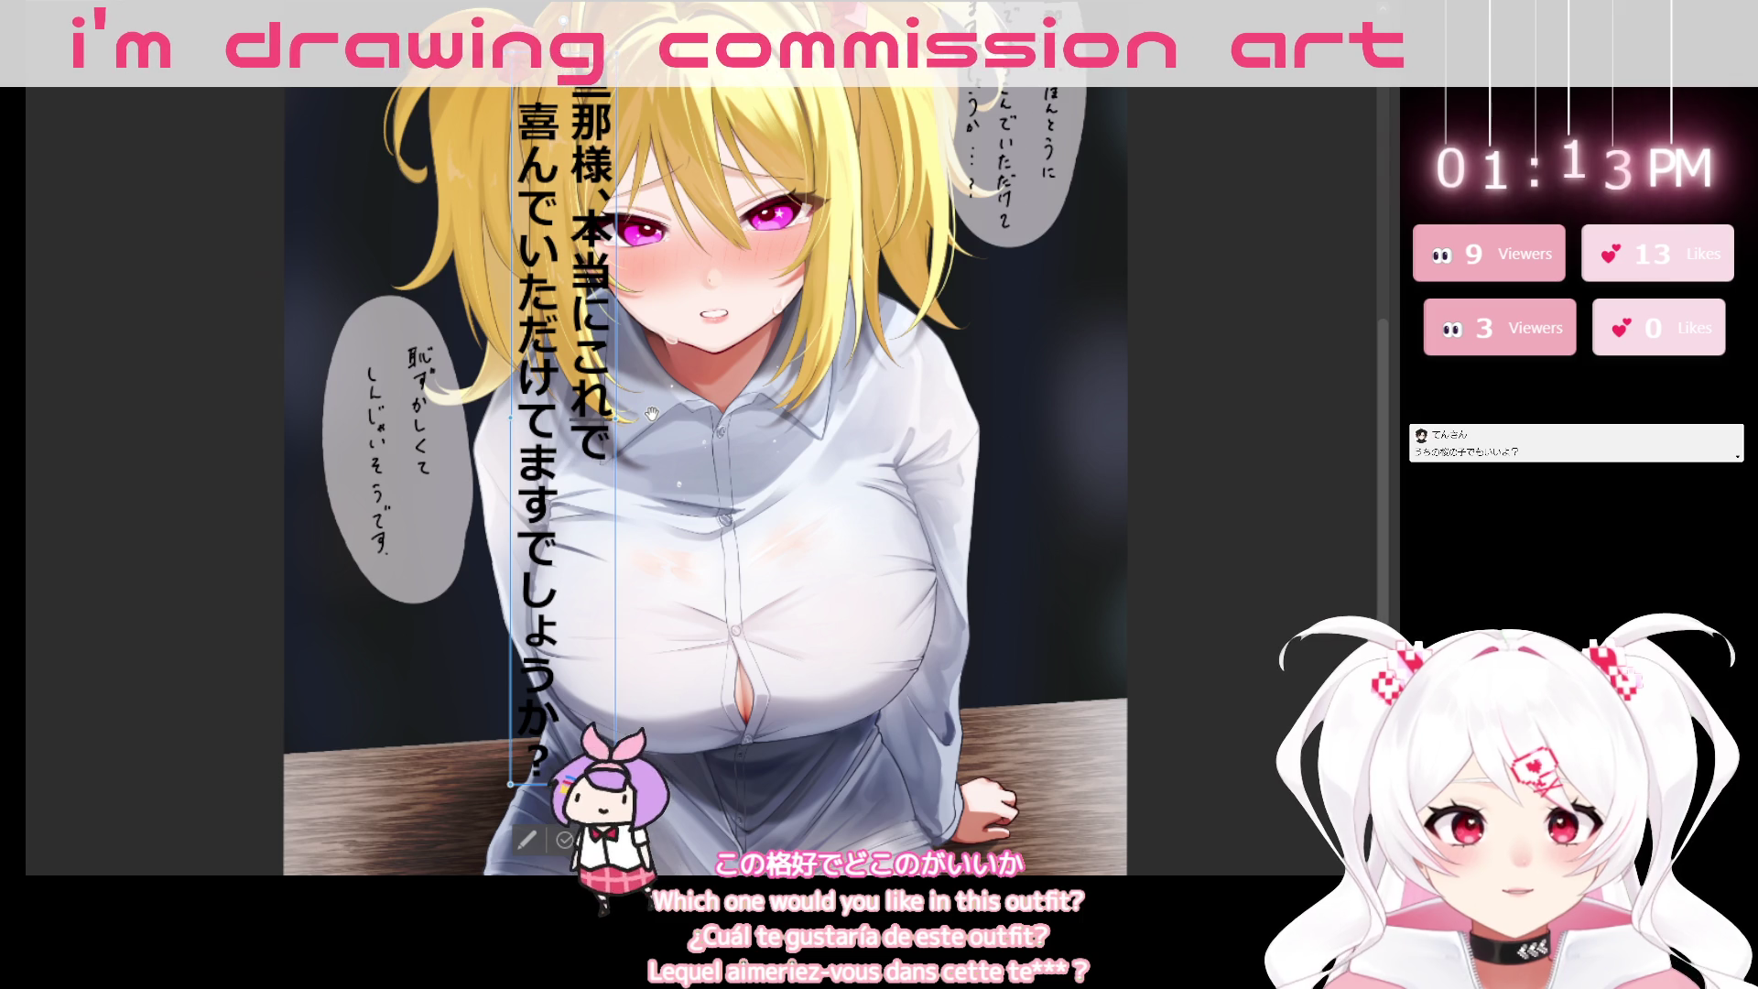
key(ctrl+z)
key(BackSpace)
text(の)
key(BackSpace)
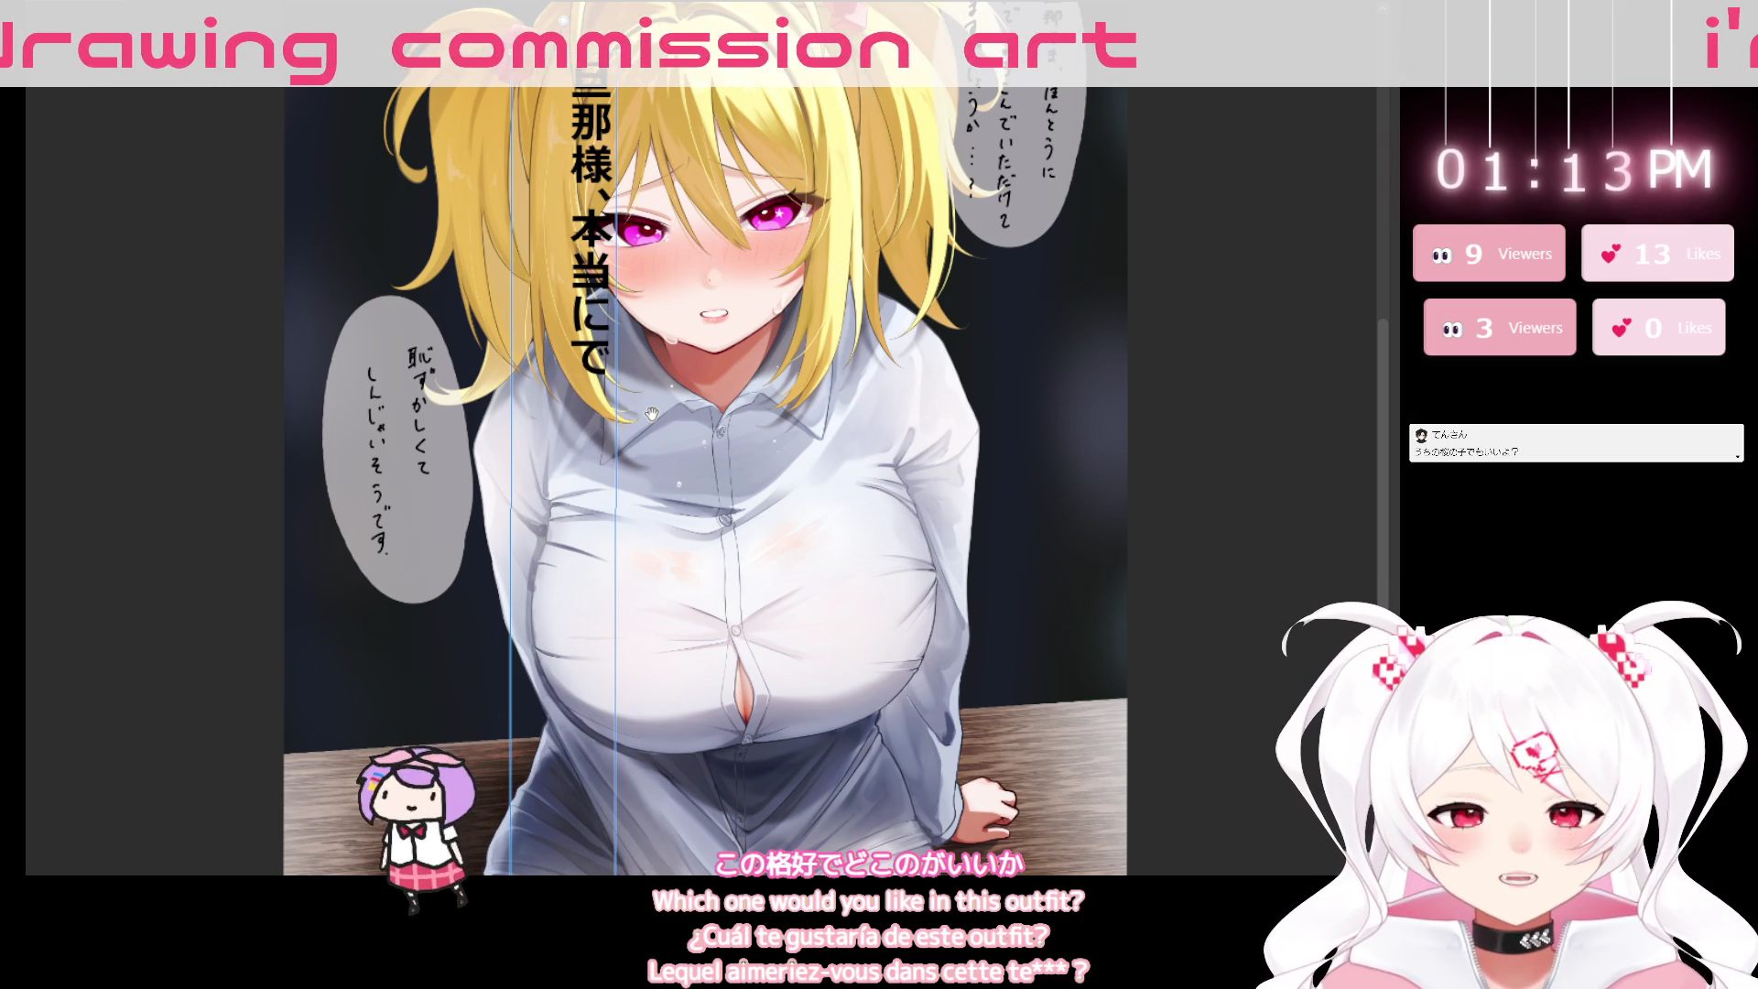
text(これ)
Trim the text box's empty end so the dialogue wraps into two vertical columns.
scroll(651, 413, down, 5)
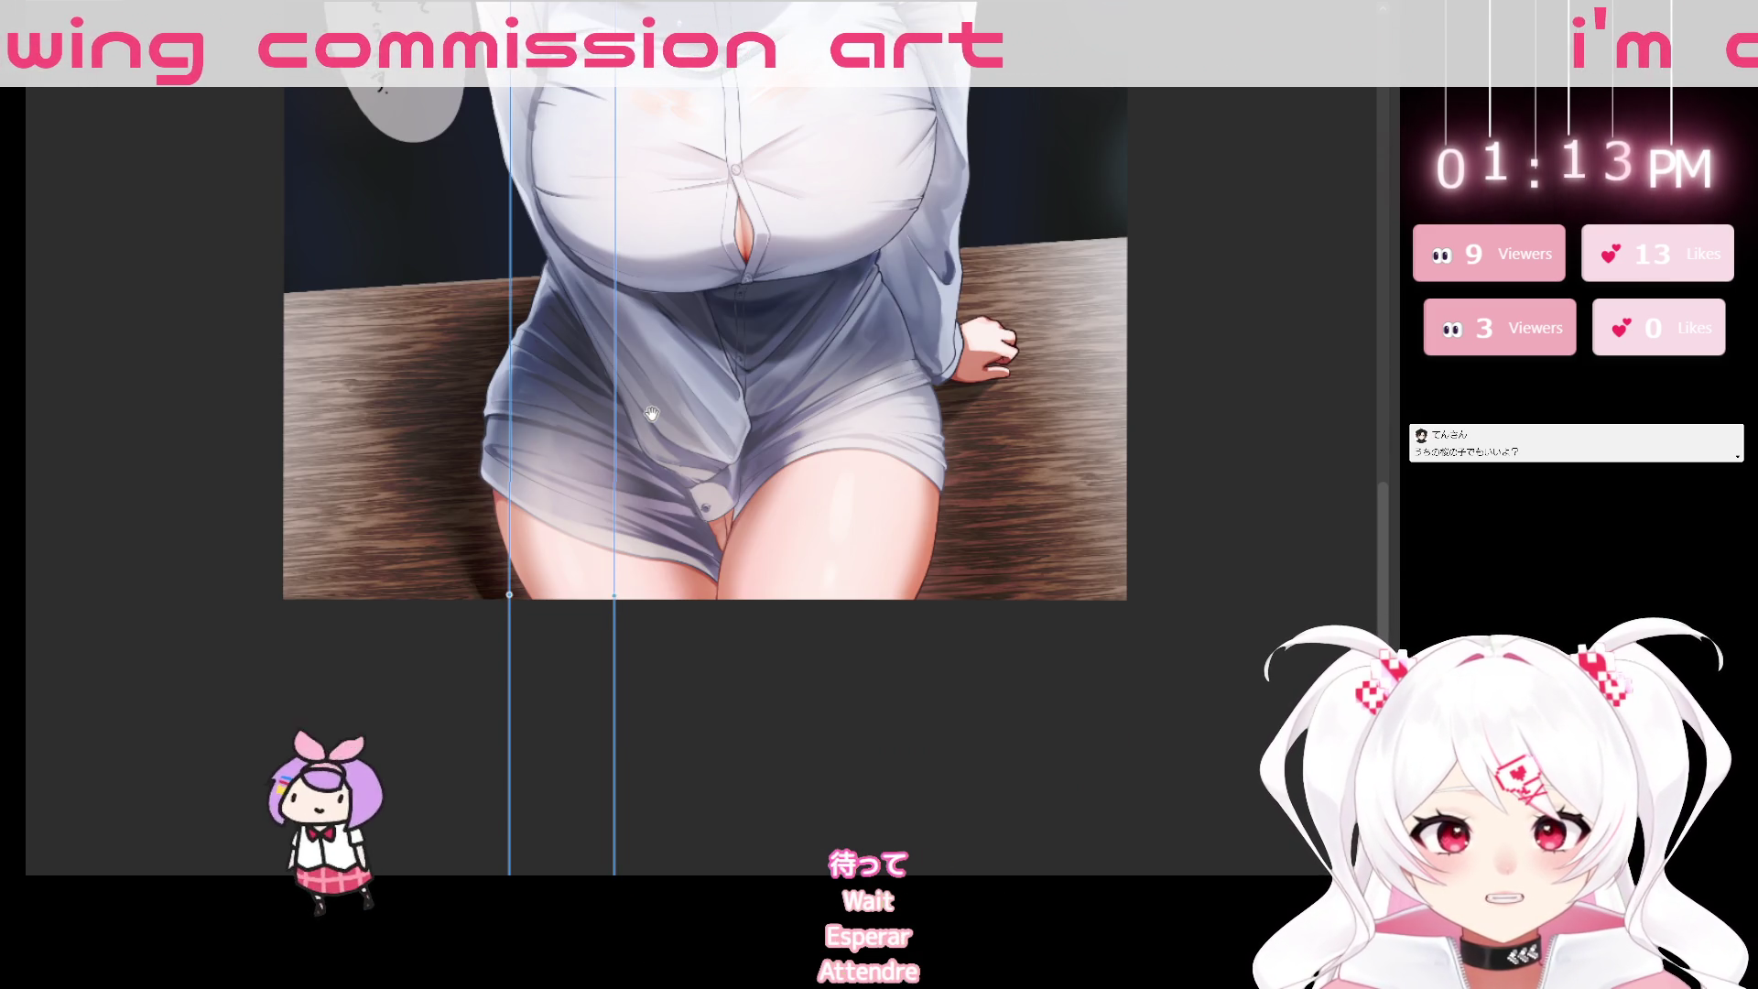
key(BackSpace)
key(BackSpace)
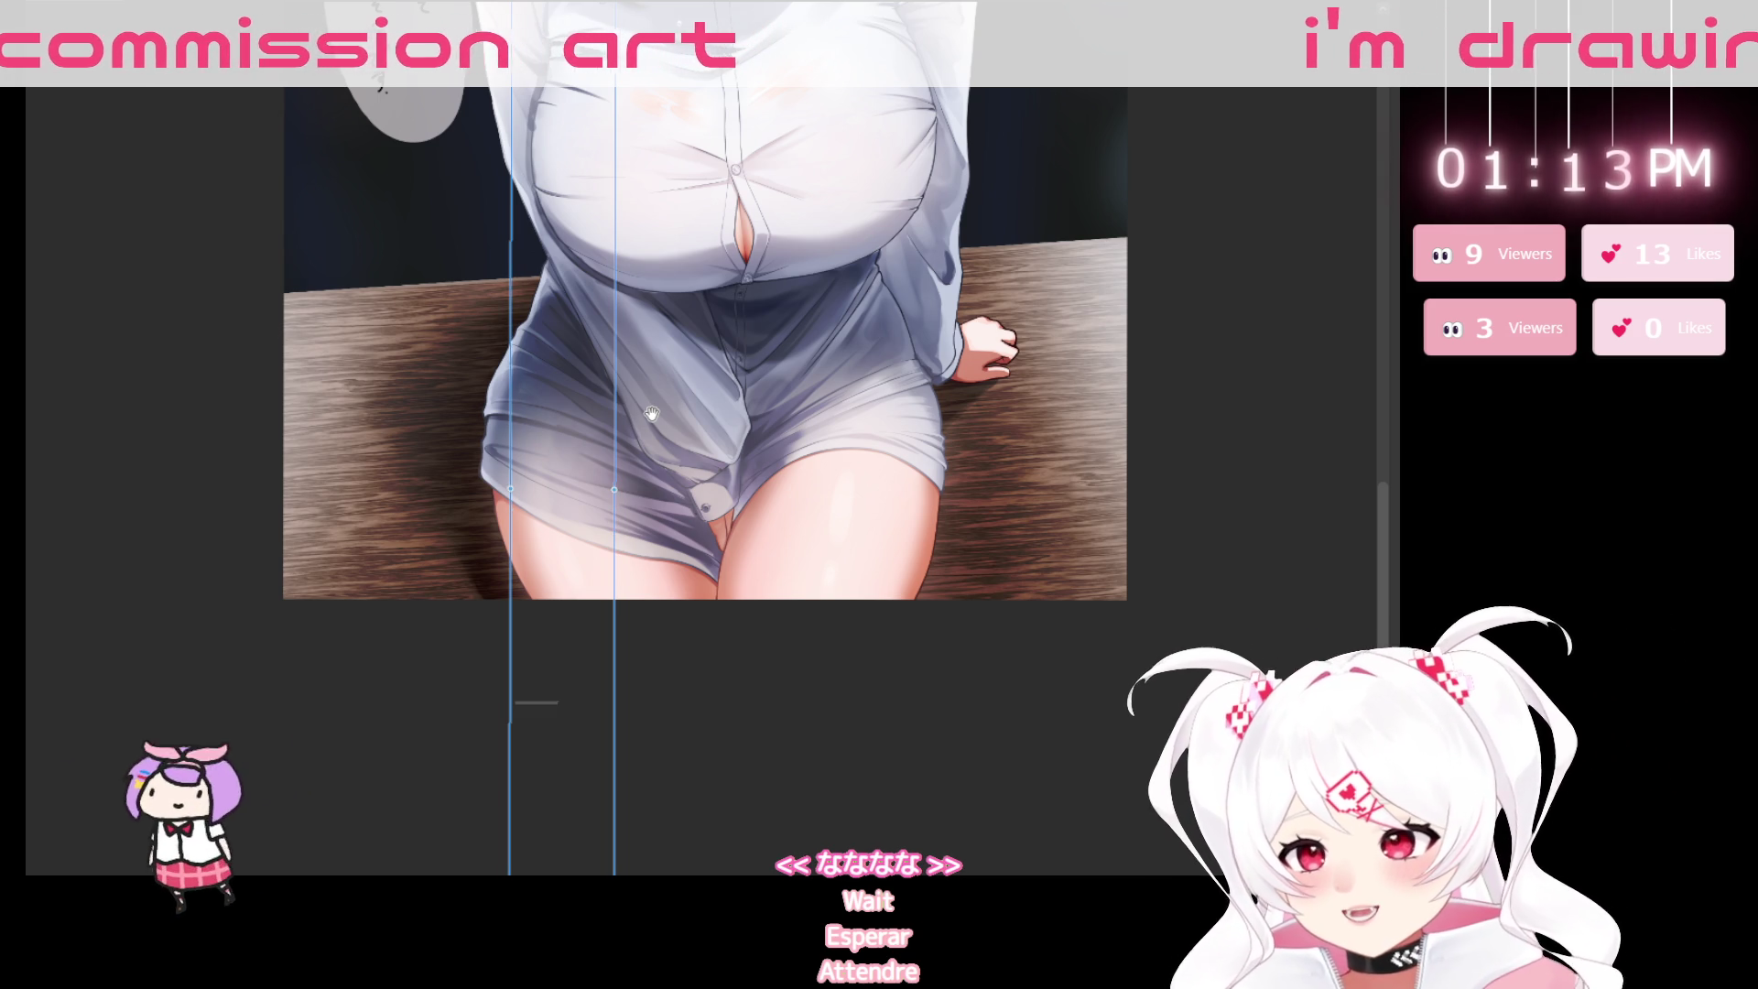
scroll(553, 201, down, 3)
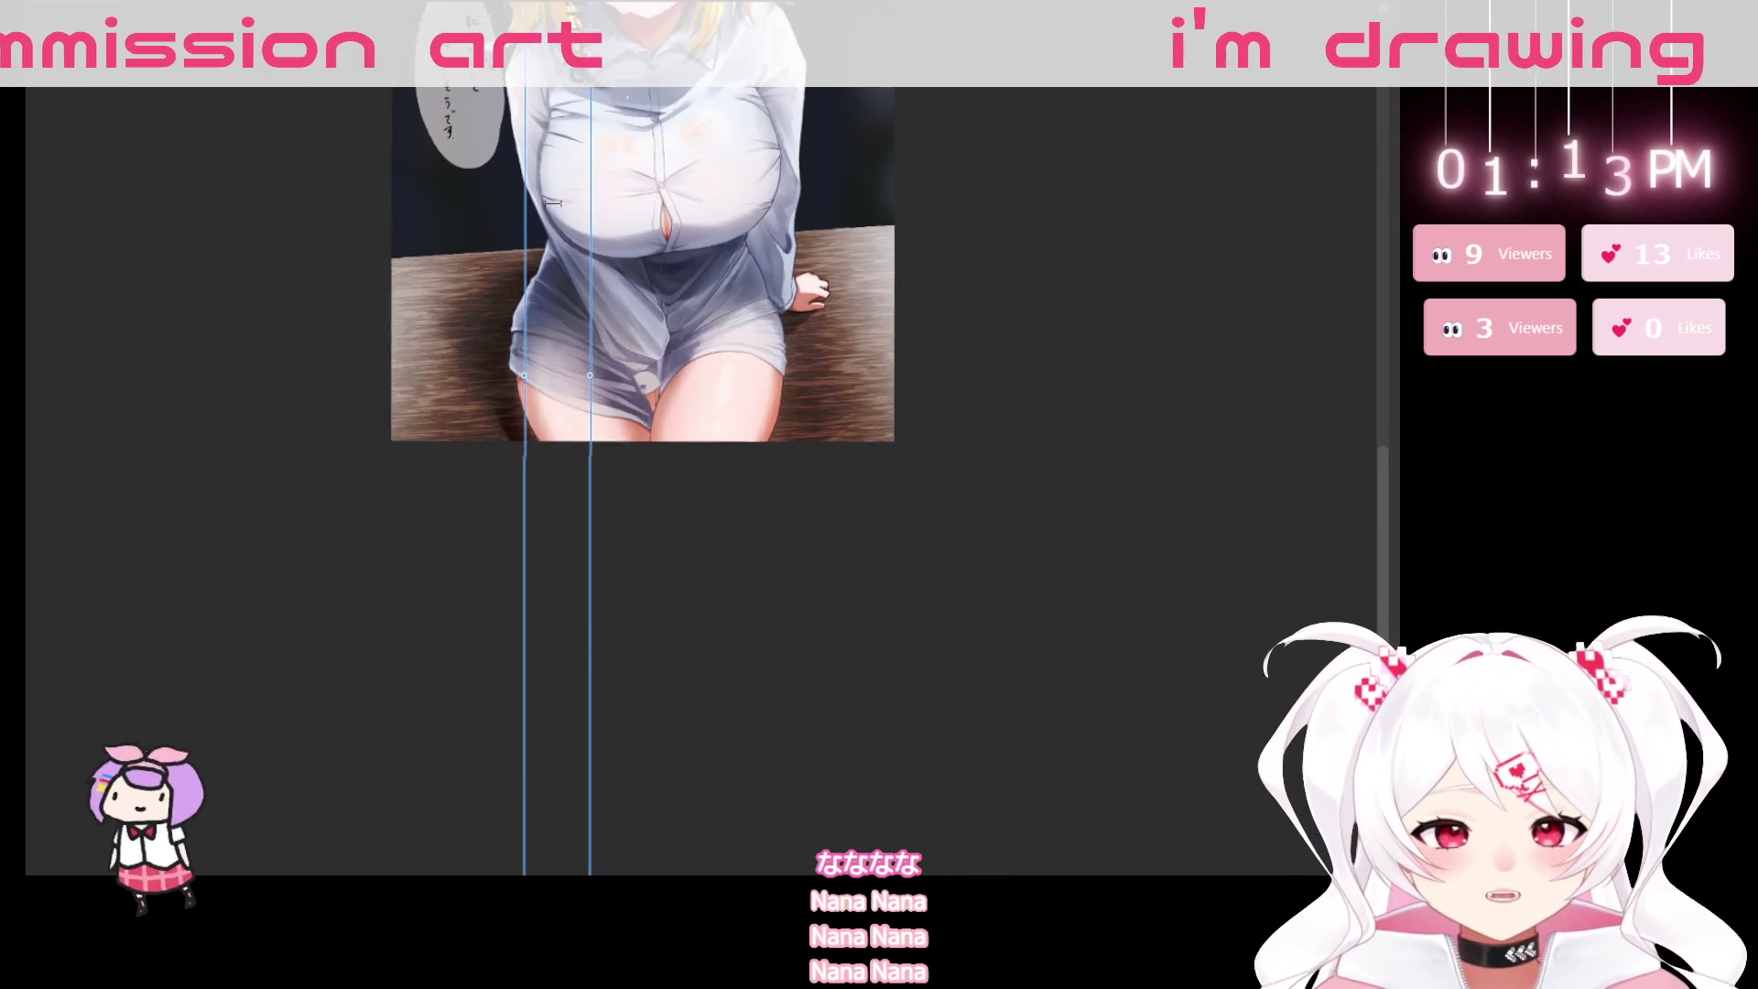
scroll(553, 201, down, 2)
key(BackSpace)
key(BackSpace)
key(BackSpace)
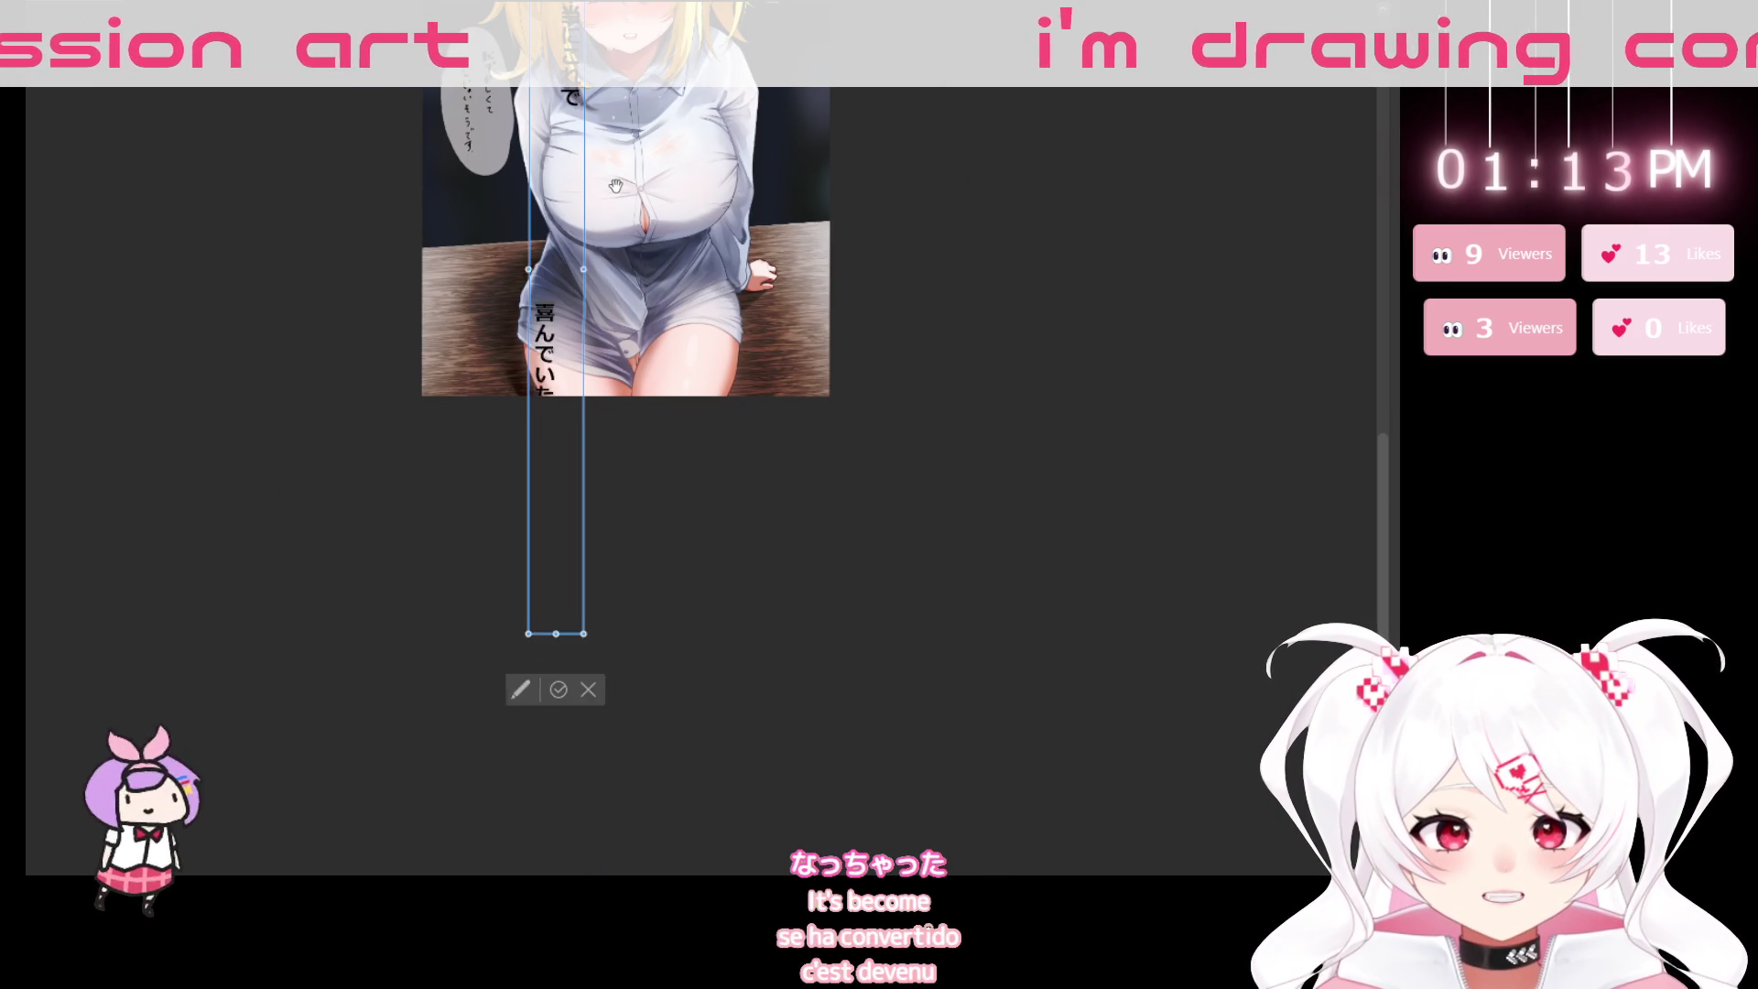
scroll(615, 188, up, 2)
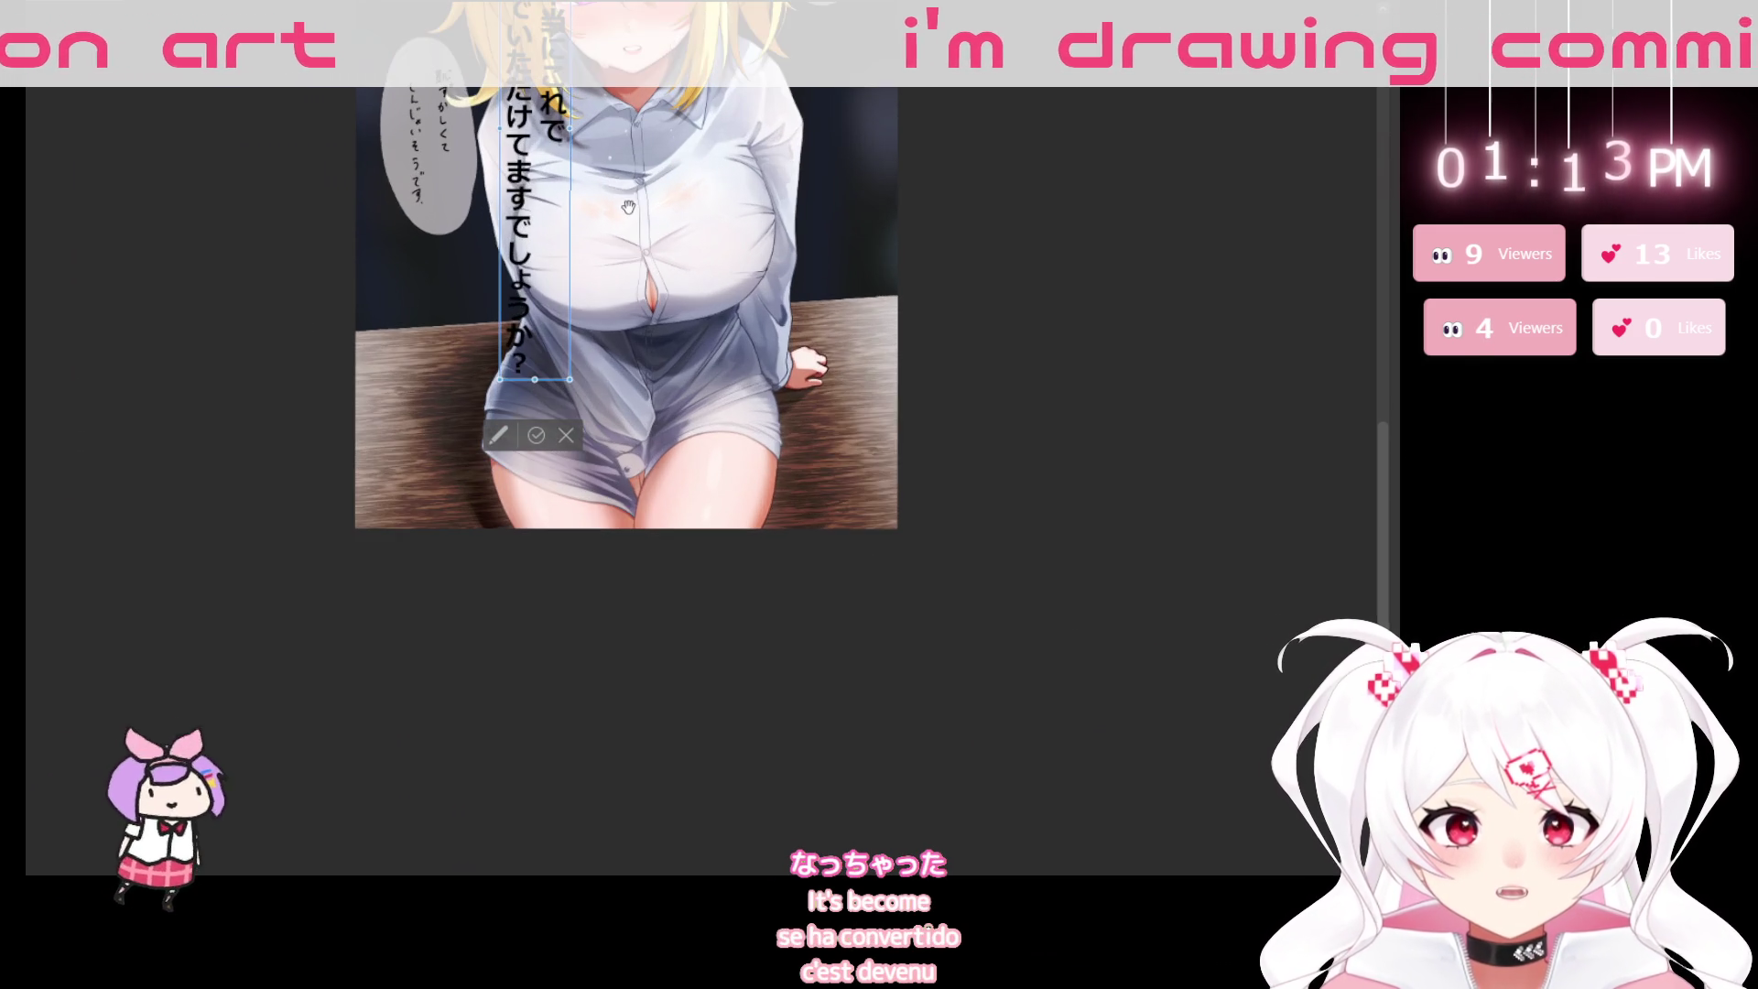
drag(615, 188, 655, 374)
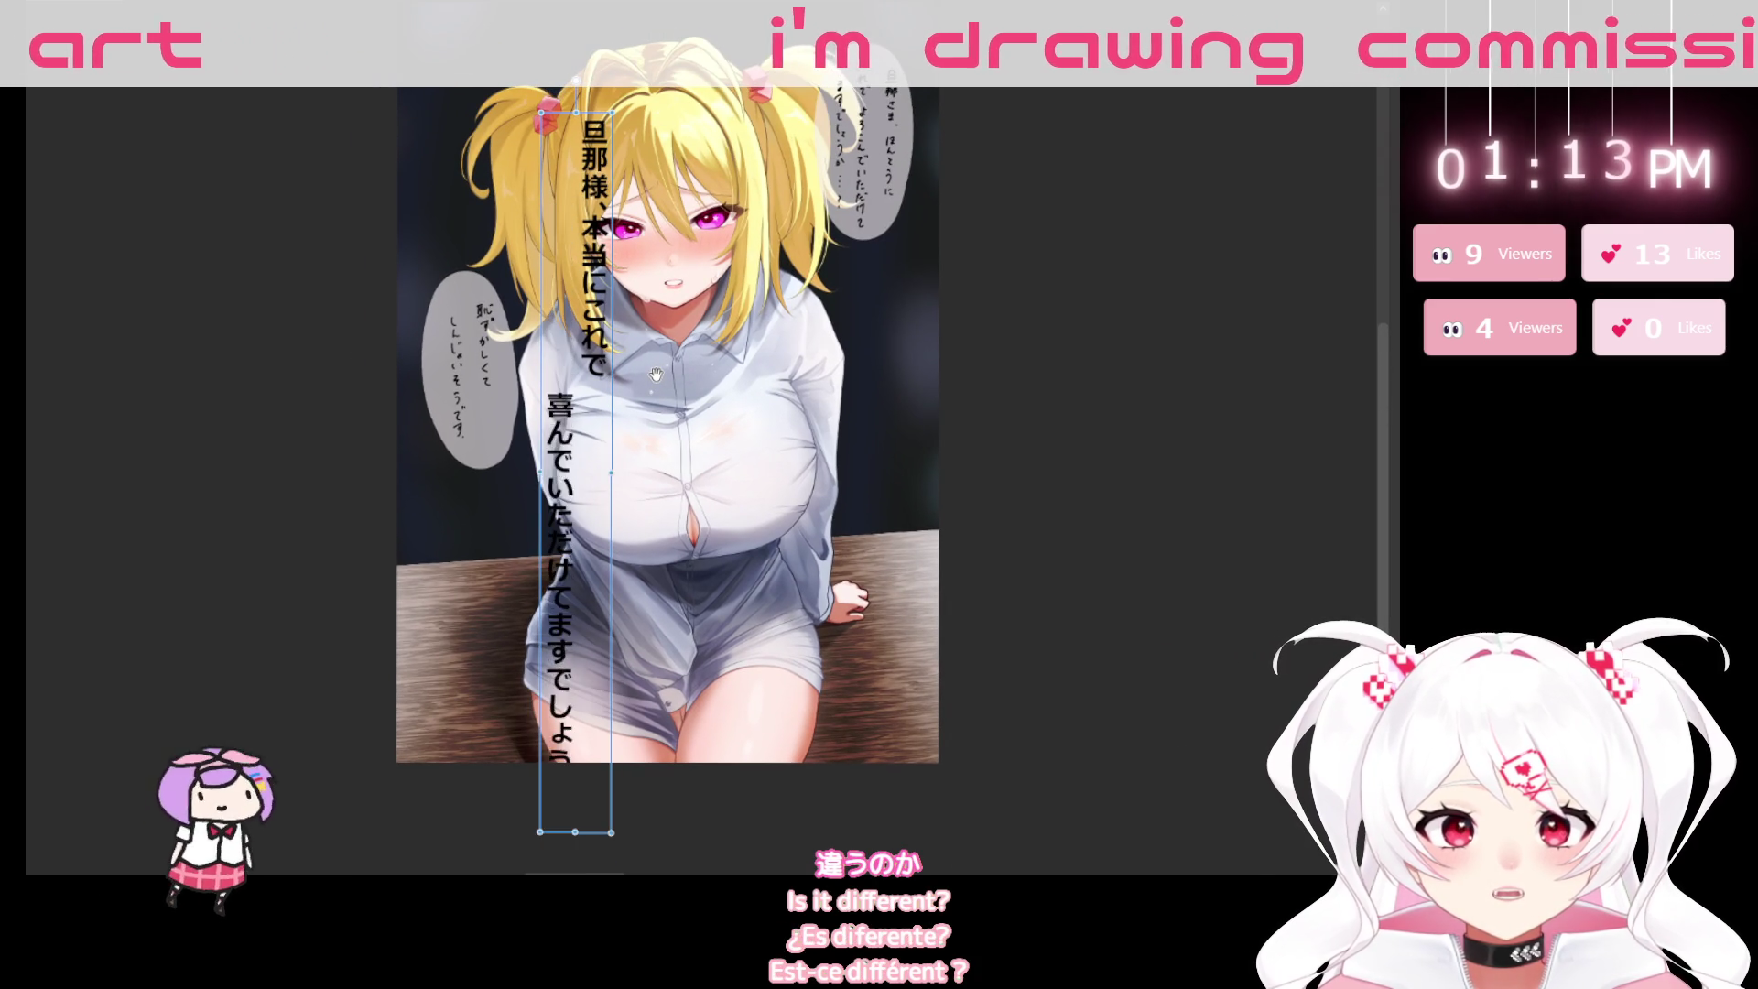
key(BackSpace)
key(BackSpace)
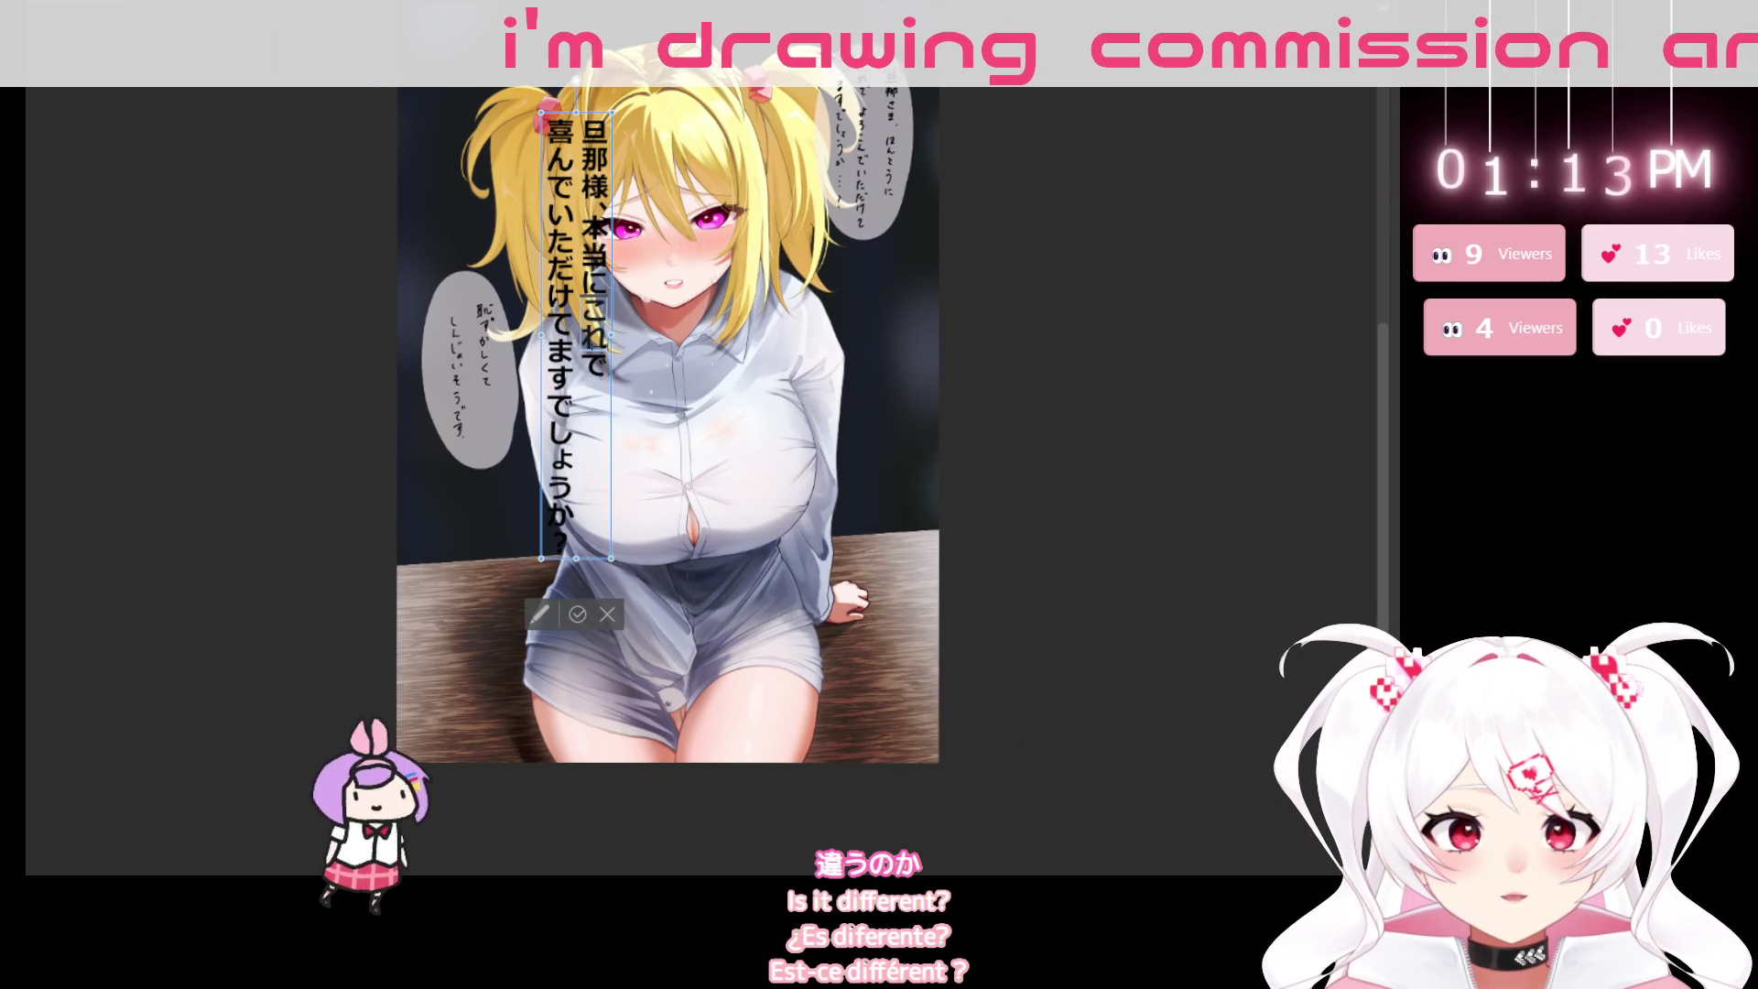
Insert のかっこう in hiragana after 本当に and shorten the text box so the columns wrap shorter.
text(のか)
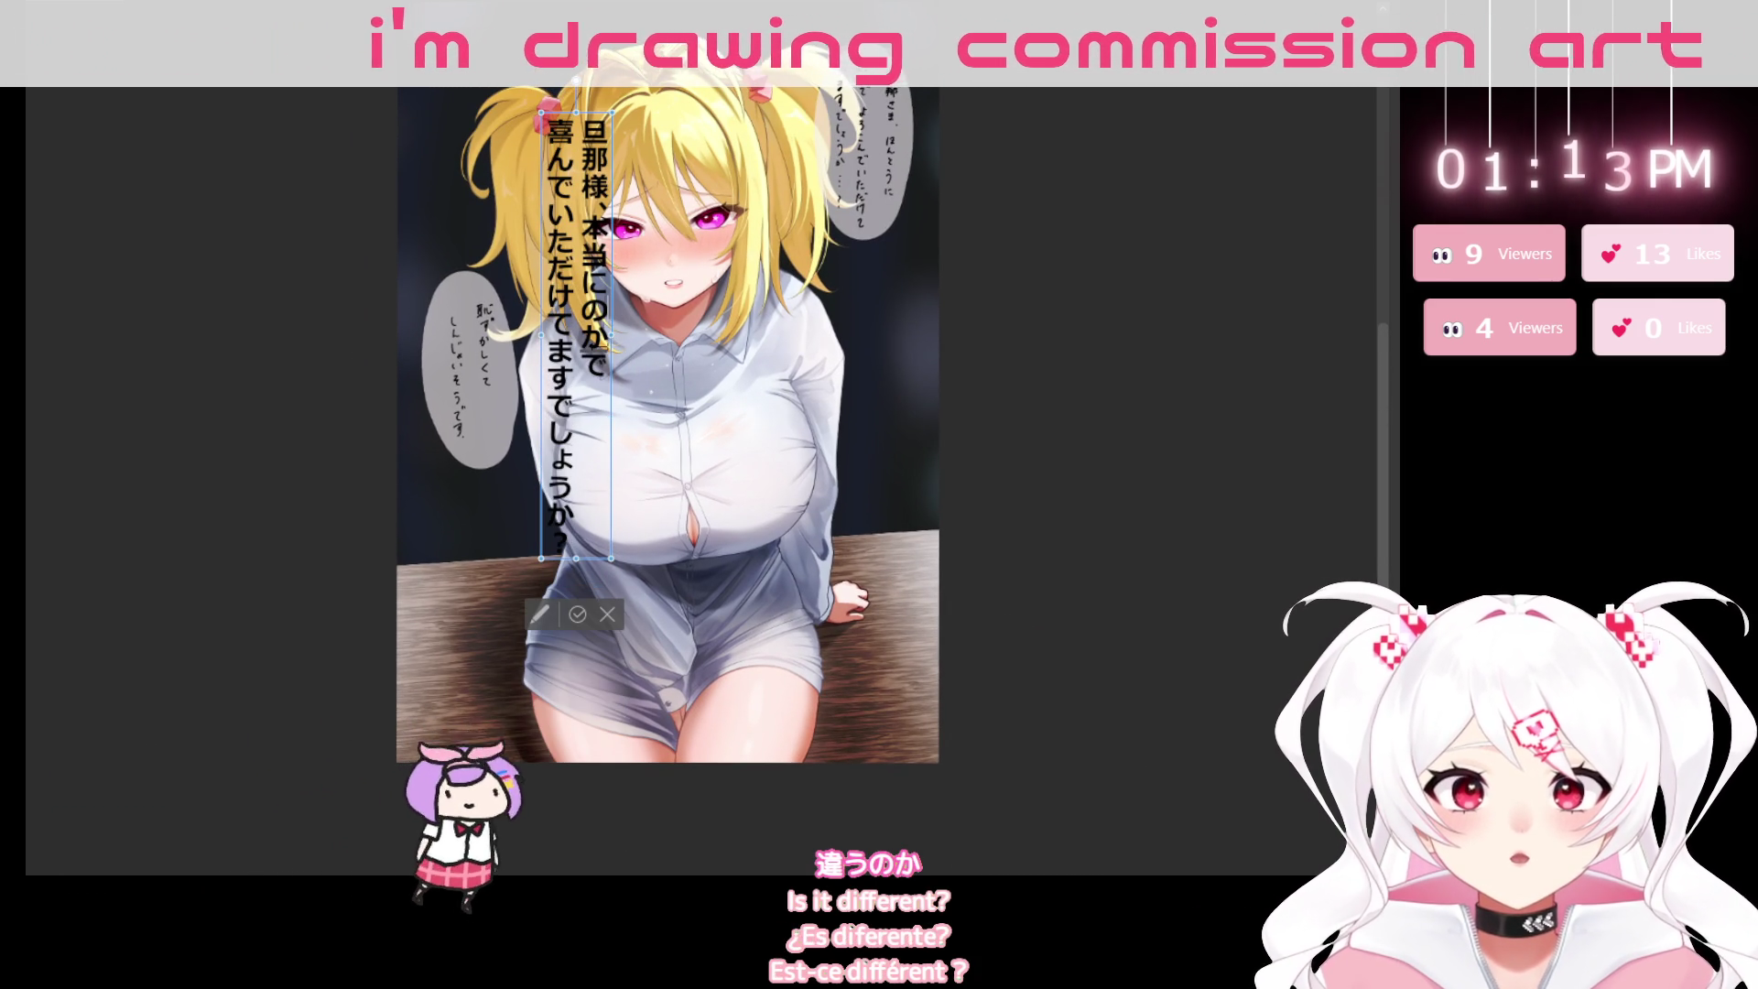
text(っこう)
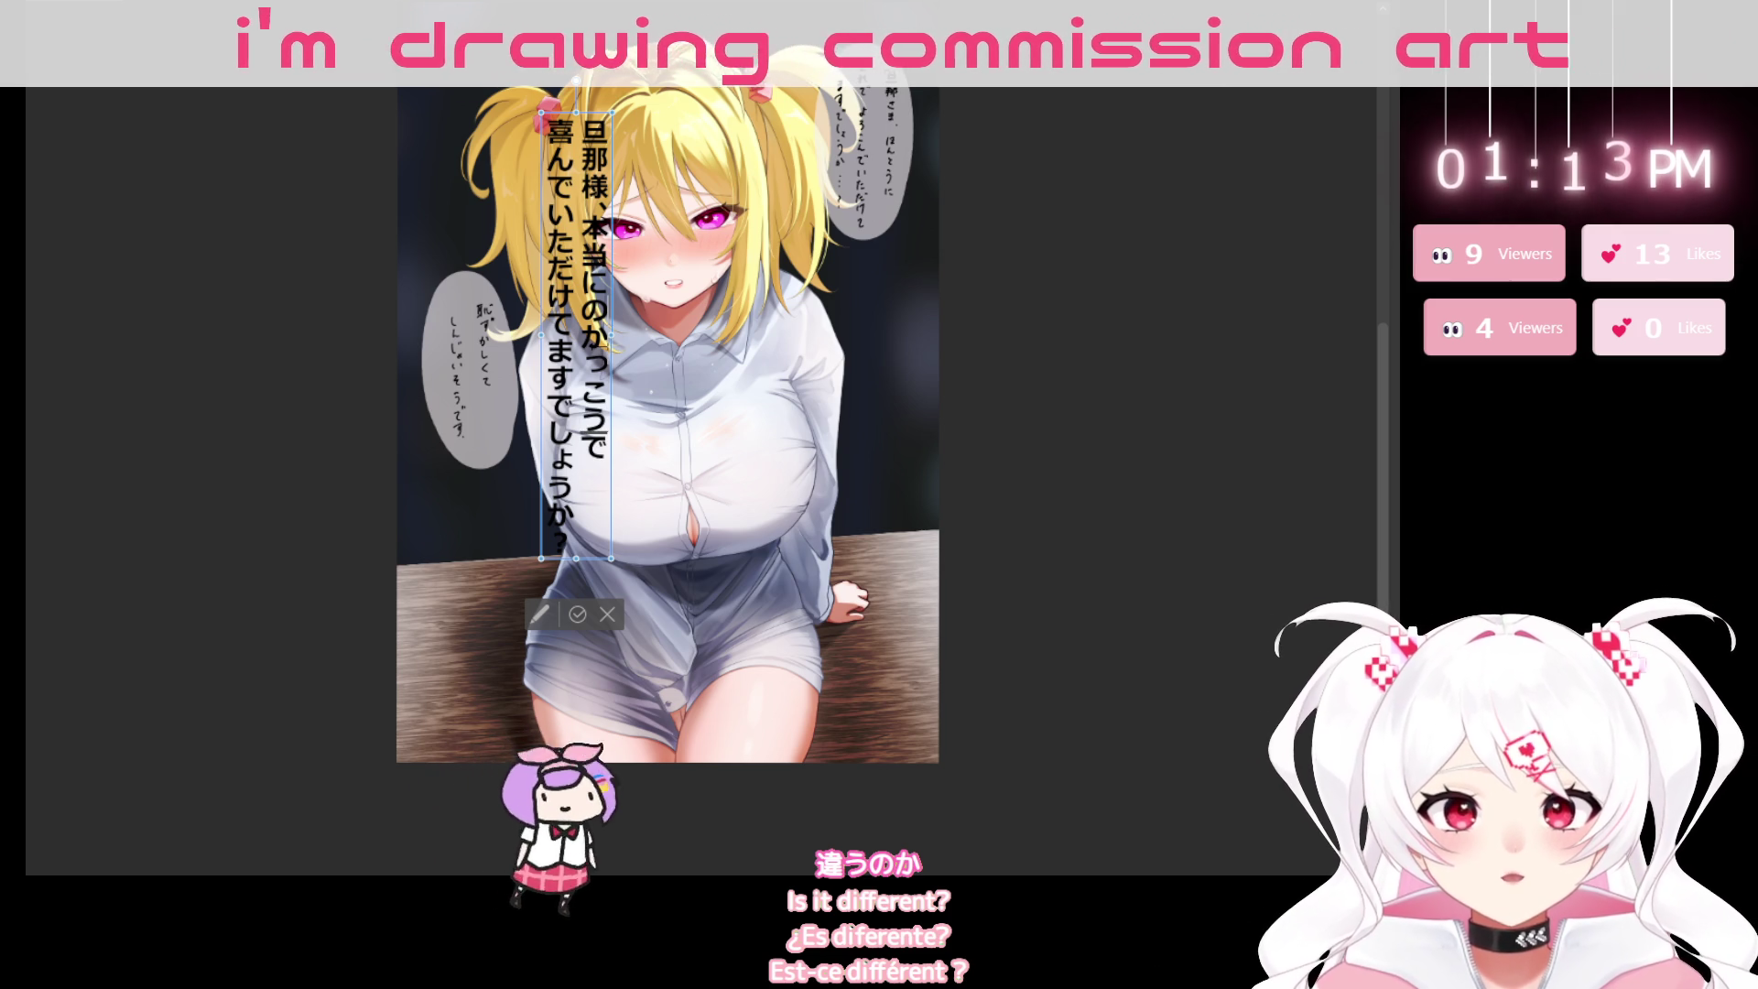
key(space)
key(space)
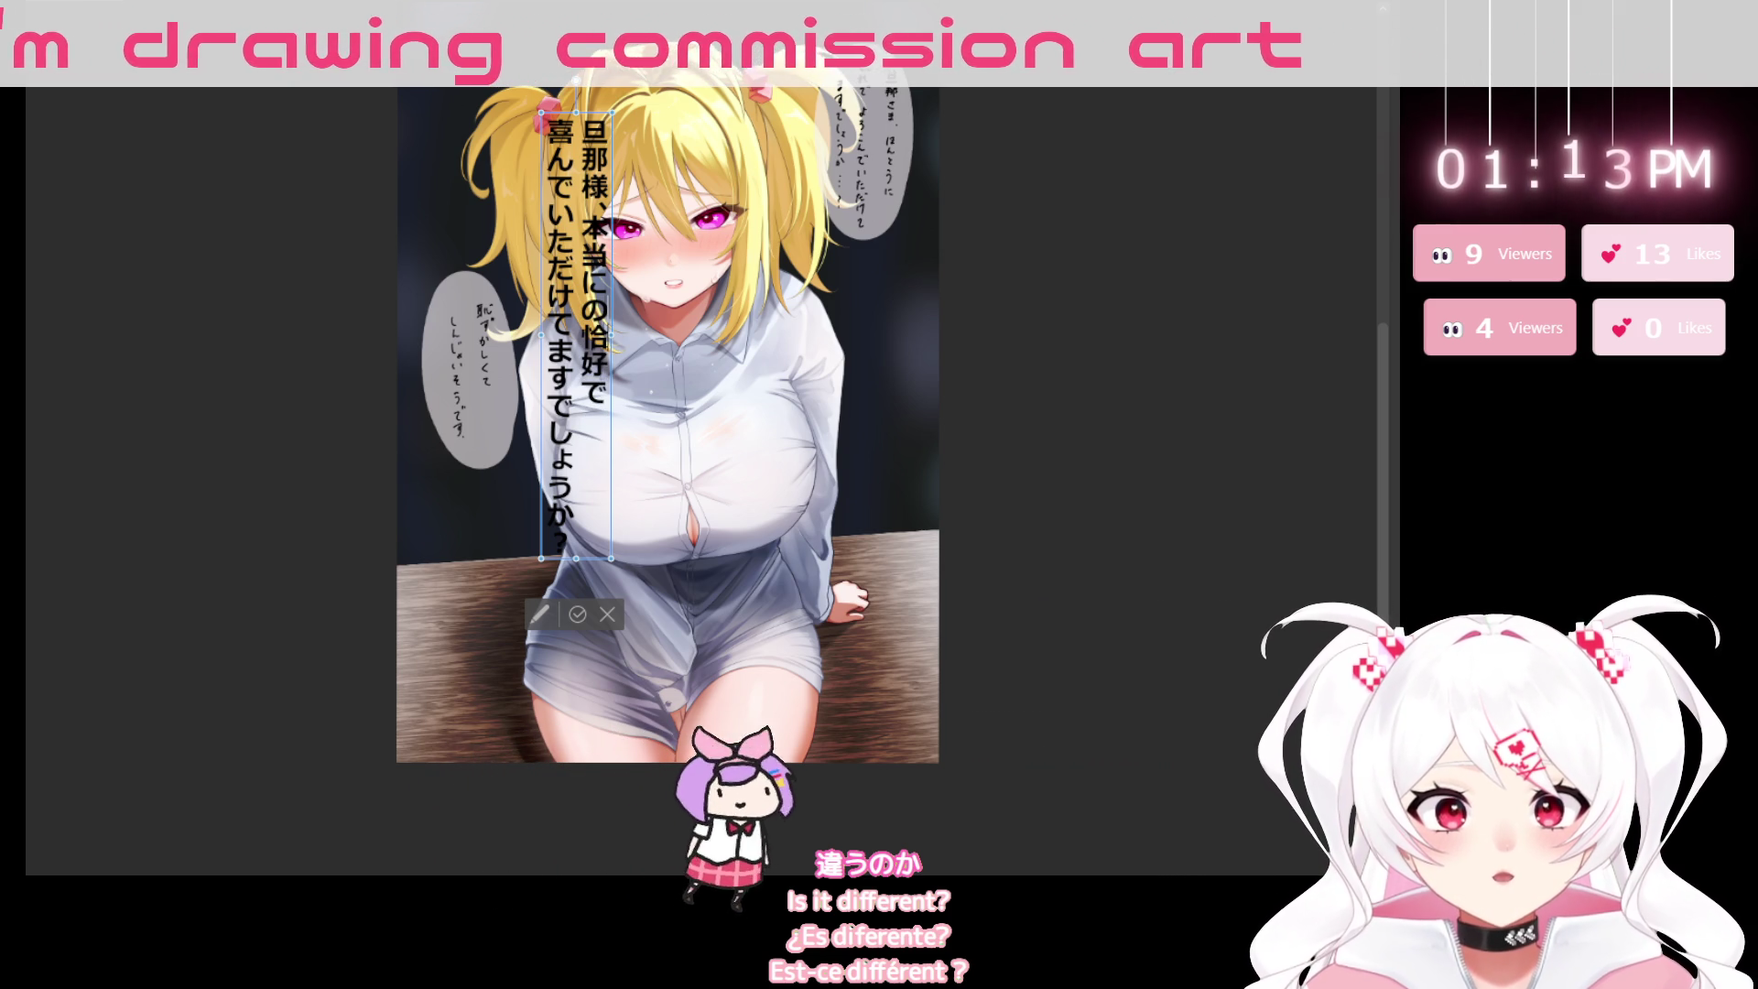
key(Escape)
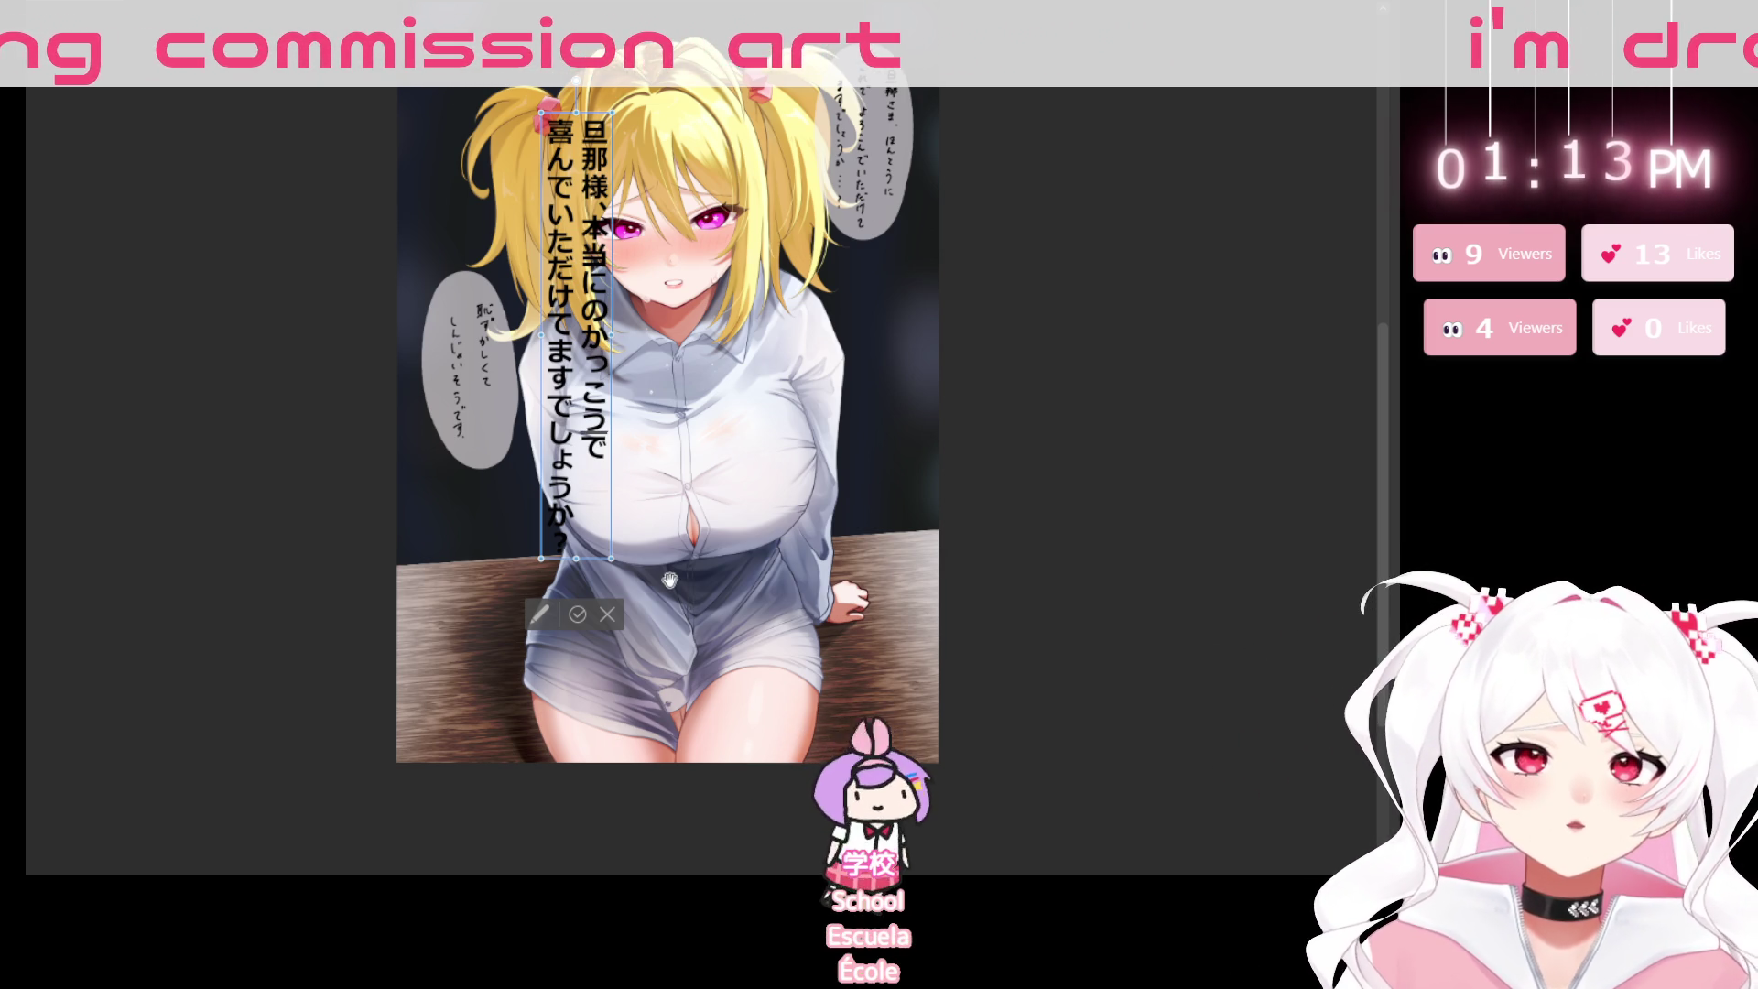
drag(577, 559, 586, 432)
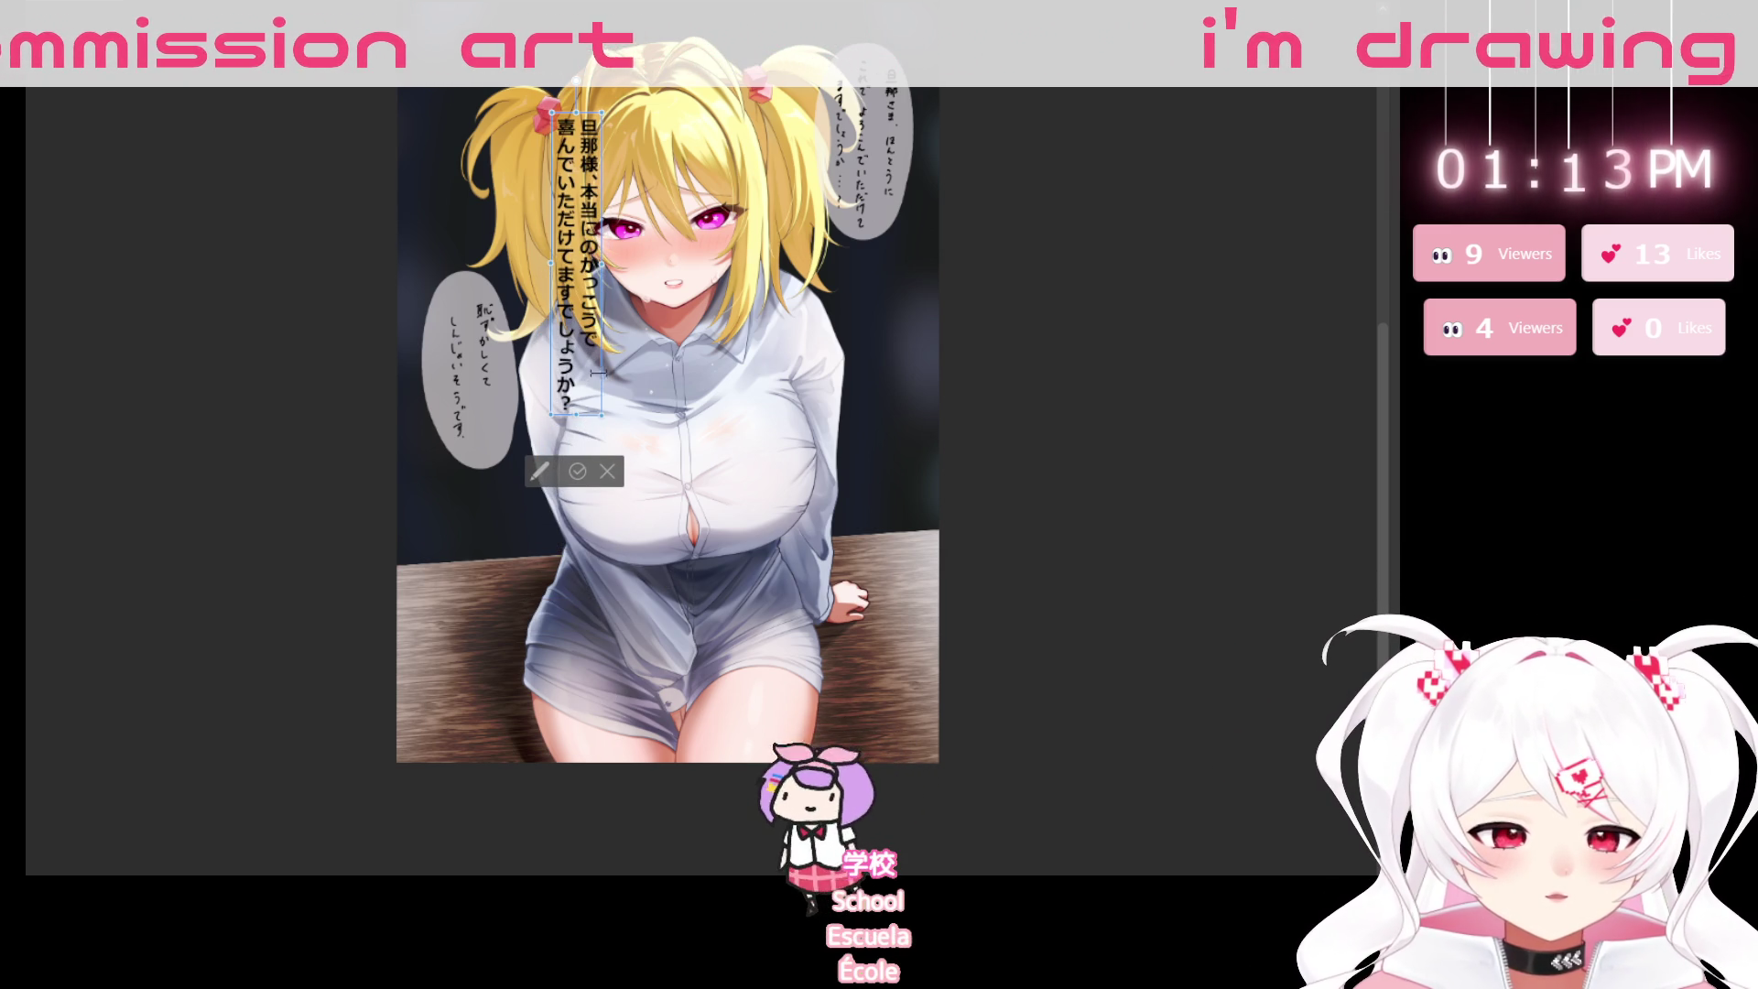
Move the text box onto the upper-right speech bubble and resize it to fit.
drag(612, 373, 897, 309)
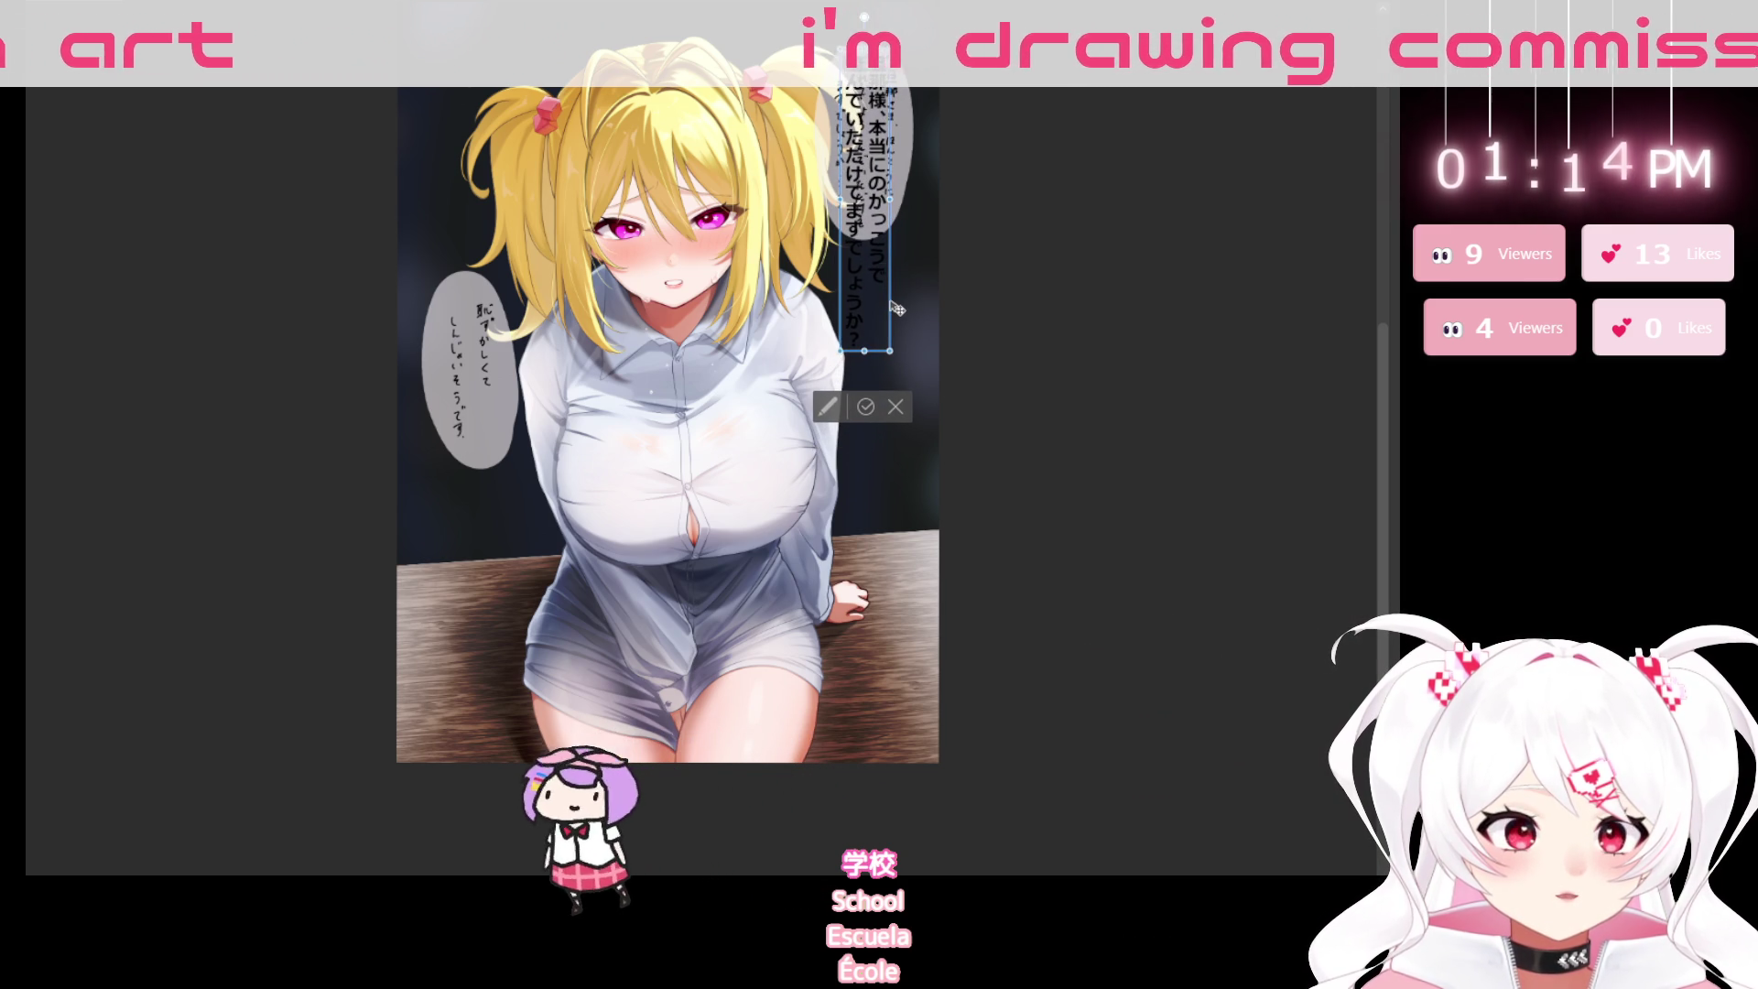
drag(865, 351, 864, 216)
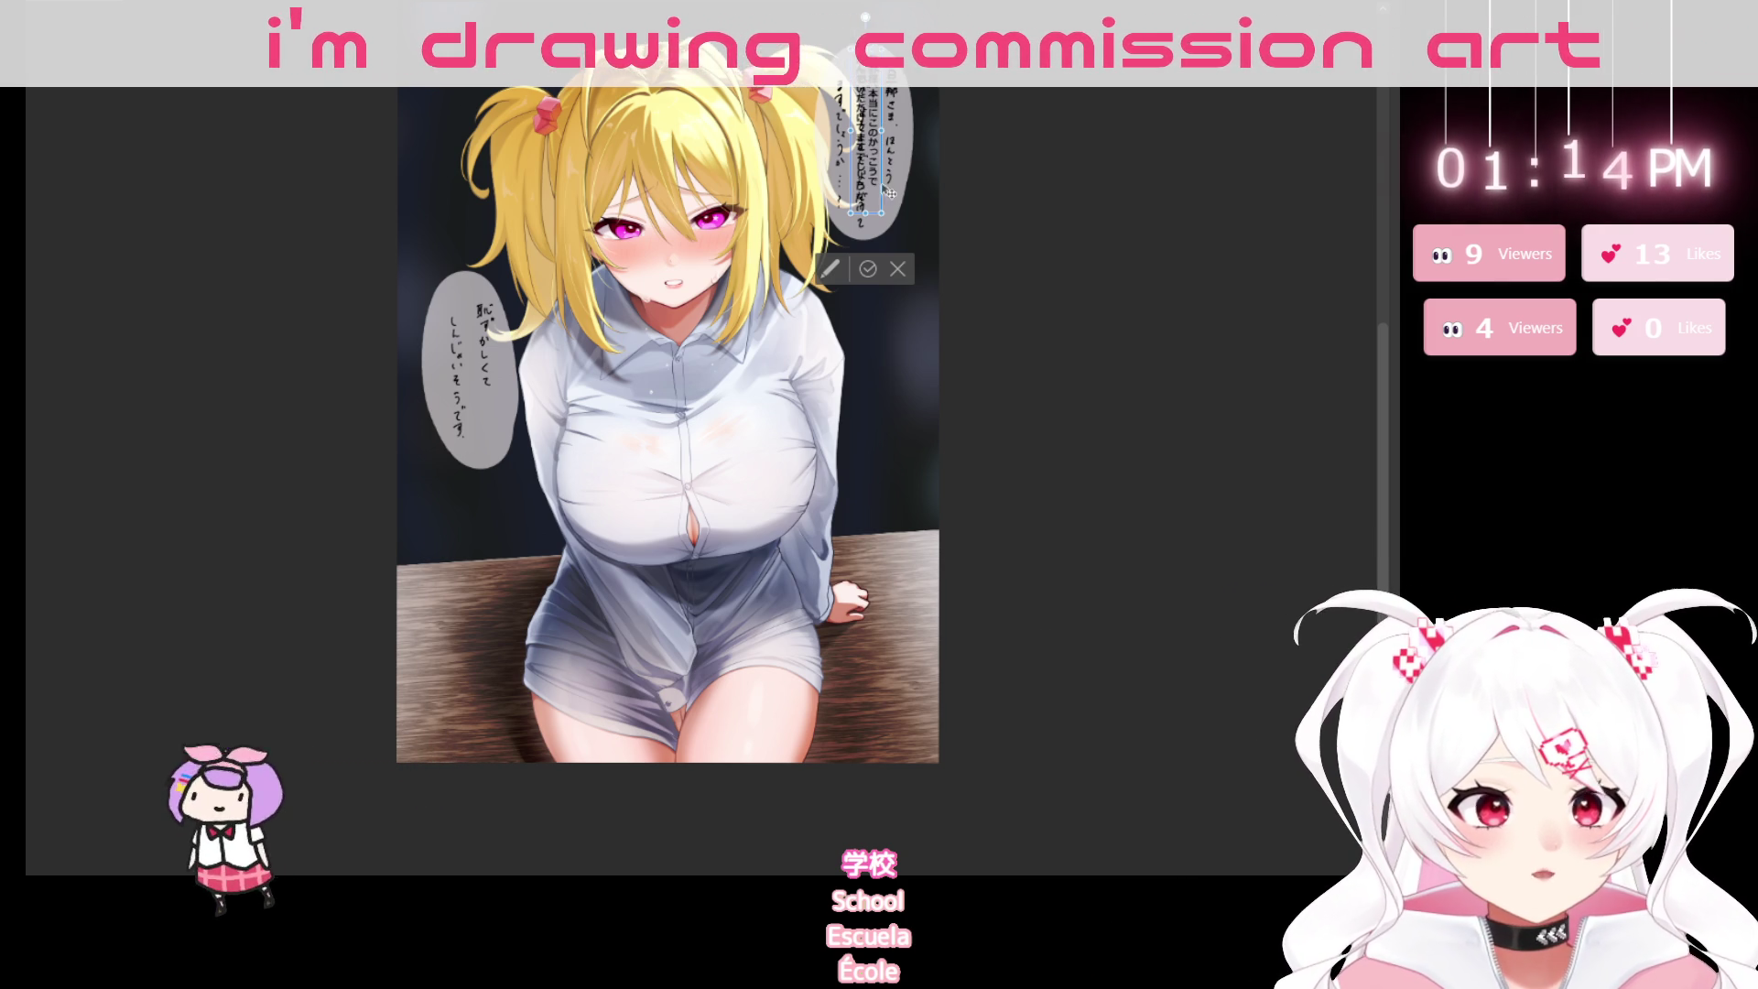
drag(865, 213, 863, 229)
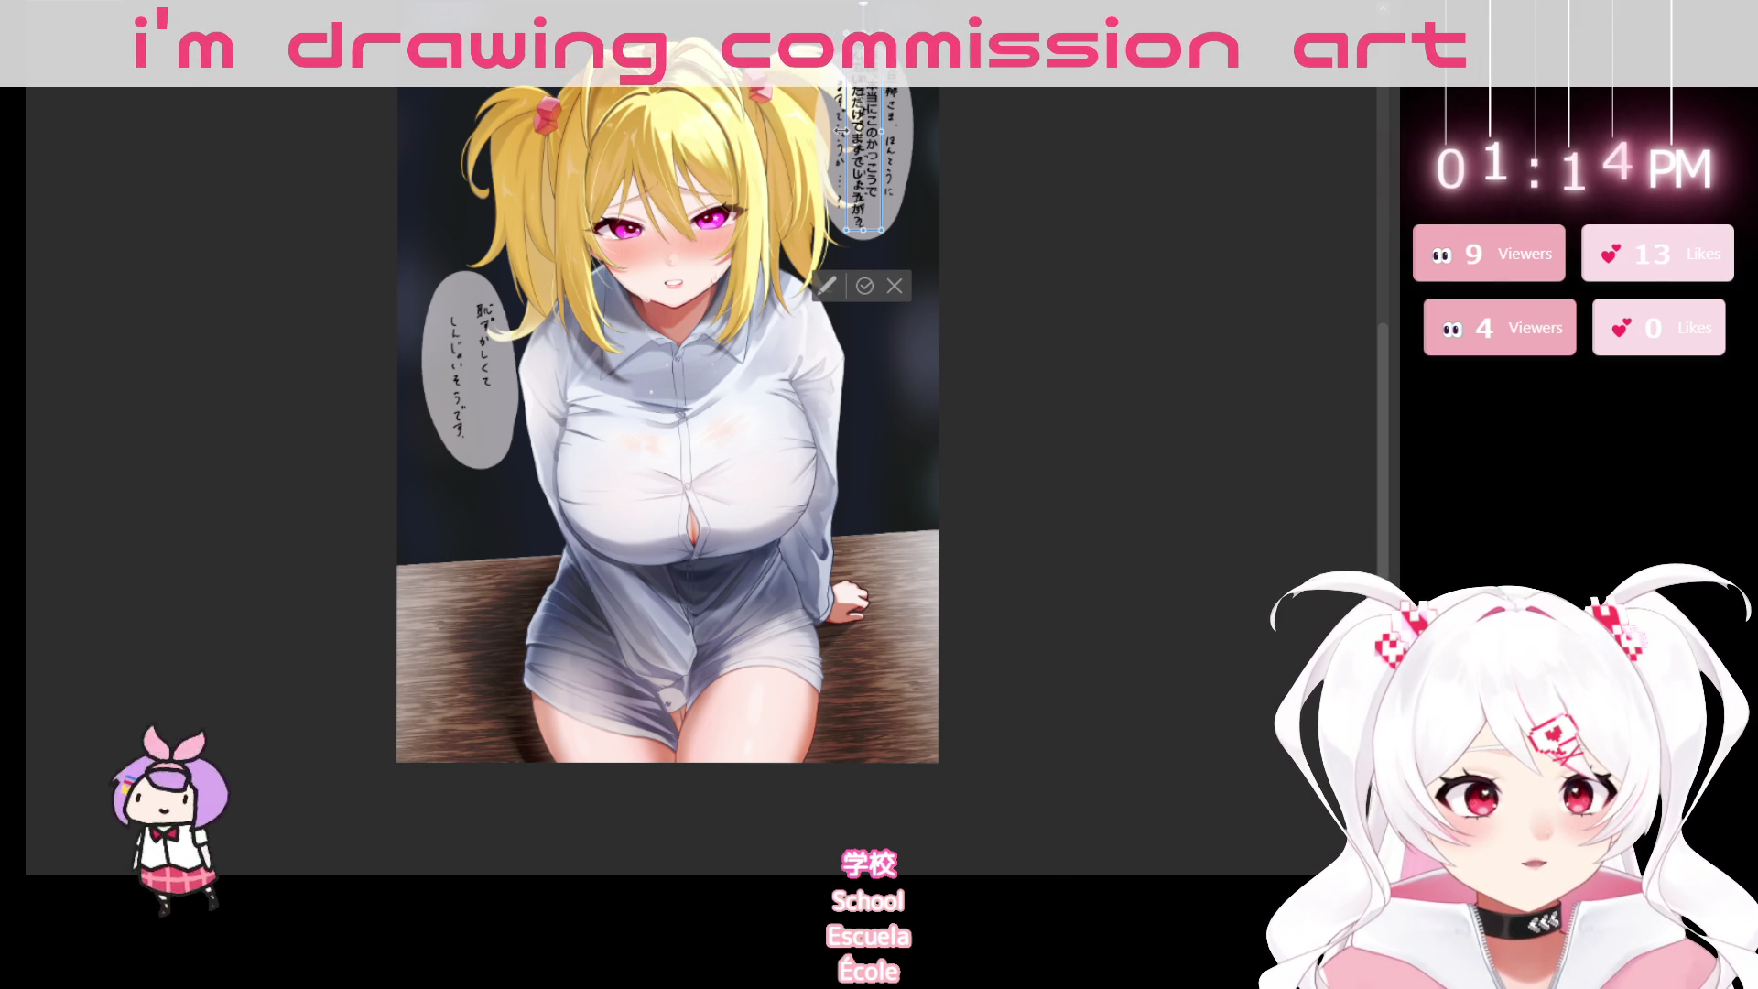
drag(891, 151, 893, 163)
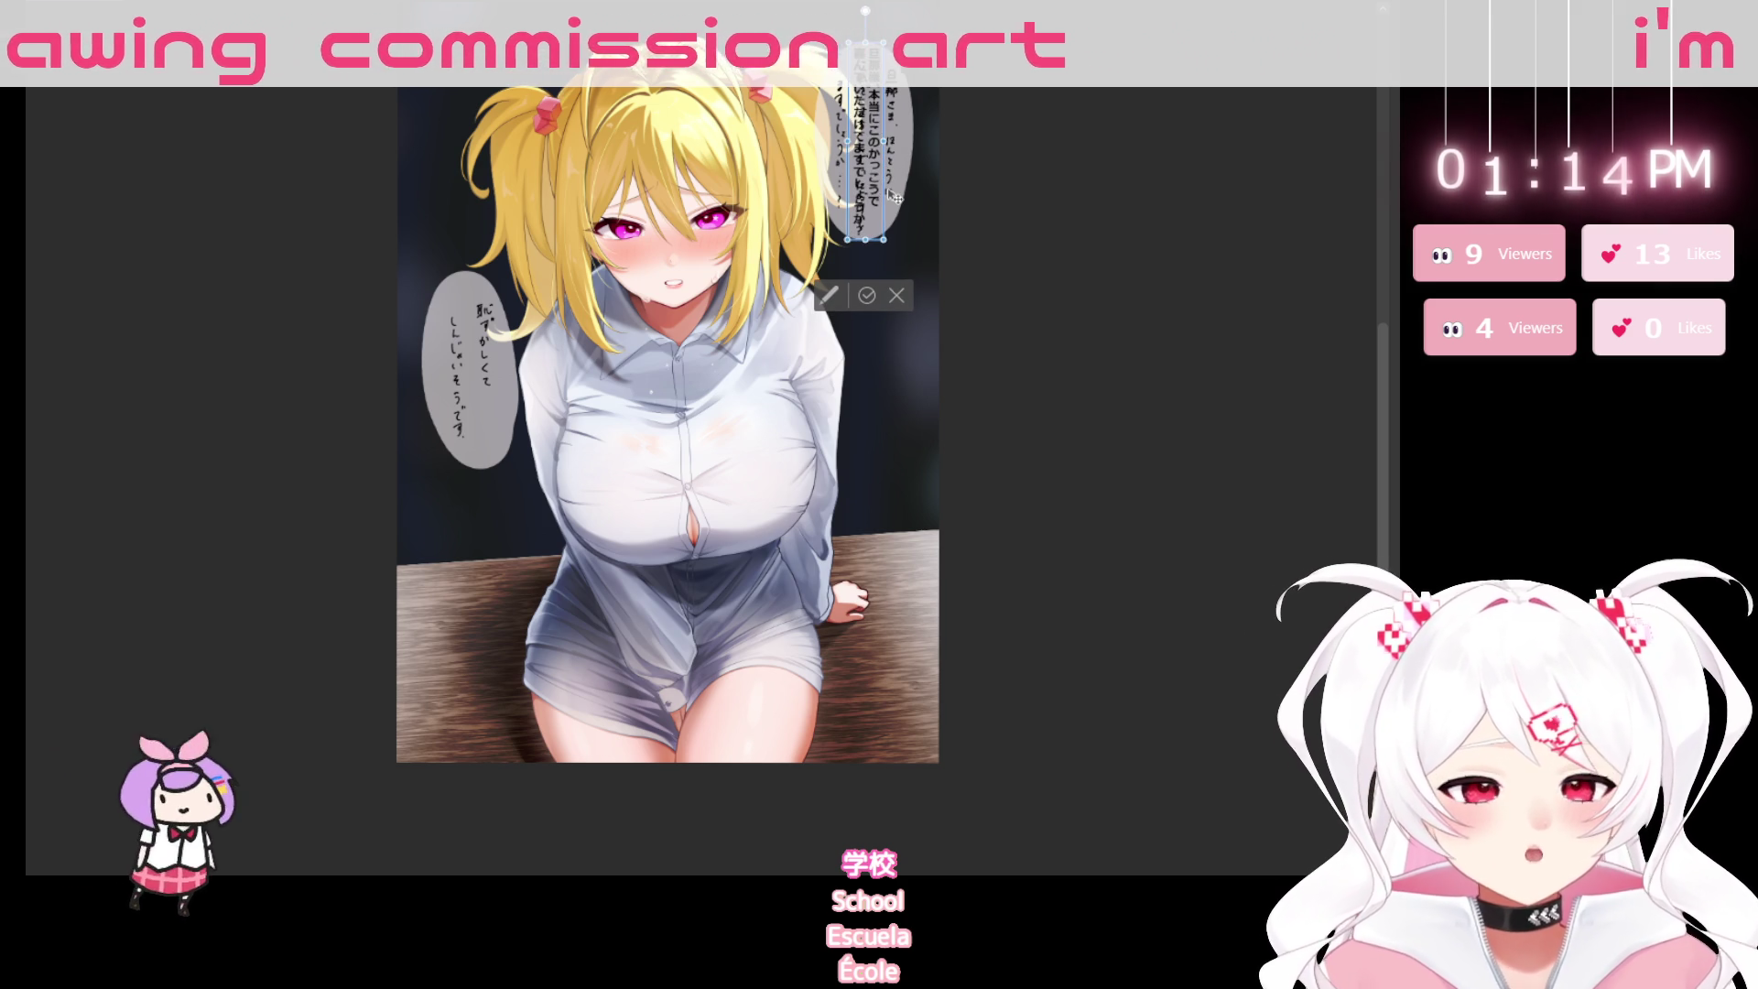
Replace かっこう with 服装 so the line reads この服装で.
key(BackSpace)
key(BackSpace)
key(BackSpace)
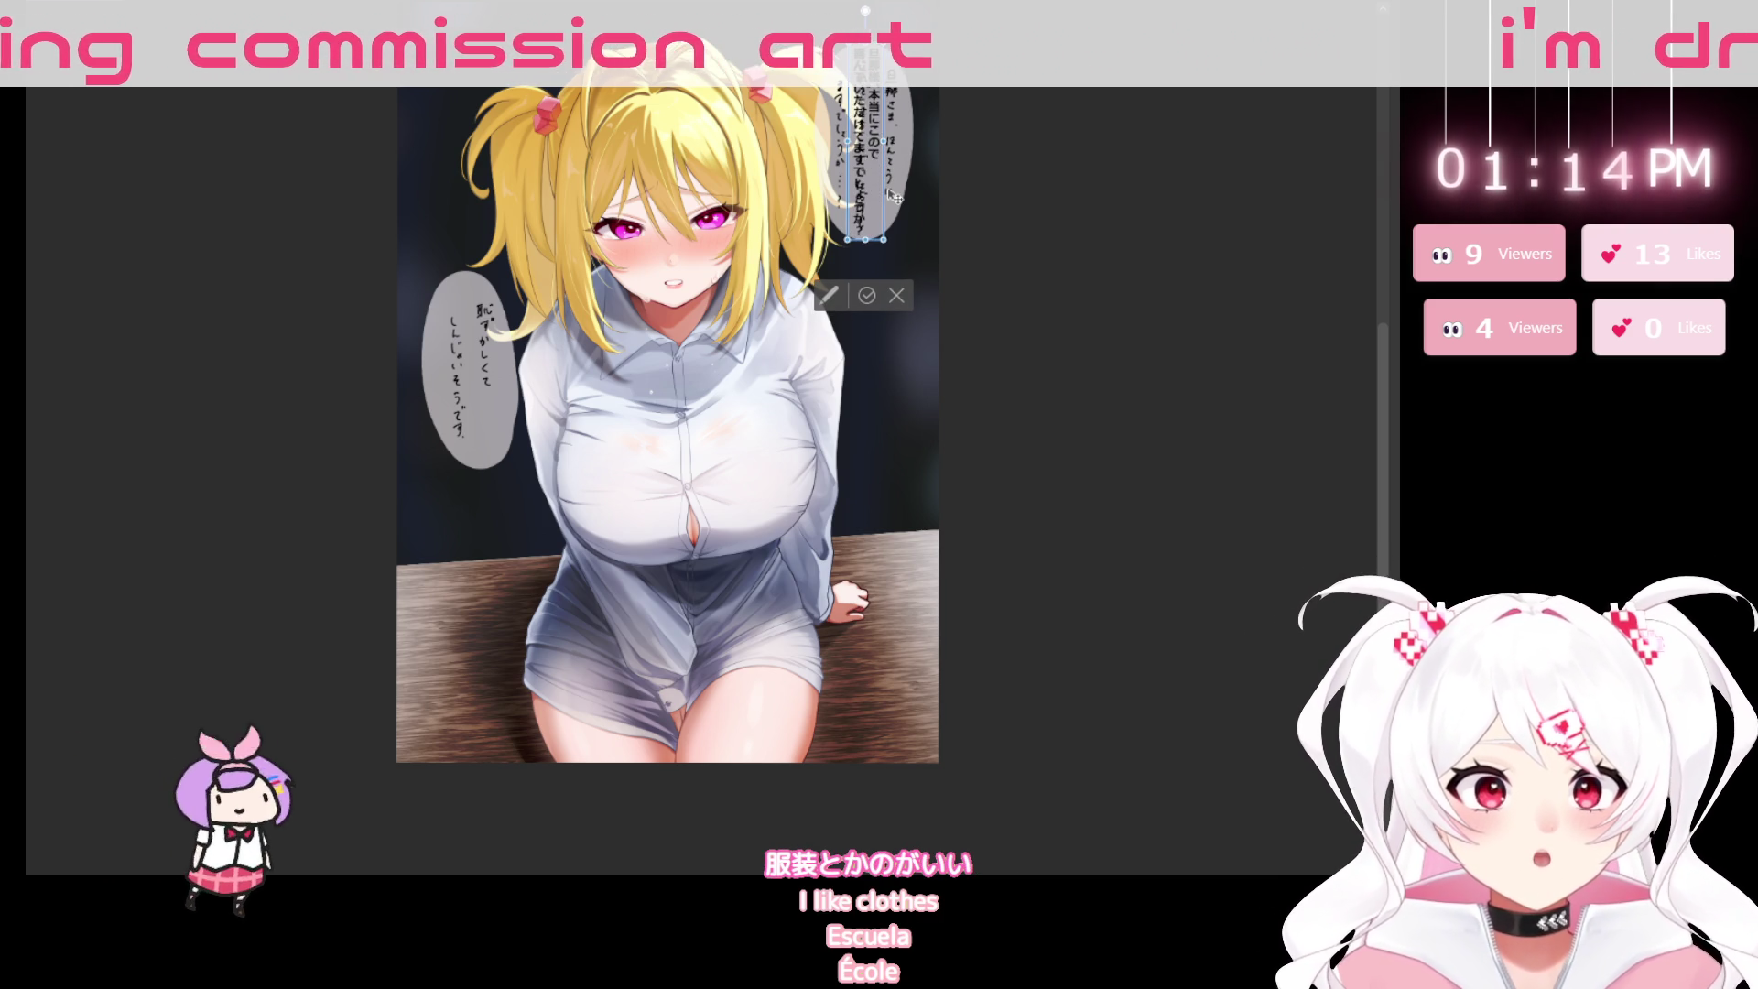
text(ふく)
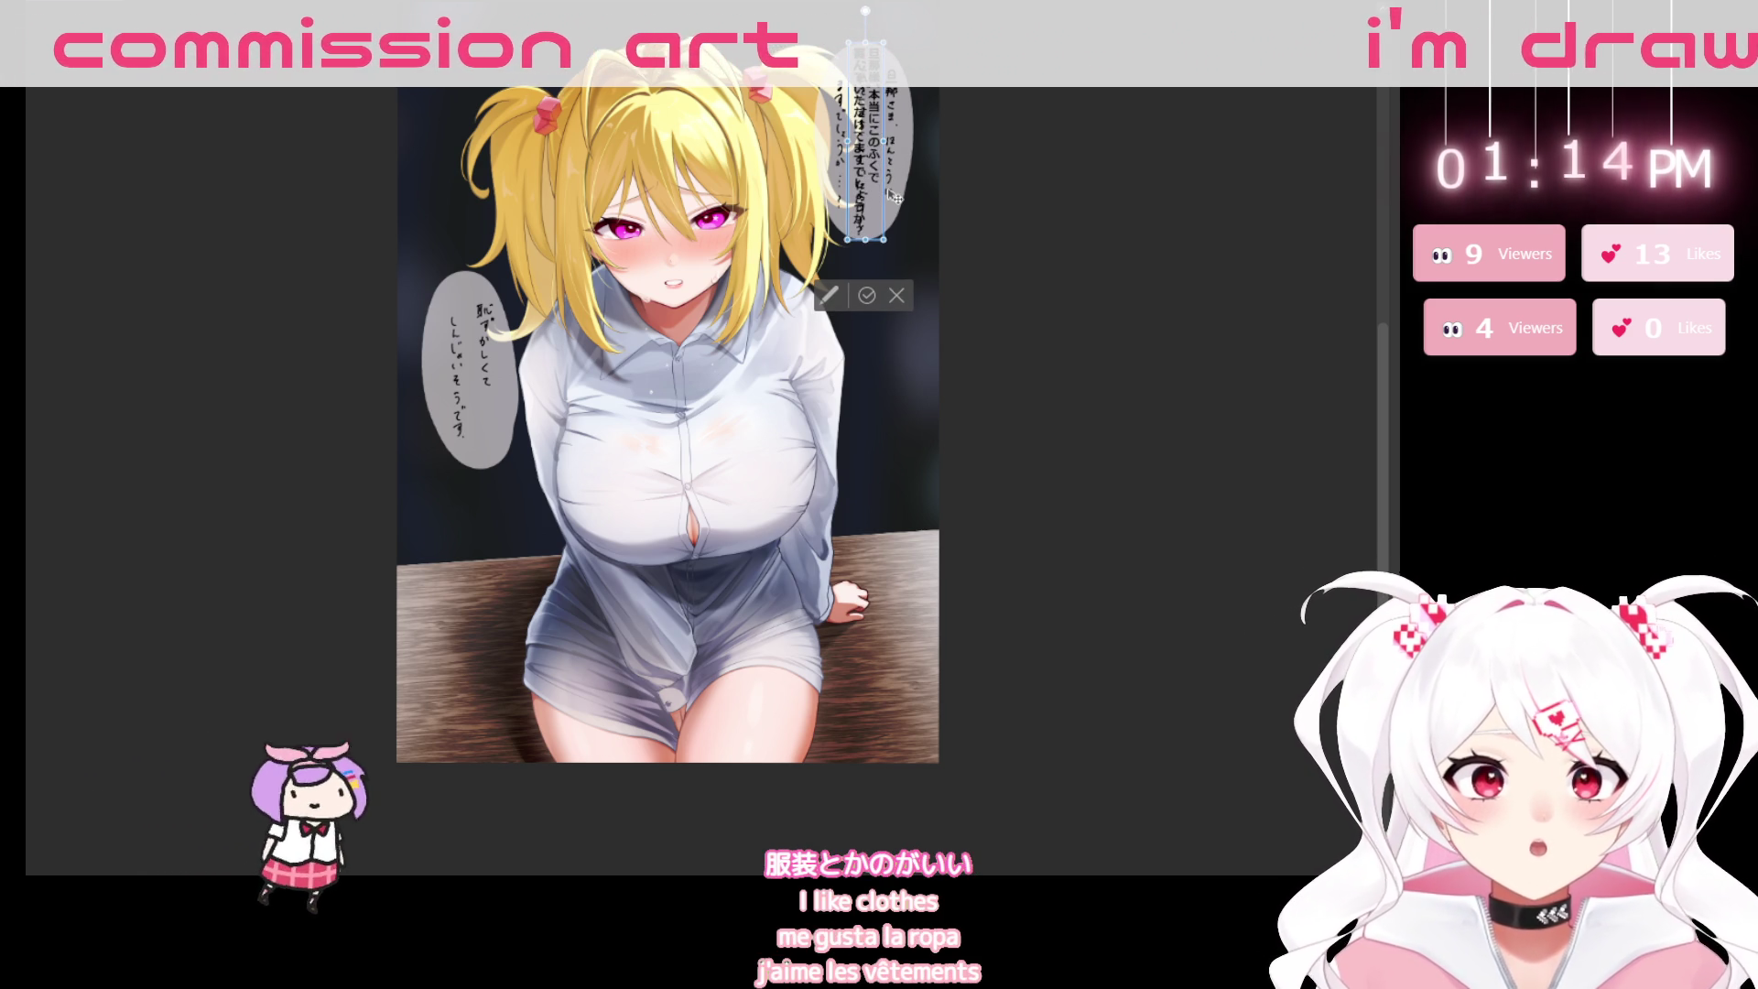
text(う)
key(space)
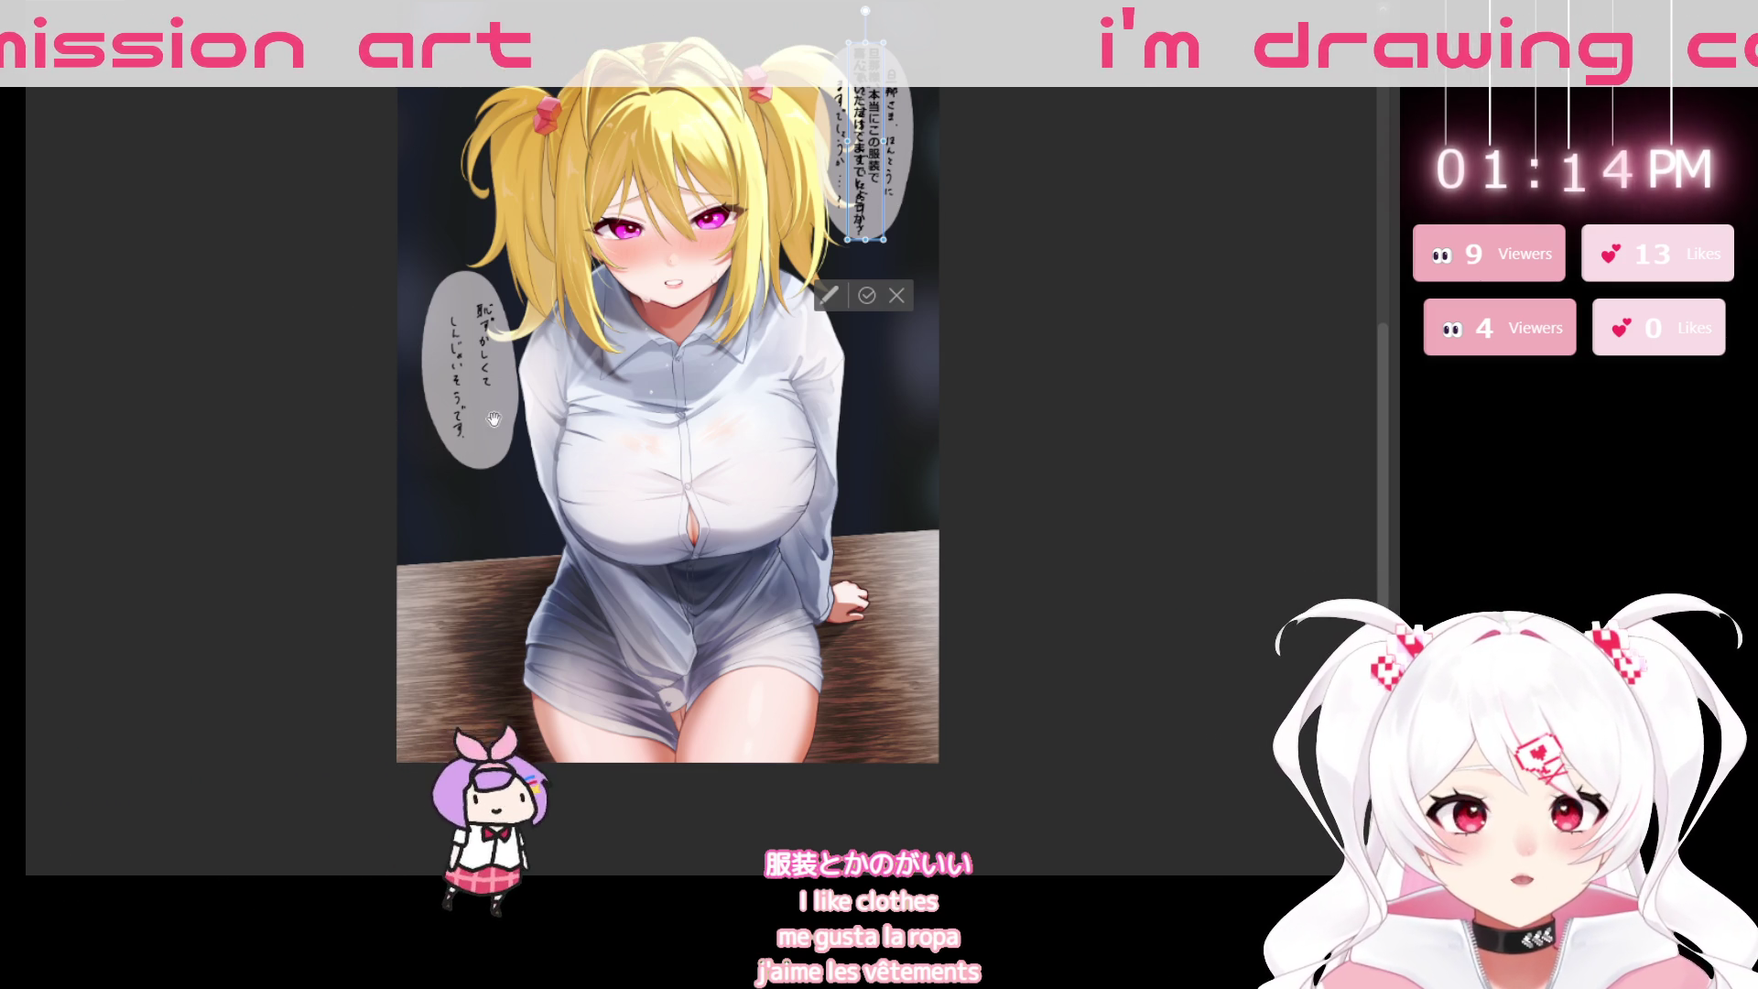
key(Return)
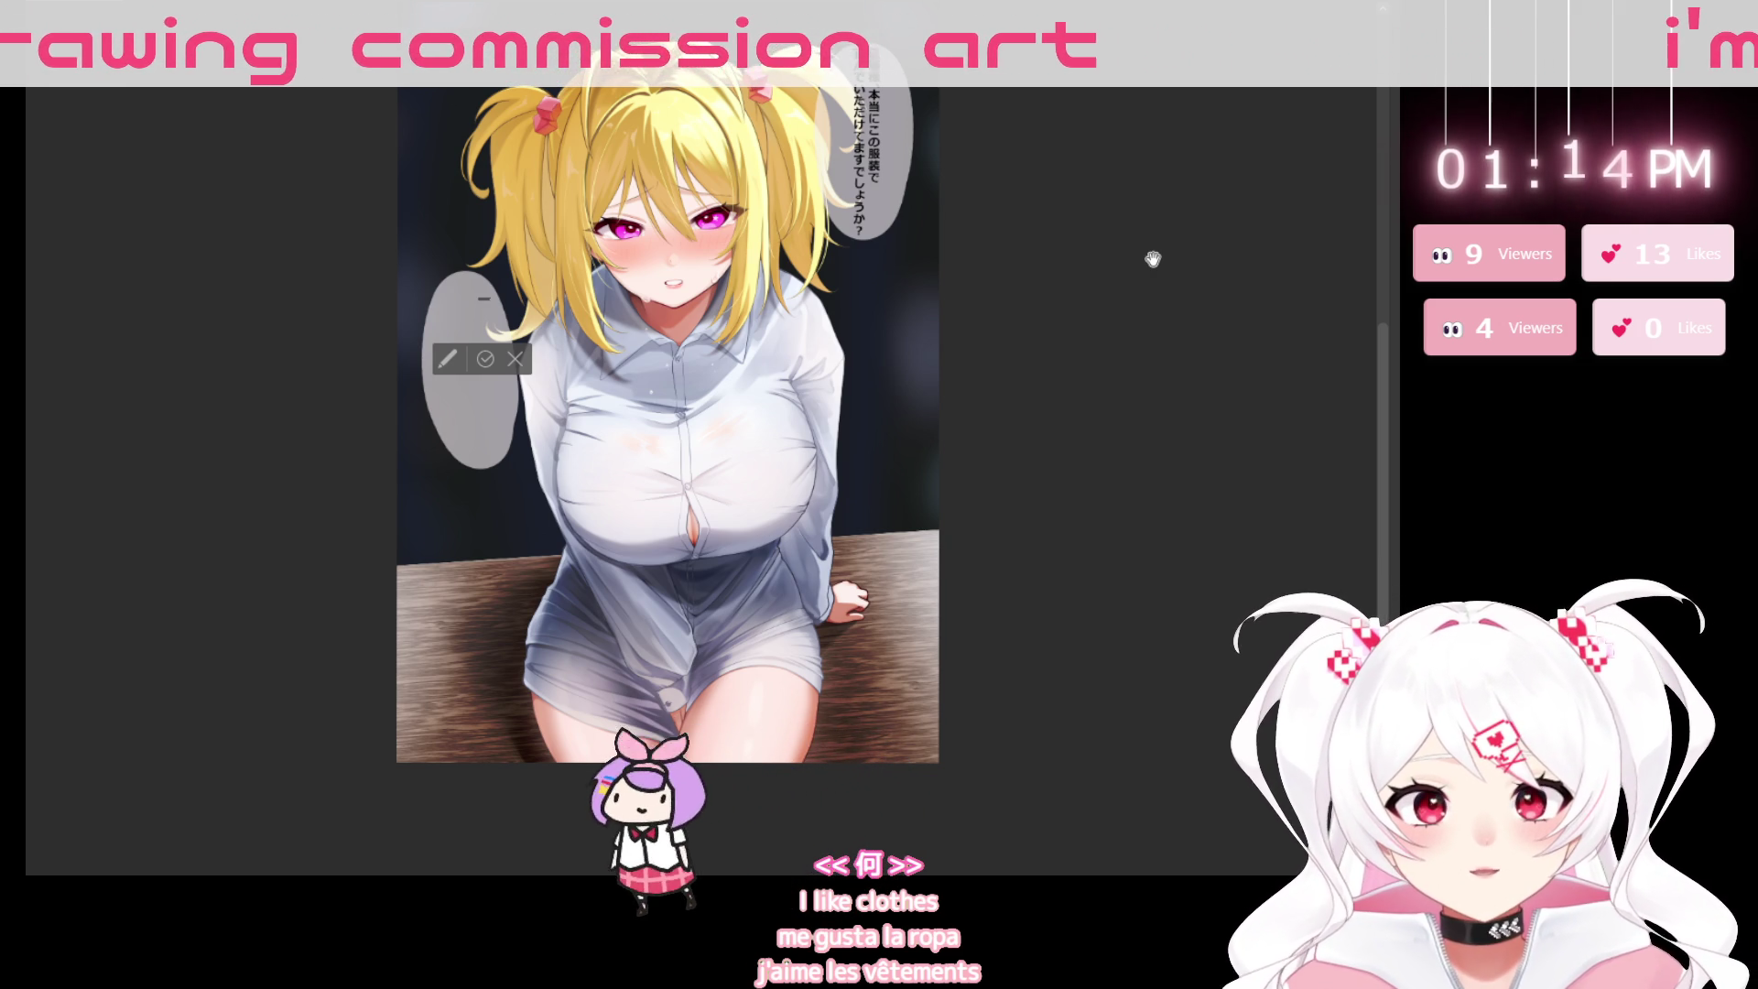
Type 恥ずかしくてしんじゃいそうです in the left bubble's text box with IME conversion.
text(はずかしk)
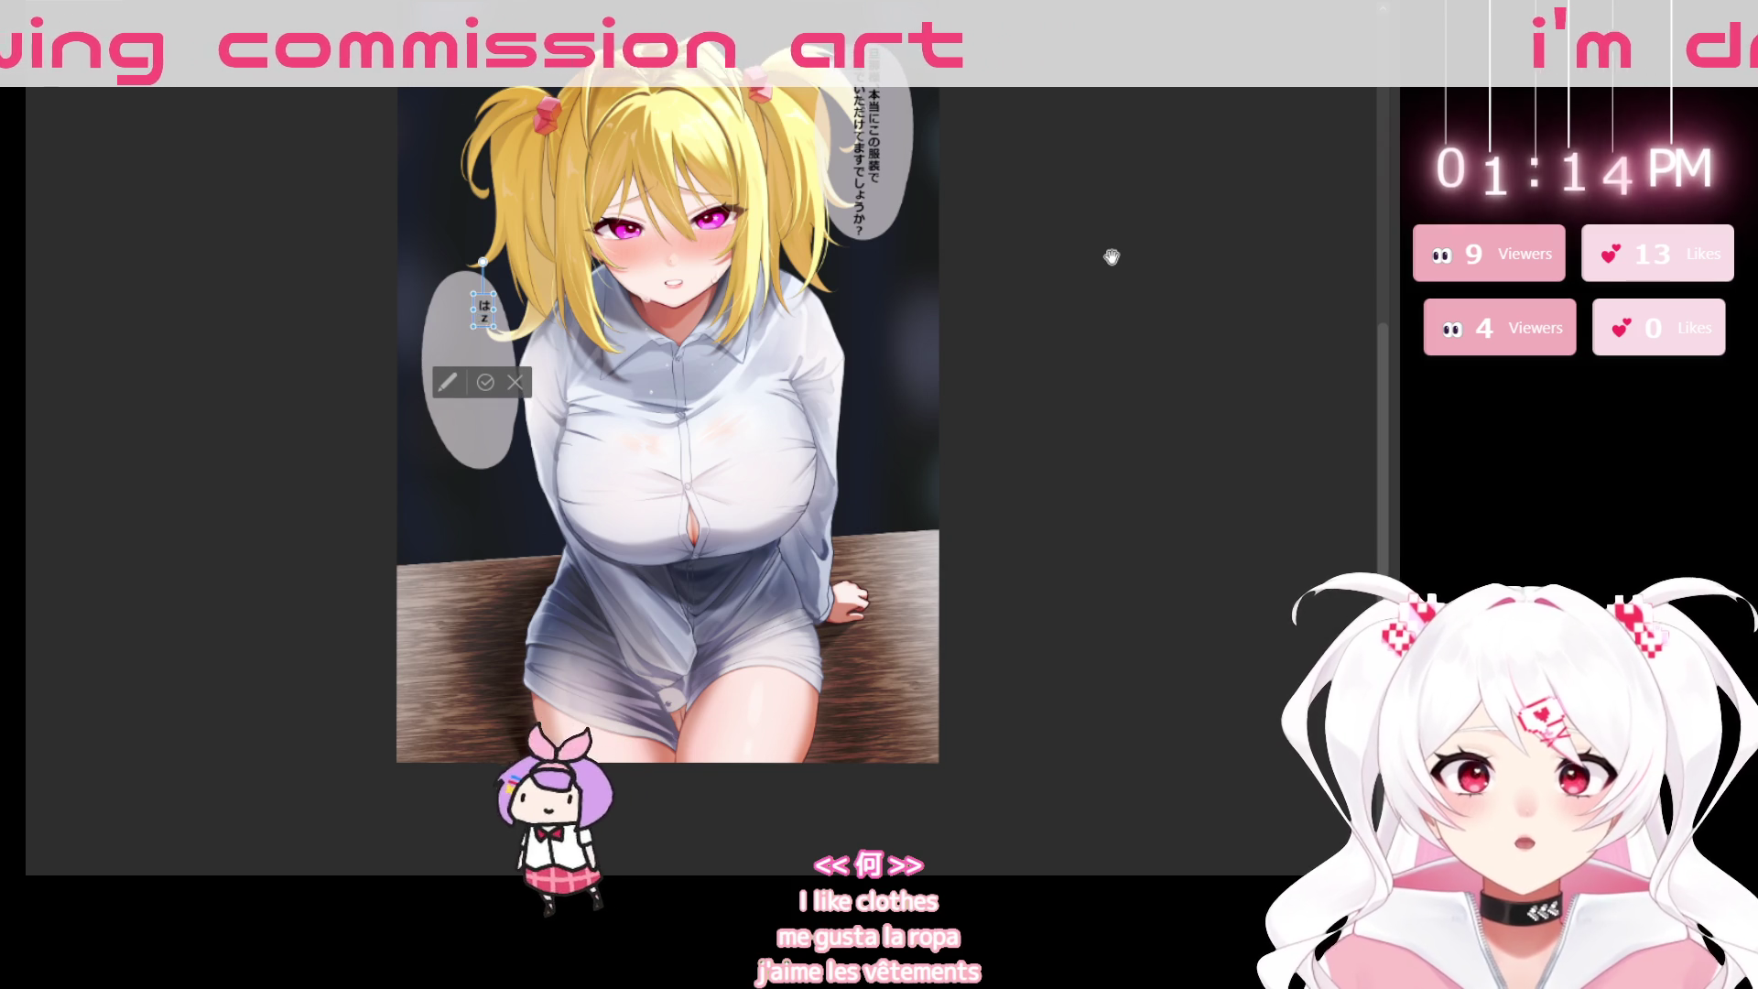
text(uteshinjai)
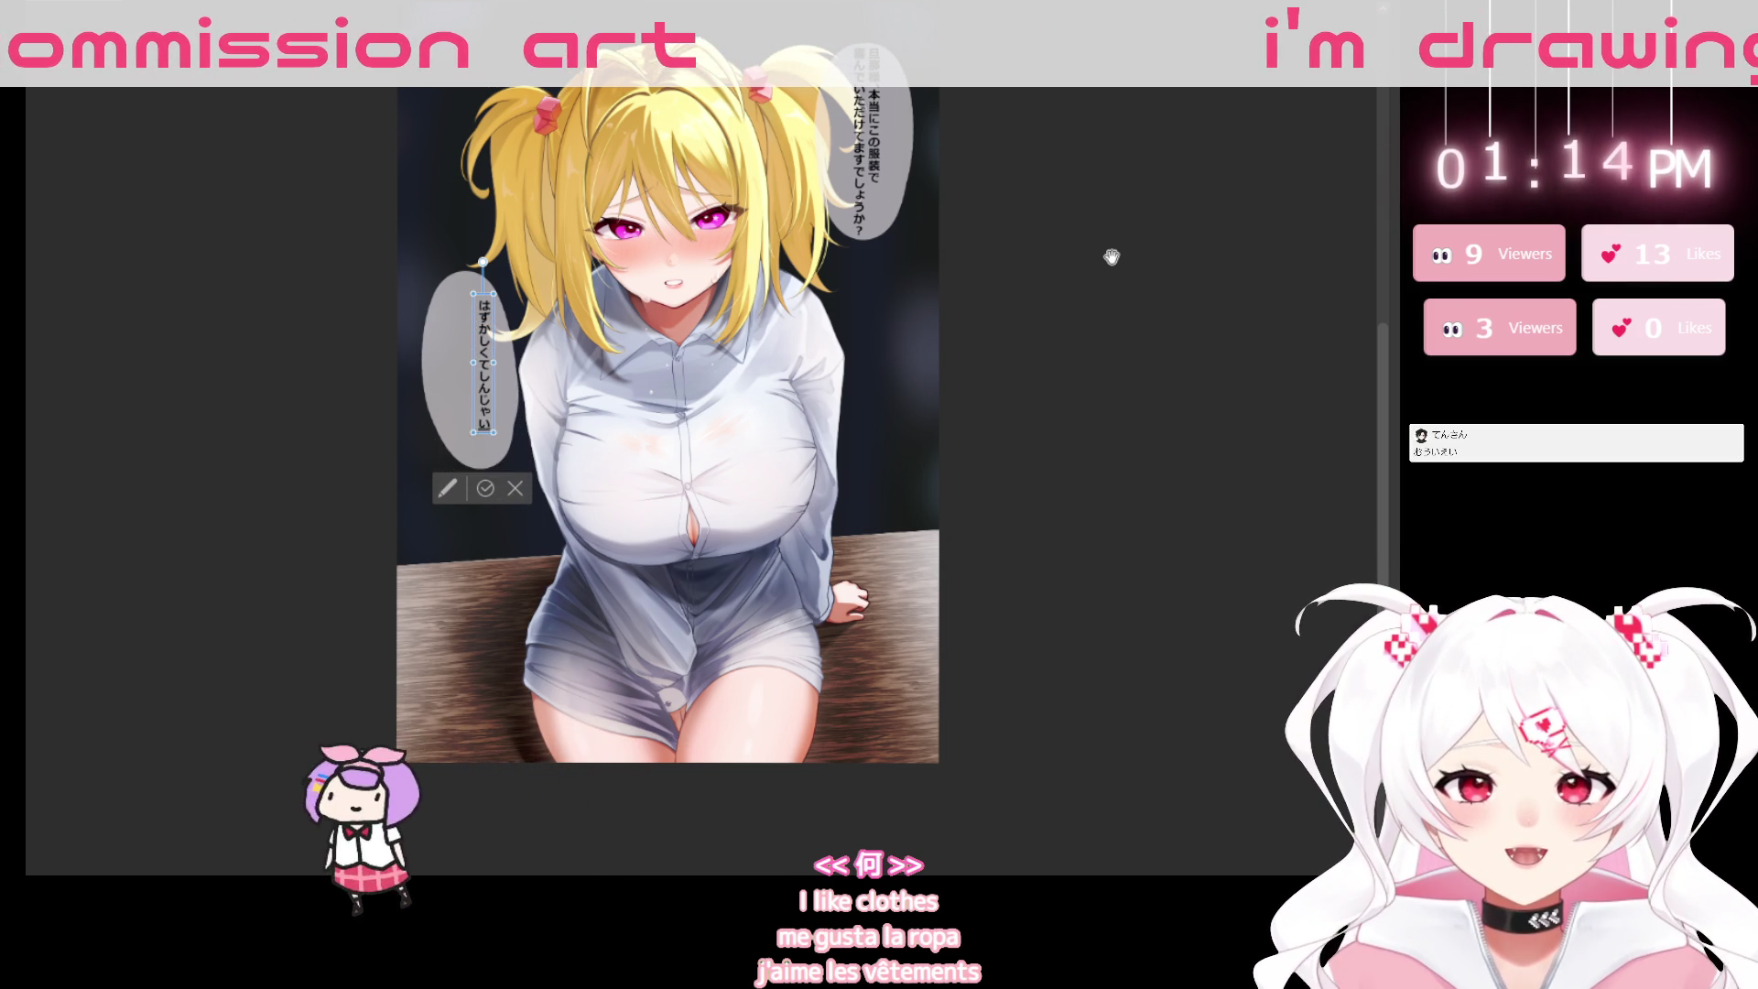
text(soude)
key(space)
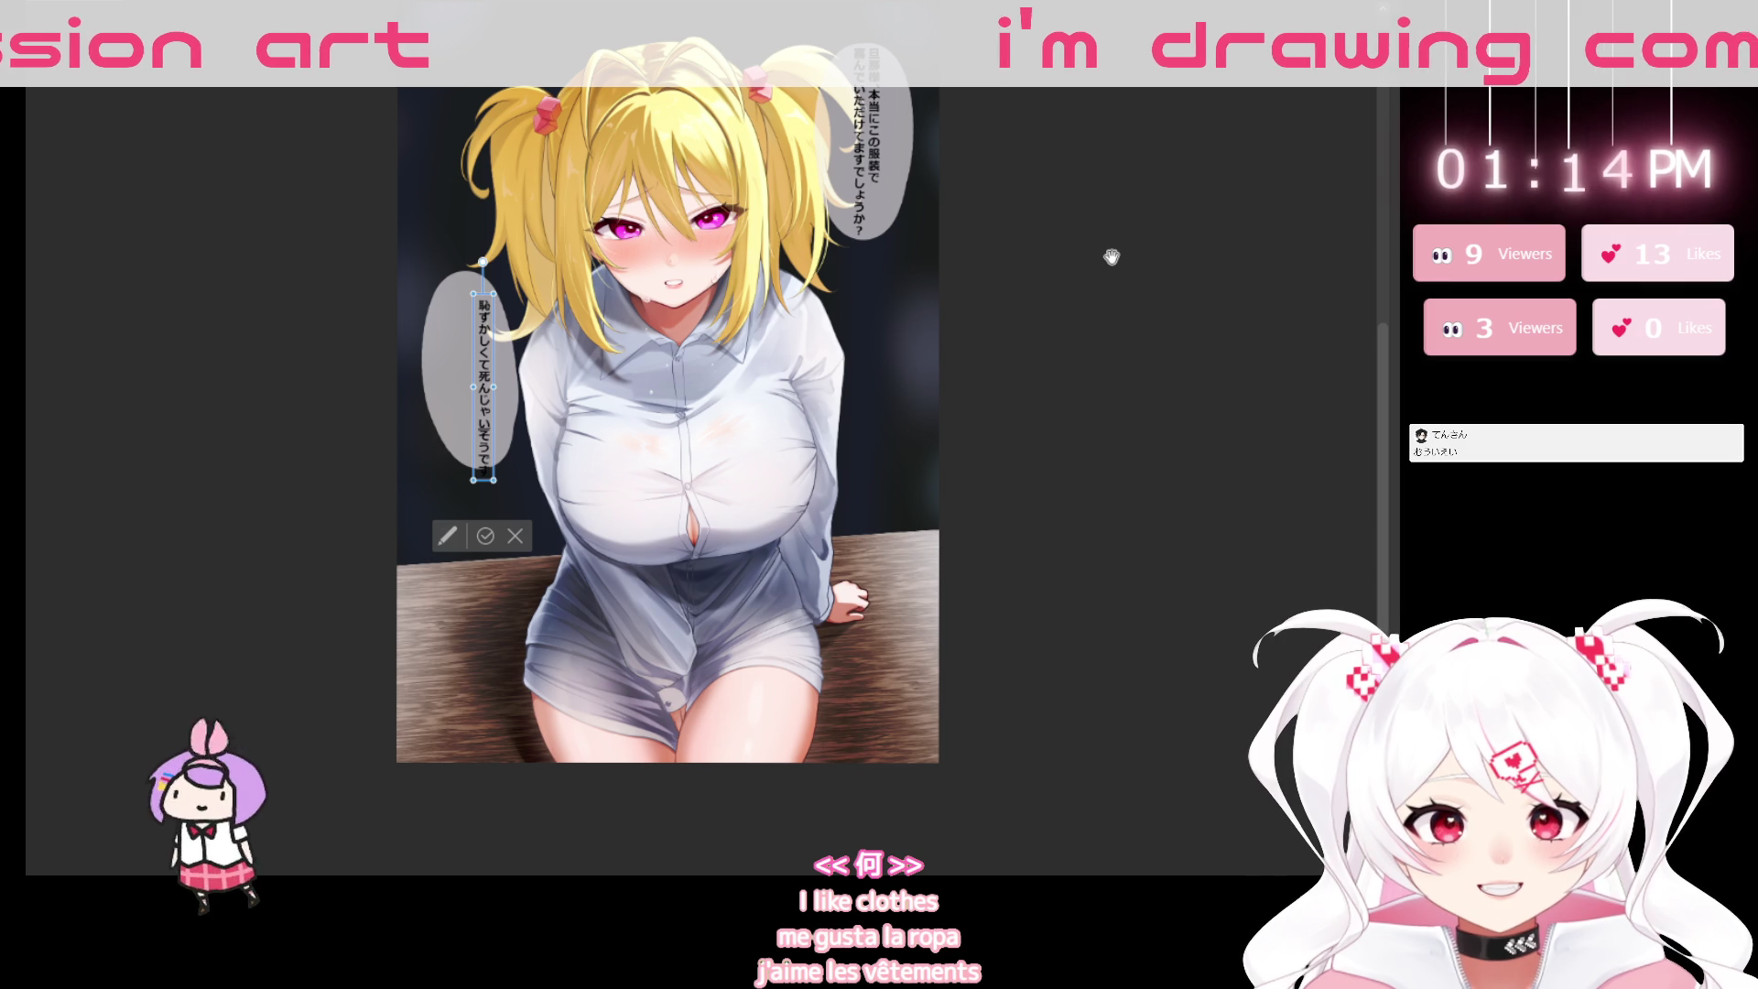
key(Return)
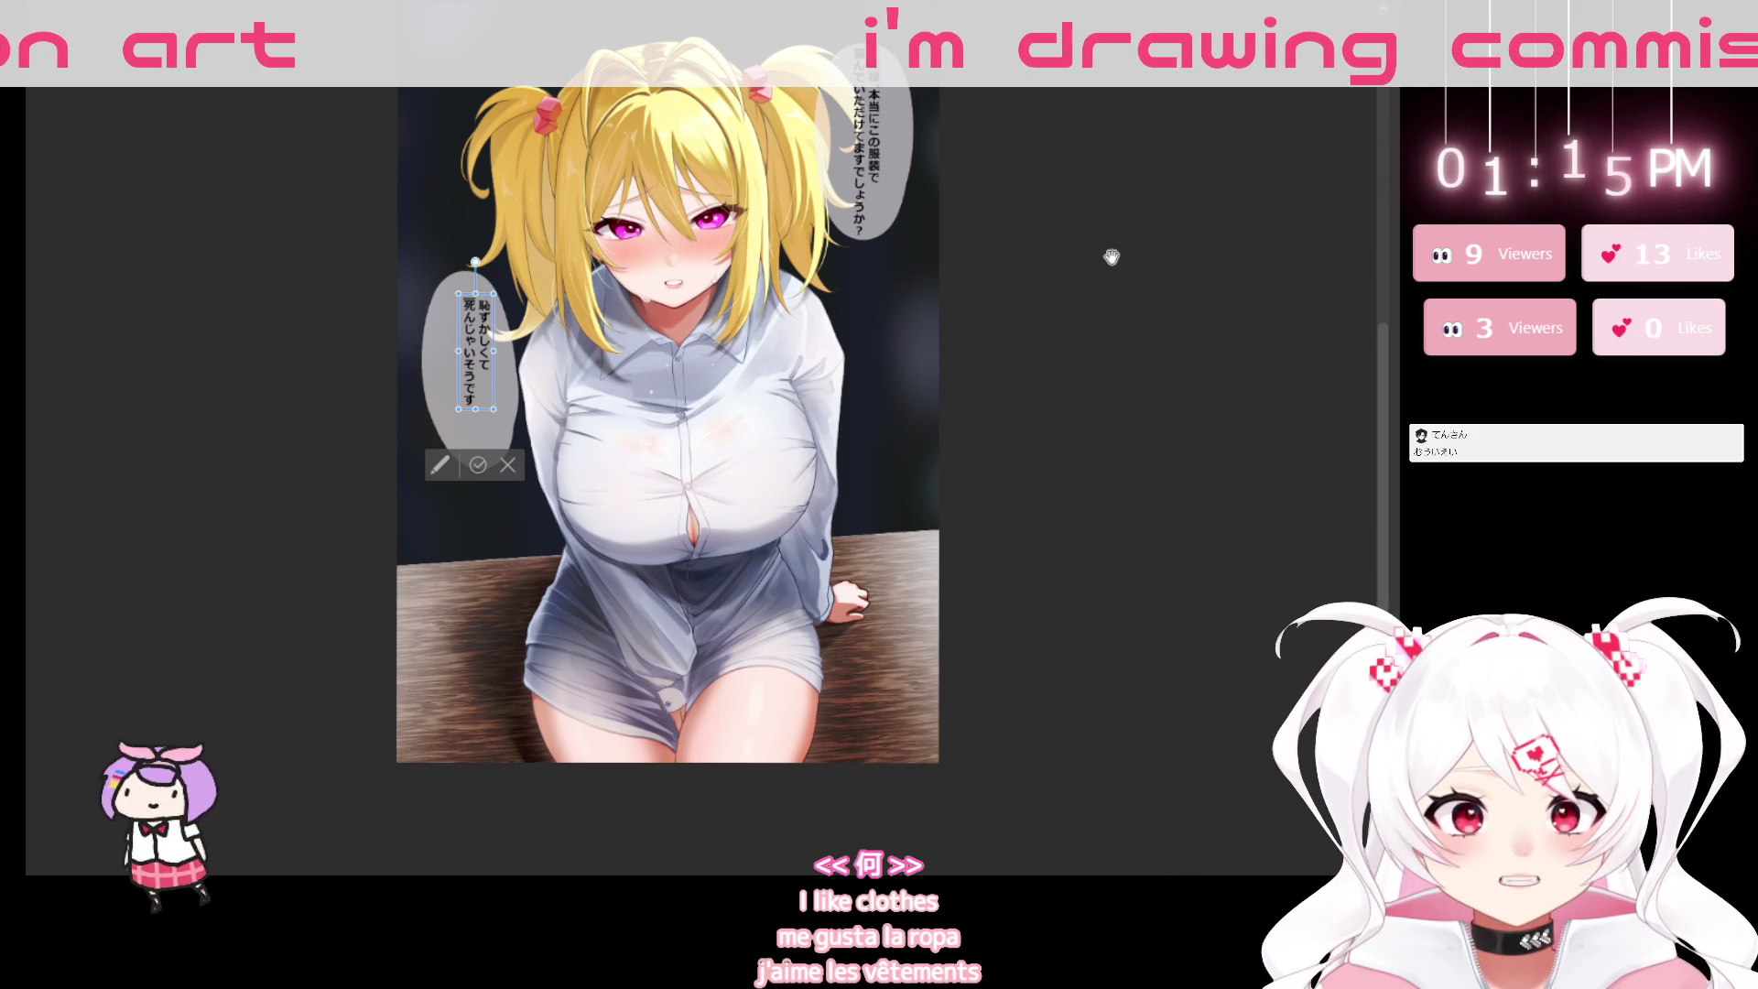
key(space)
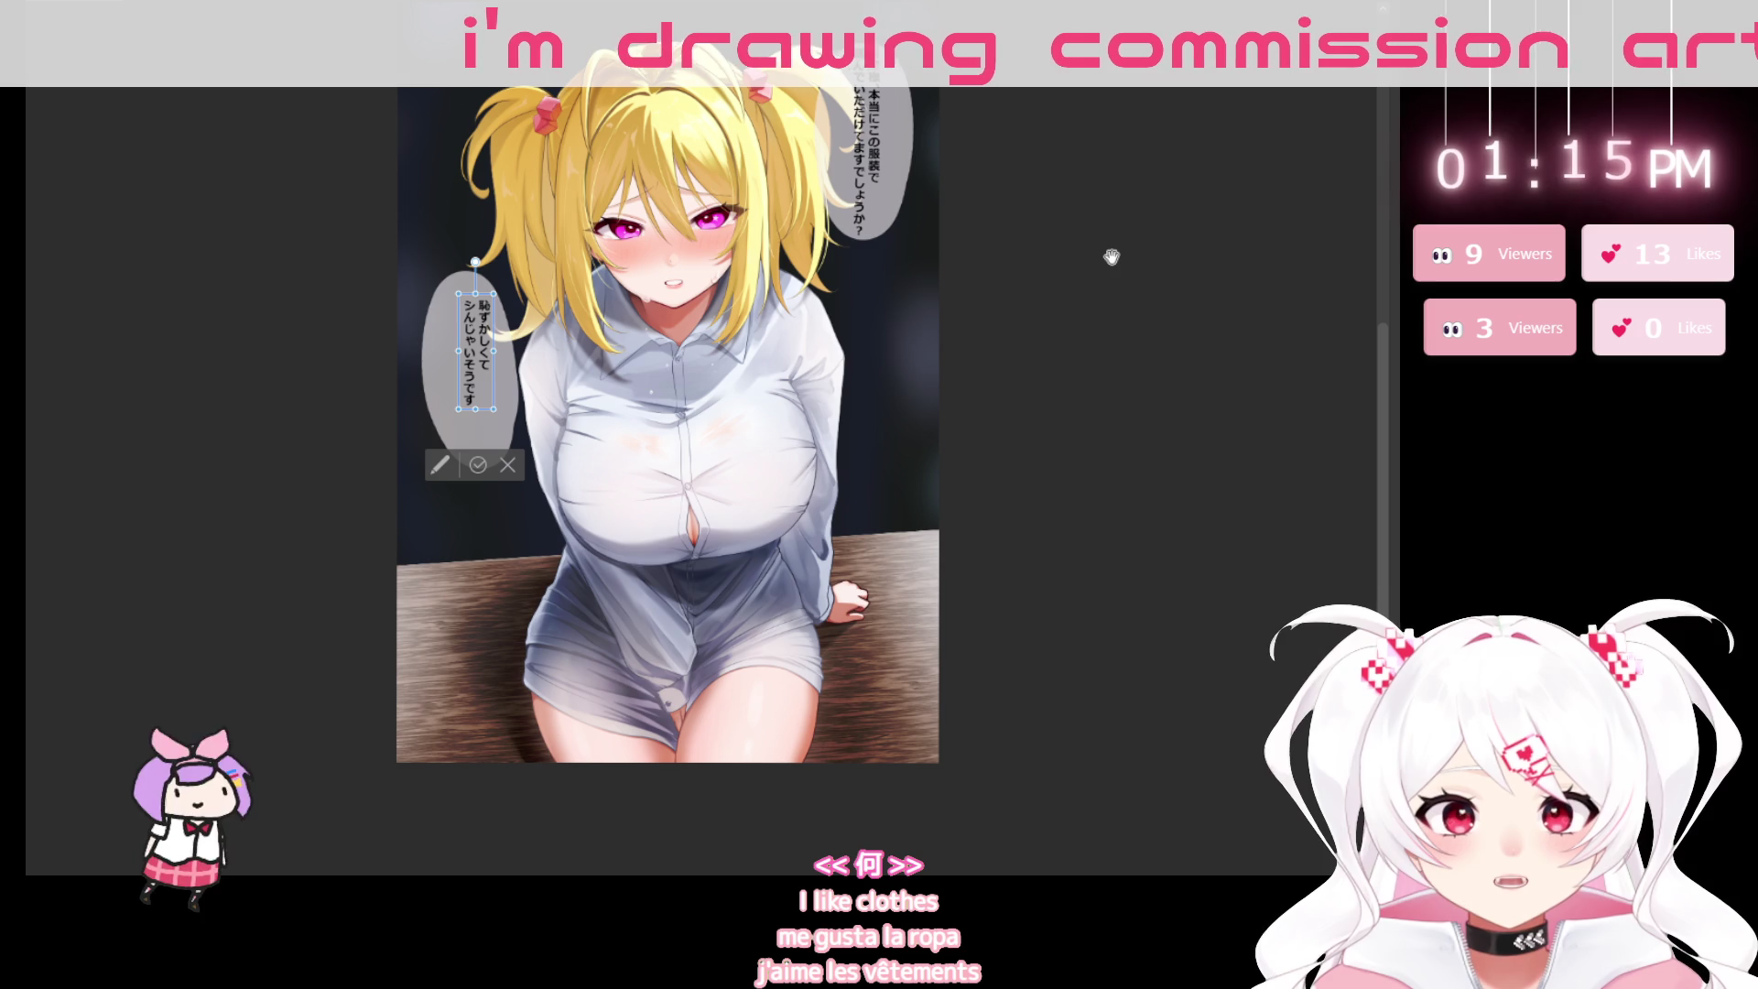
Enlarge the left bubble's text to fill the oval and nudge it into position.
drag(457, 409, 444, 444)
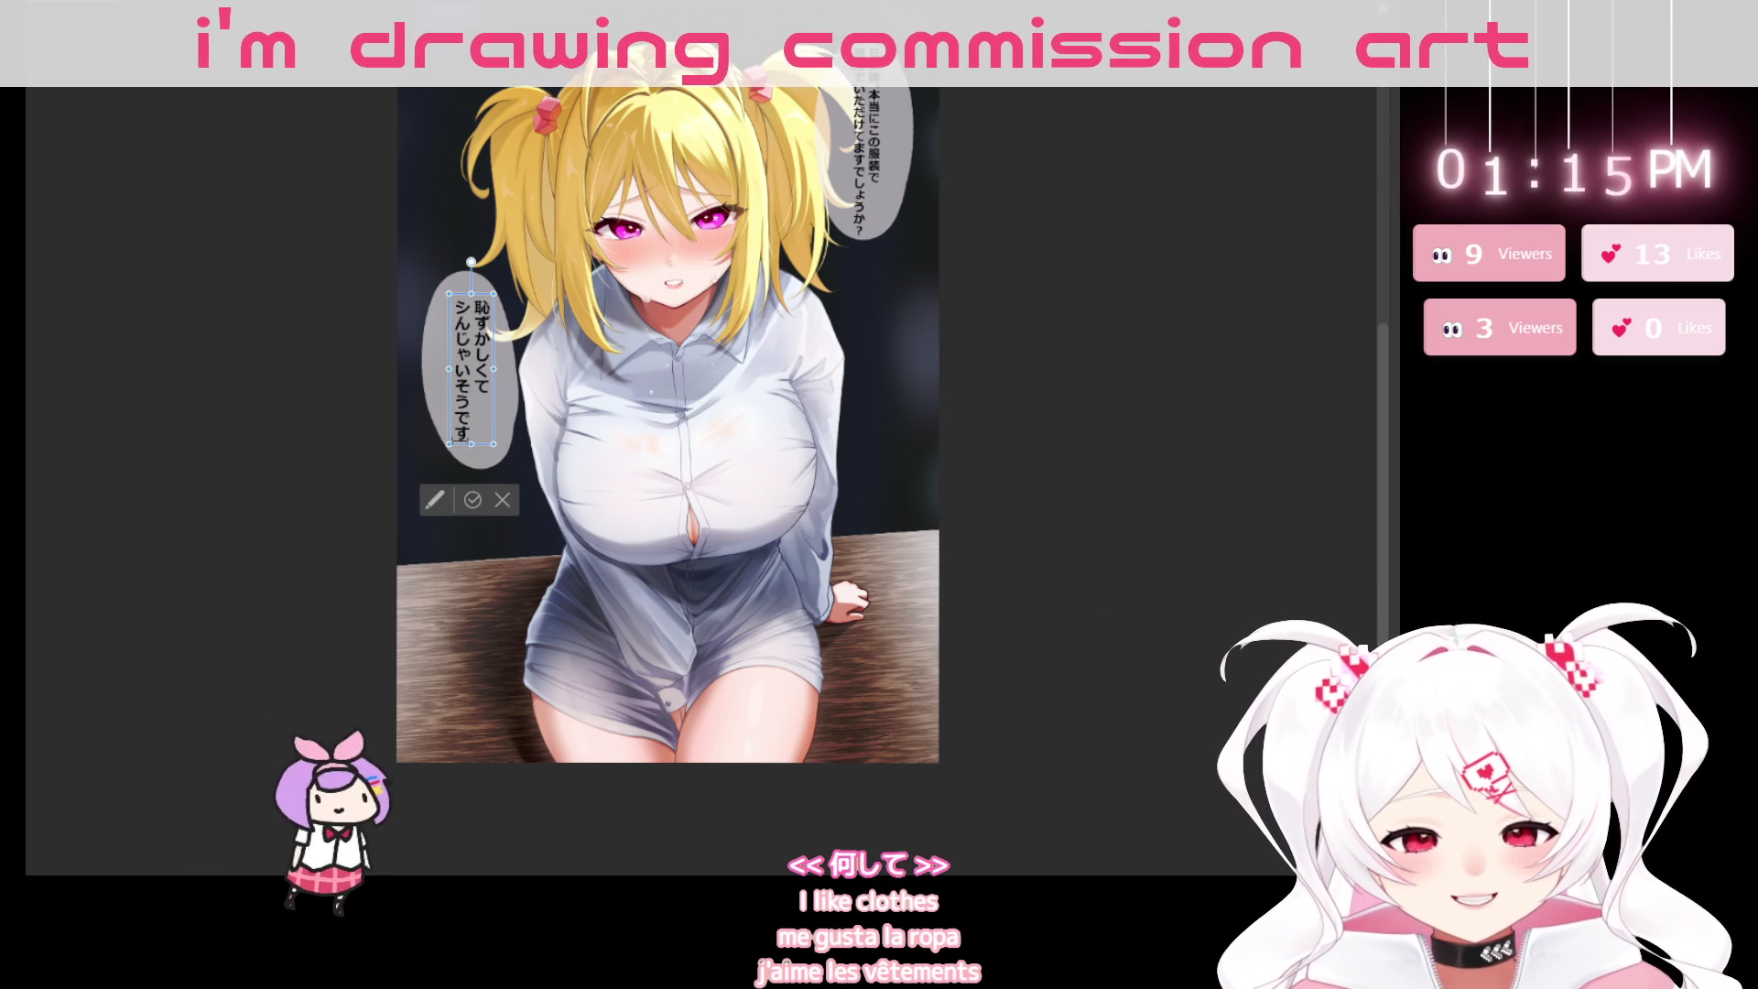
drag(502, 430, 499, 429)
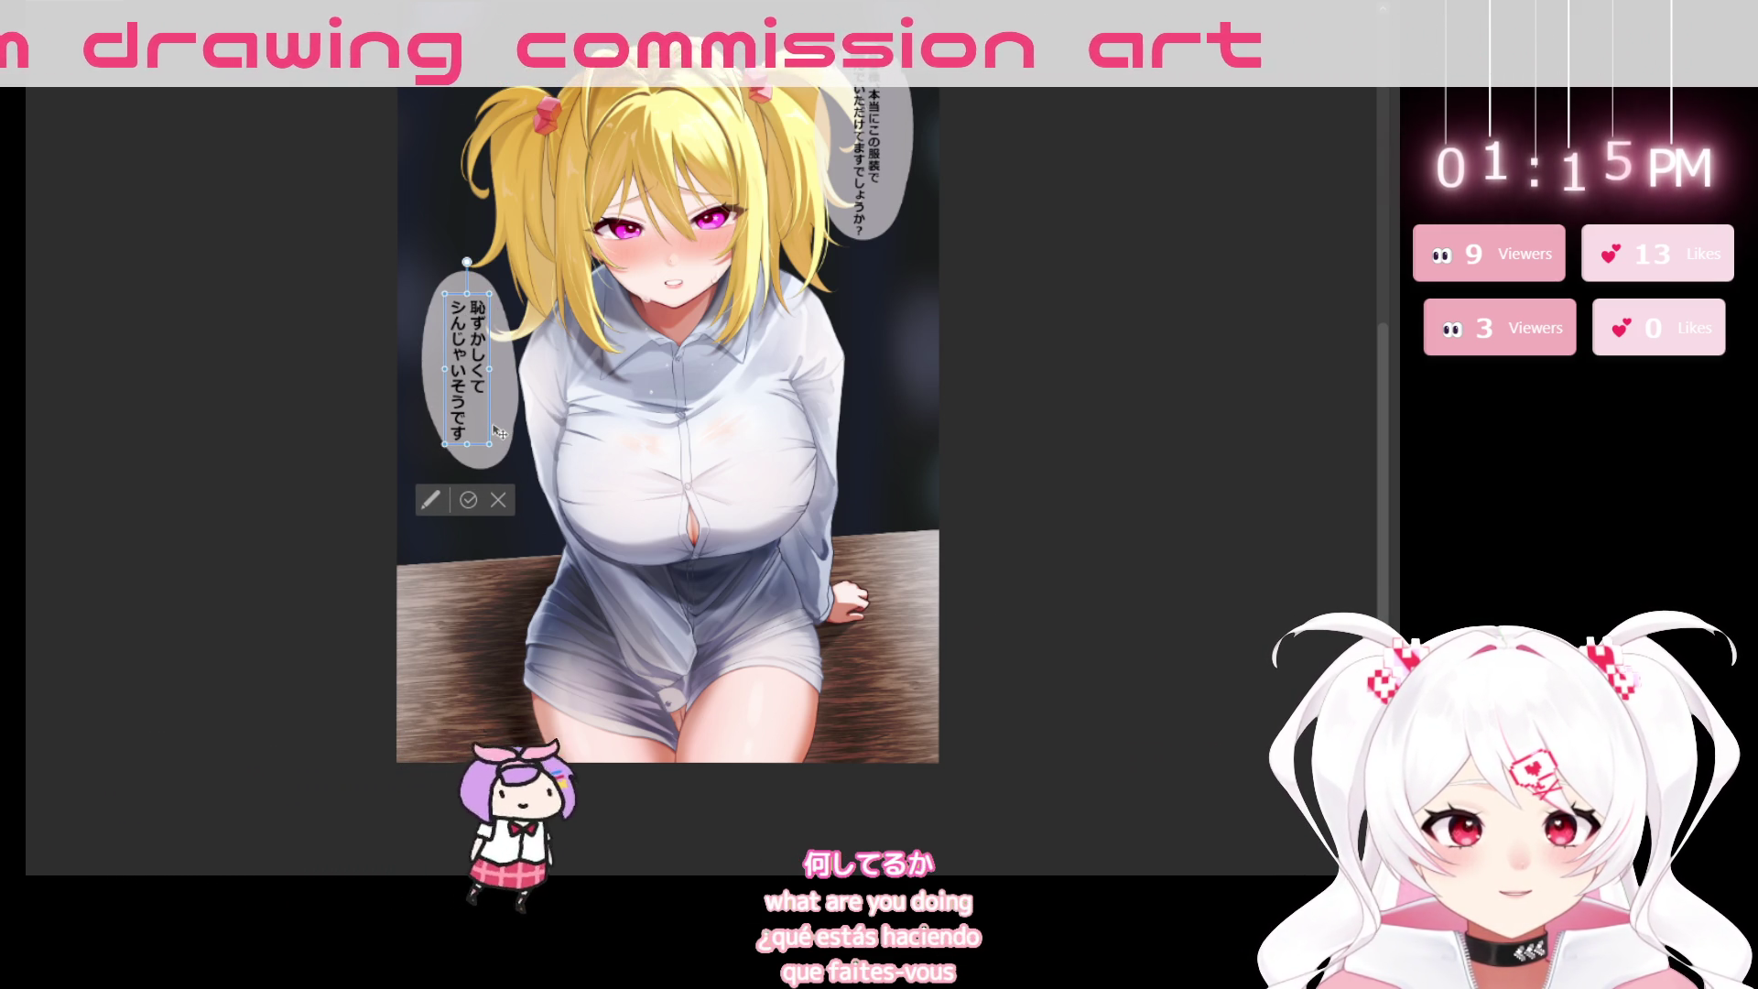
drag(494, 428, 492, 428)
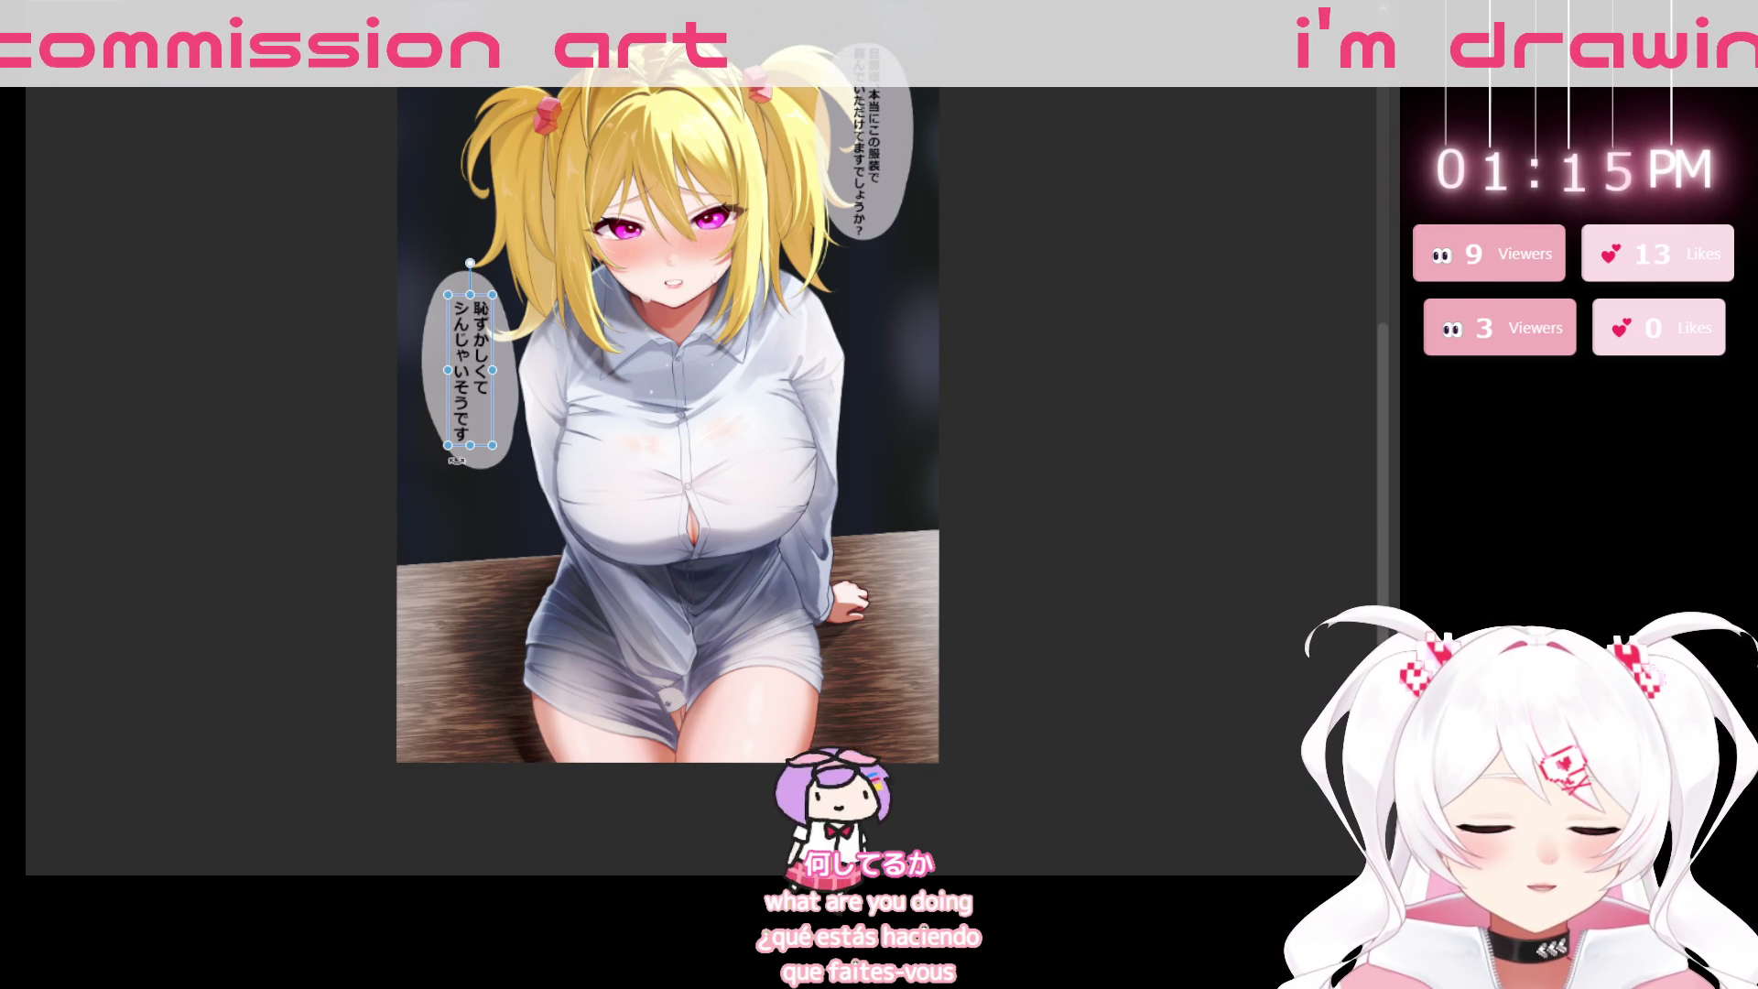
scroll(685, 197, up, 3)
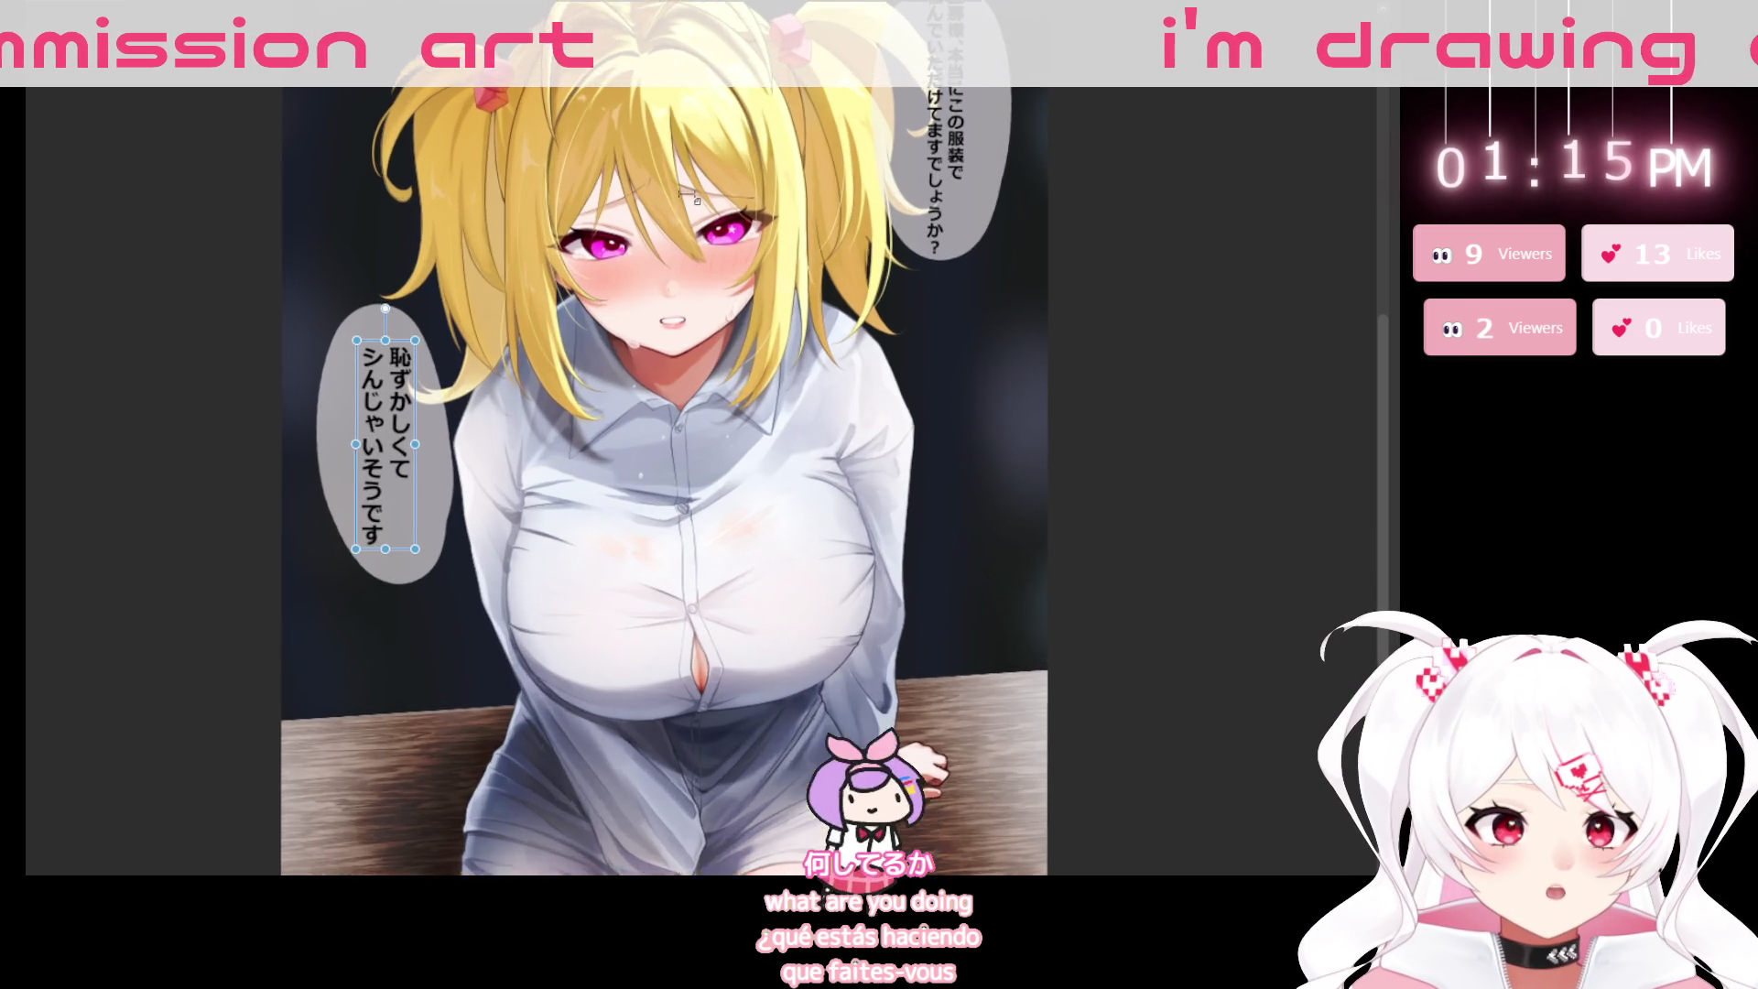
scroll(711, 205, down, 2)
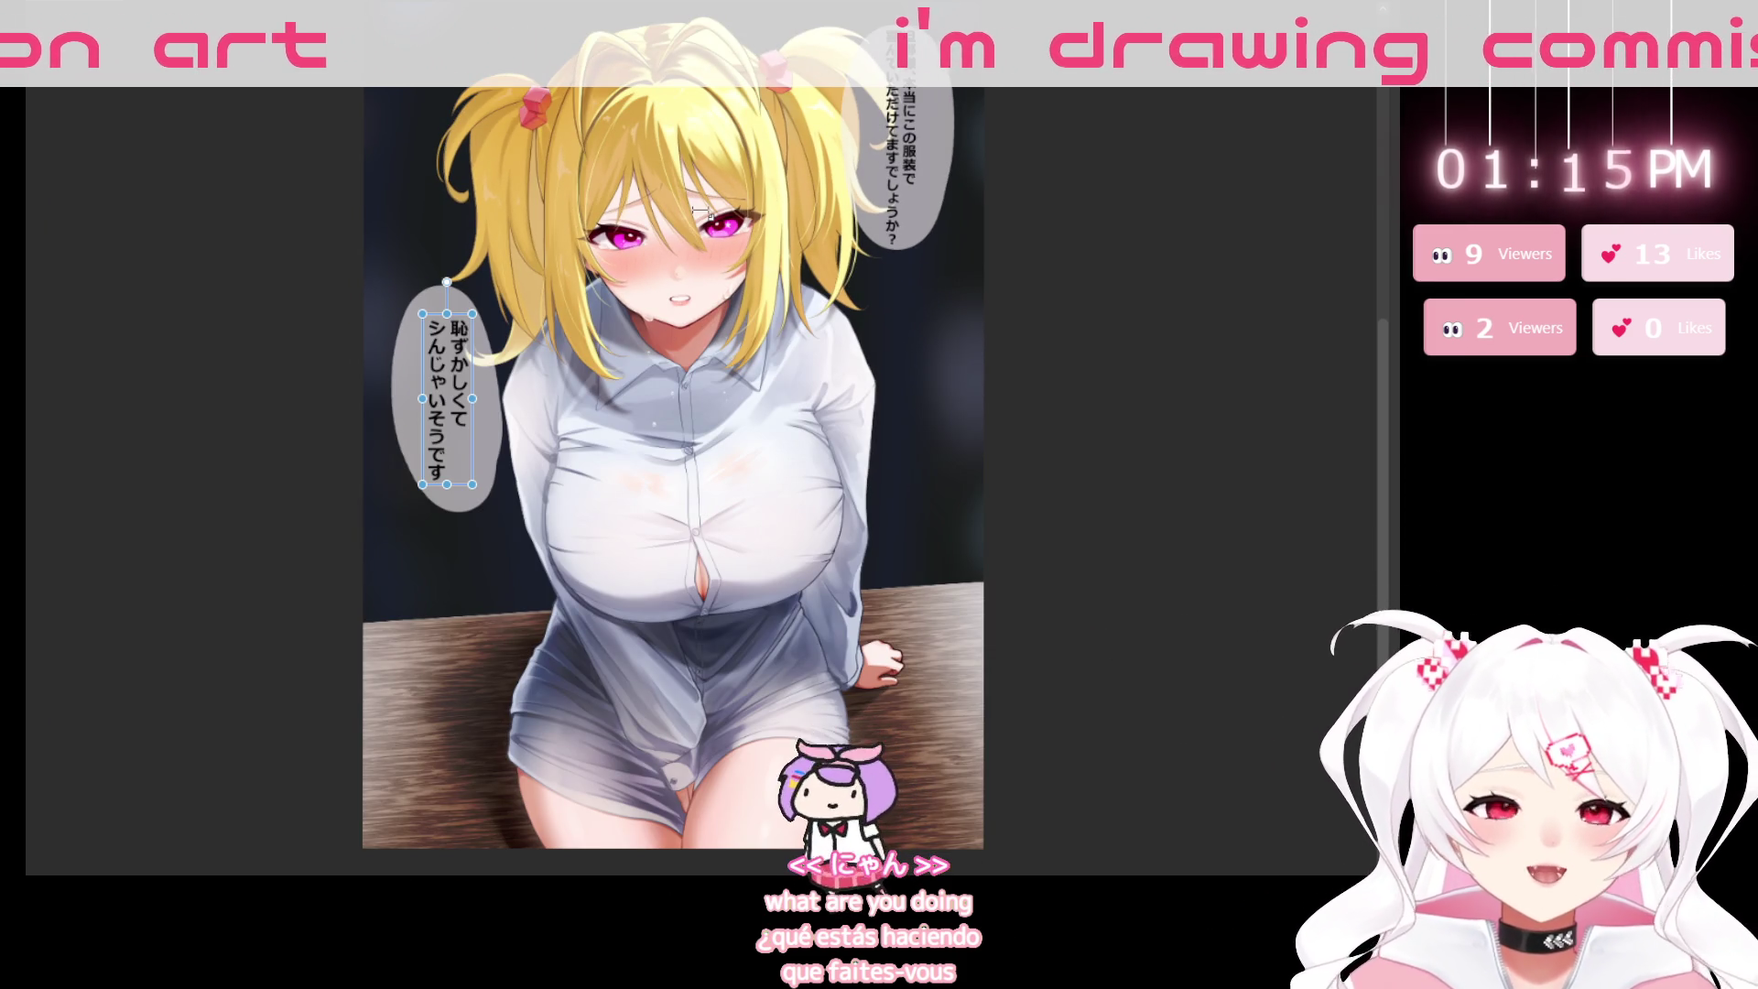
click(1214, 638)
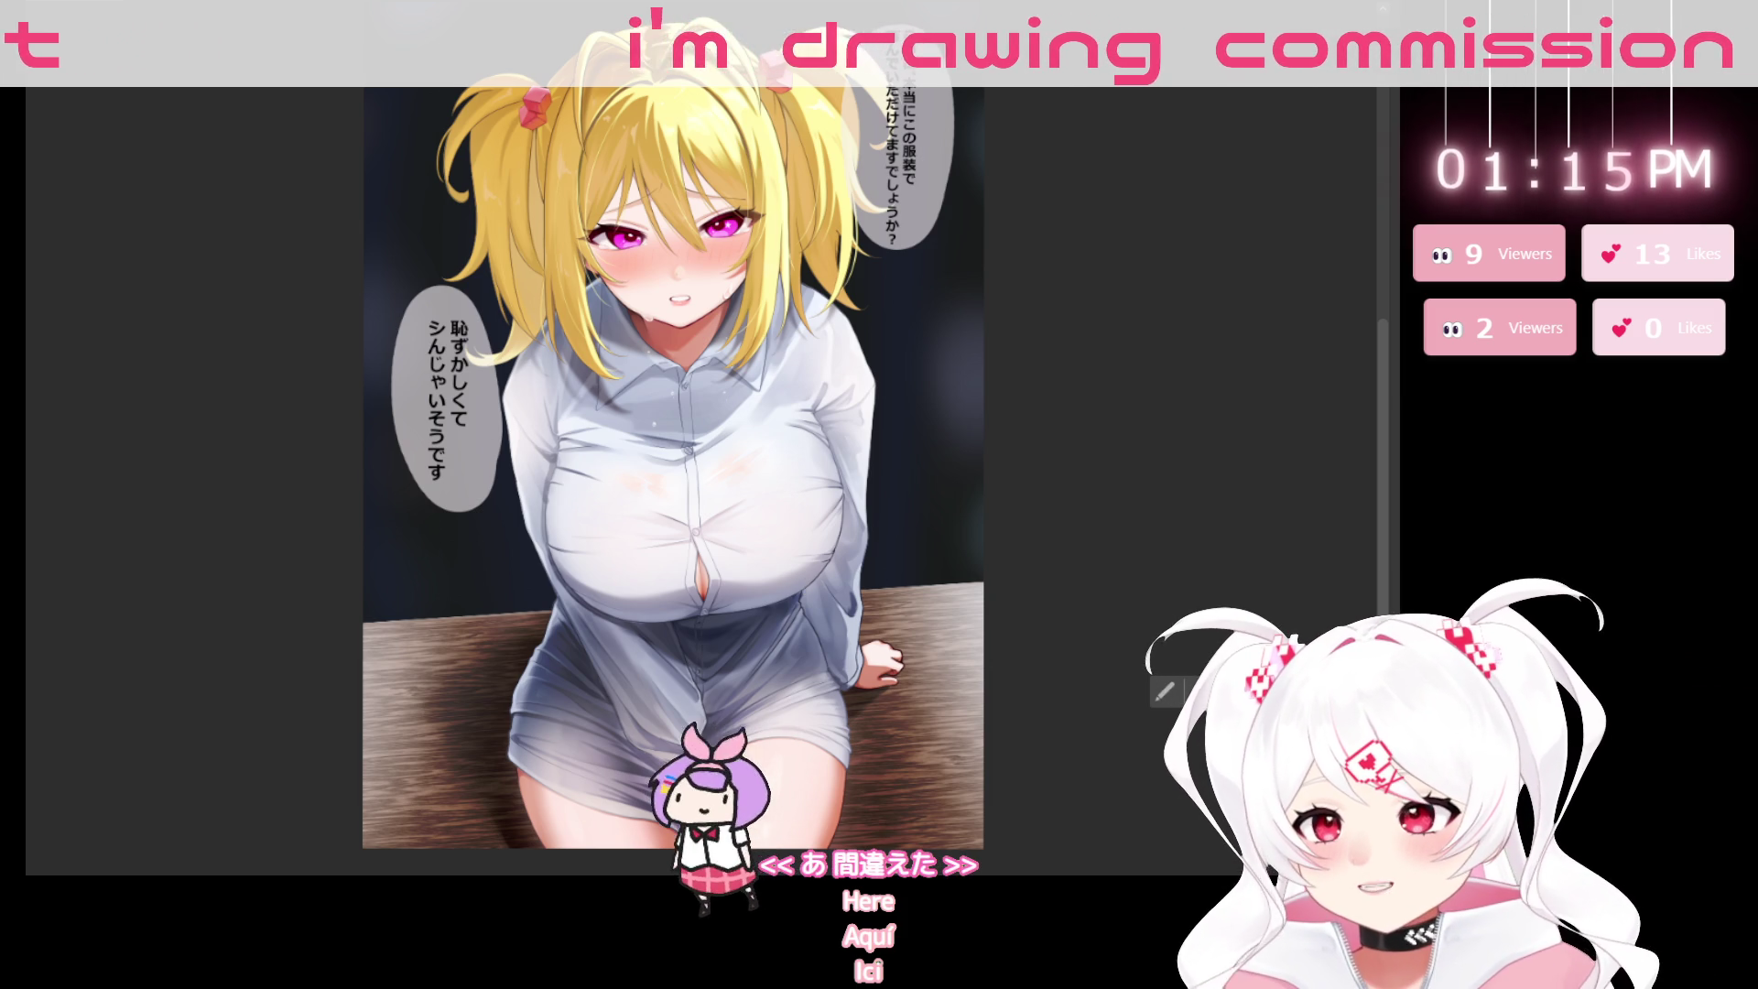
key(ctrl+z)
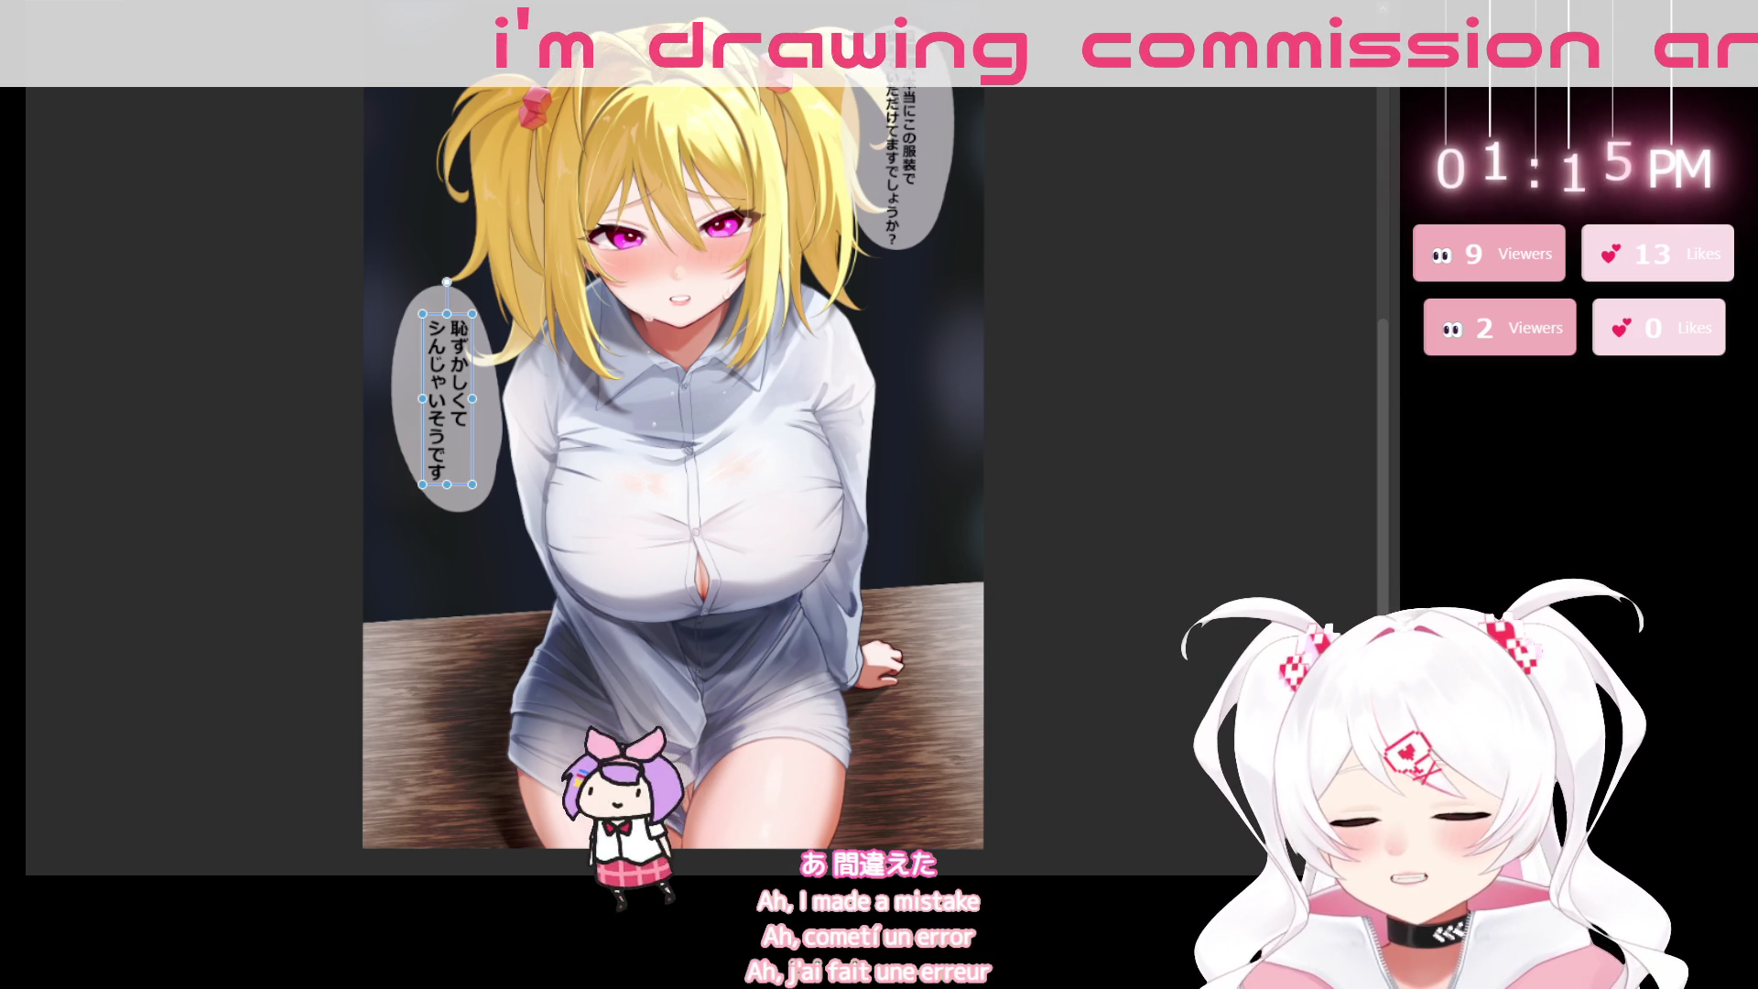
click(809, 793)
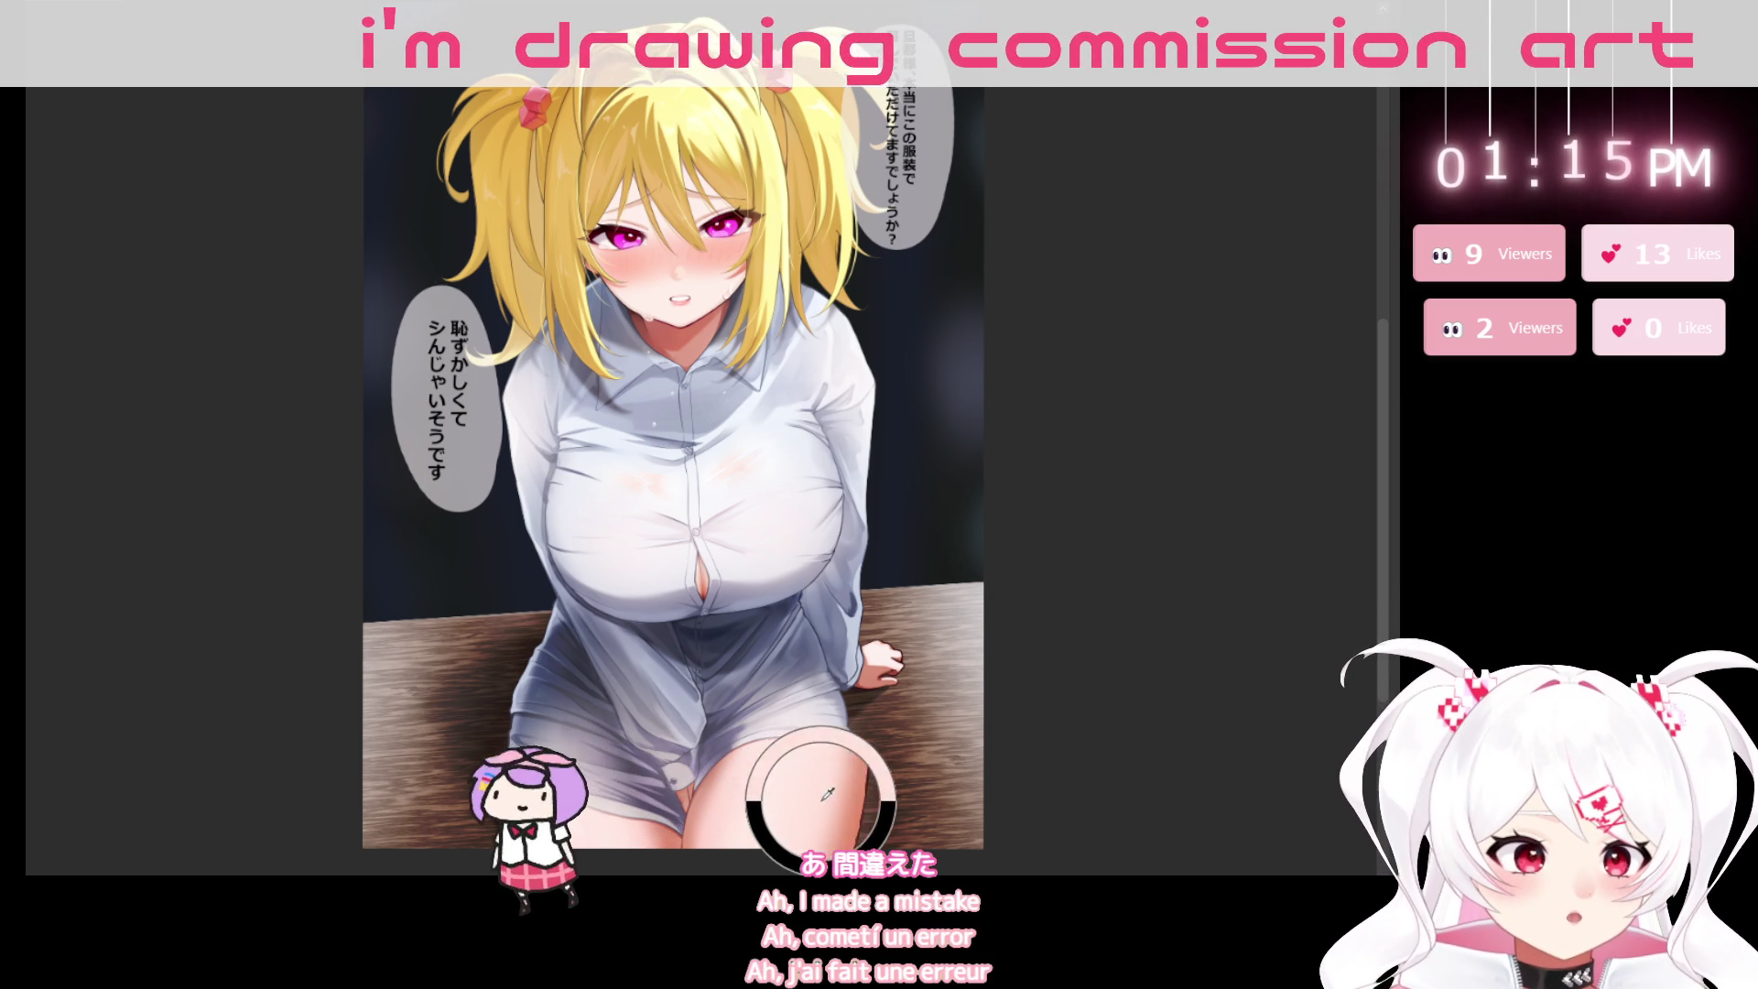
drag(809, 792, 815, 787)
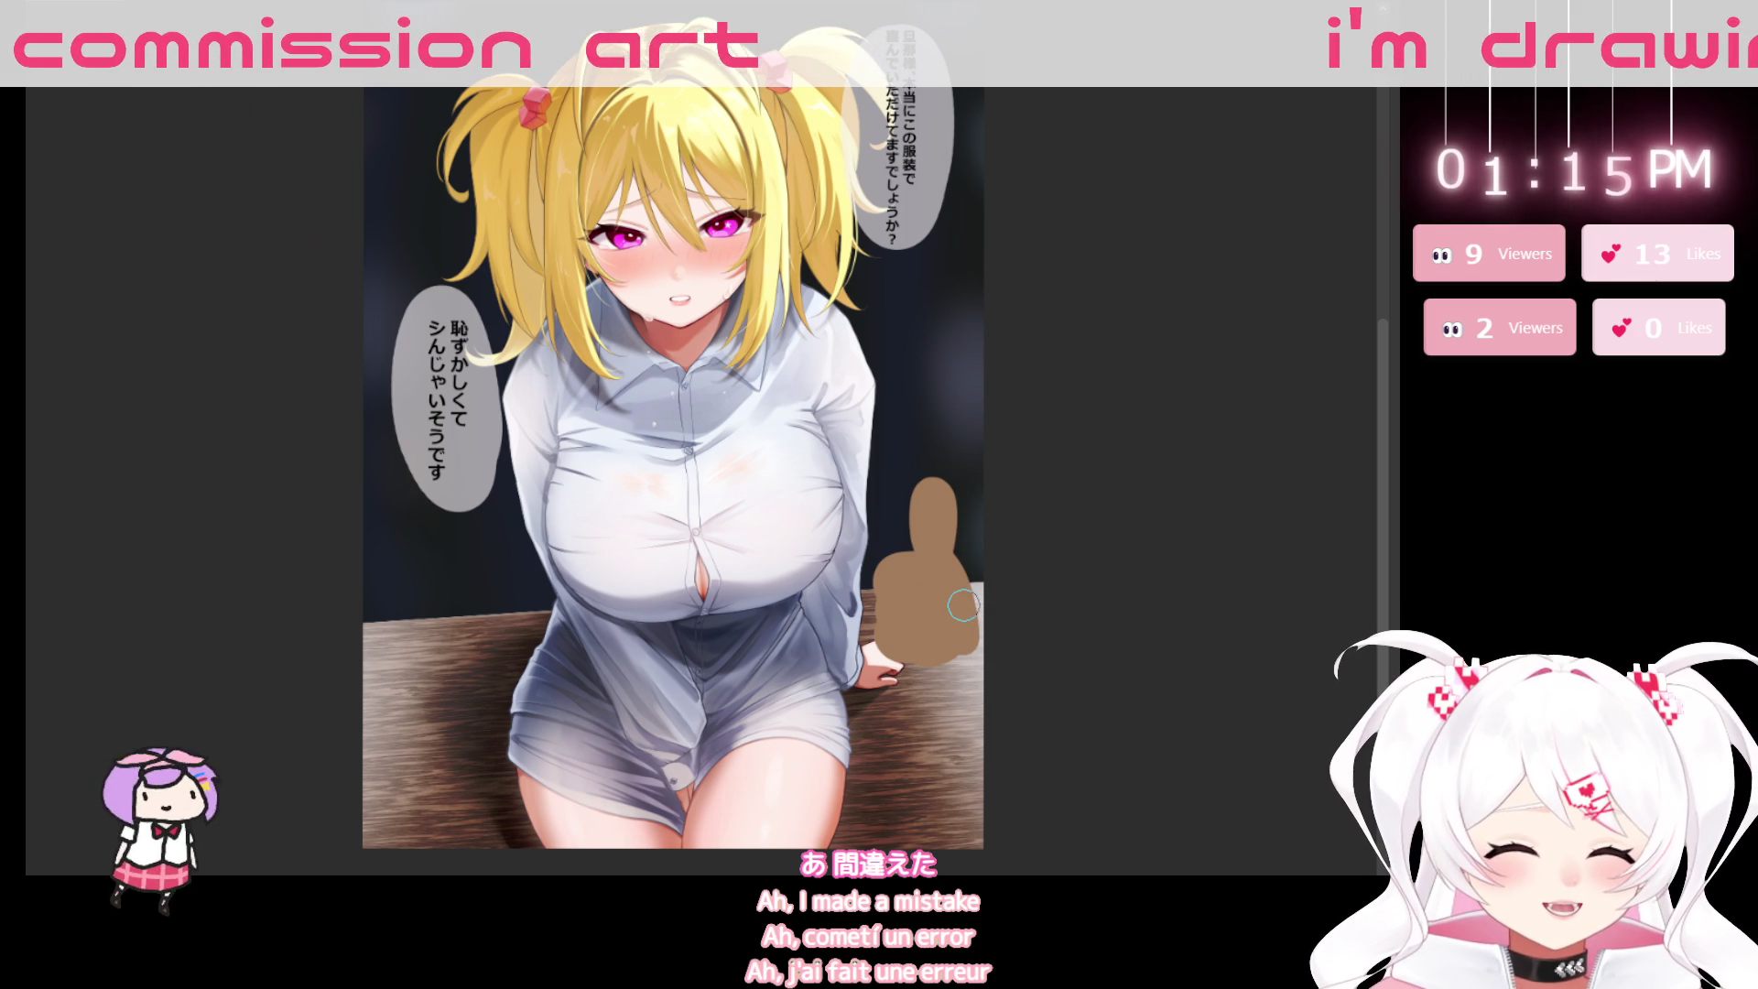
key(ctrl+t)
drag(985, 586, 1079, 549)
drag(952, 586, 936, 647)
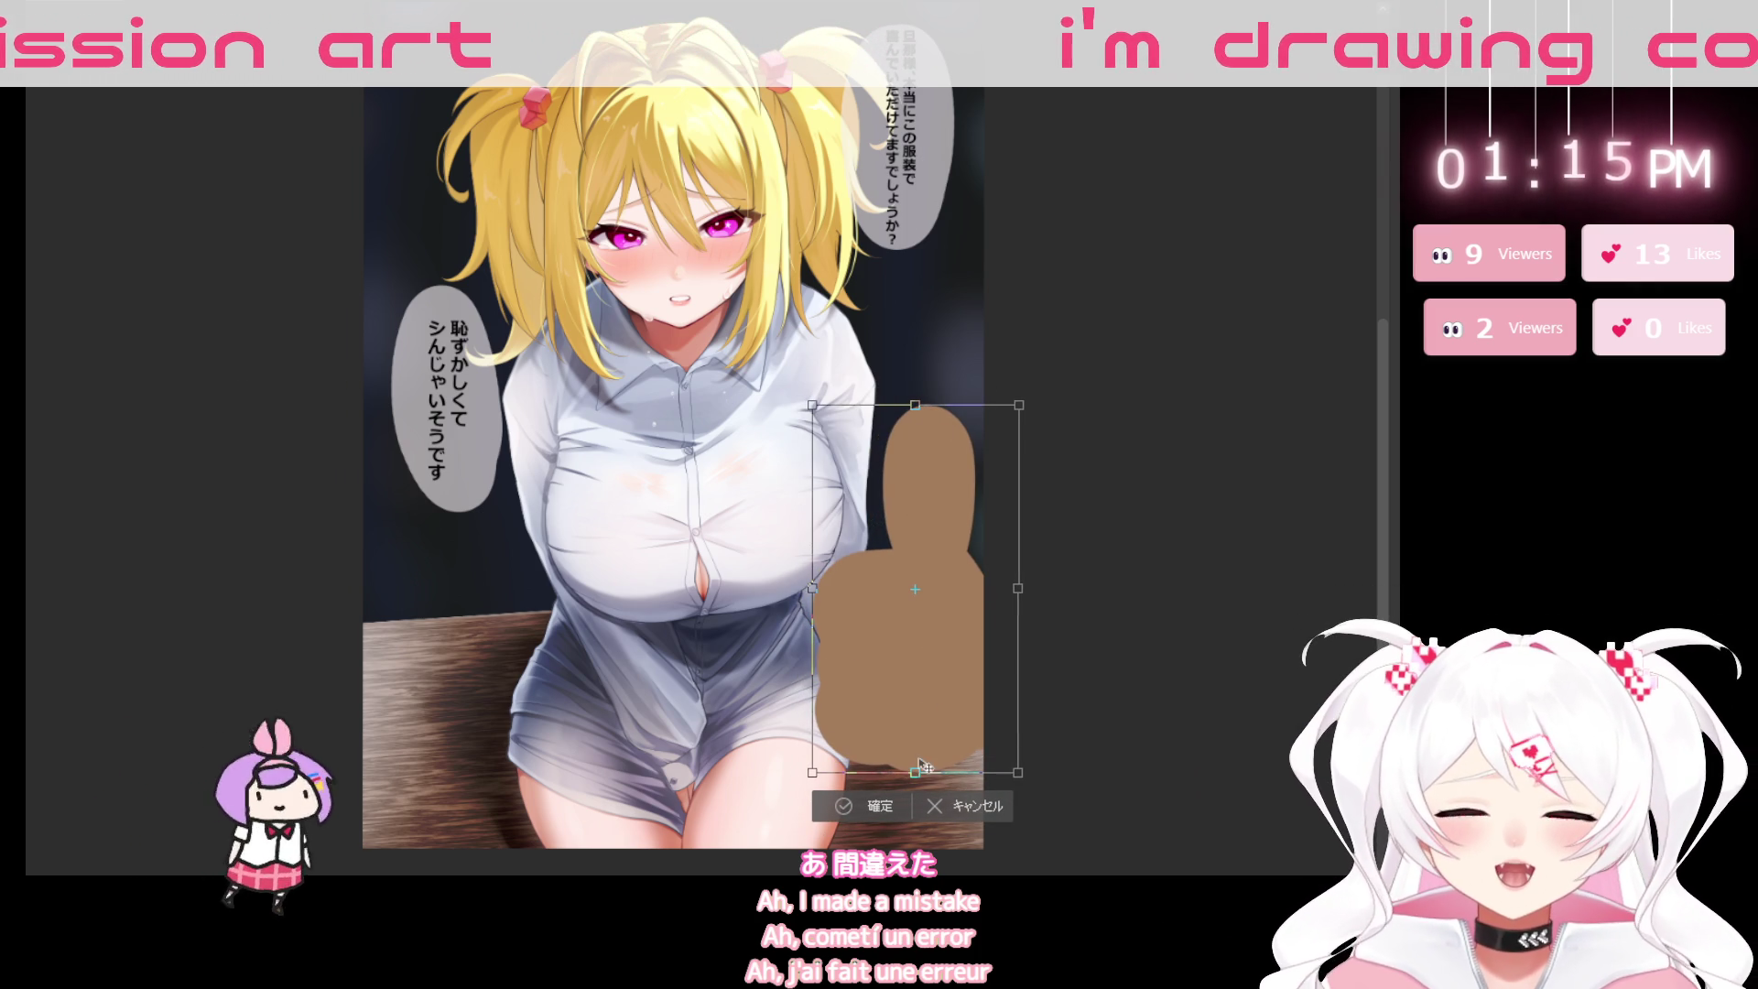
click(878, 811)
drag(1142, 513, 1114, 691)
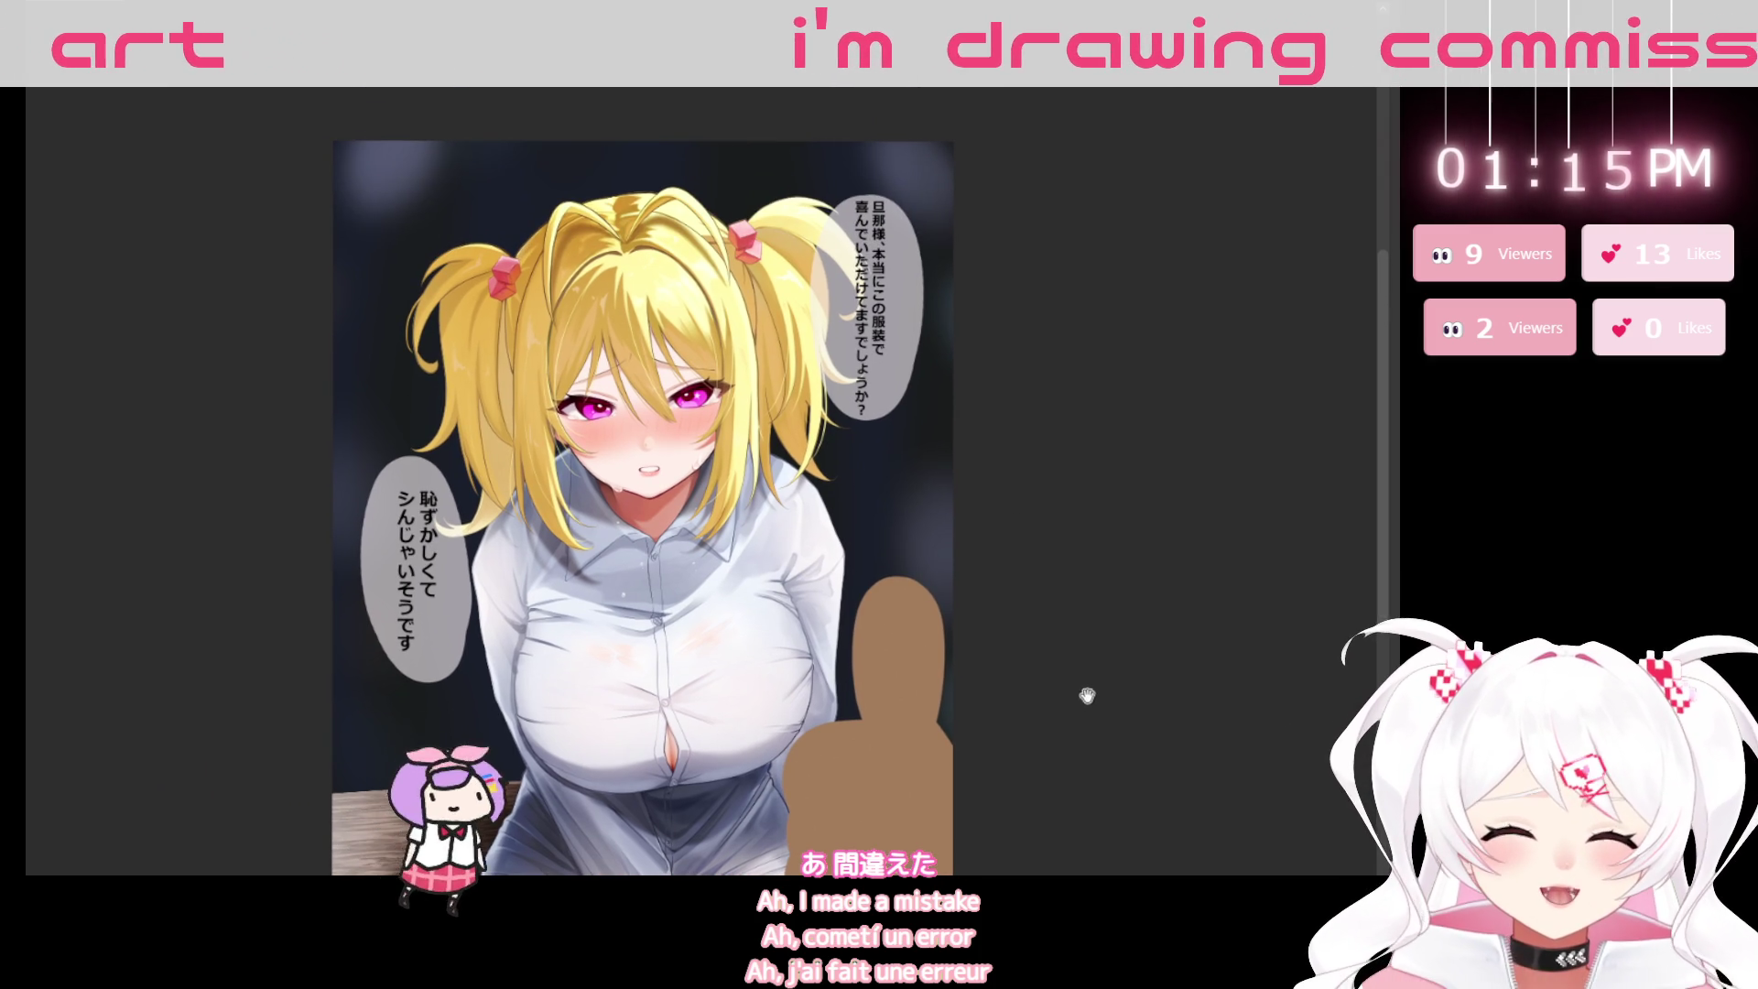
scroll(1087, 696, down, 3)
key(ctrl+t)
drag(955, 752, 934, 741)
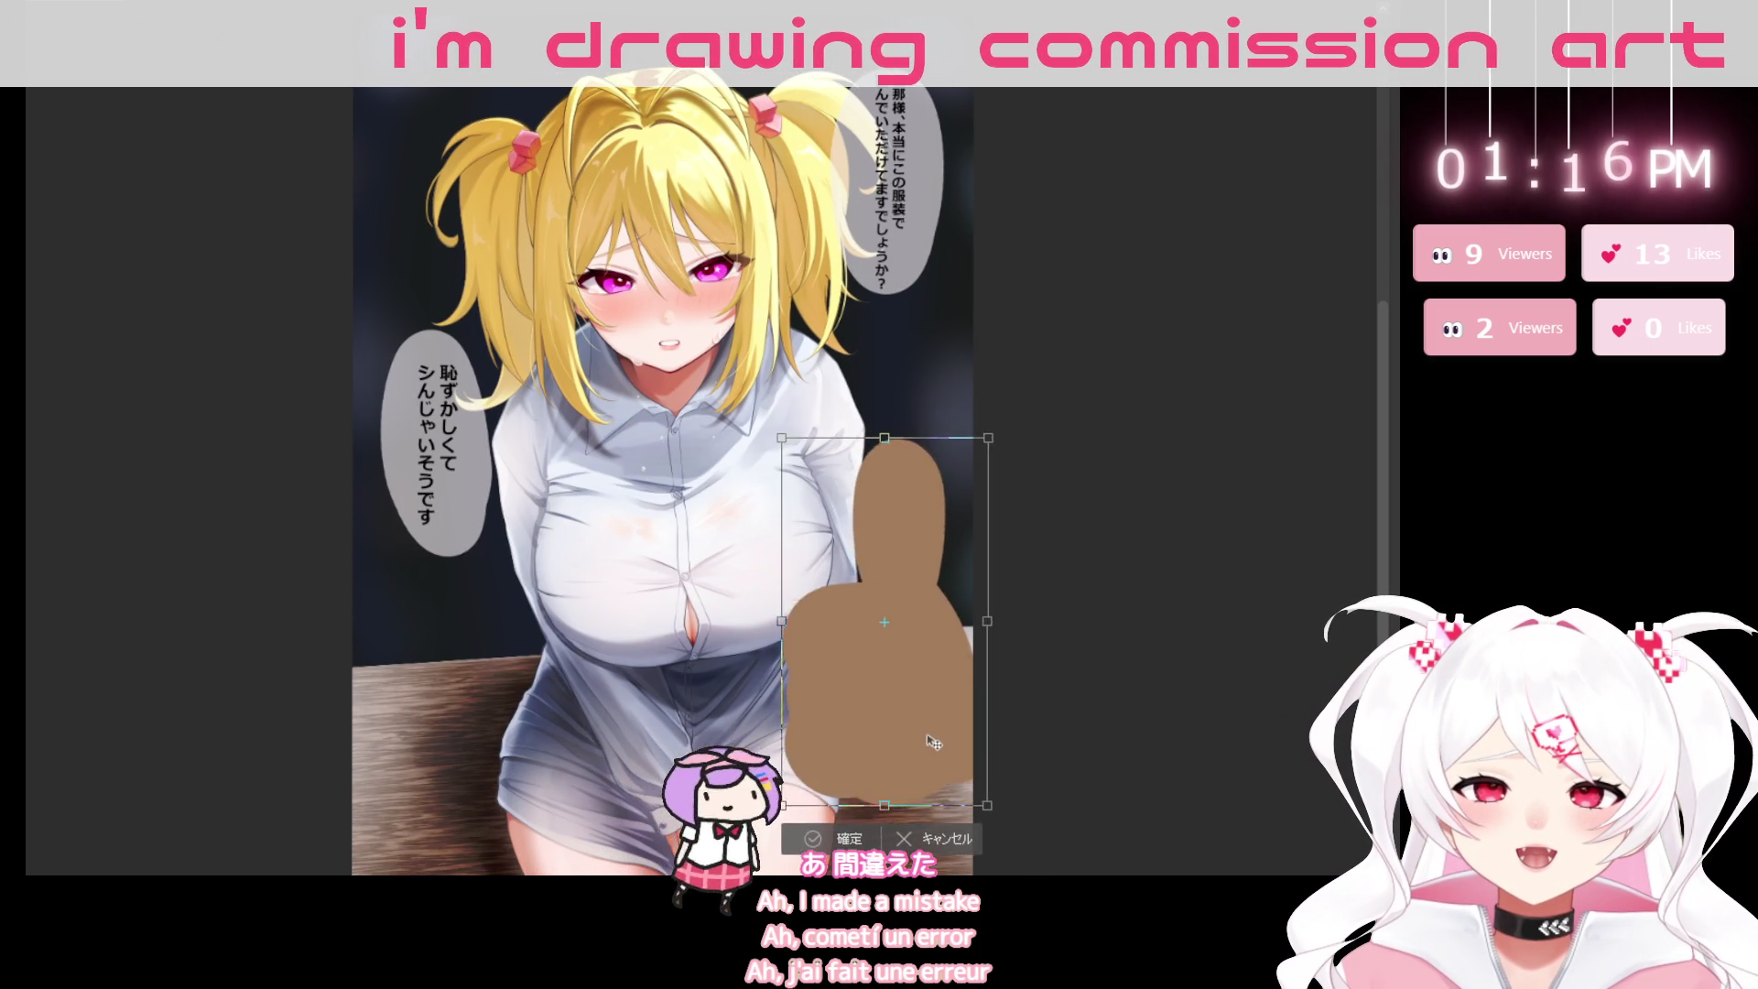
drag(934, 741, 922, 757)
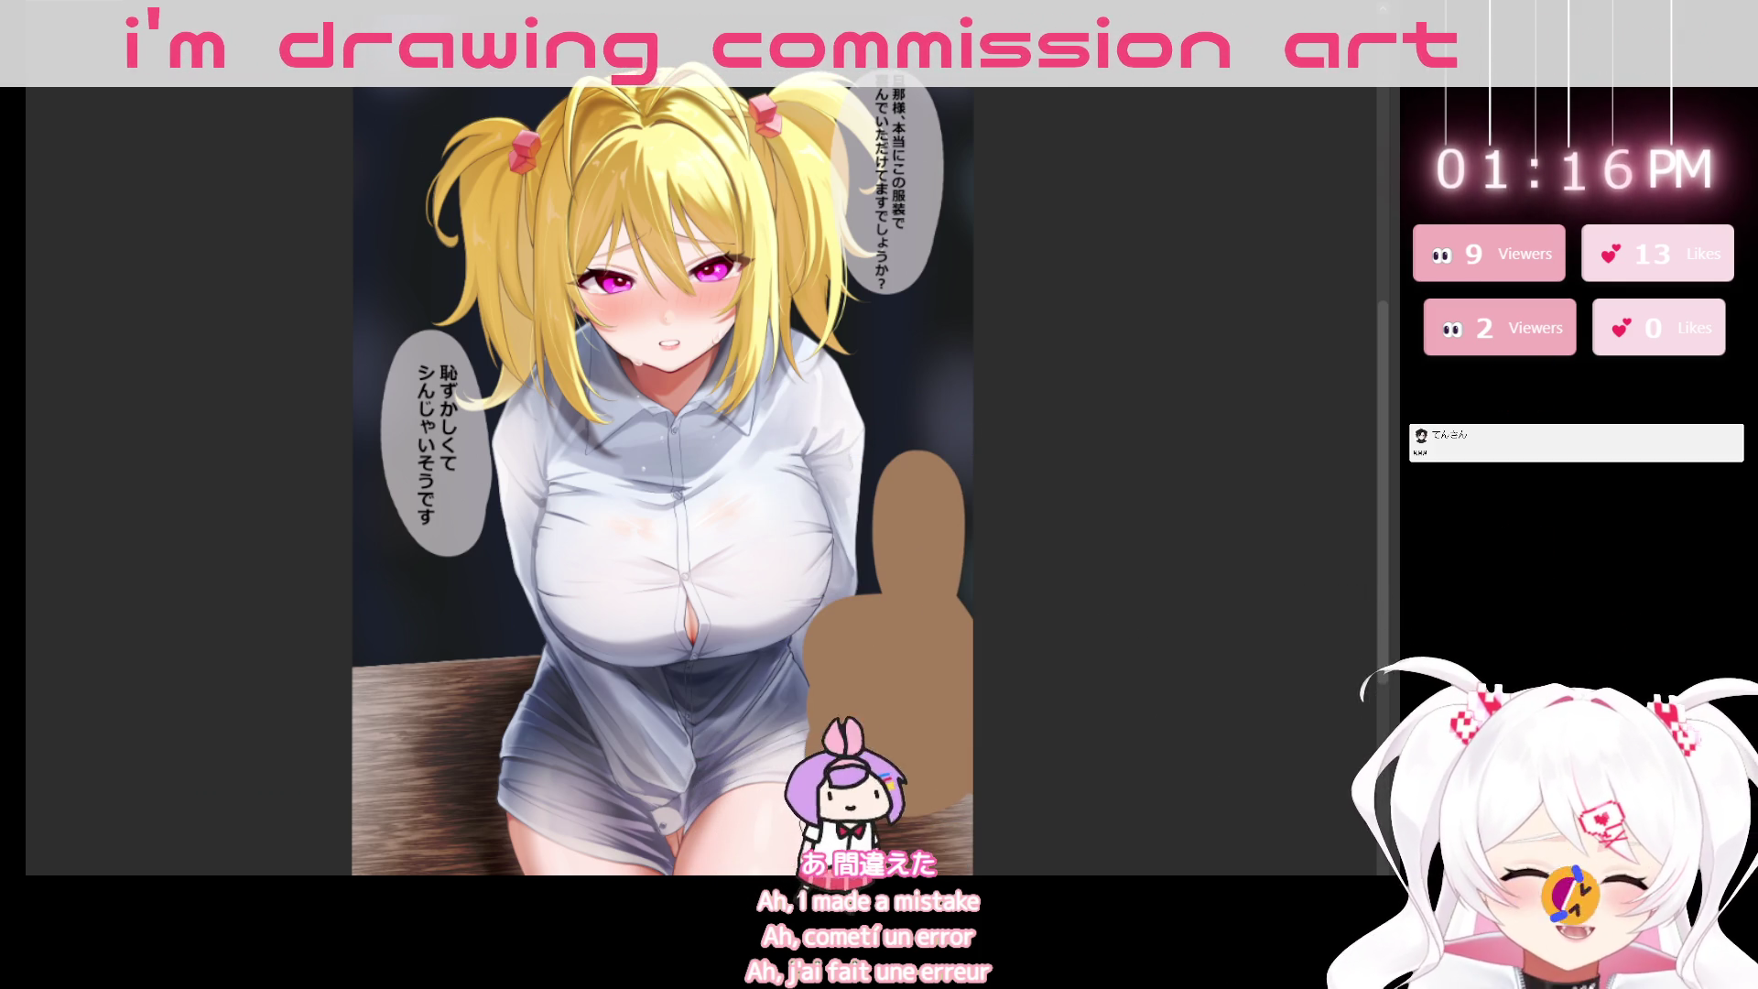
key(ctrl+z)
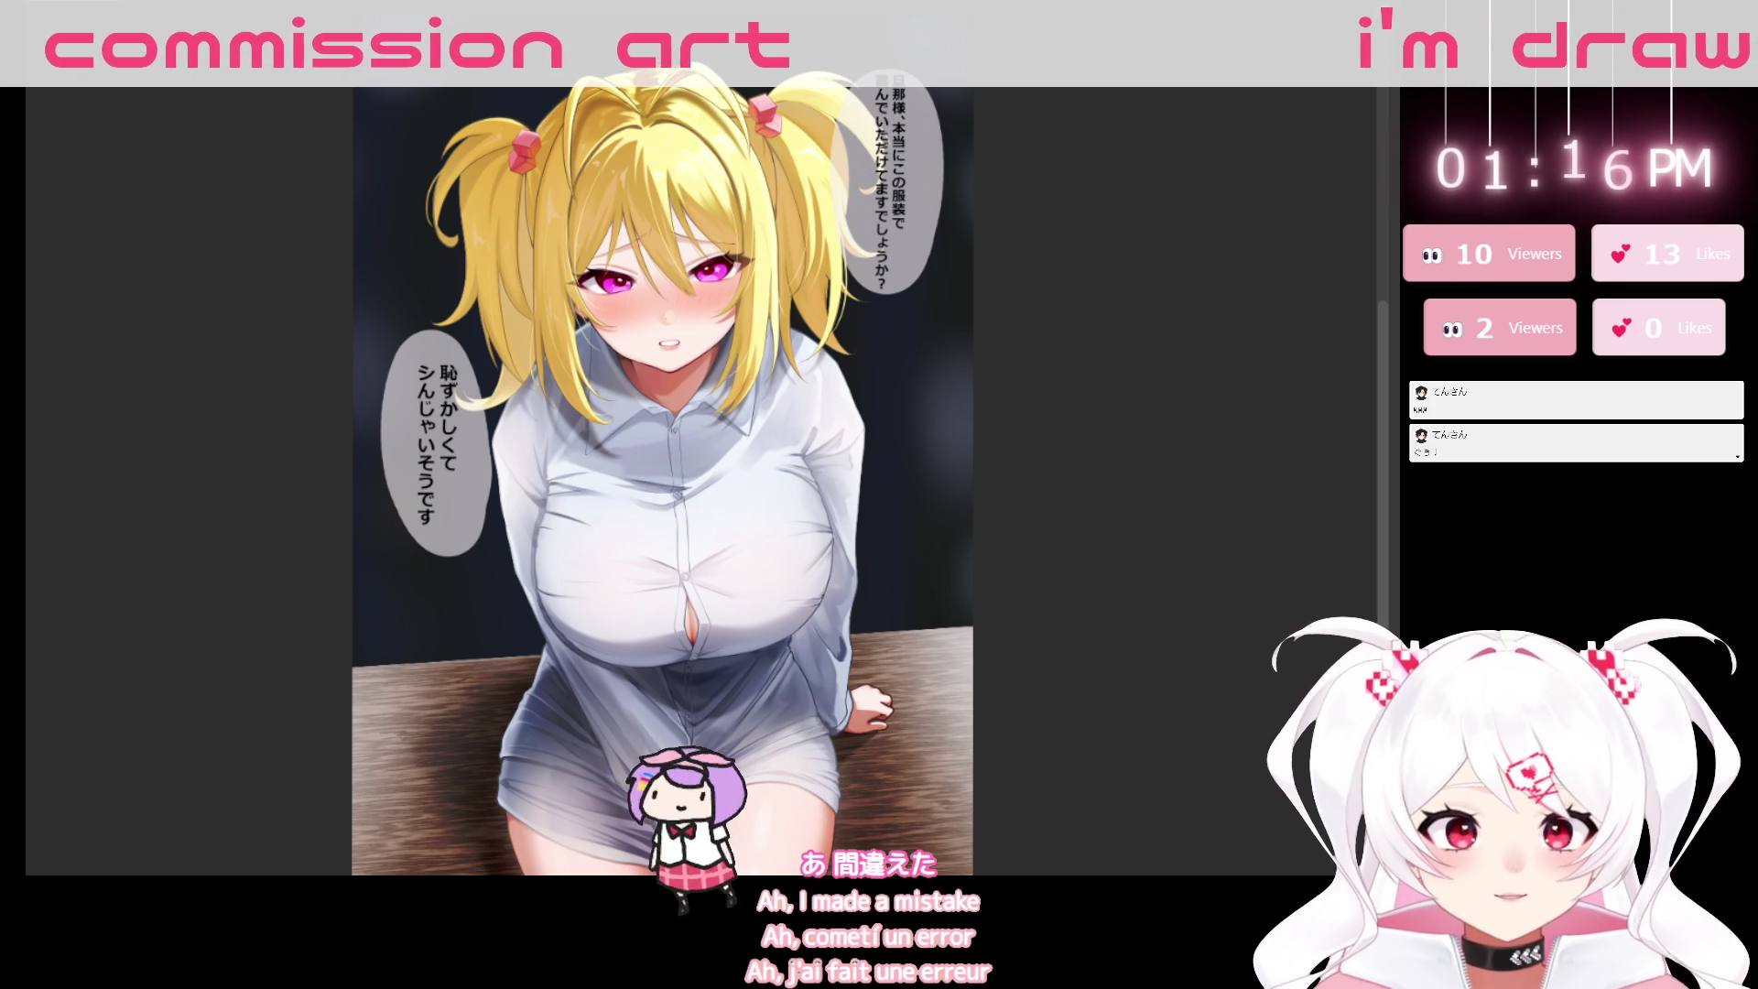
key(ctrl+z)
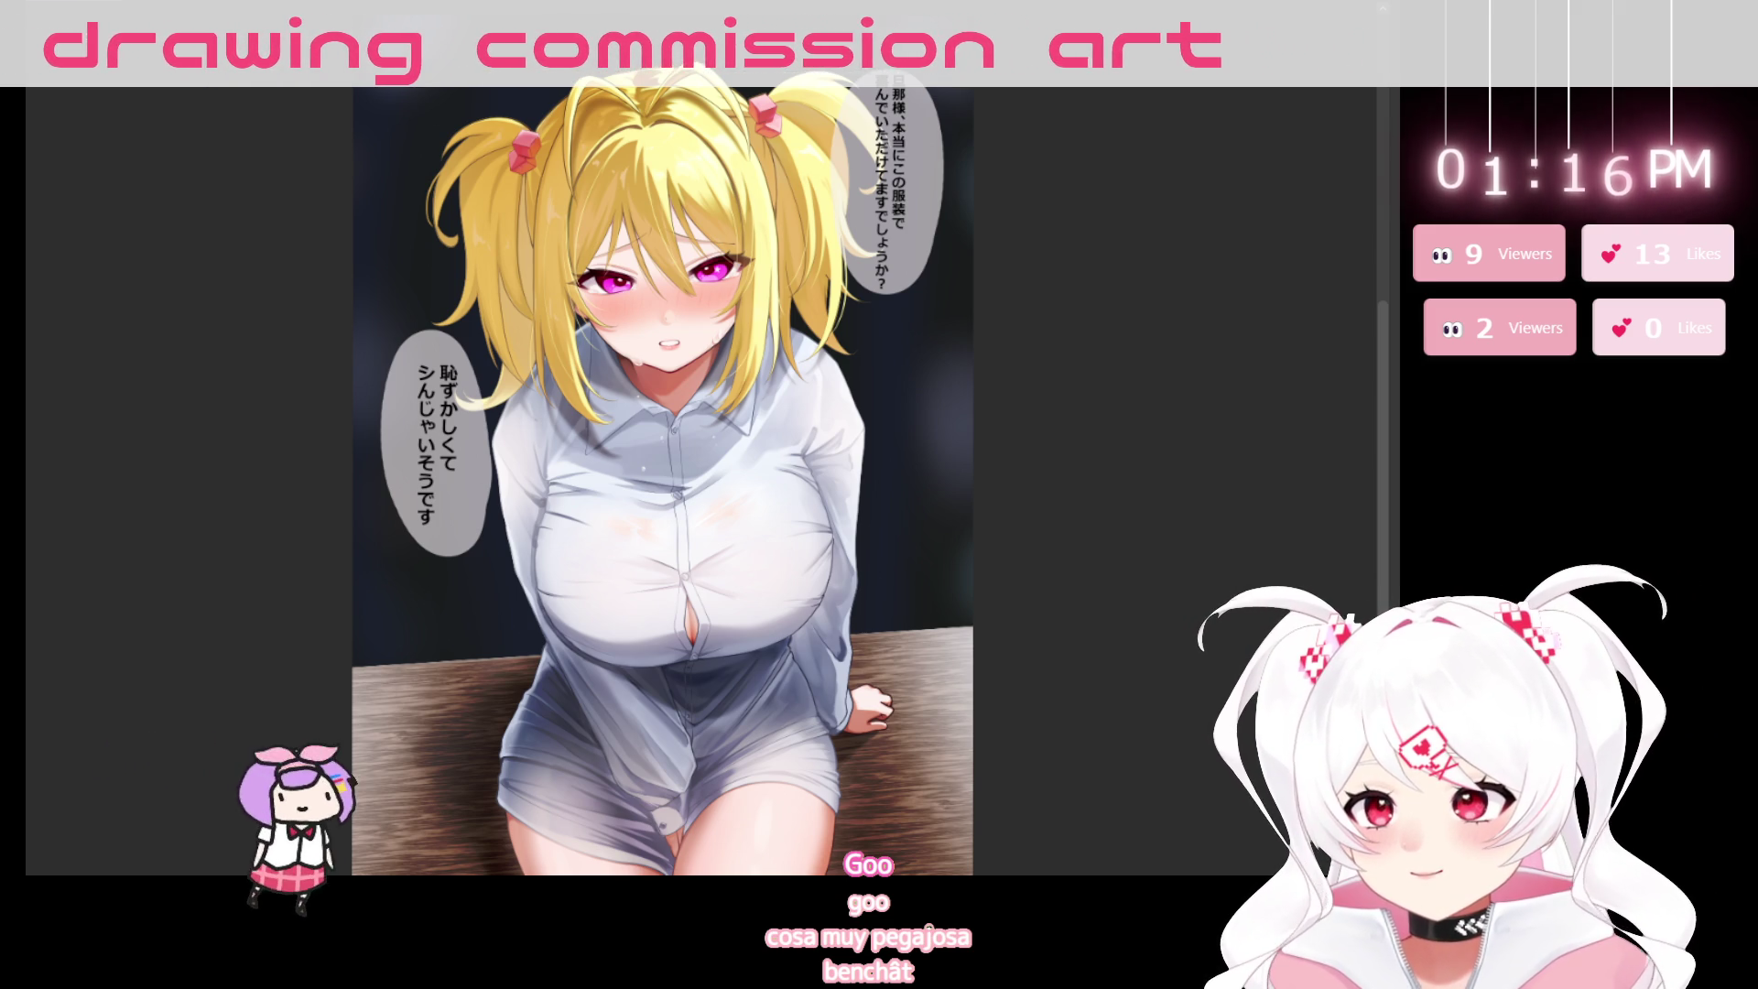
click(888, 181)
Nudge the upper-right bubble's Japanese text slightly down-left and start transforming it.
drag(891, 273, 891, 272)
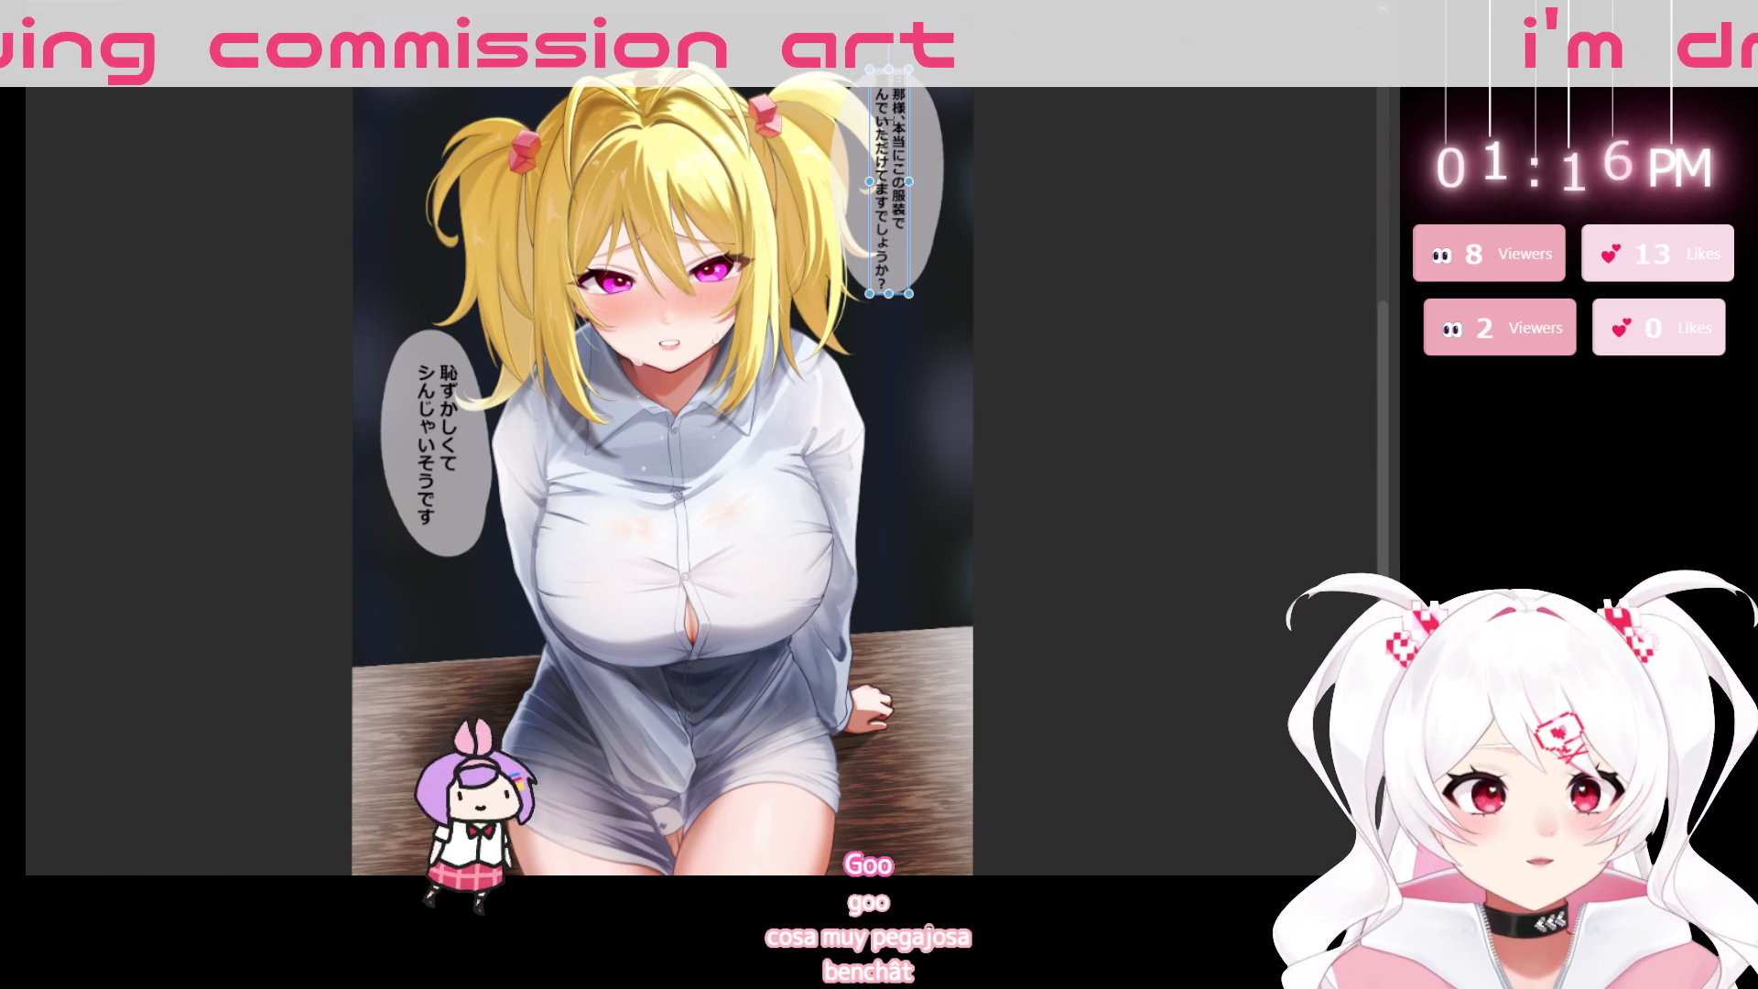
key(ctrl+t)
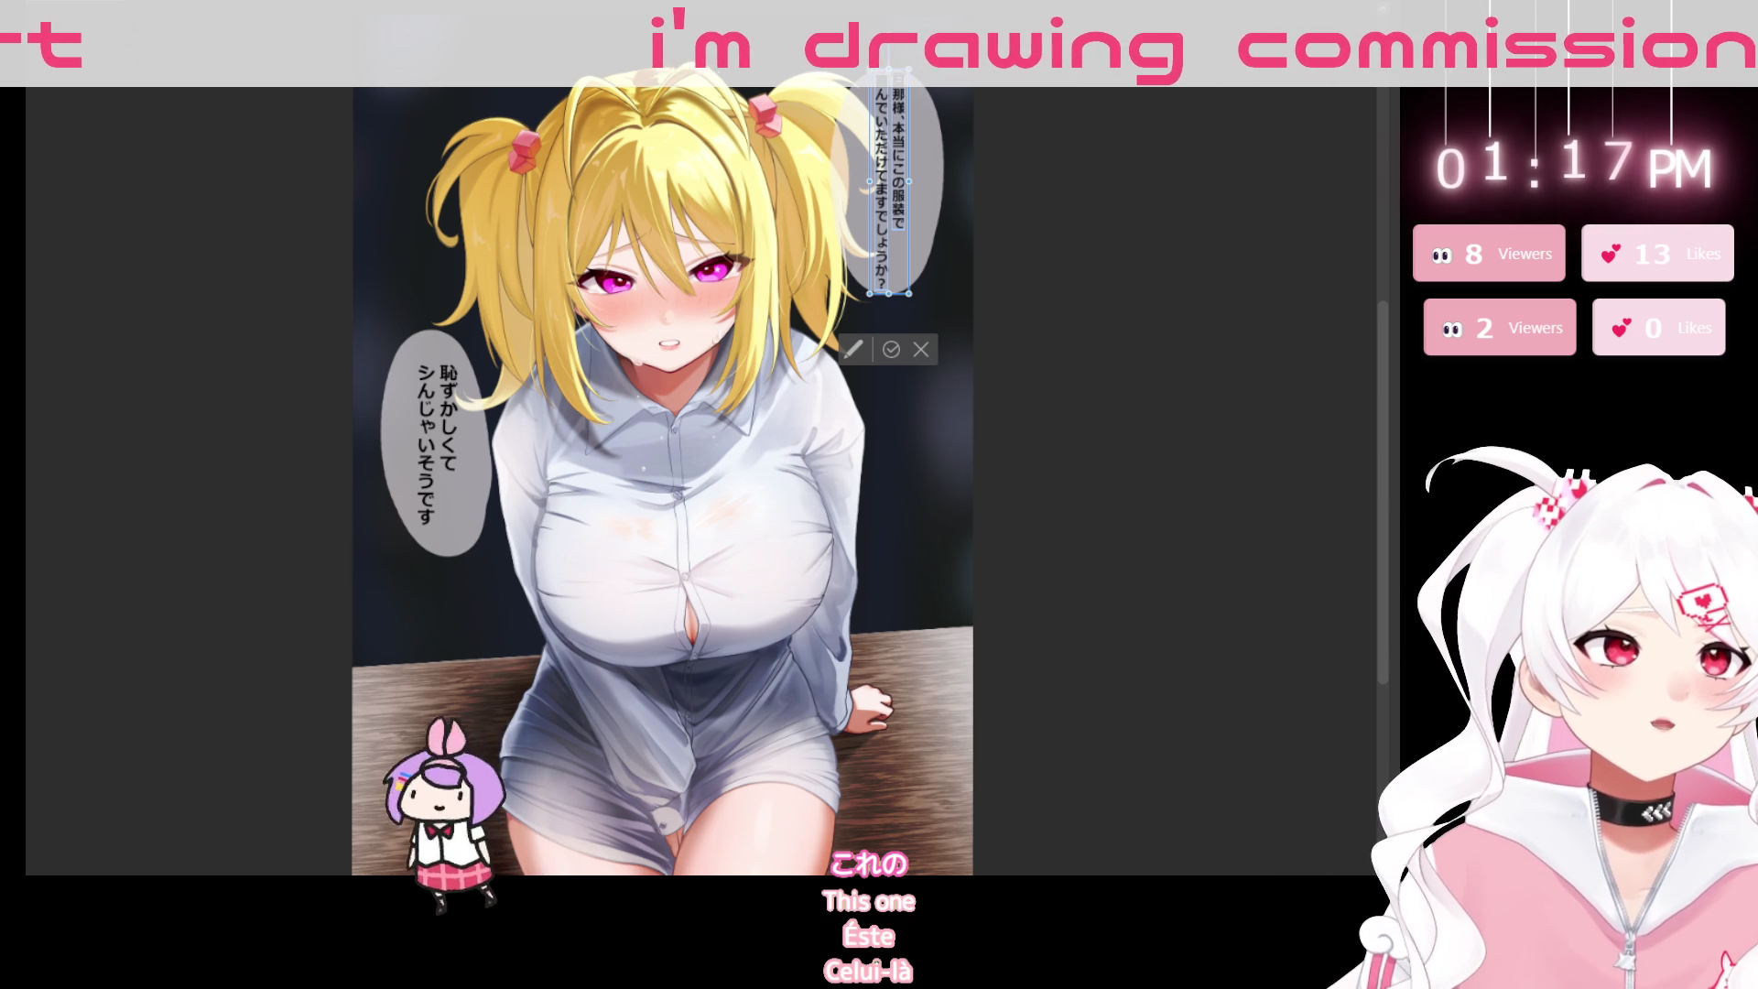
drag(992, 331, 784, 330)
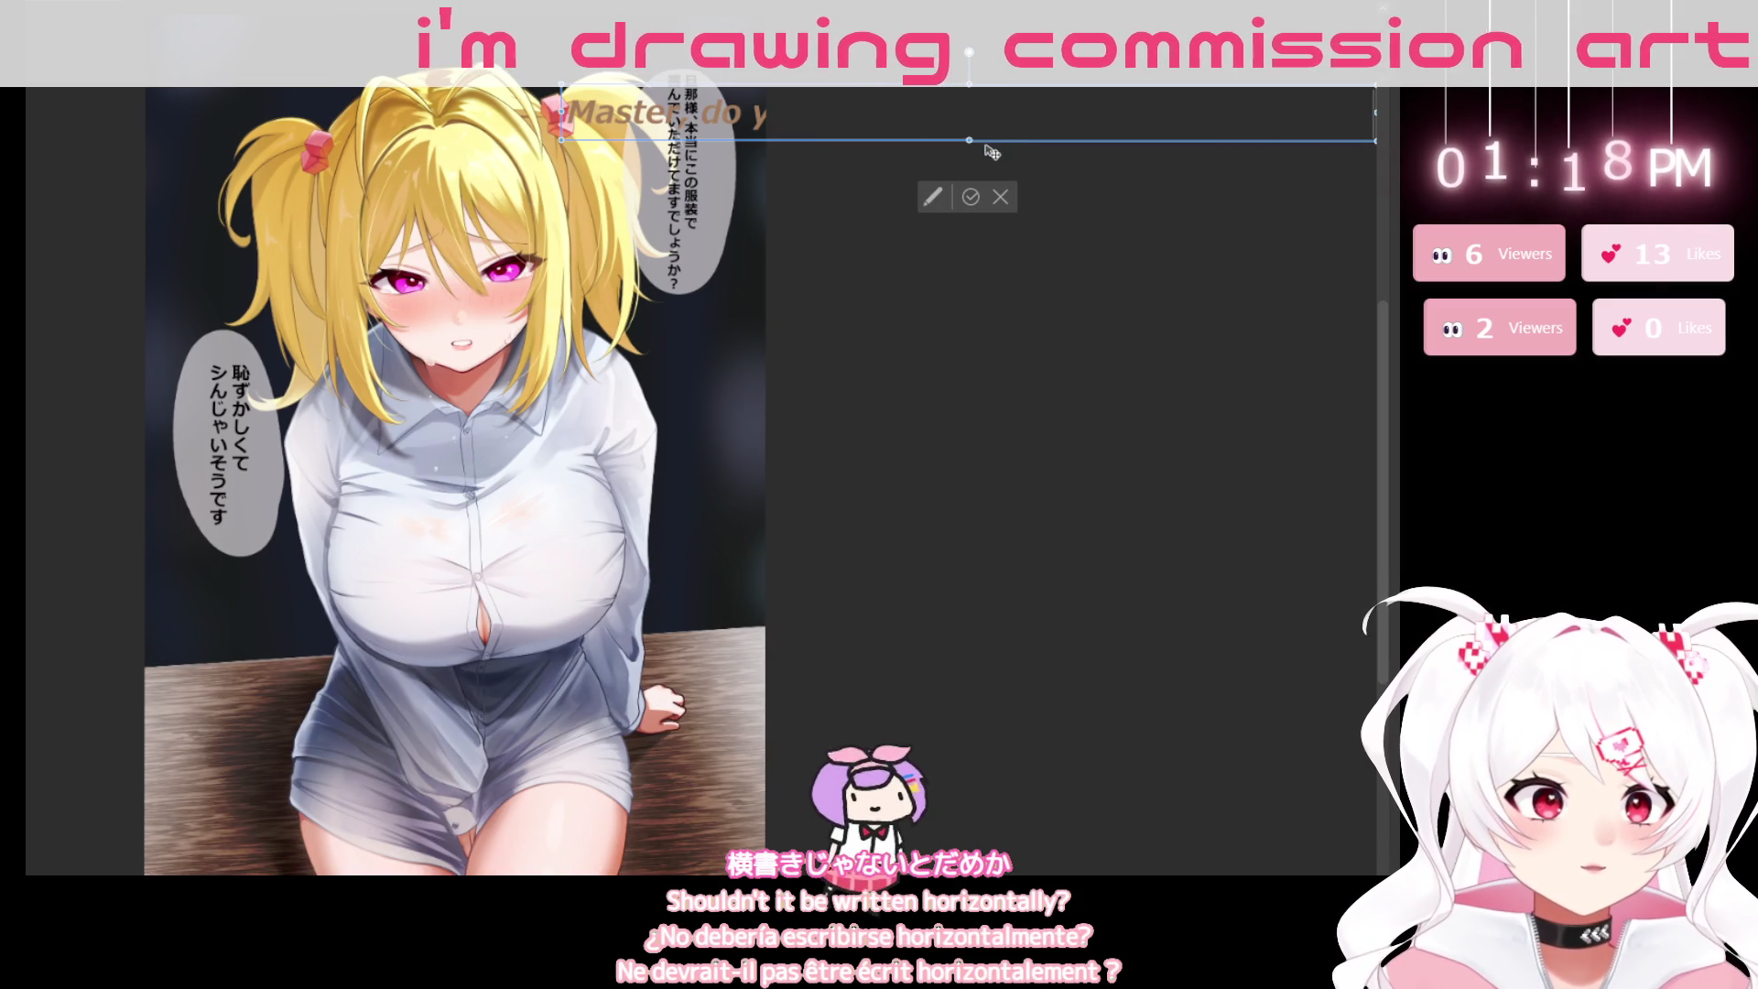
Paste the English text box 'Master, do you really like me… dressed like this?' onto the canvas.
mouse_move(1055, 153)
mouse_down()
mouse_move(552, 238)
mouse_move(685, 206)
mouse_up()
drag(508, 255, 476, 198)
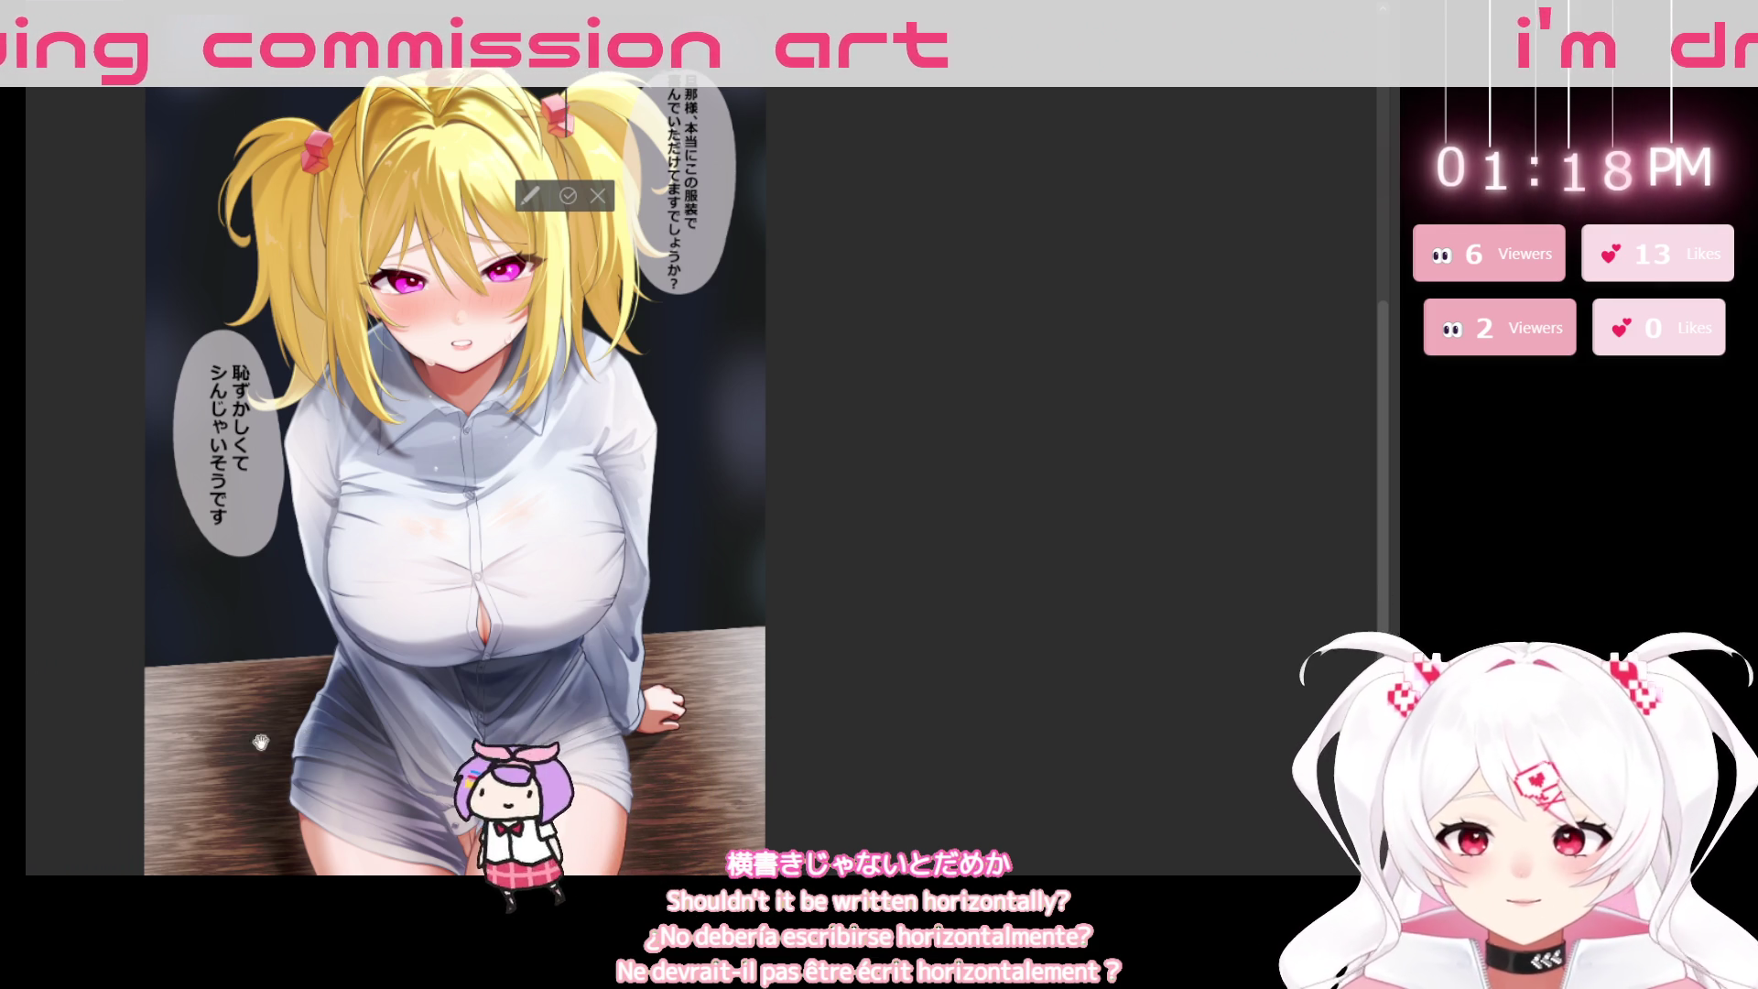
key(ctrl+v)
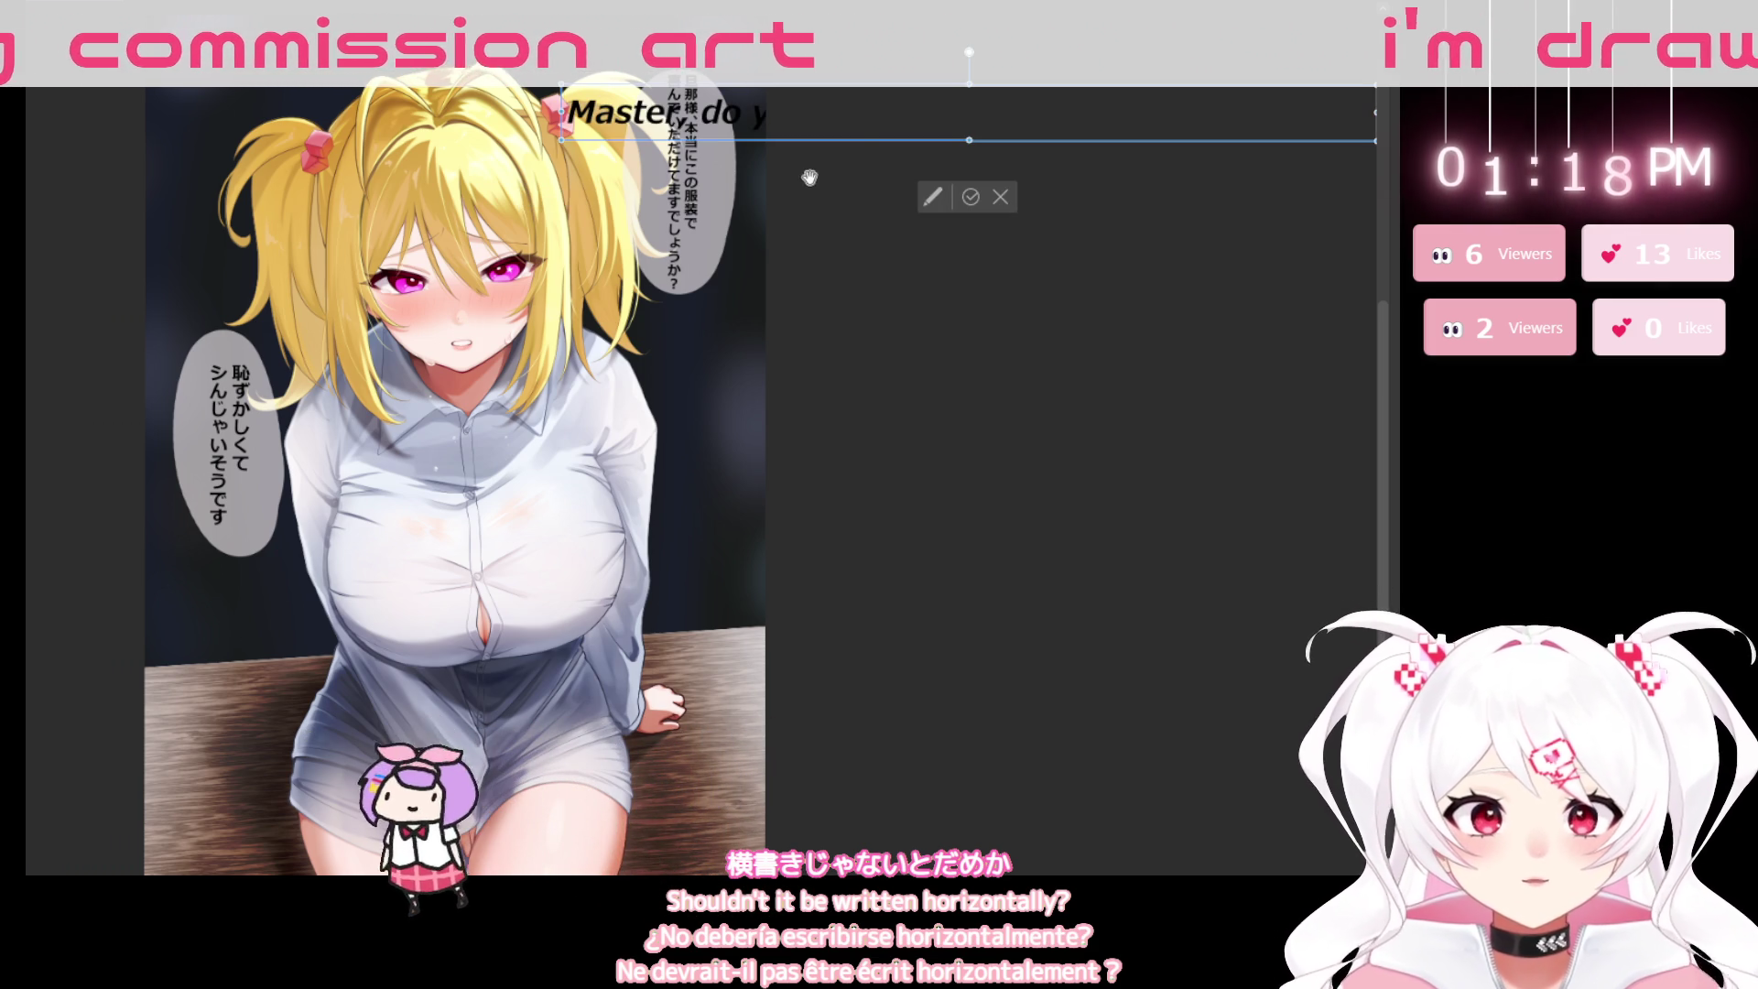
Narrow and shrink the English line into two lines and set it over the top bubble.
mouse_move(997, 157)
mouse_down()
mouse_move(548, 123)
mouse_move(589, 121)
mouse_up()
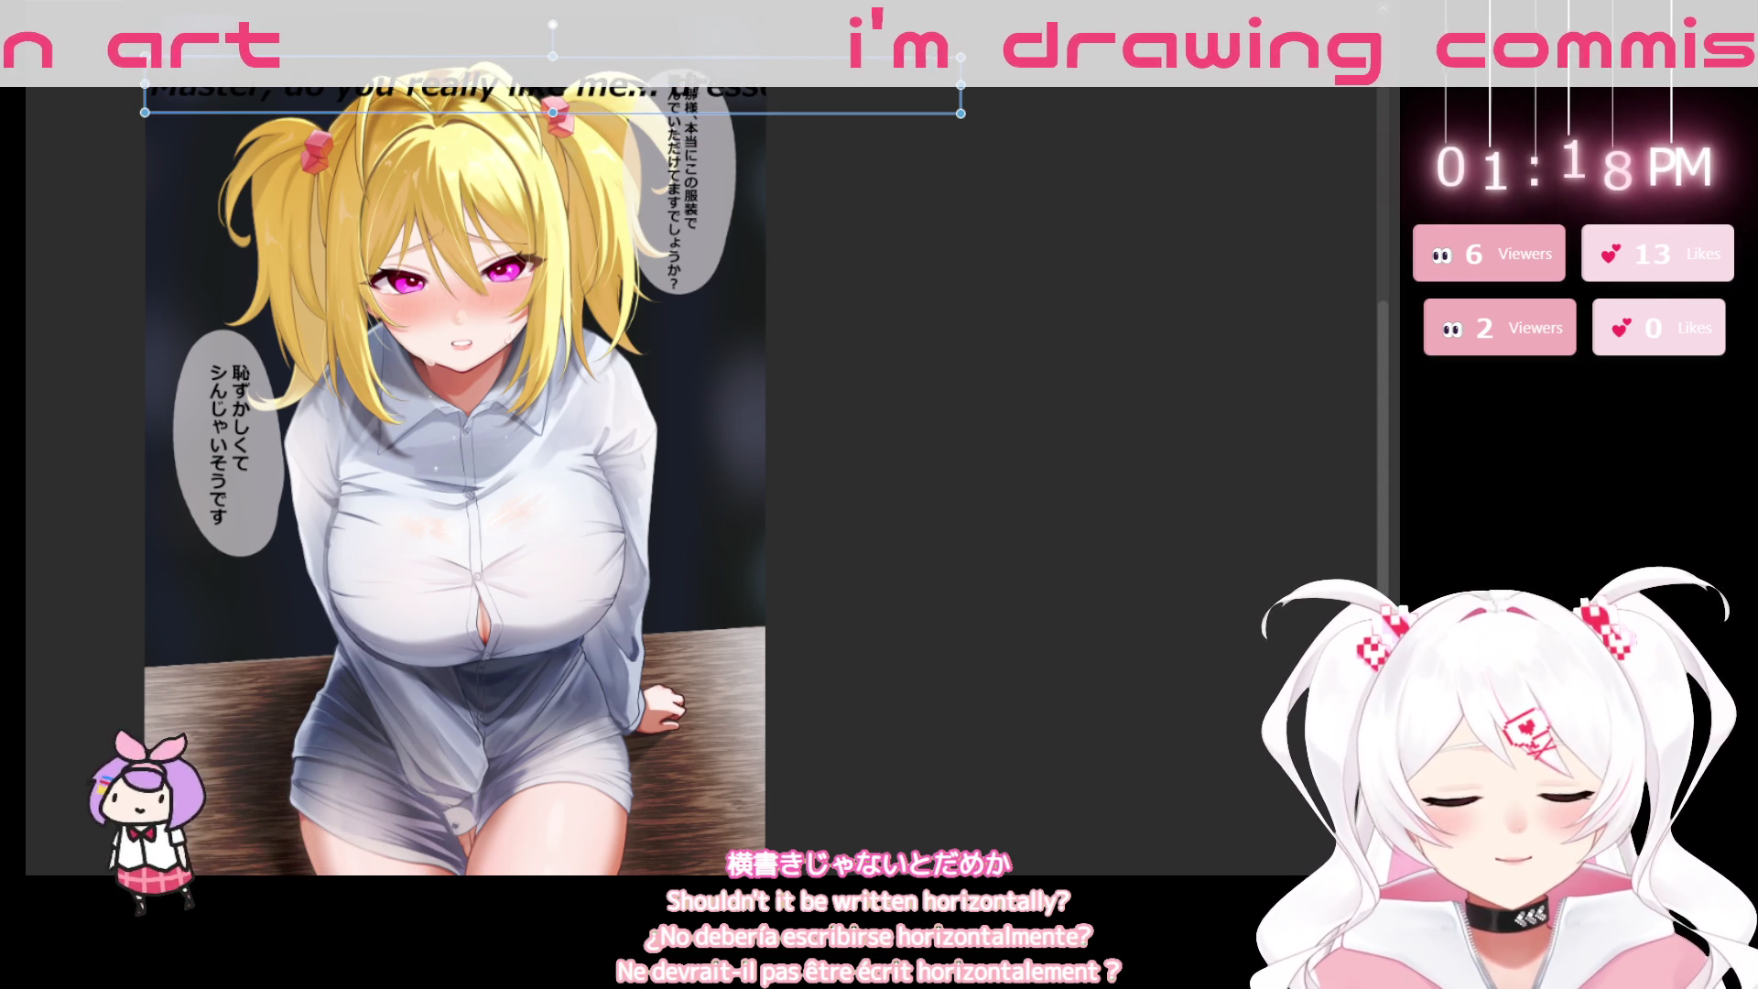
drag(960, 113, 673, 151)
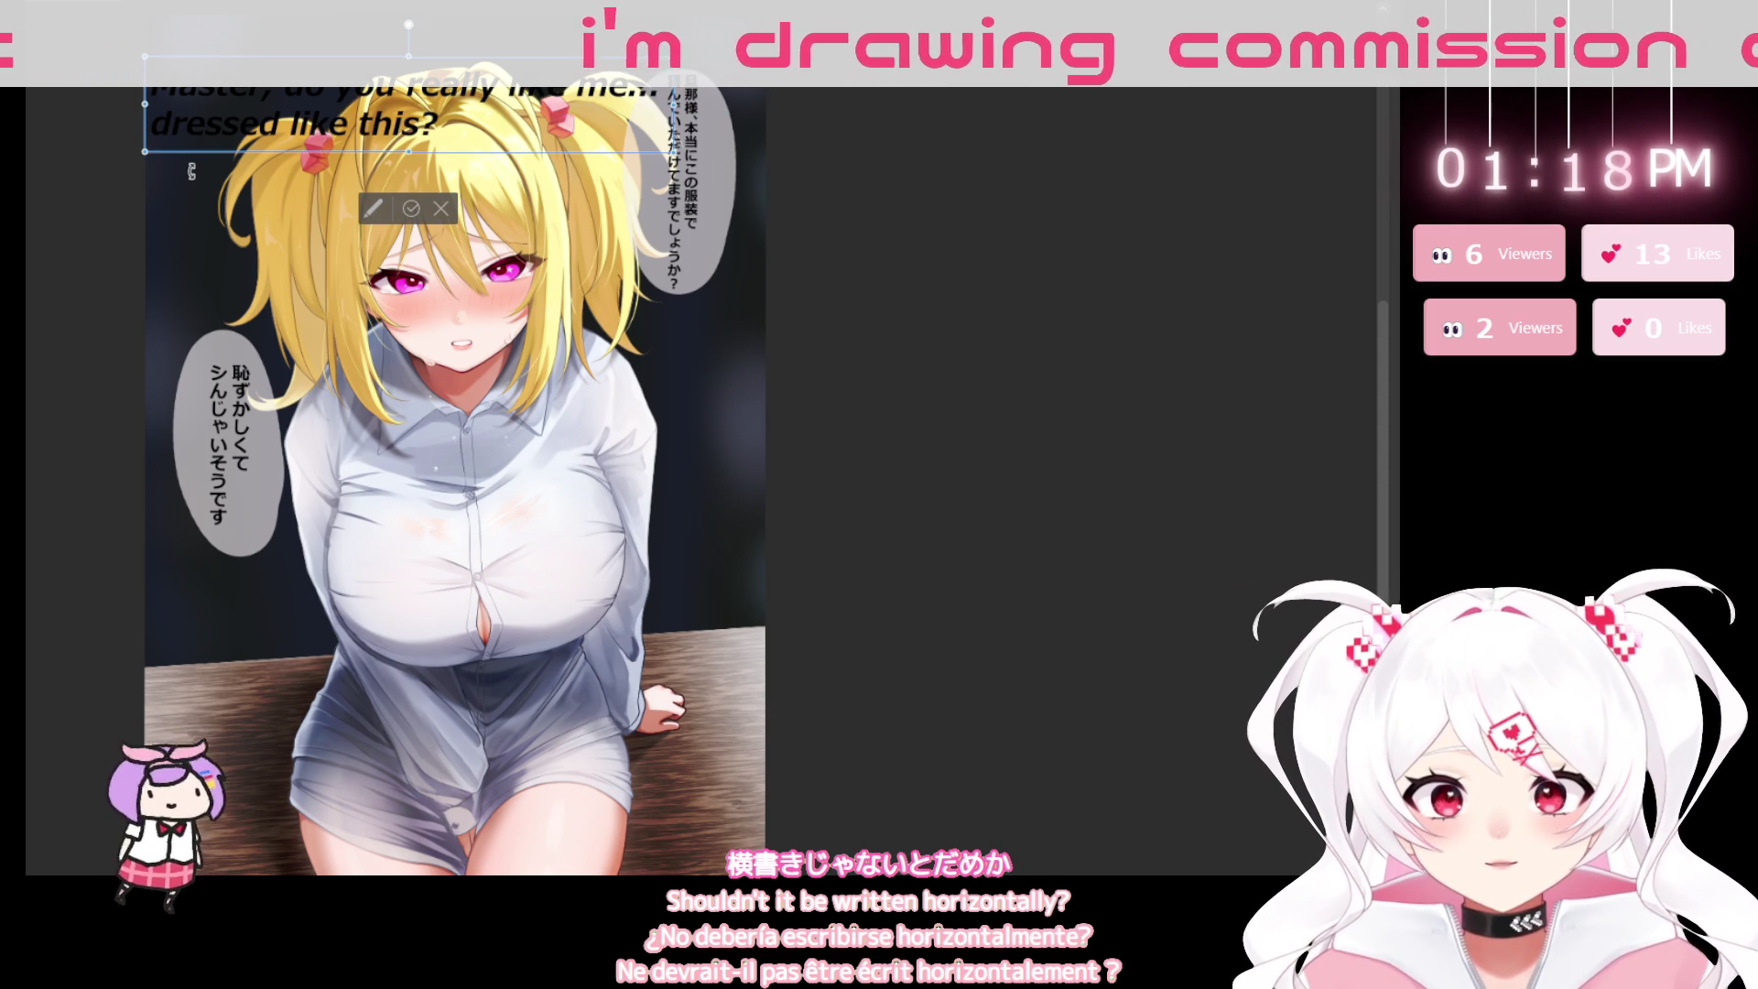
drag(149, 160, 395, 107)
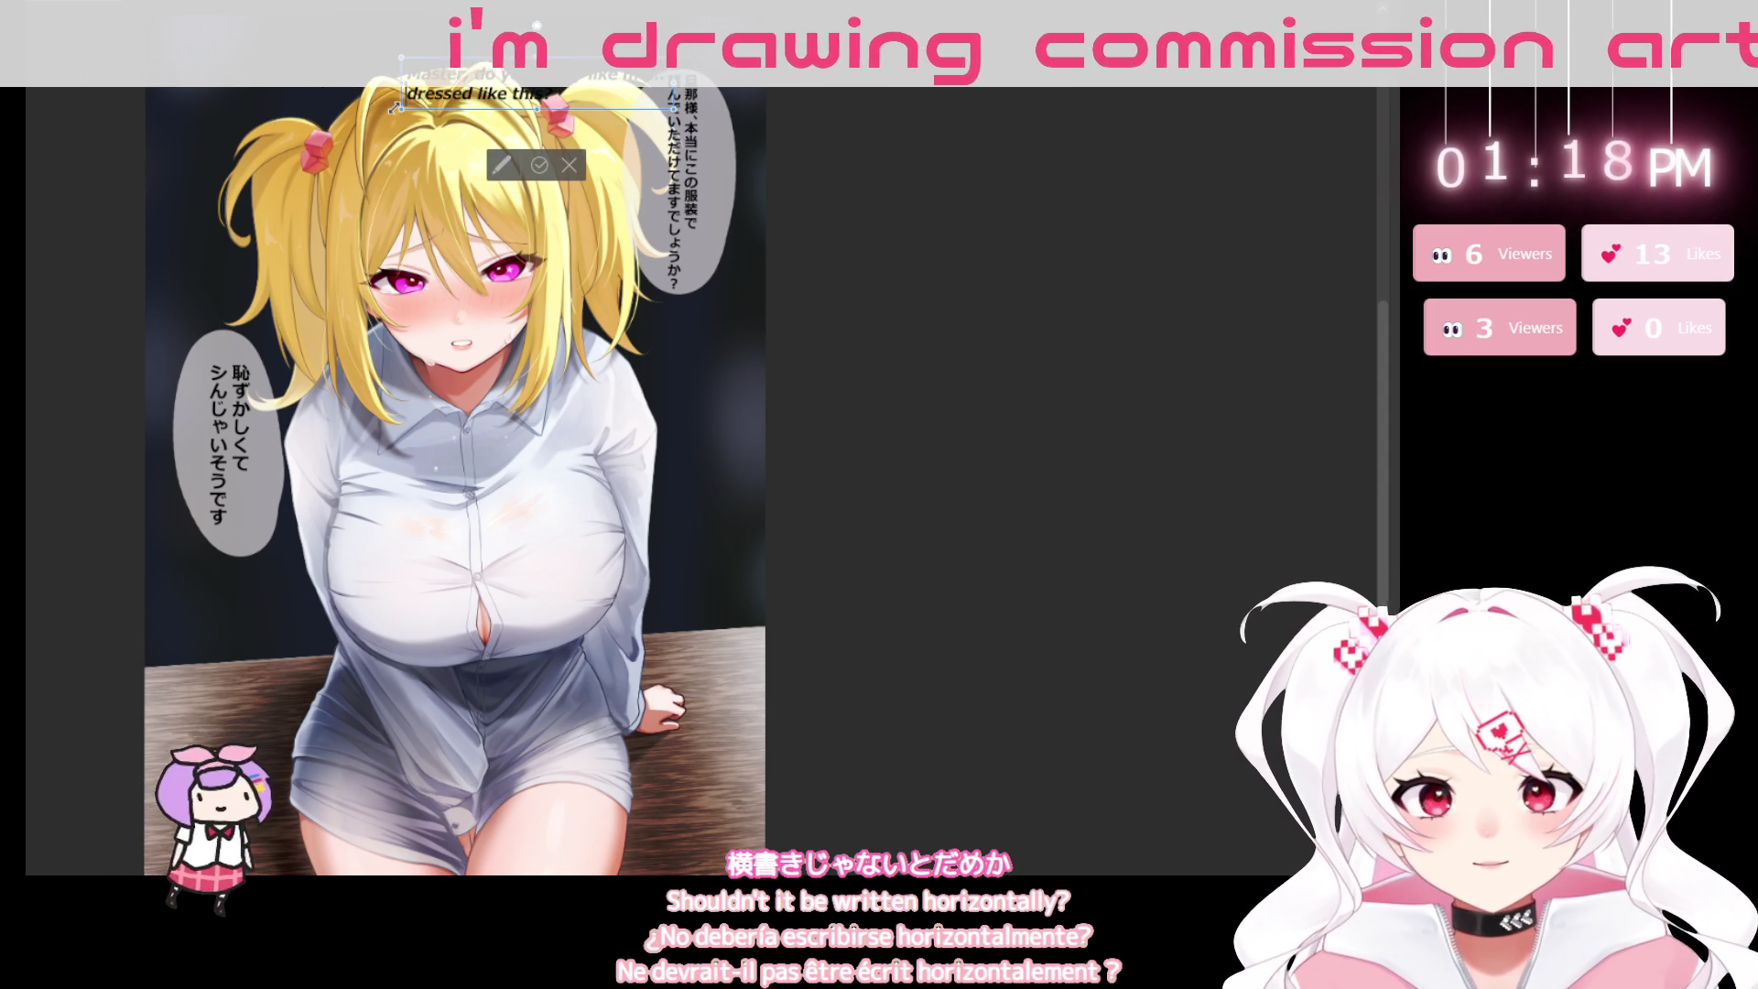
drag(478, 111, 555, 190)
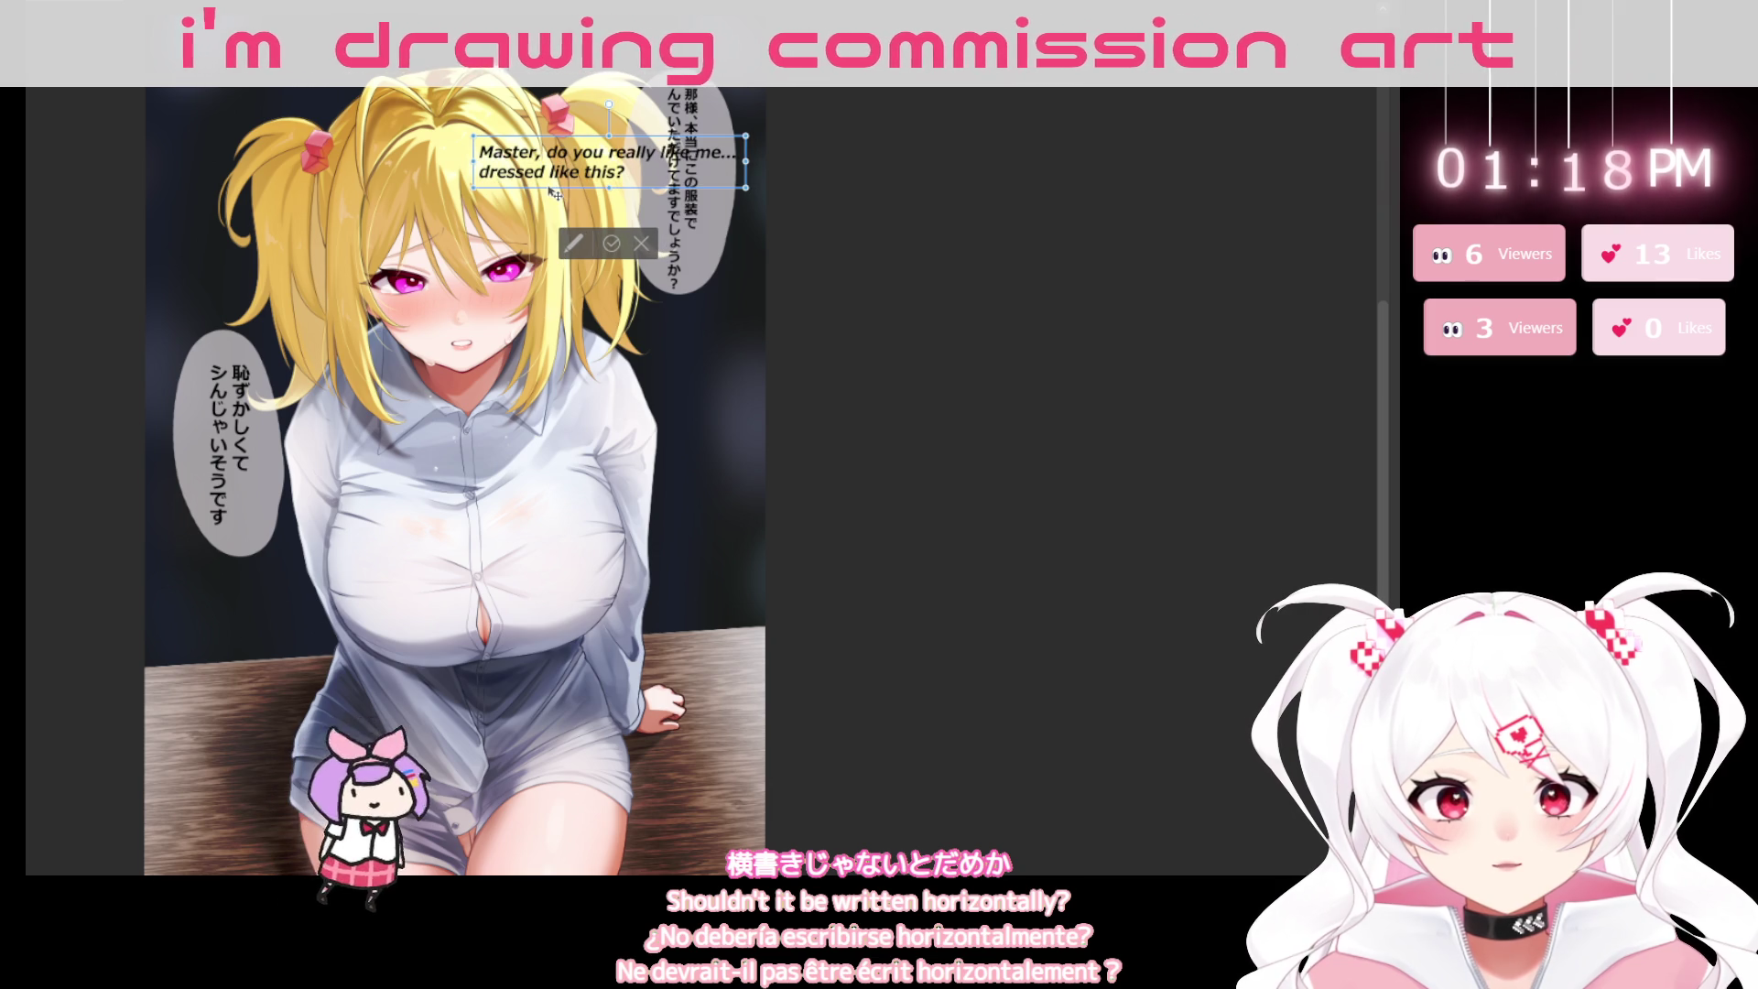
mouse_move(555, 191)
mouse_down()
mouse_move(575, 437)
mouse_move(545, 41)
mouse_move(560, 114)
mouse_up()
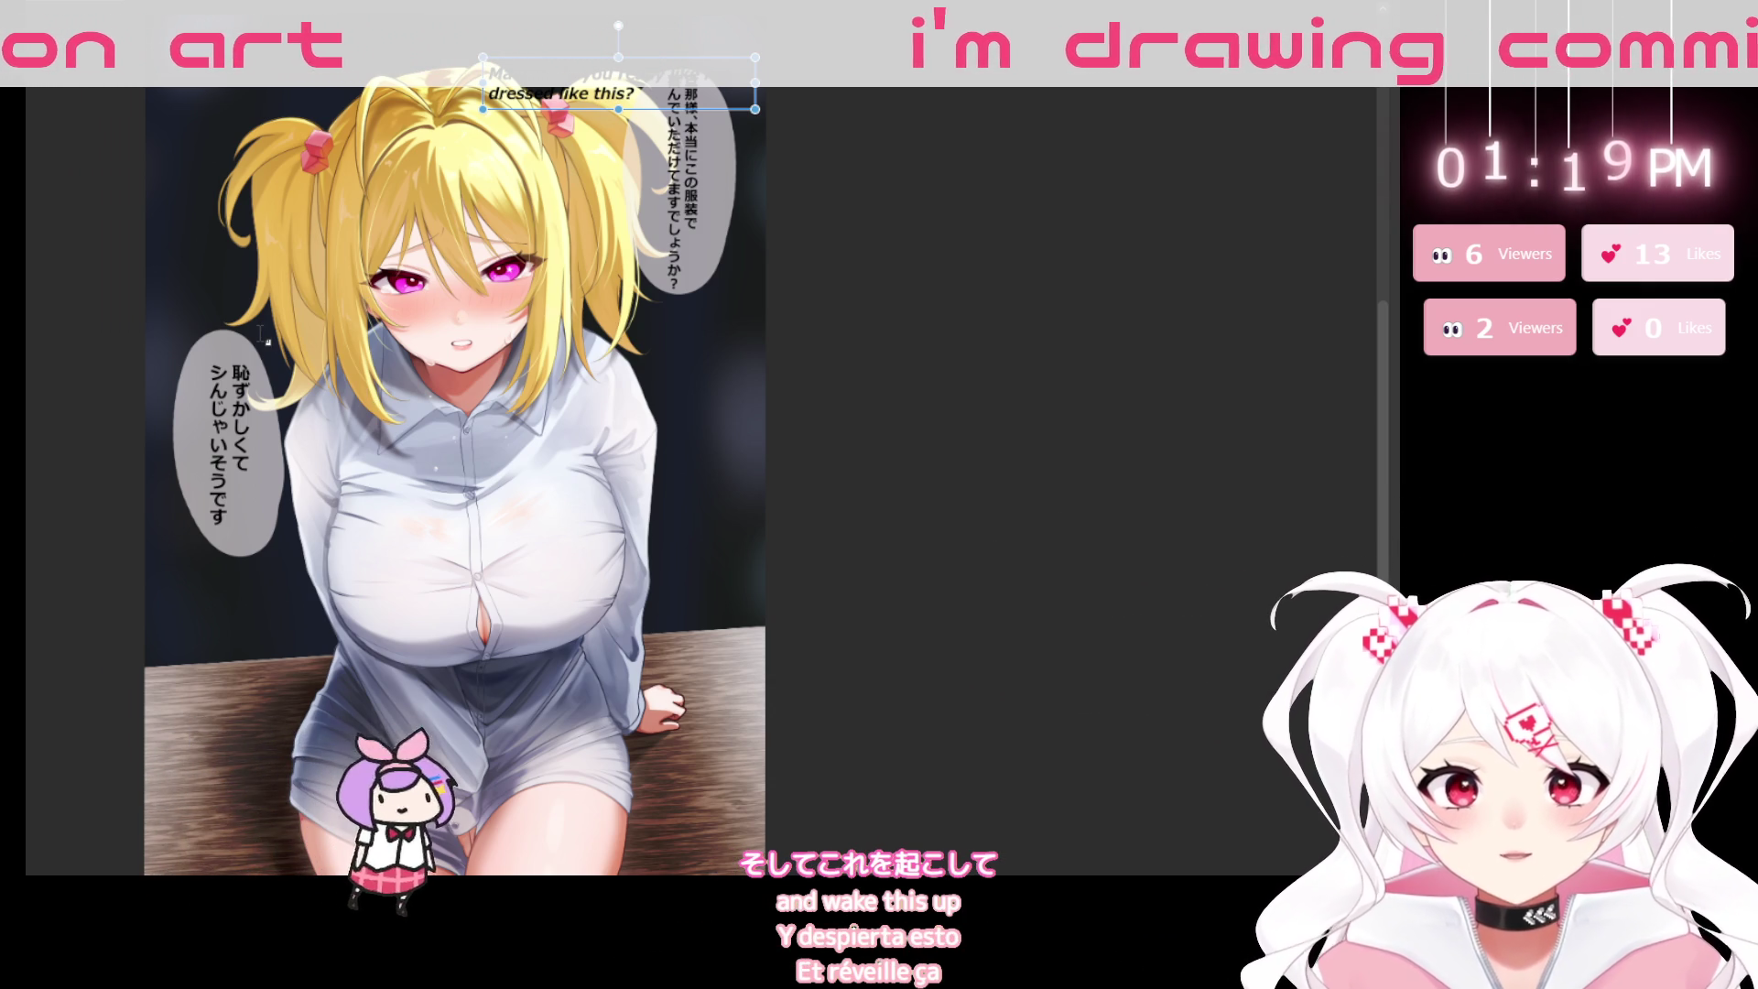
Paste 'I'm so embarrassed, I could just die…' and wrap it as two lines inside the left bubble.
click(377, 431)
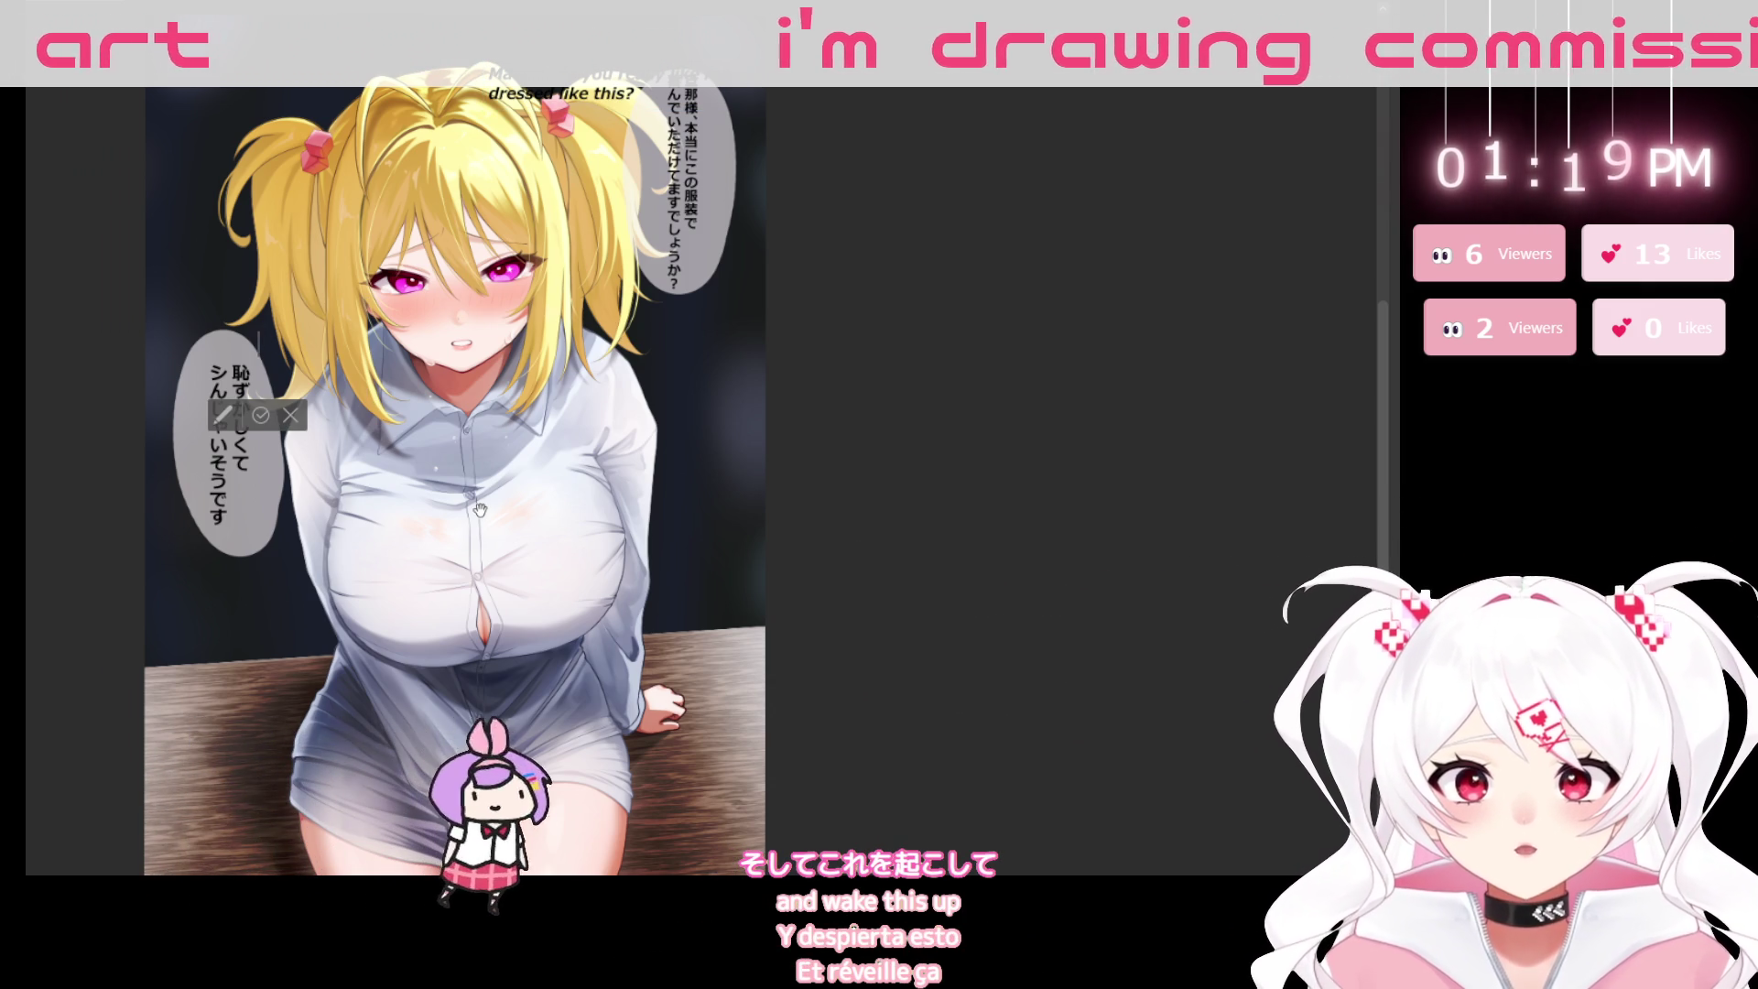
text(I'm so embarrassed, I could just die…)
drag(467, 360, 409, 443)
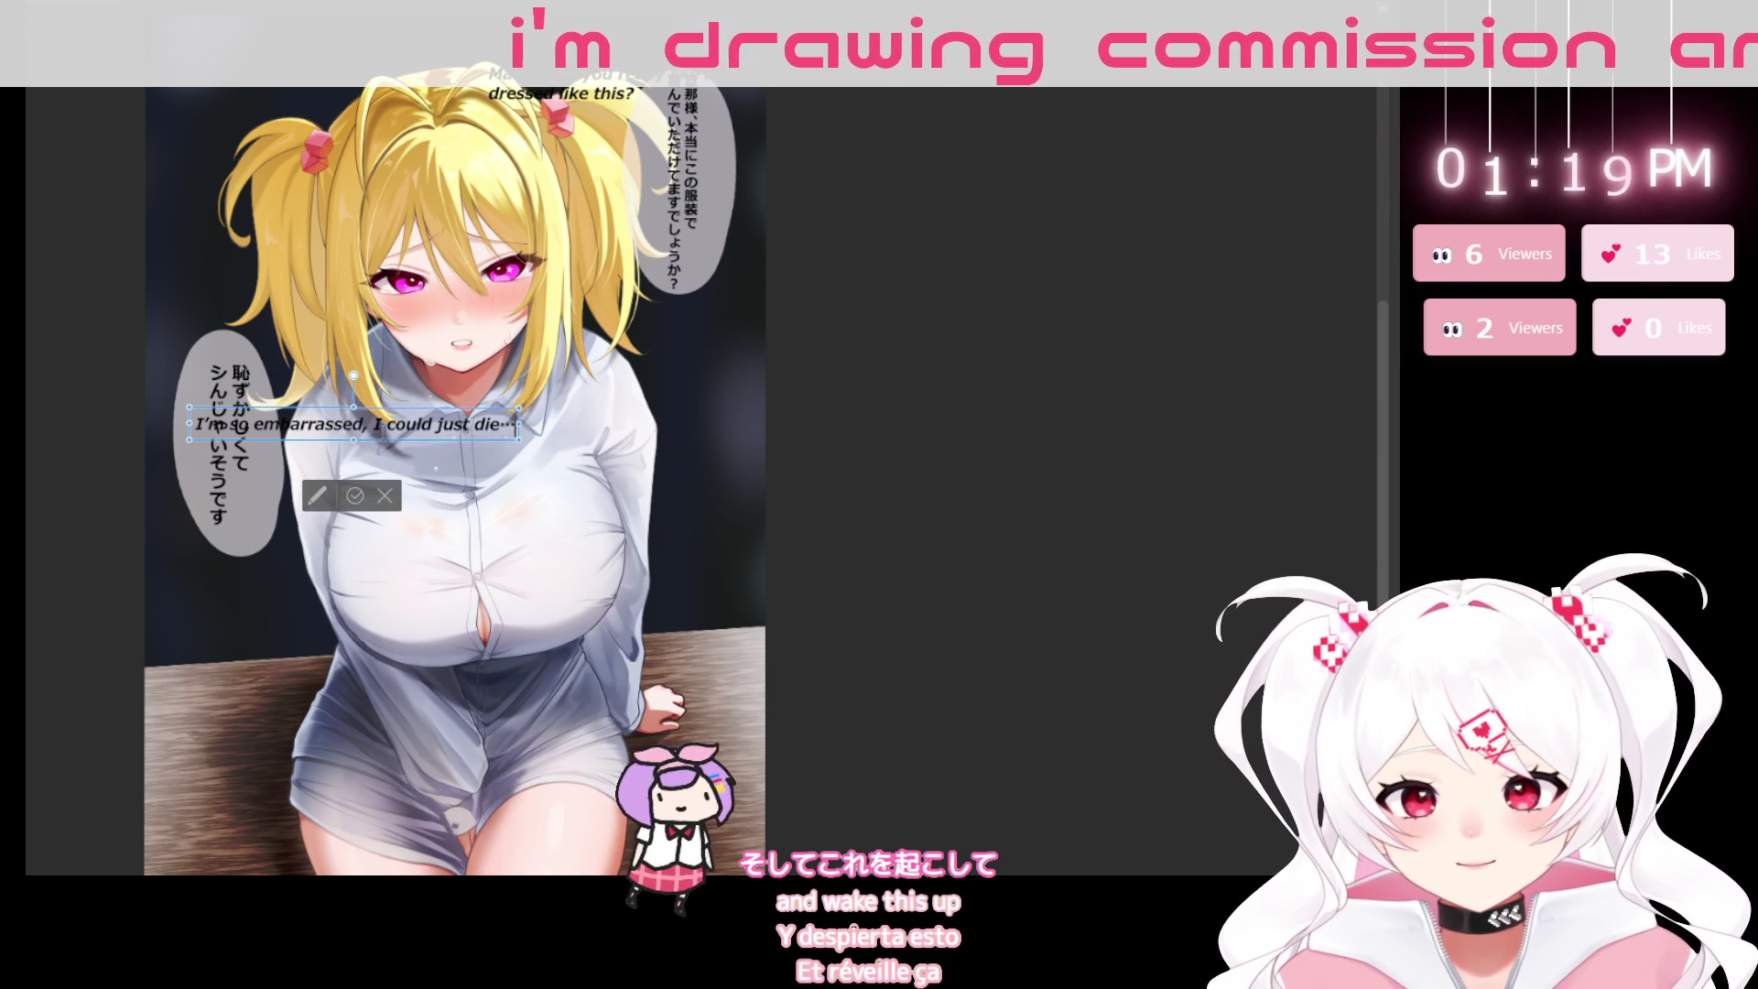
drag(518, 424, 376, 434)
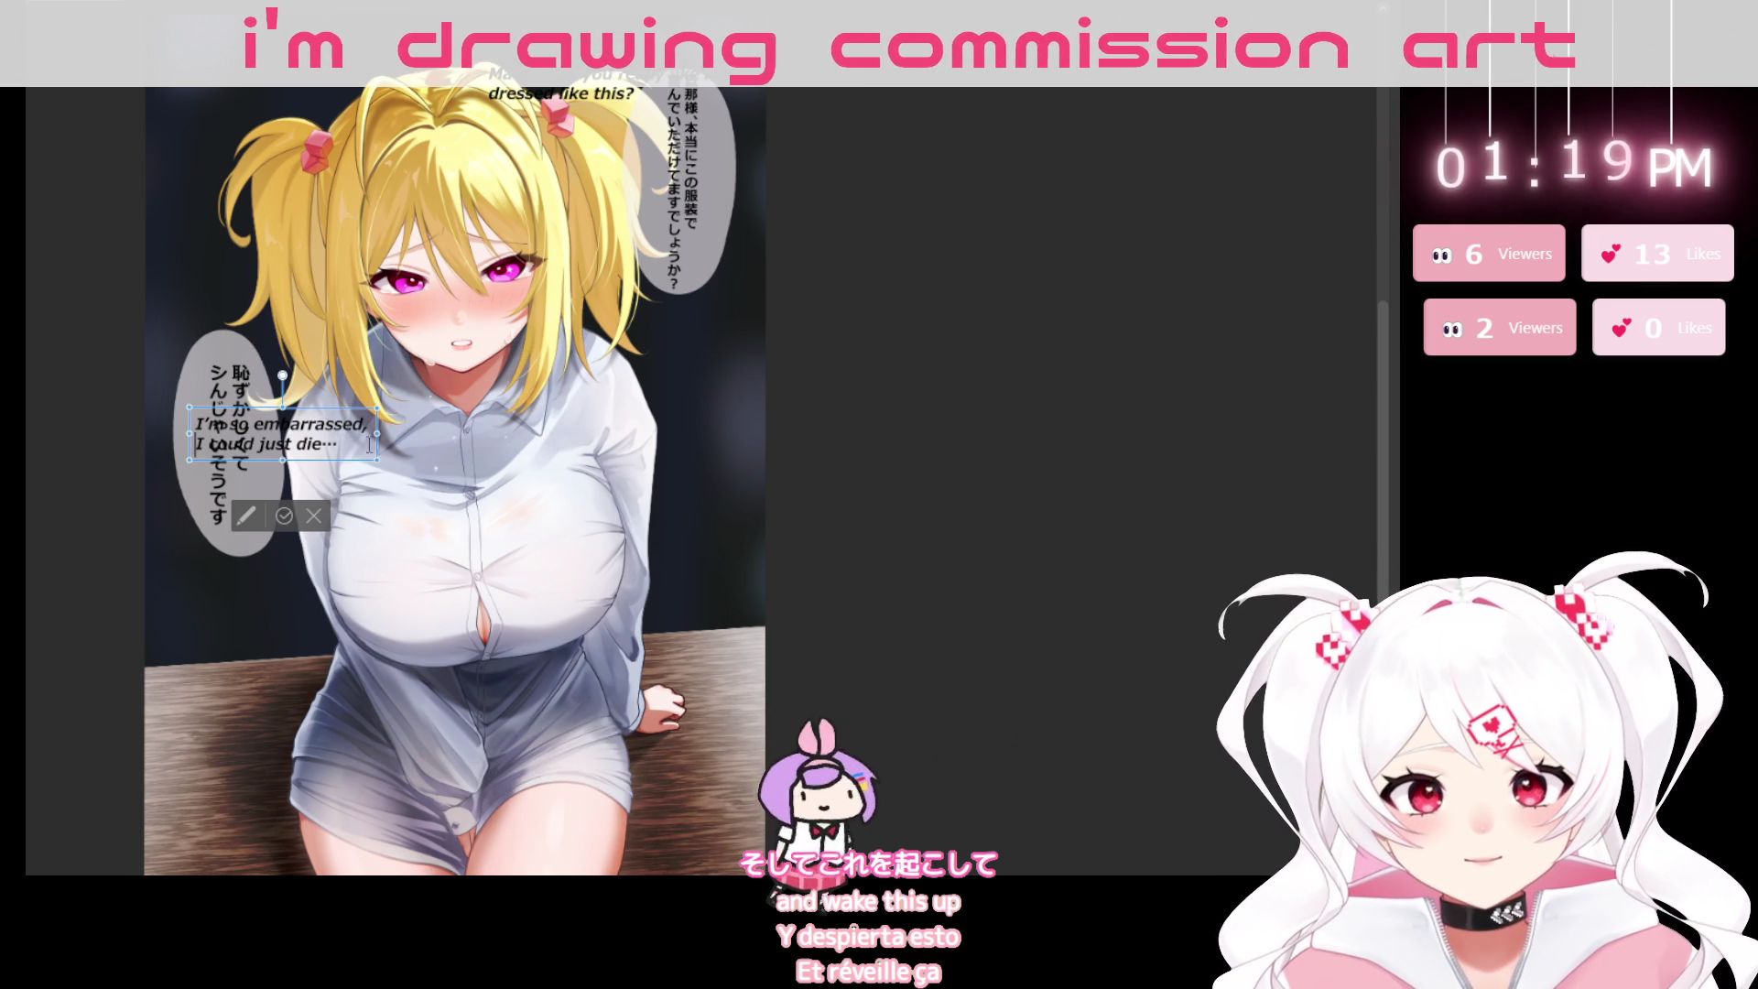
drag(359, 467, 348, 456)
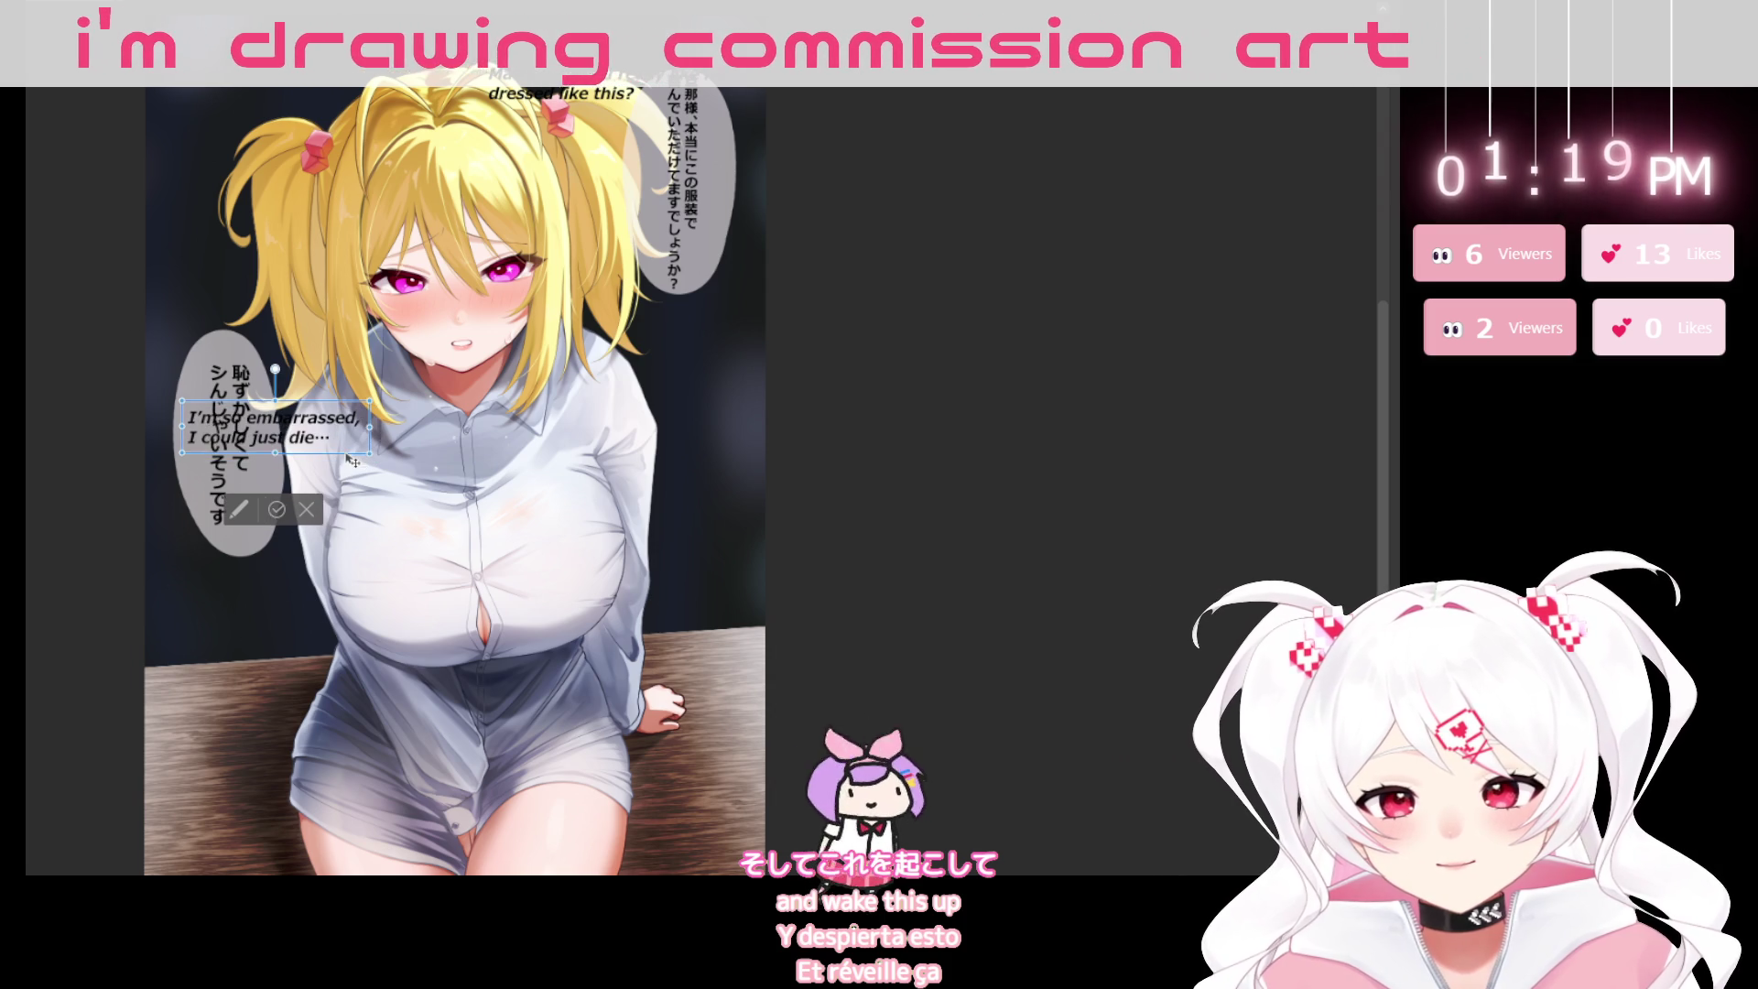
click(272, 504)
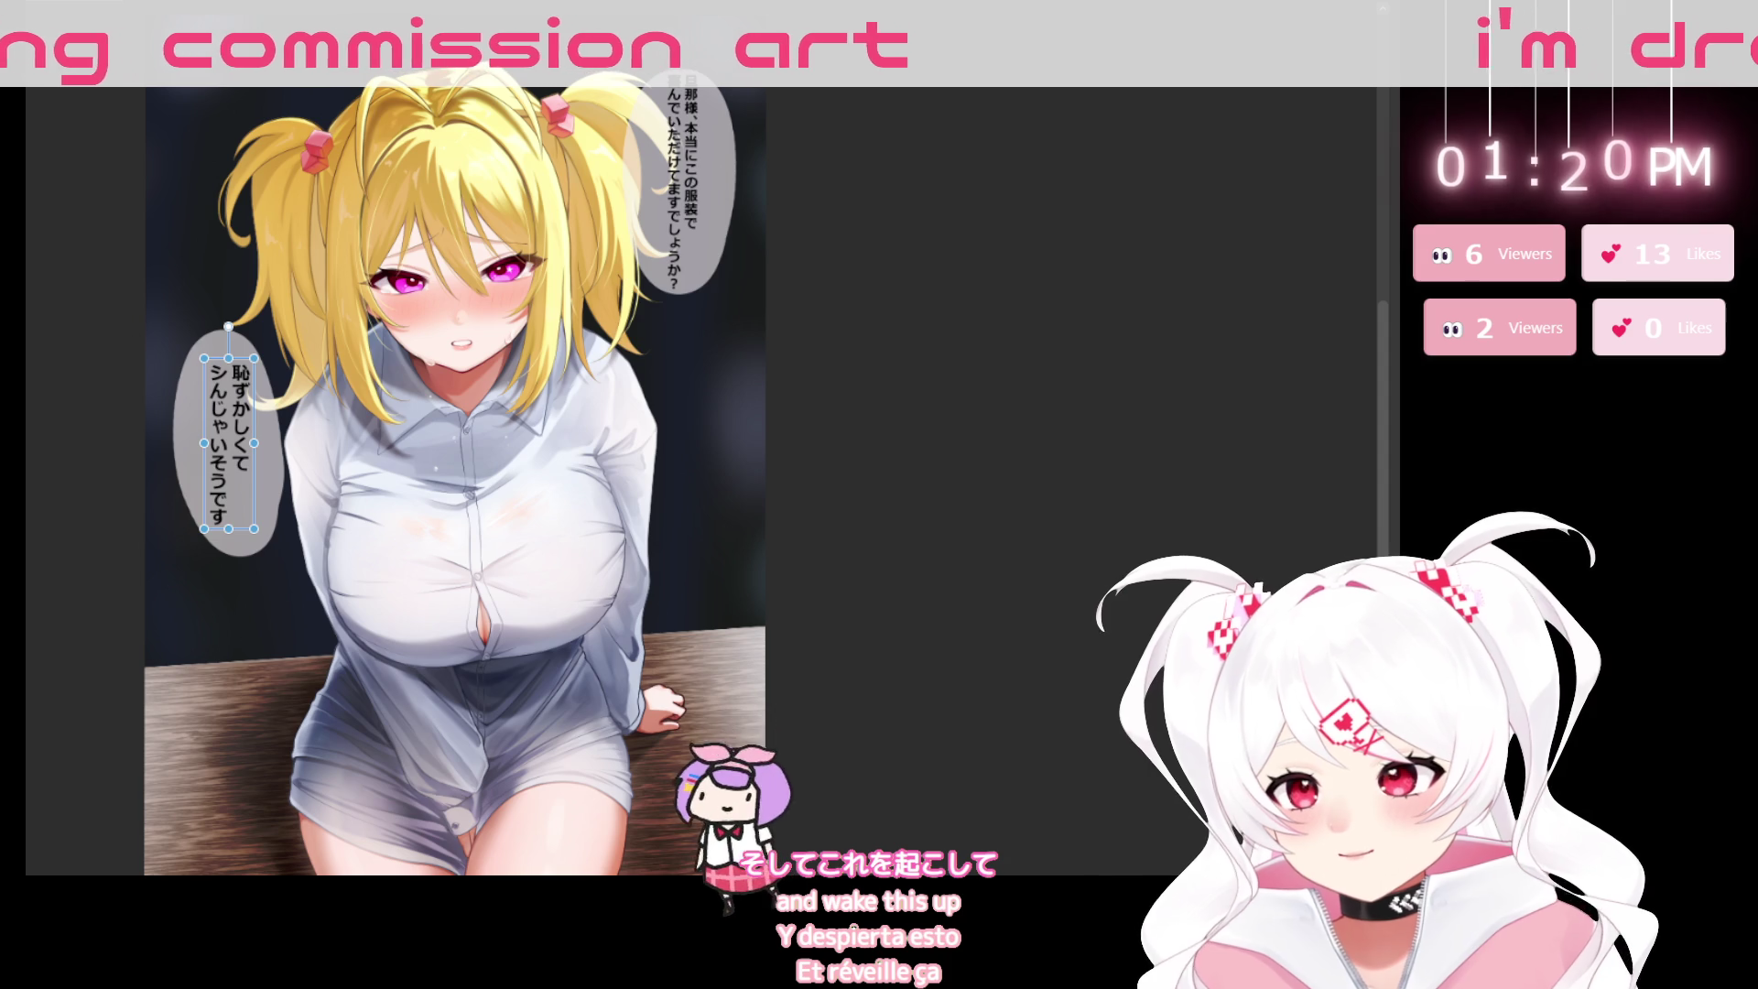
Delete both Japanese text boxes from the bubbles and deselect, leaving only the English dialogue.
key(ctrl+a)
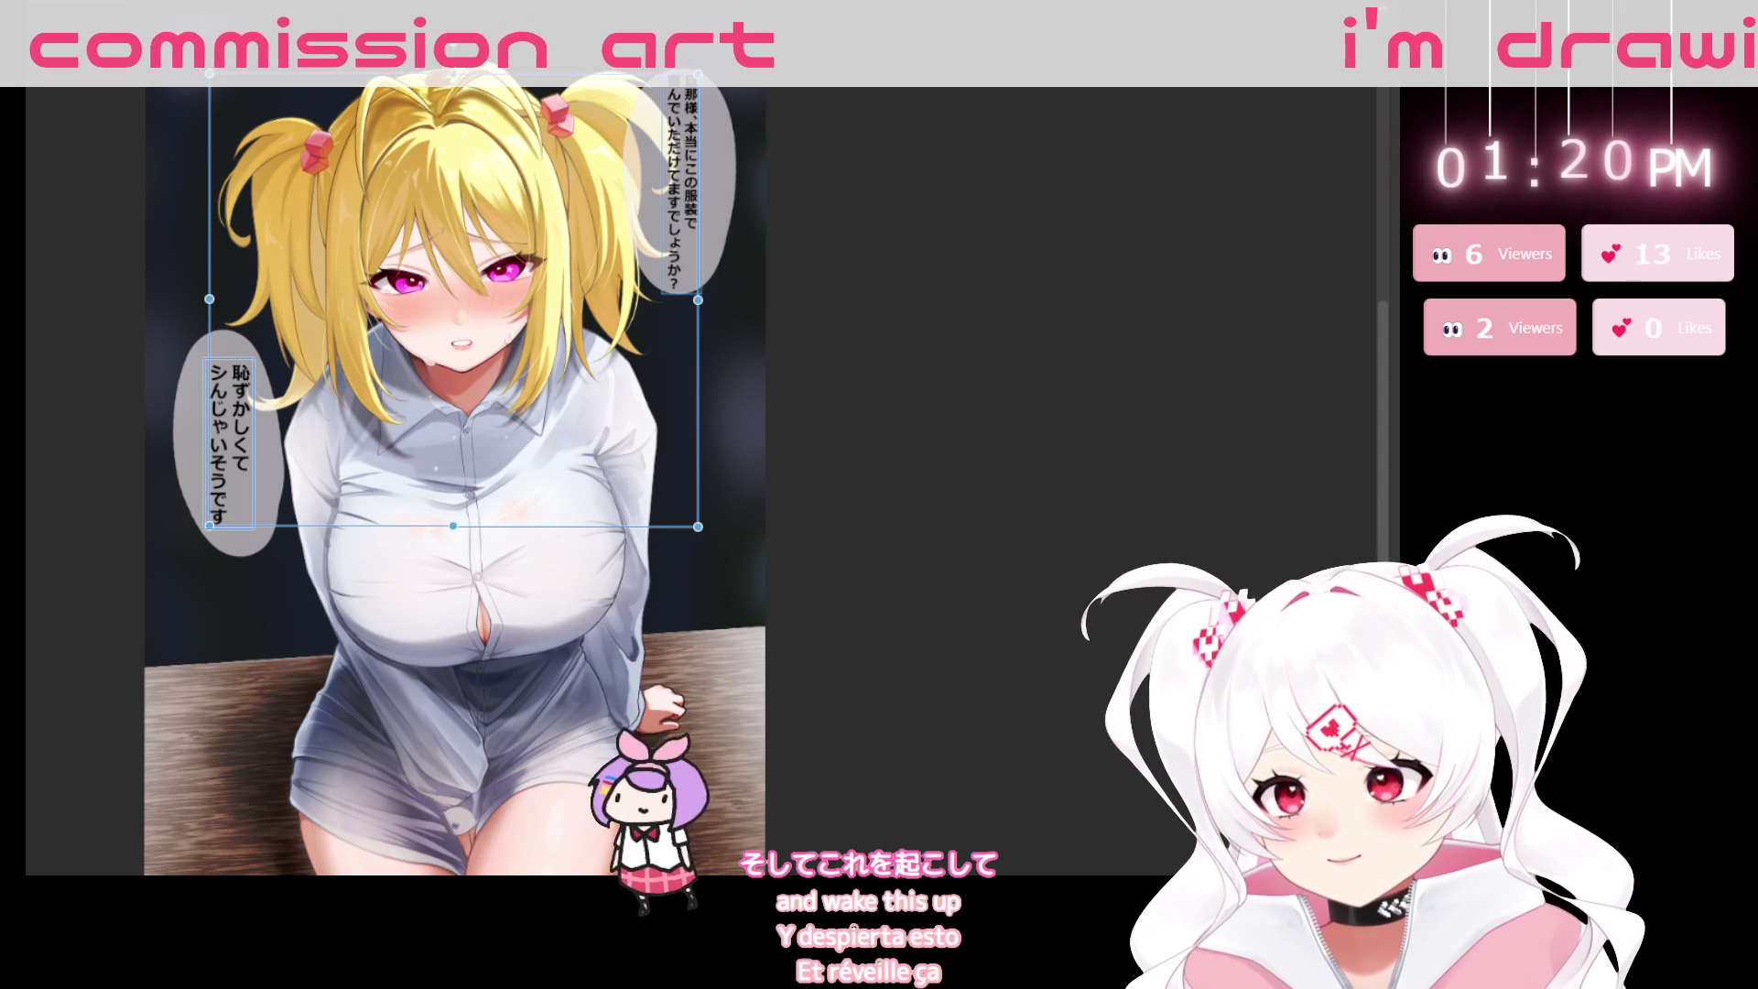
key(Escape)
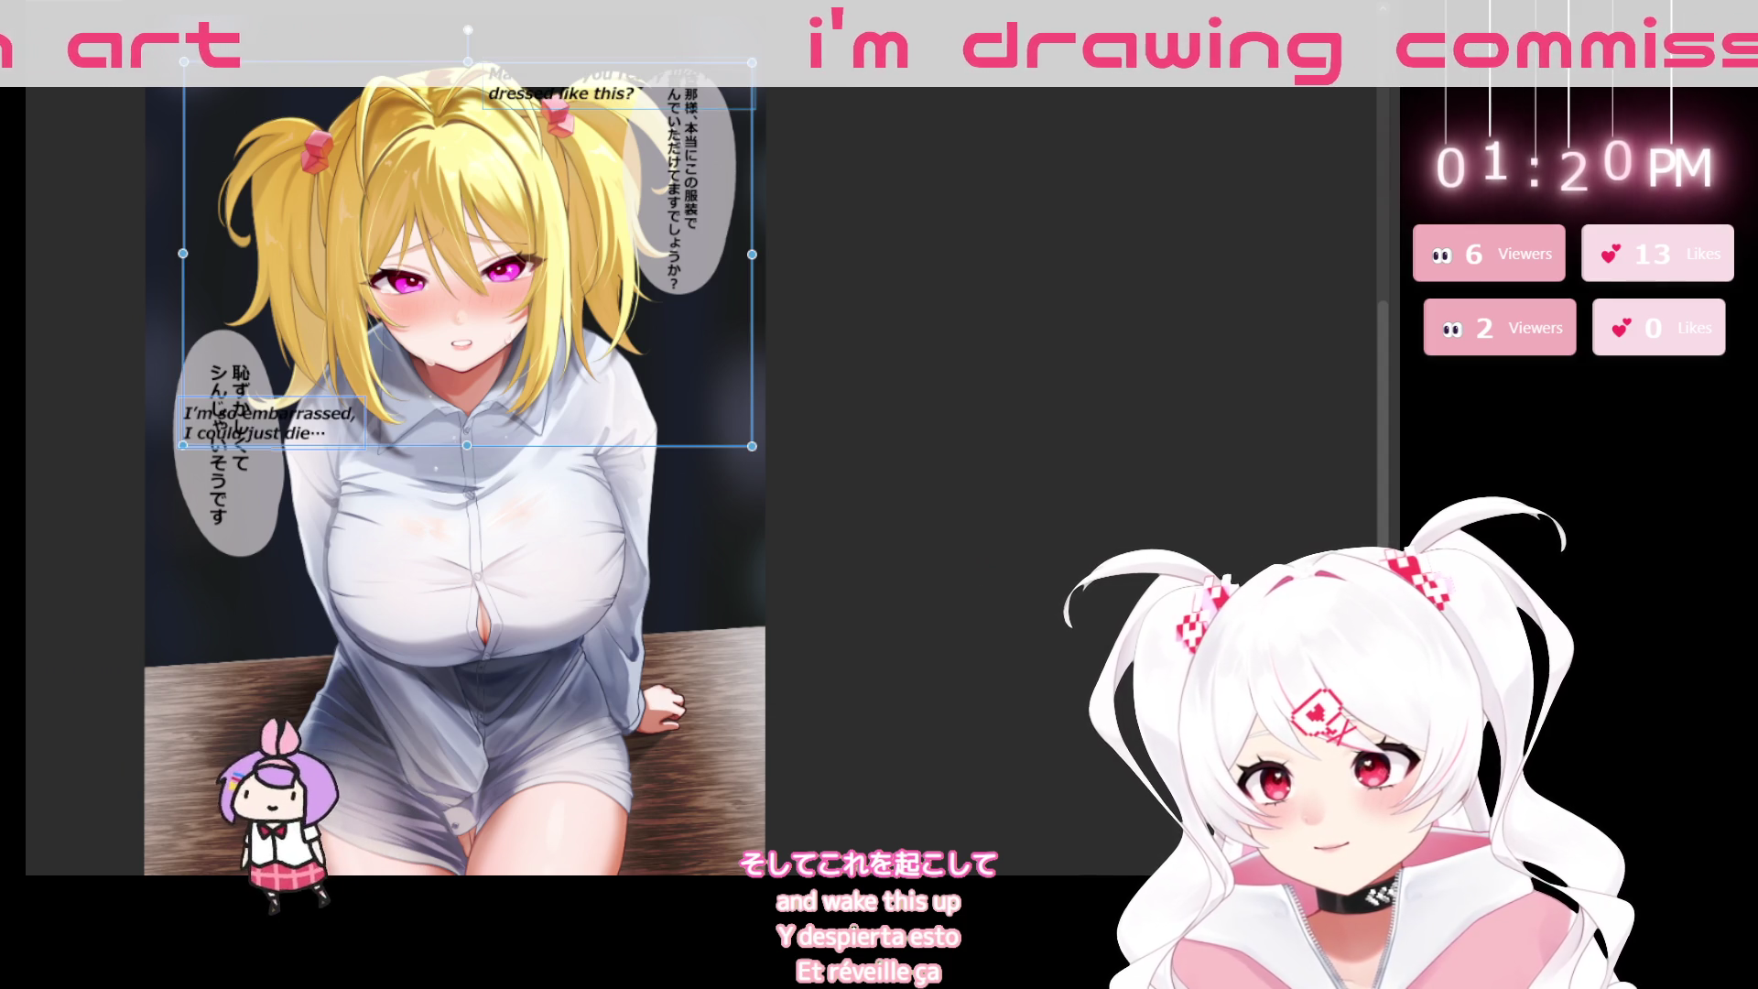
key(Escape)
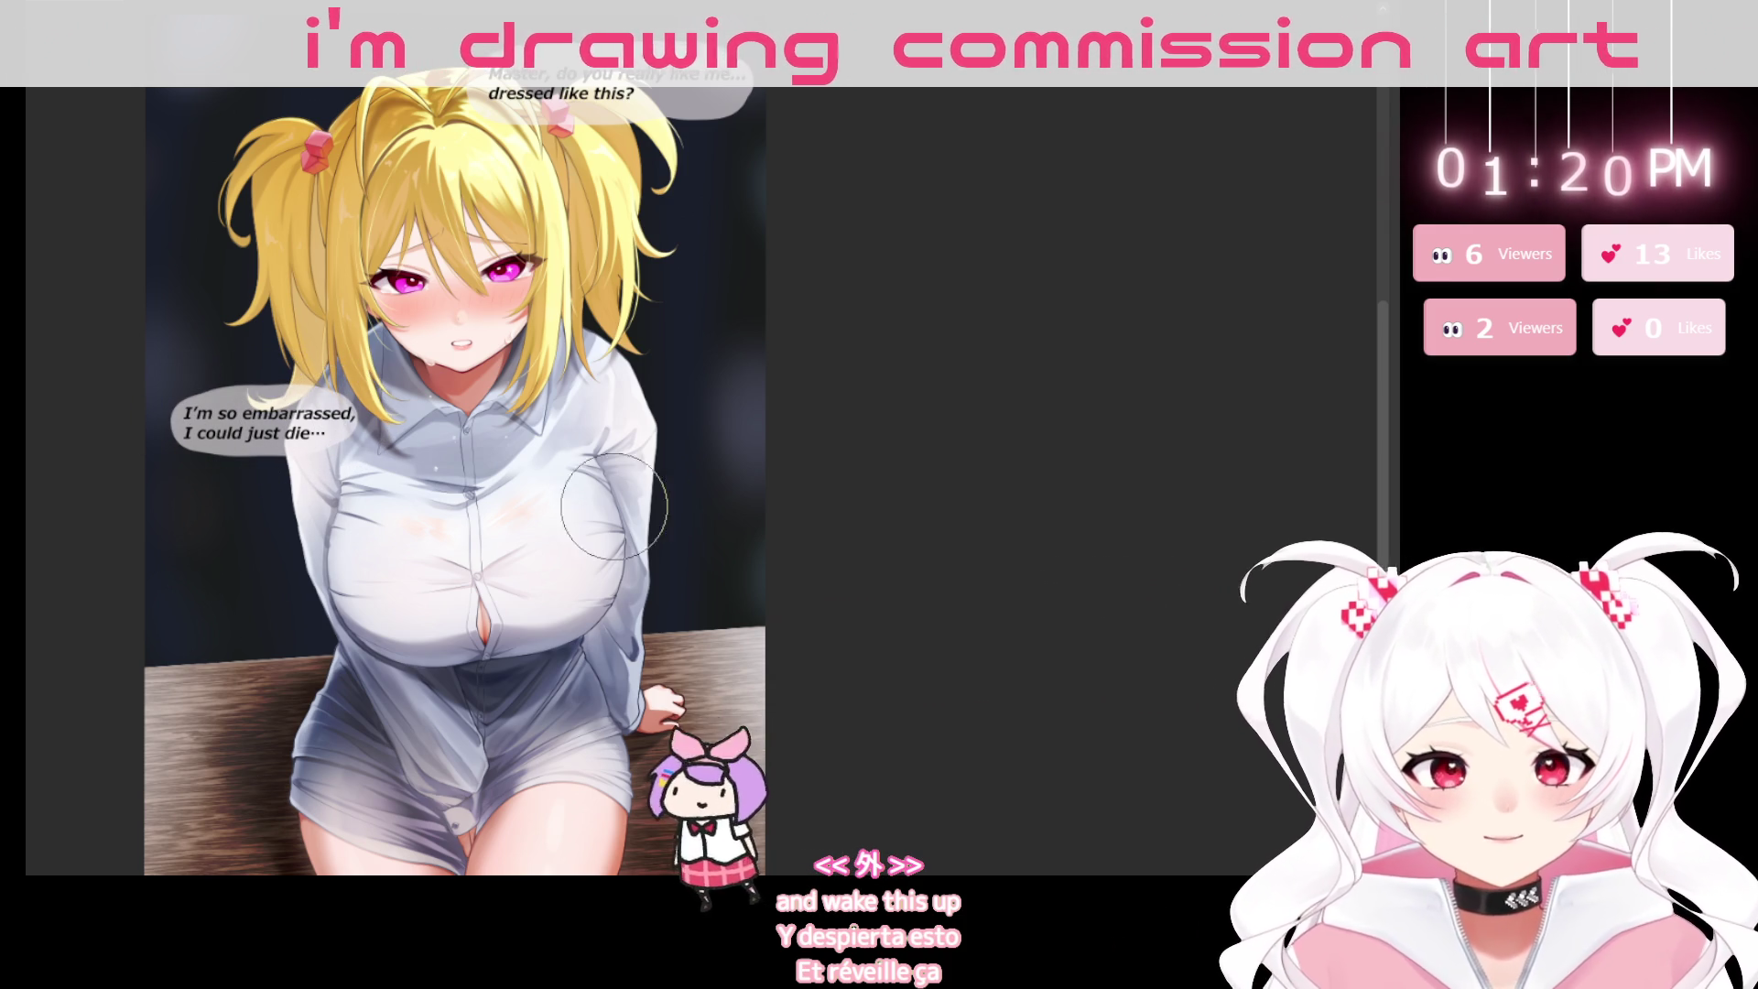
scroll(424, 588, down, 1)
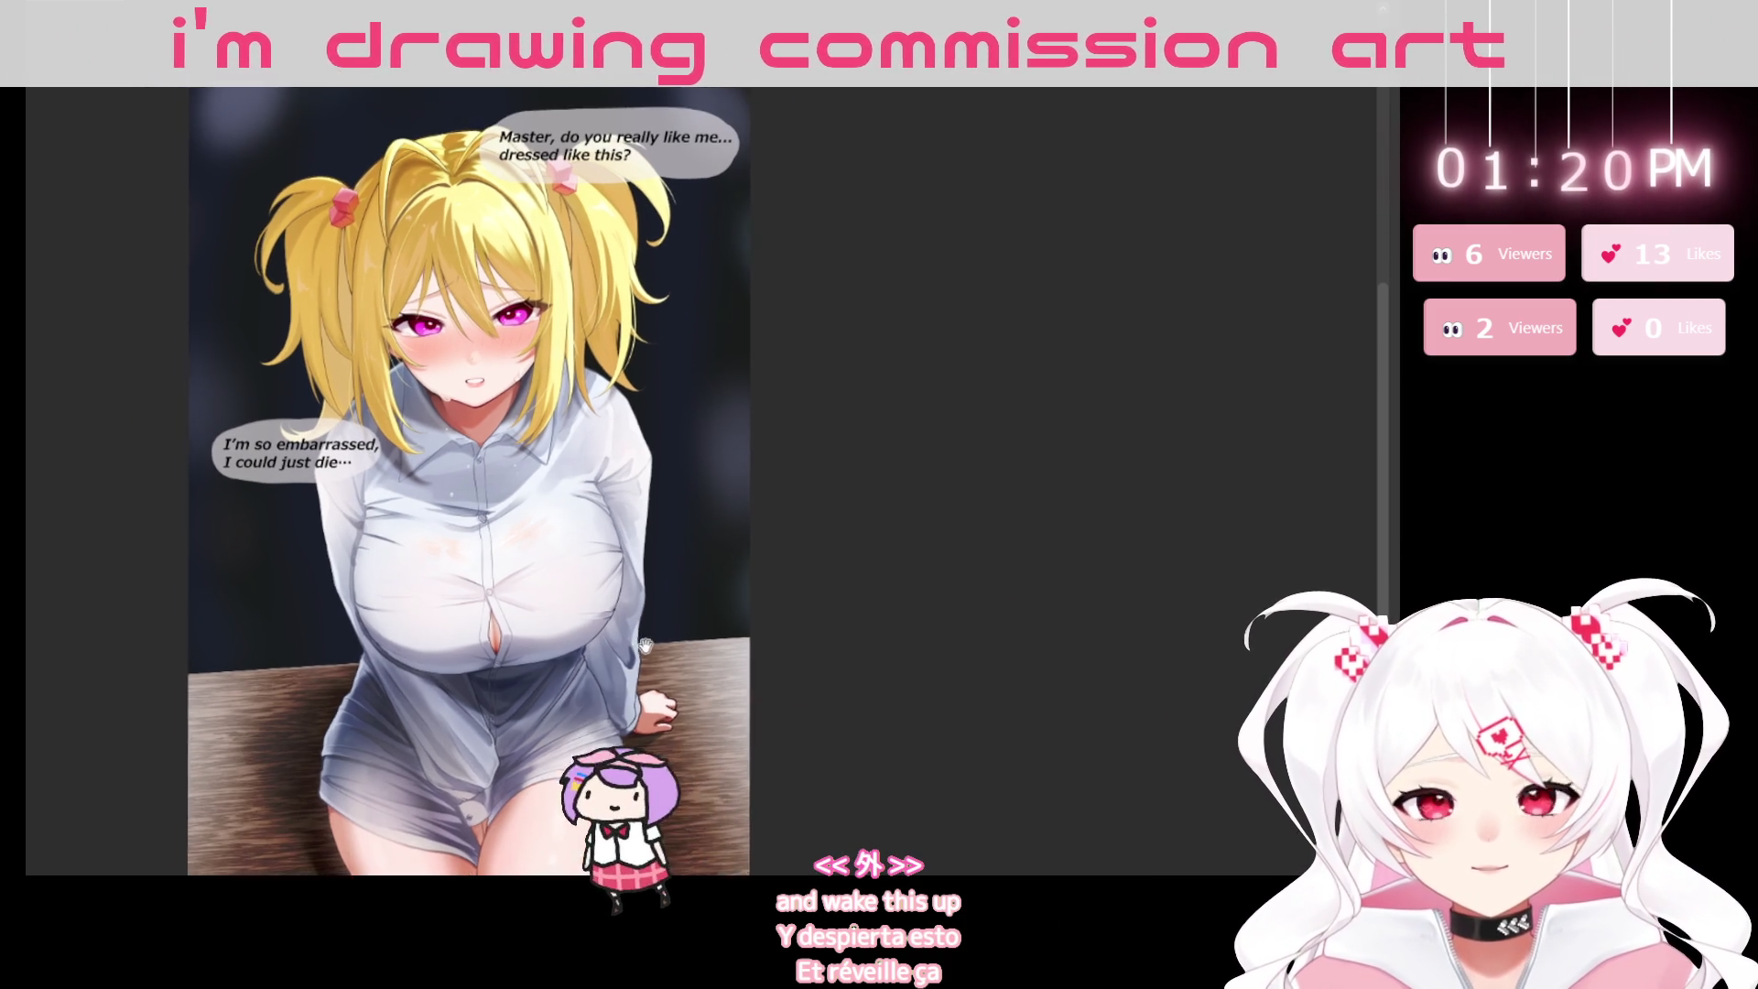
scroll(630, 543, up, 2)
scroll(630, 542, up, 2)
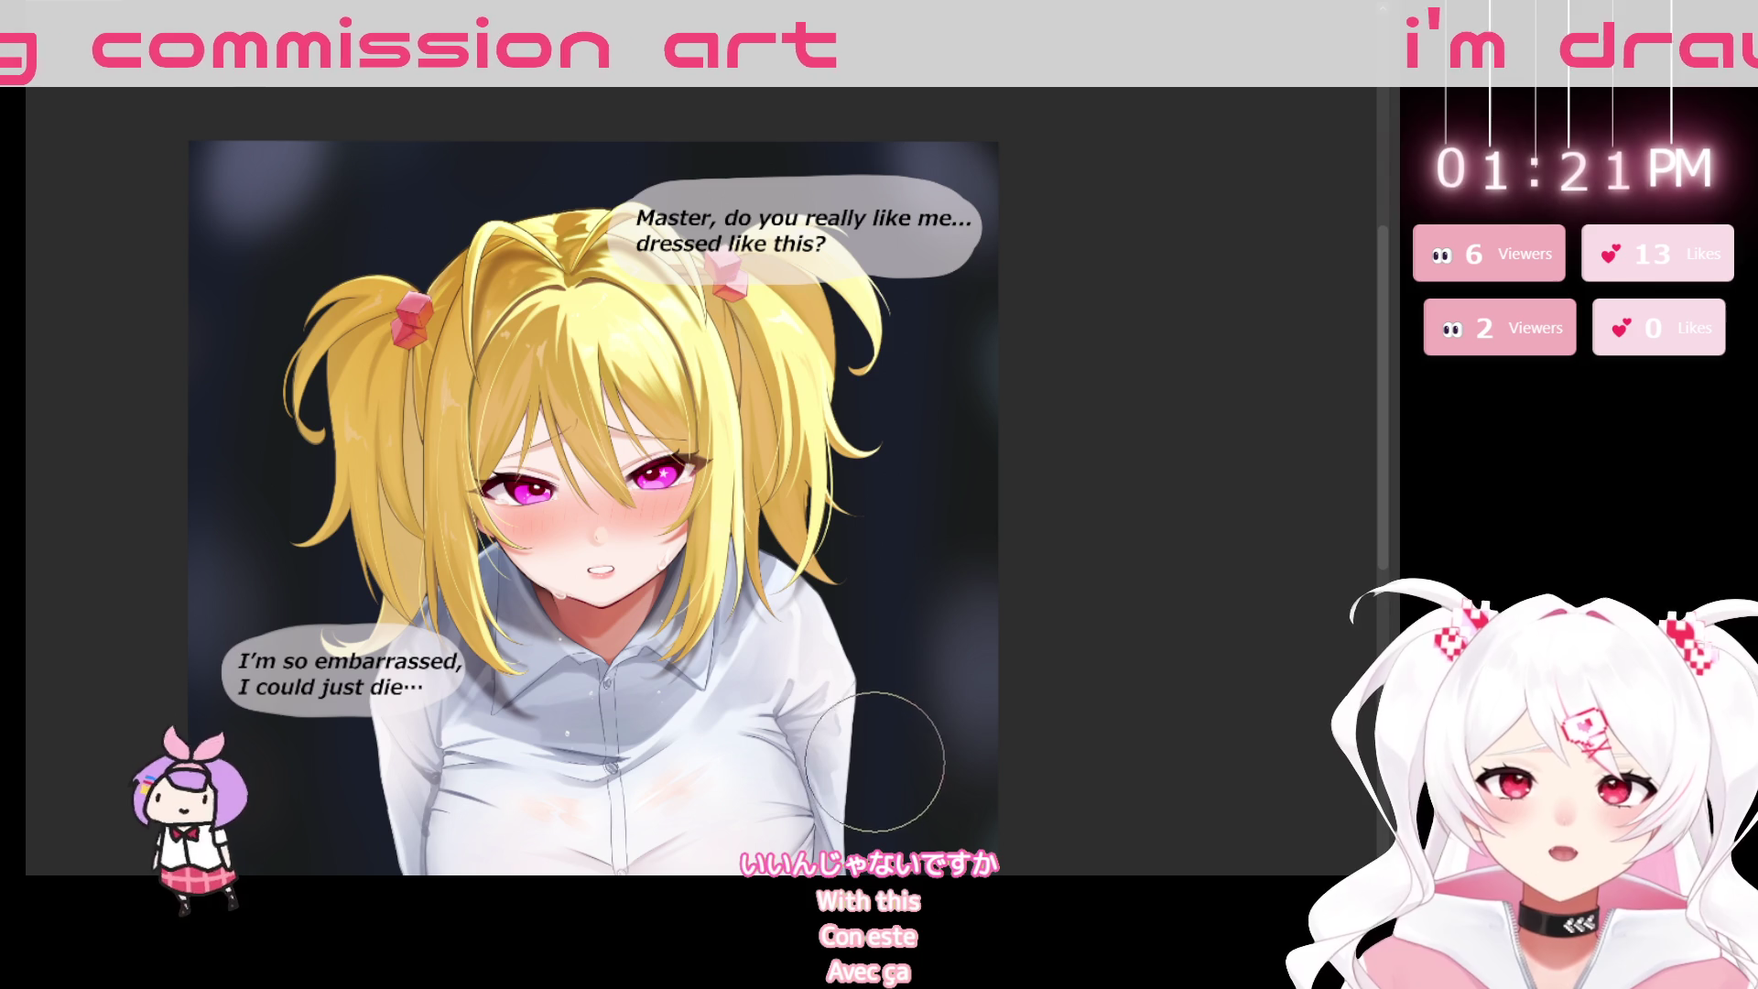
scroll(830, 739, down, 1)
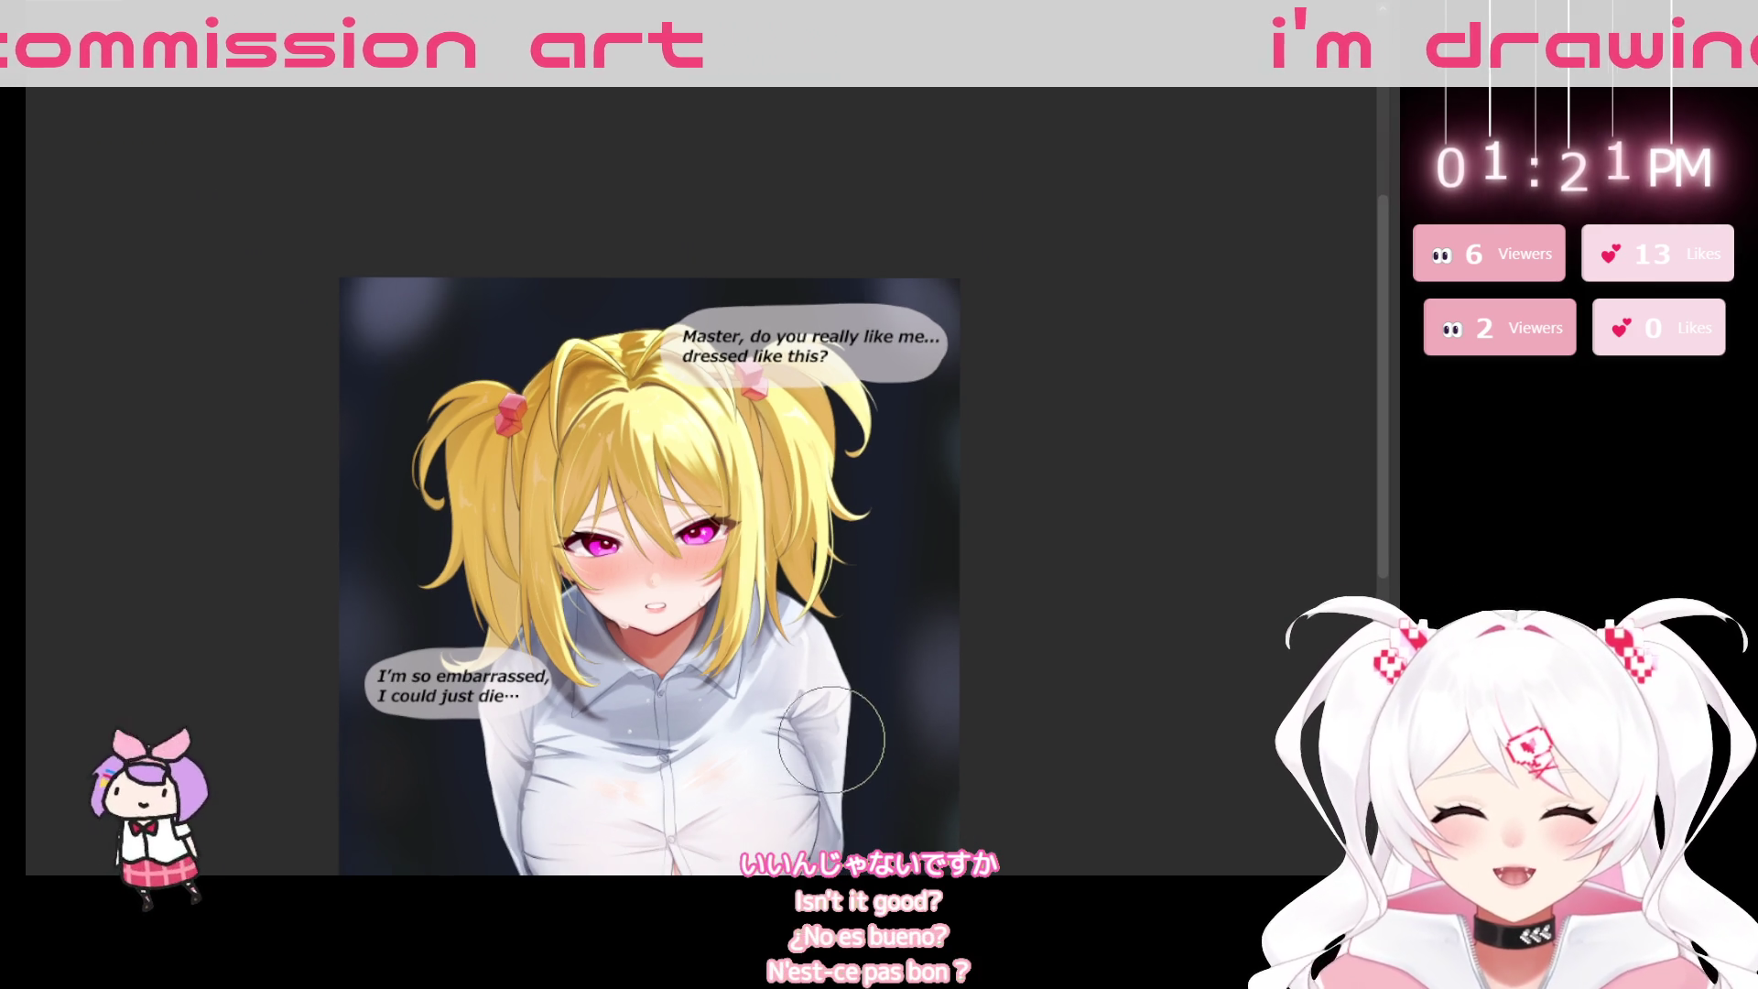
scroll(806, 796, down, 1)
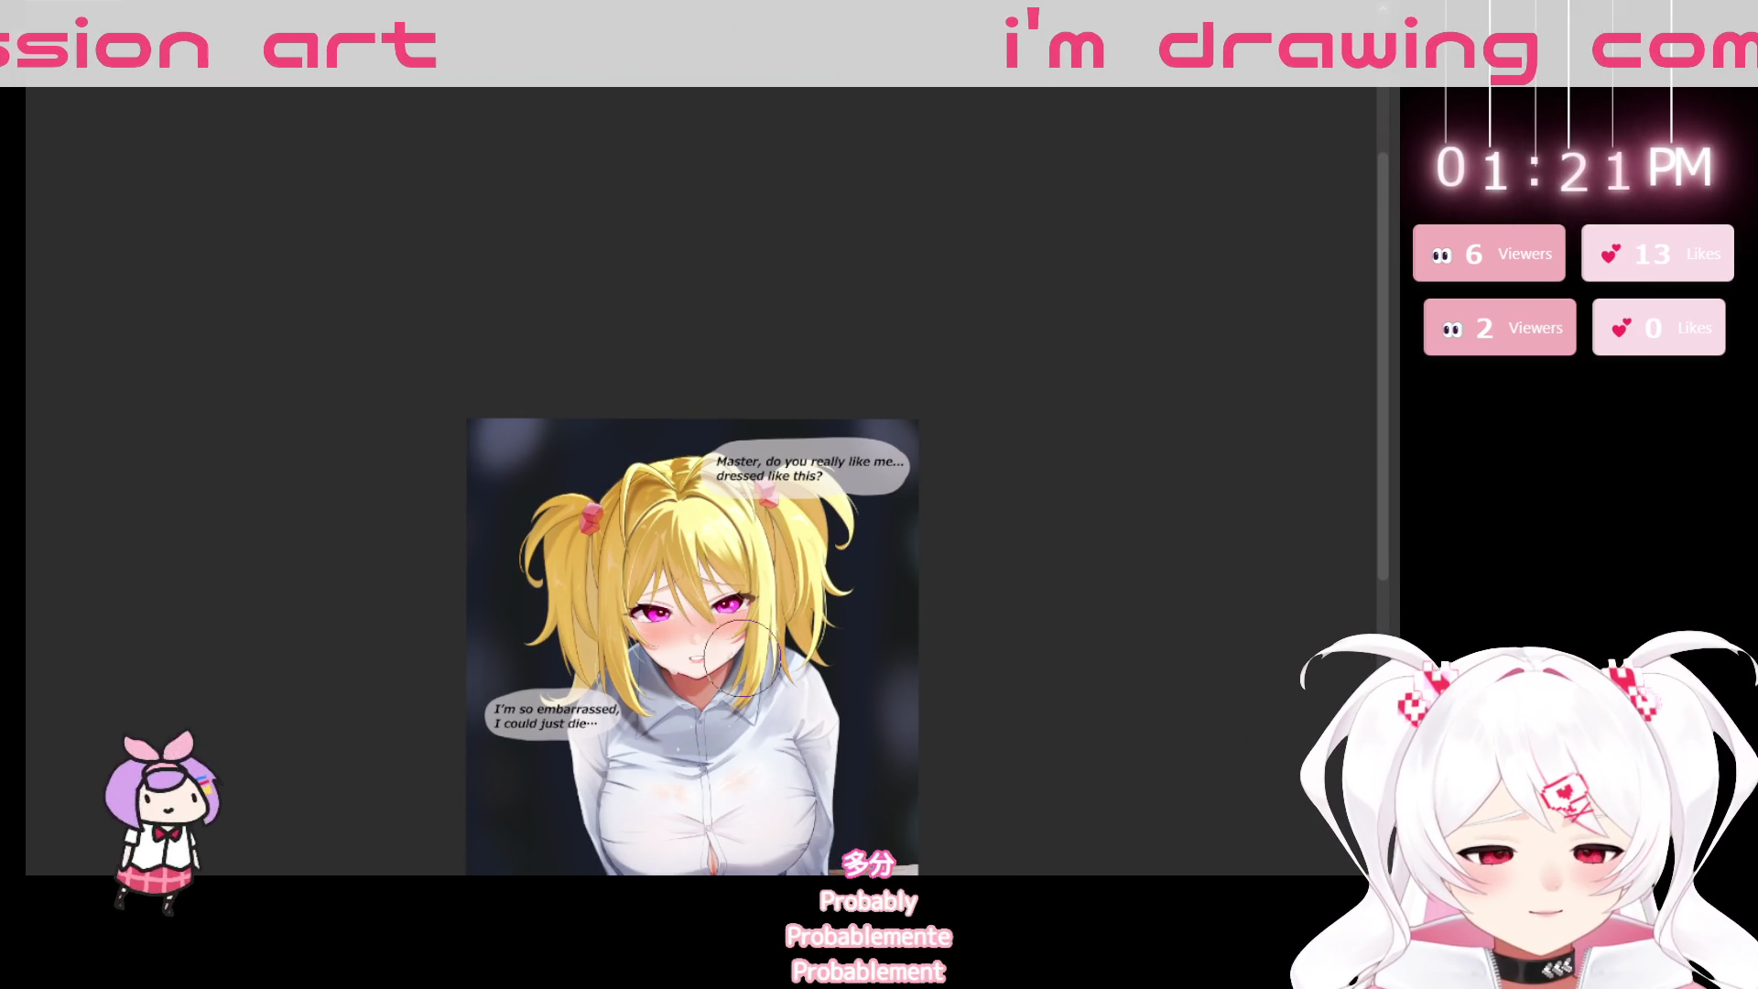
drag(743, 723, 696, 486)
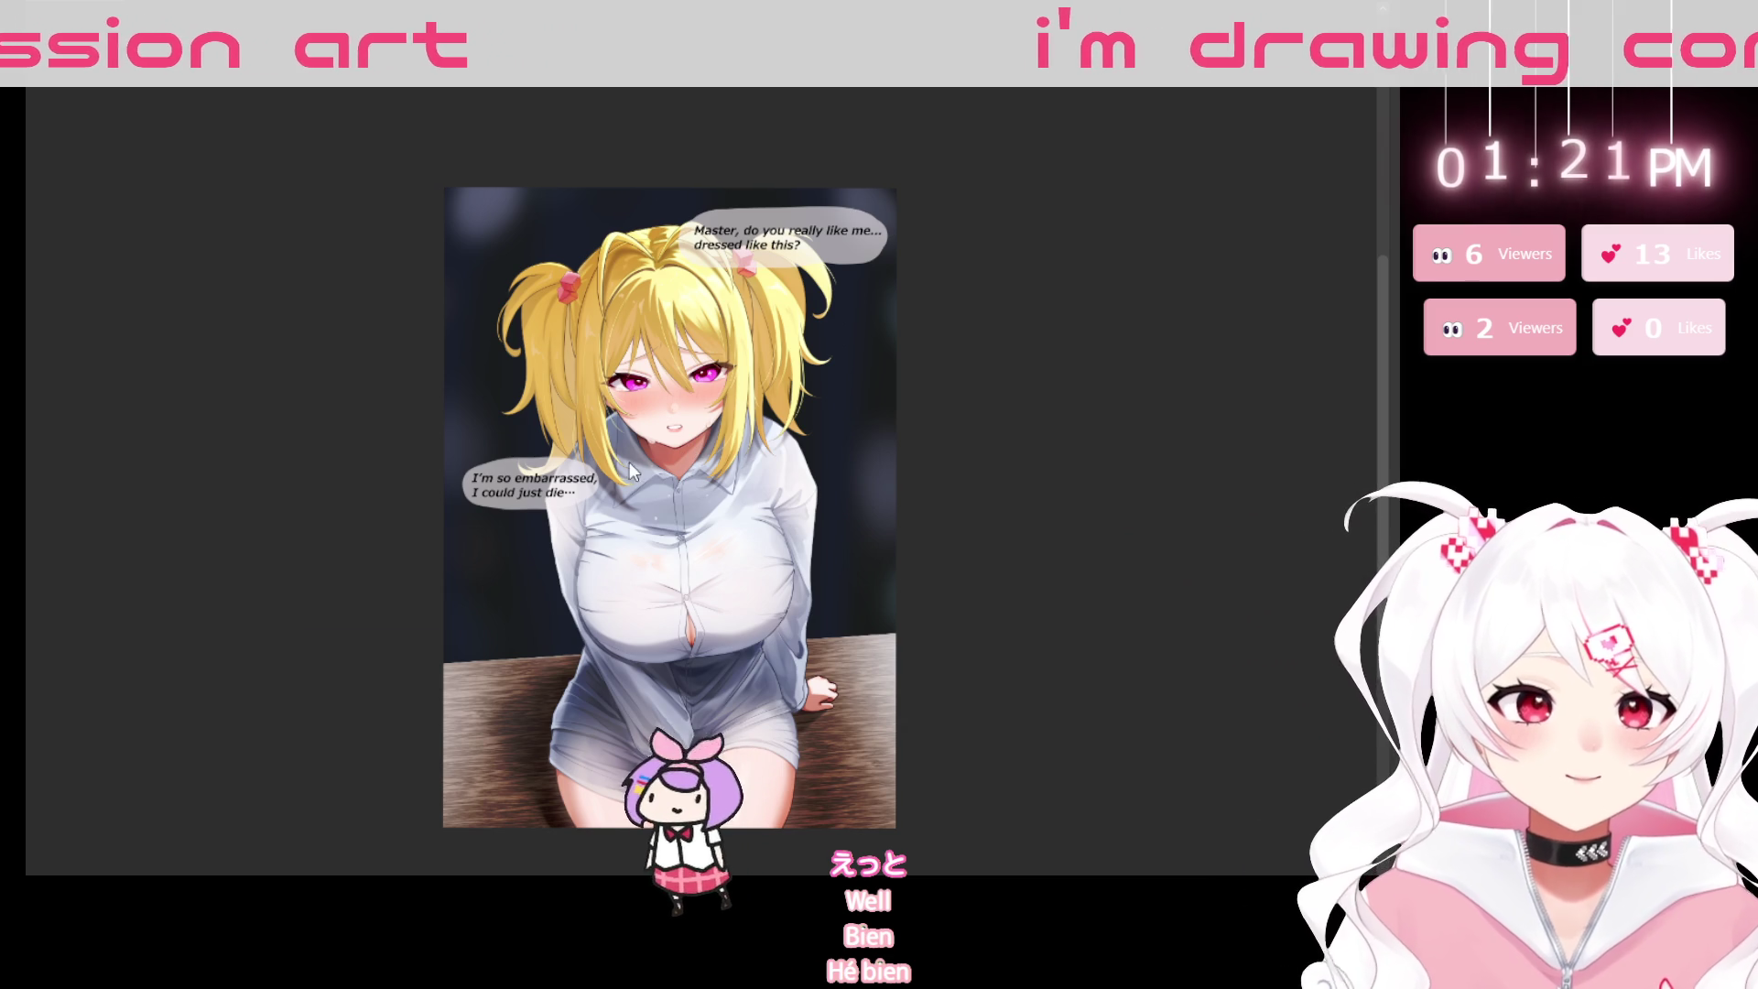
key(ctrl+Tab)
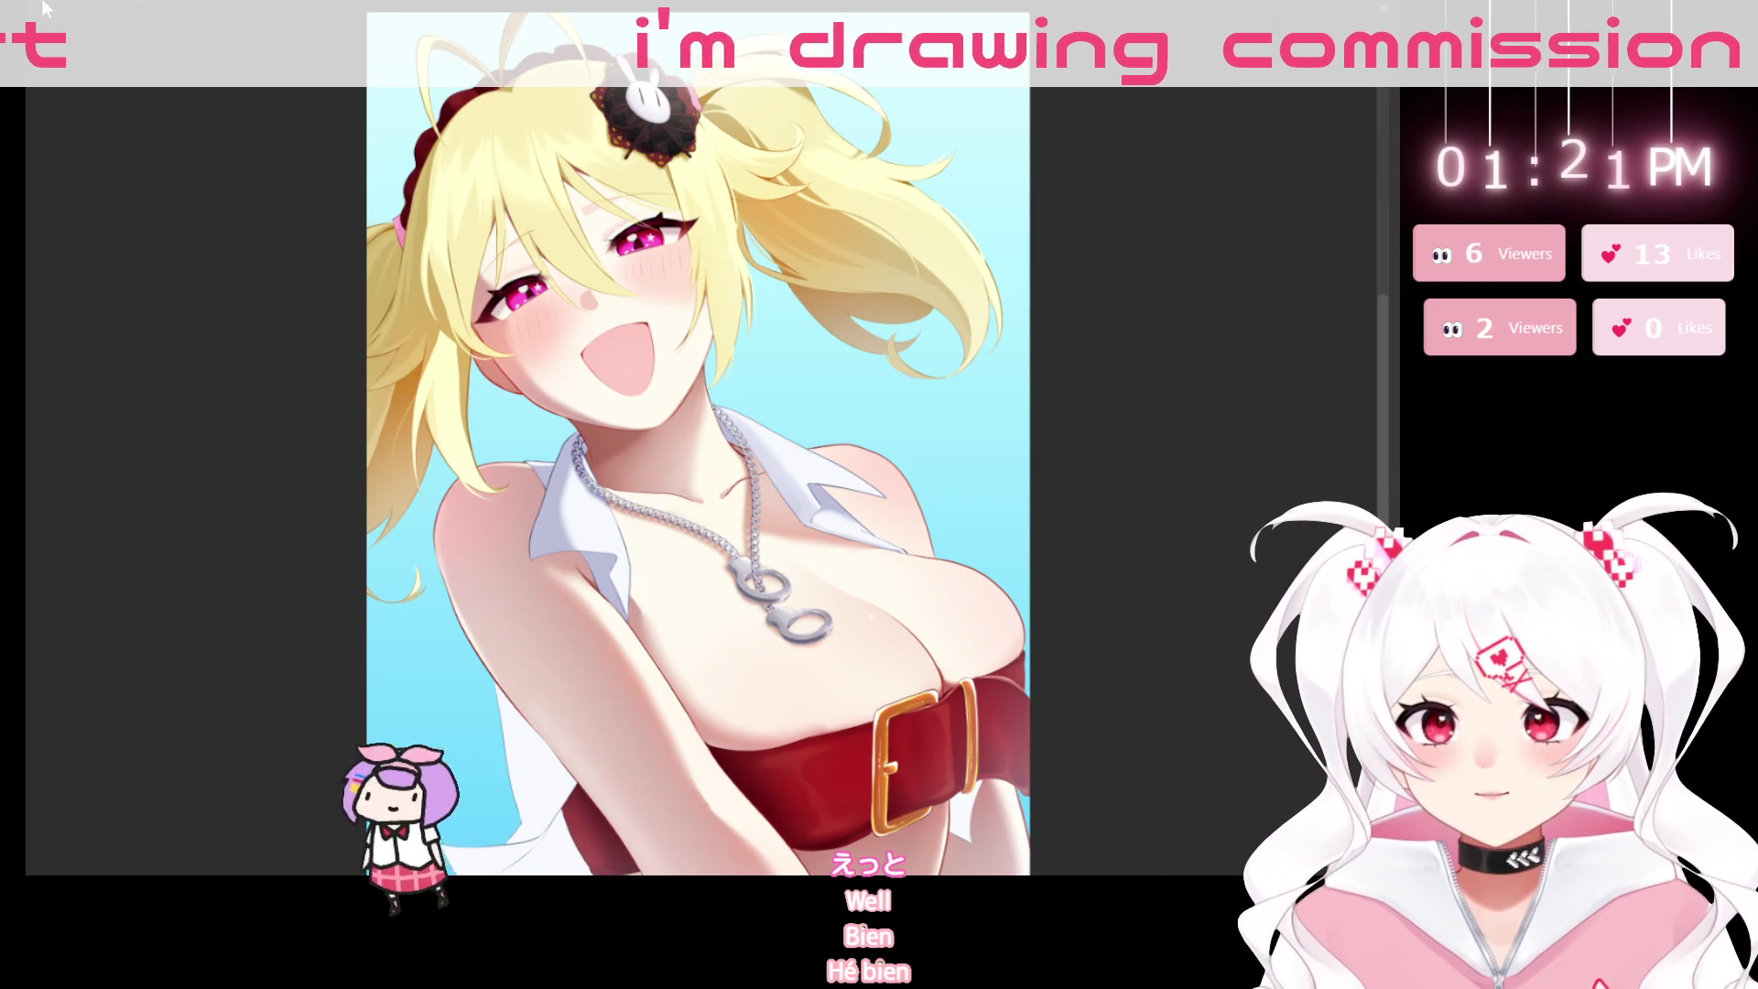
Return to the commission illustration to paste the pink thank-you signature onto it.
key(ctrl+Tab)
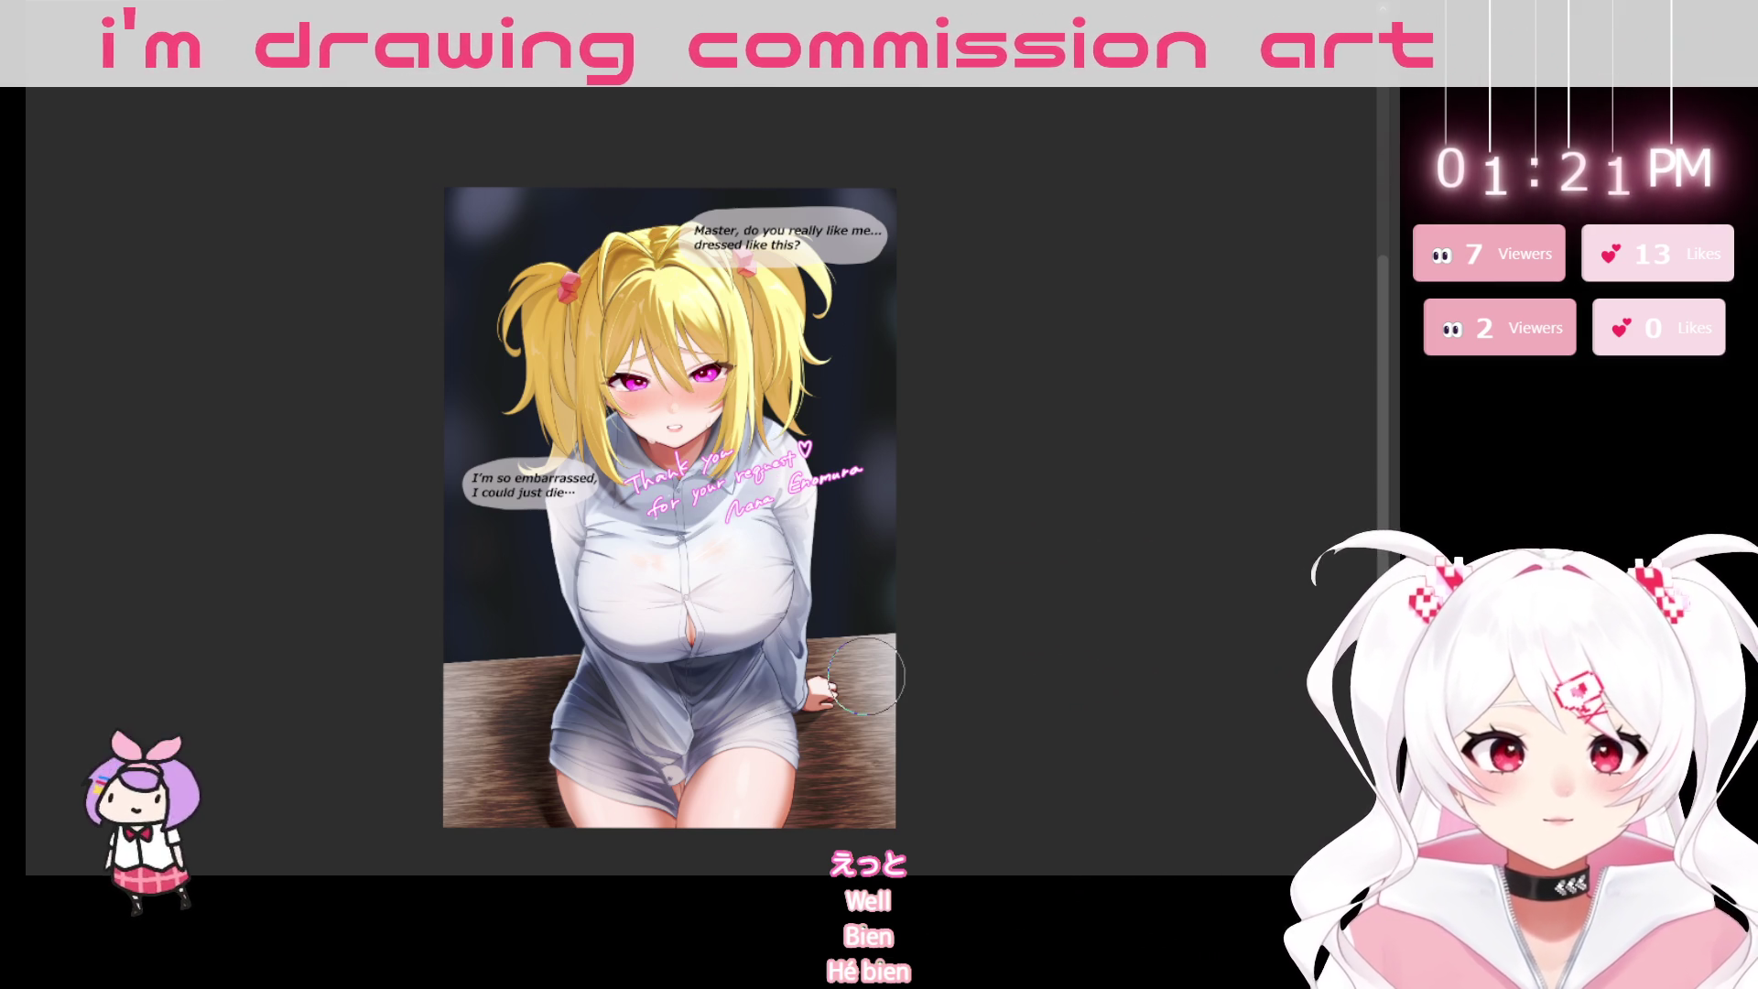
Transform the pink signature into place across the girl's chest below the left bubble.
key(ctrl+t)
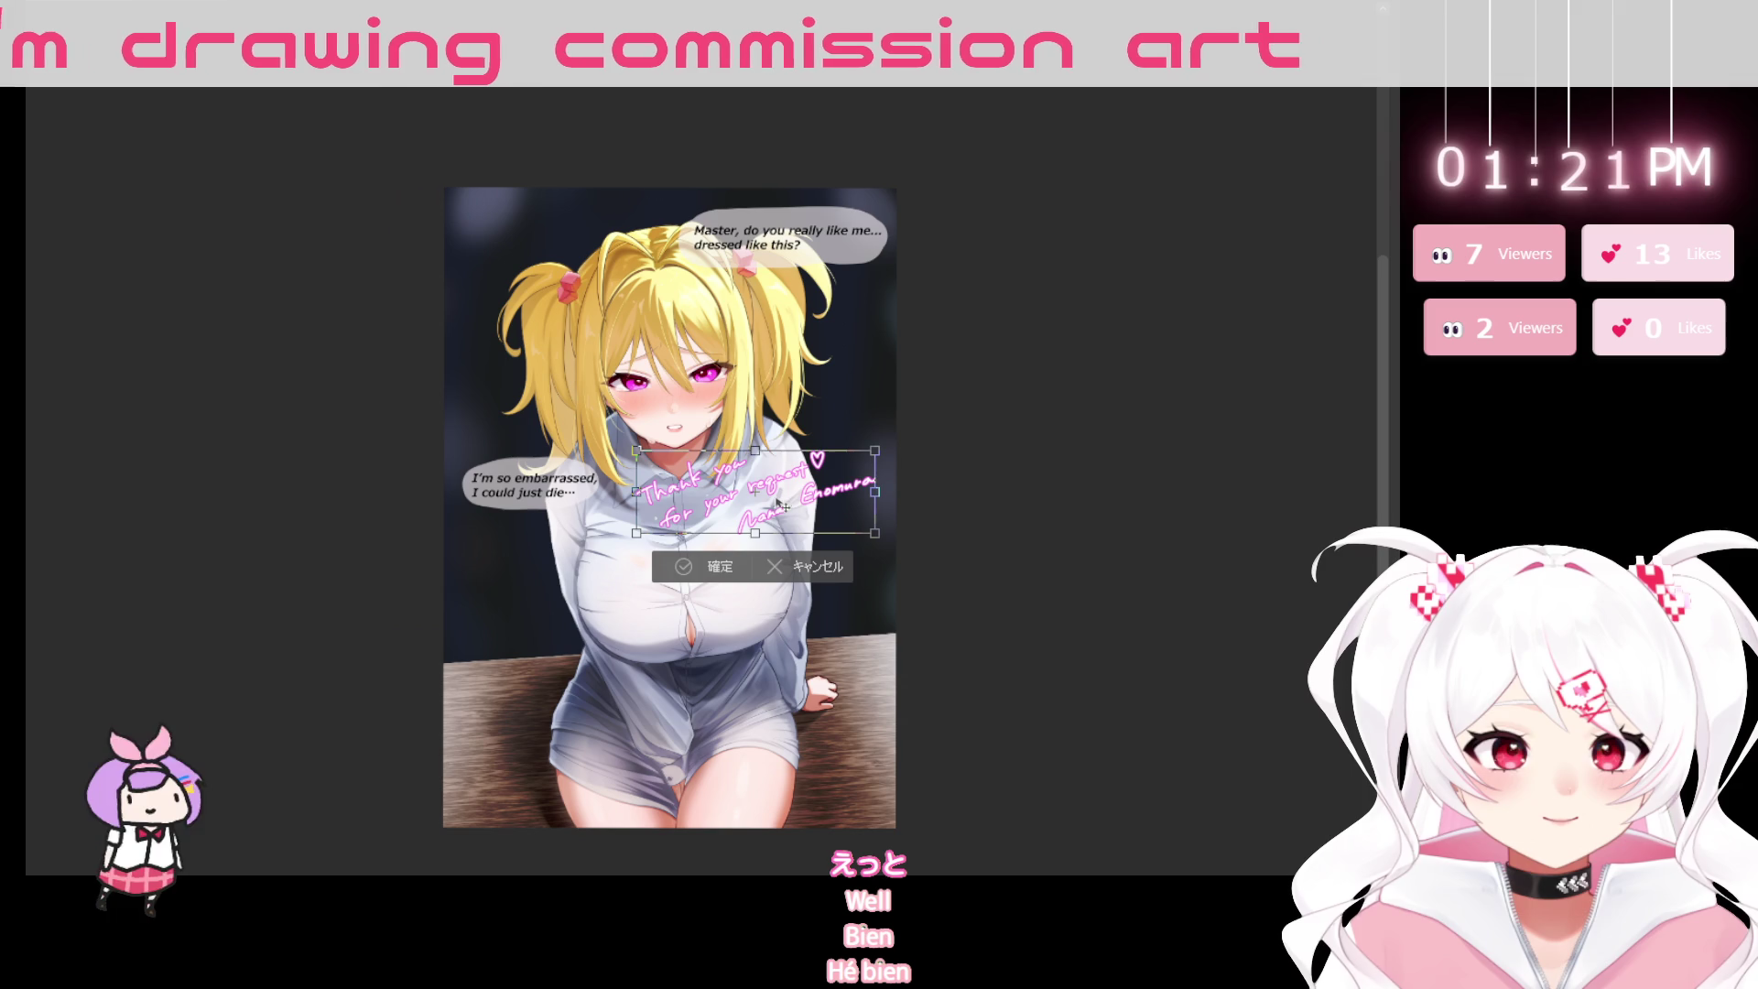
click(706, 564)
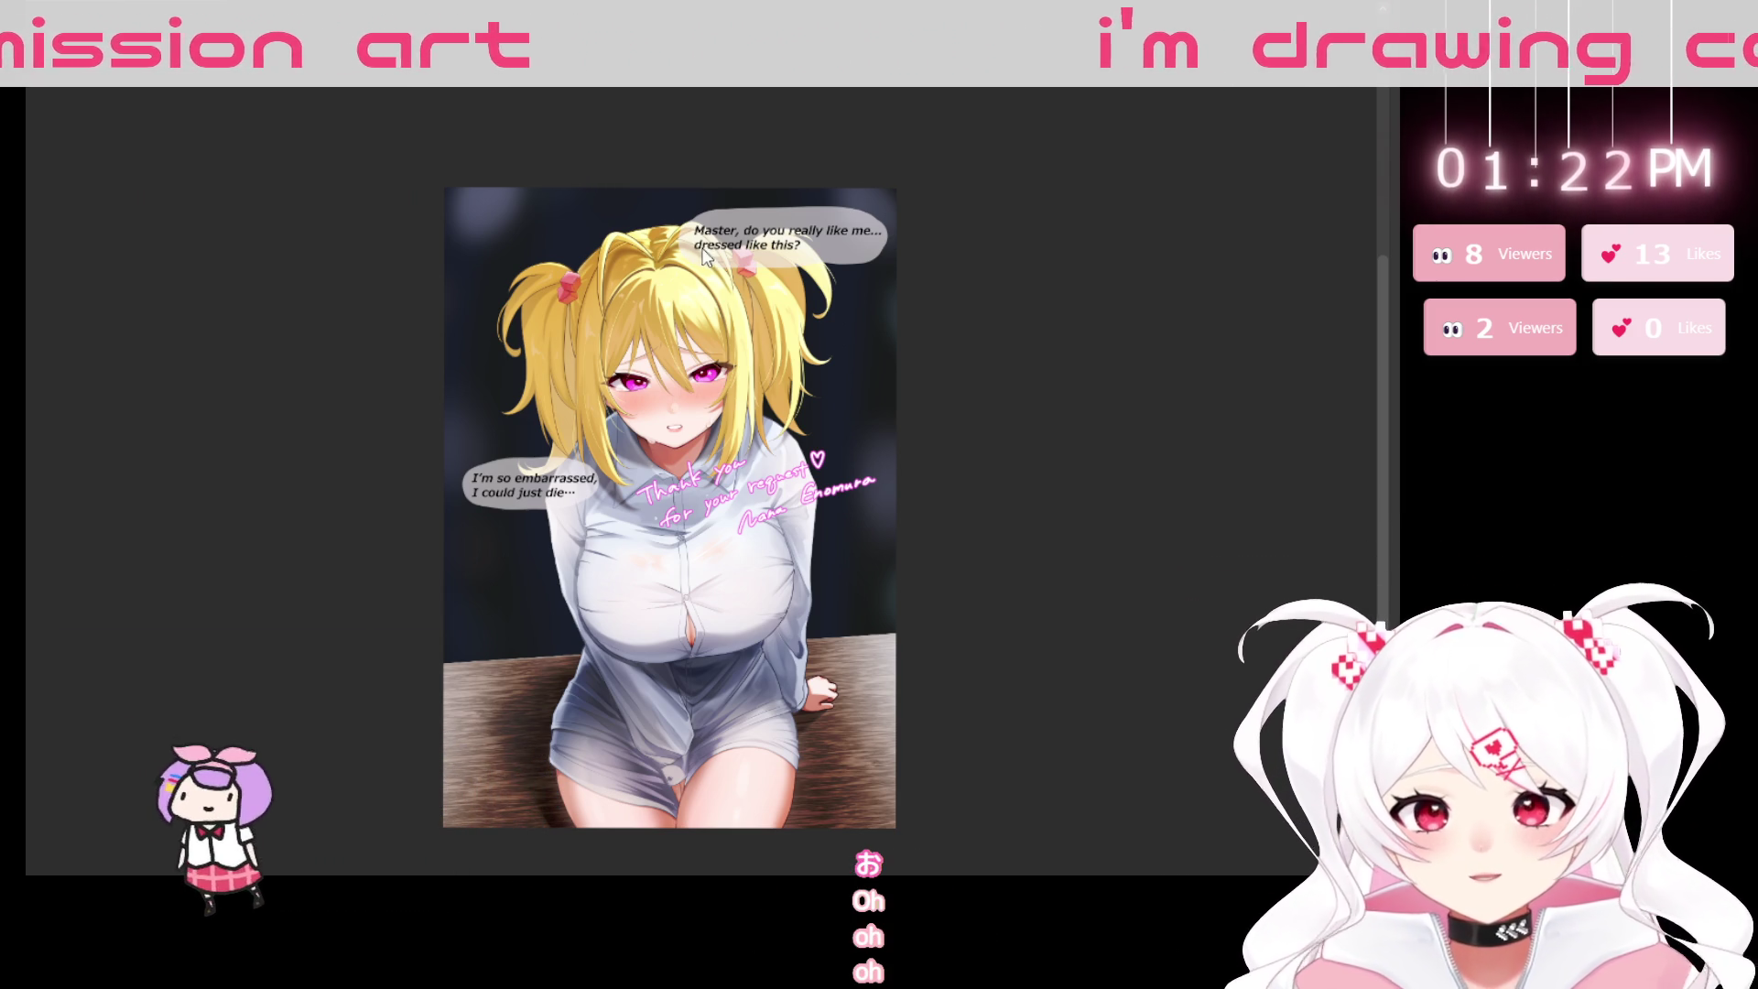
scroll(744, 314, up, 3)
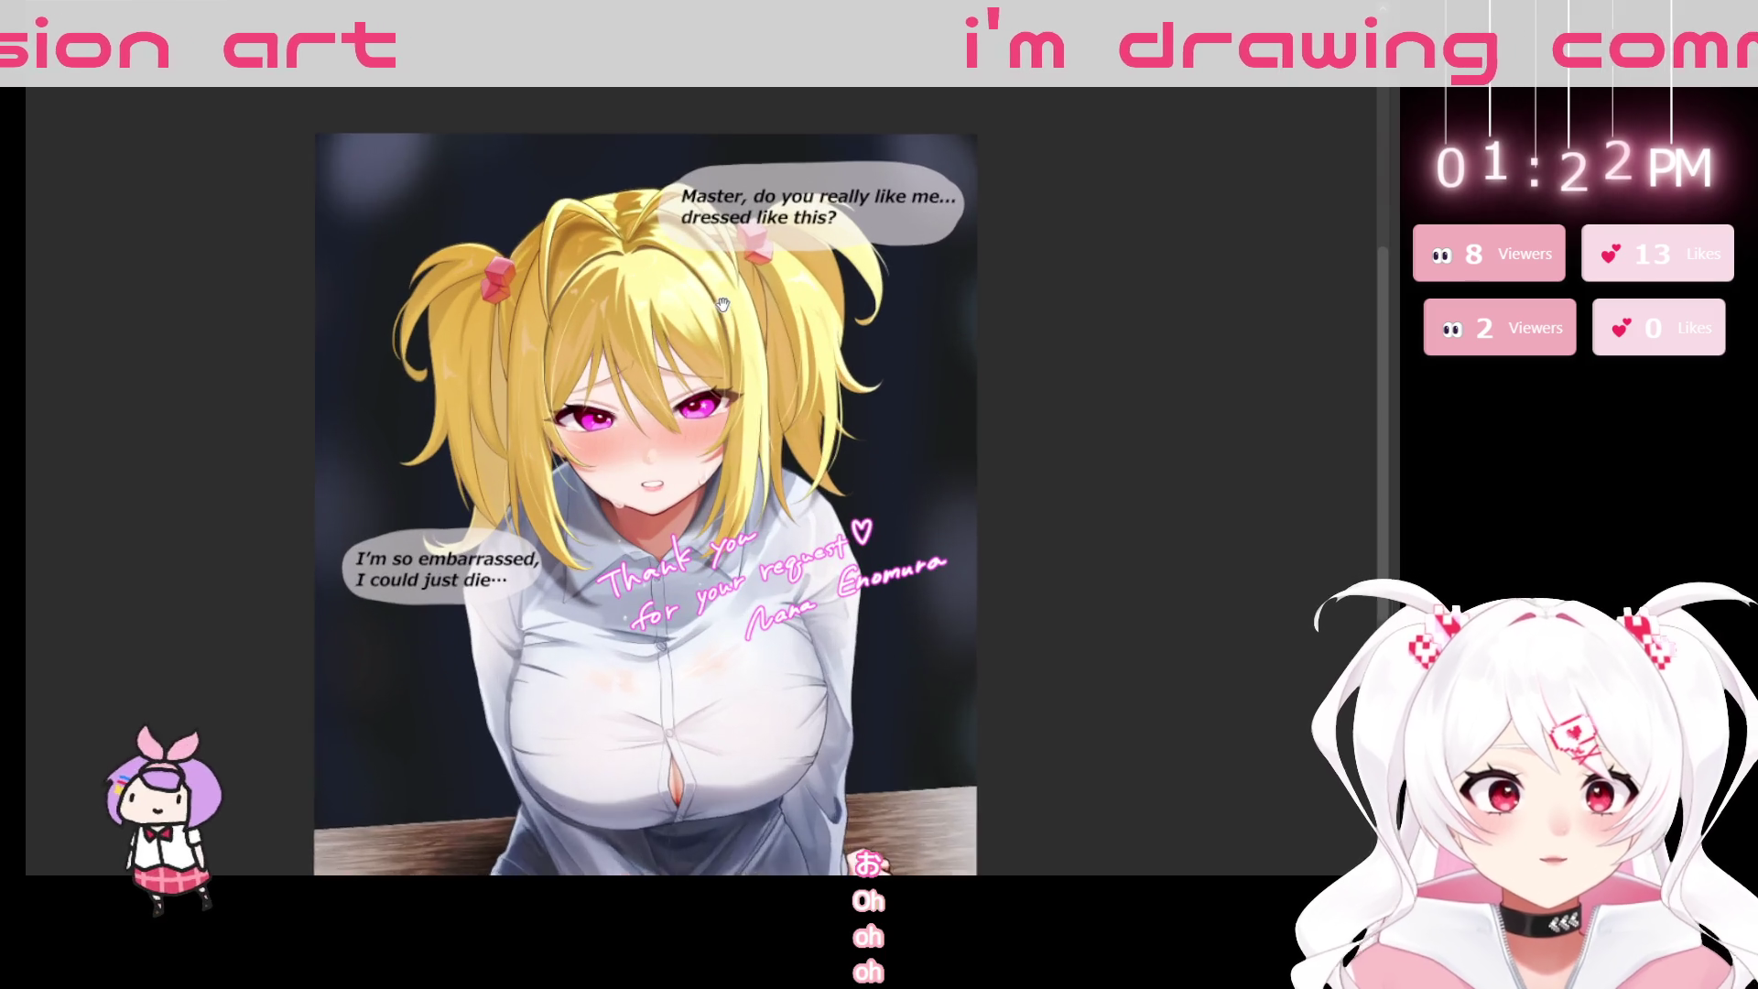
scroll(744, 314, up, 2)
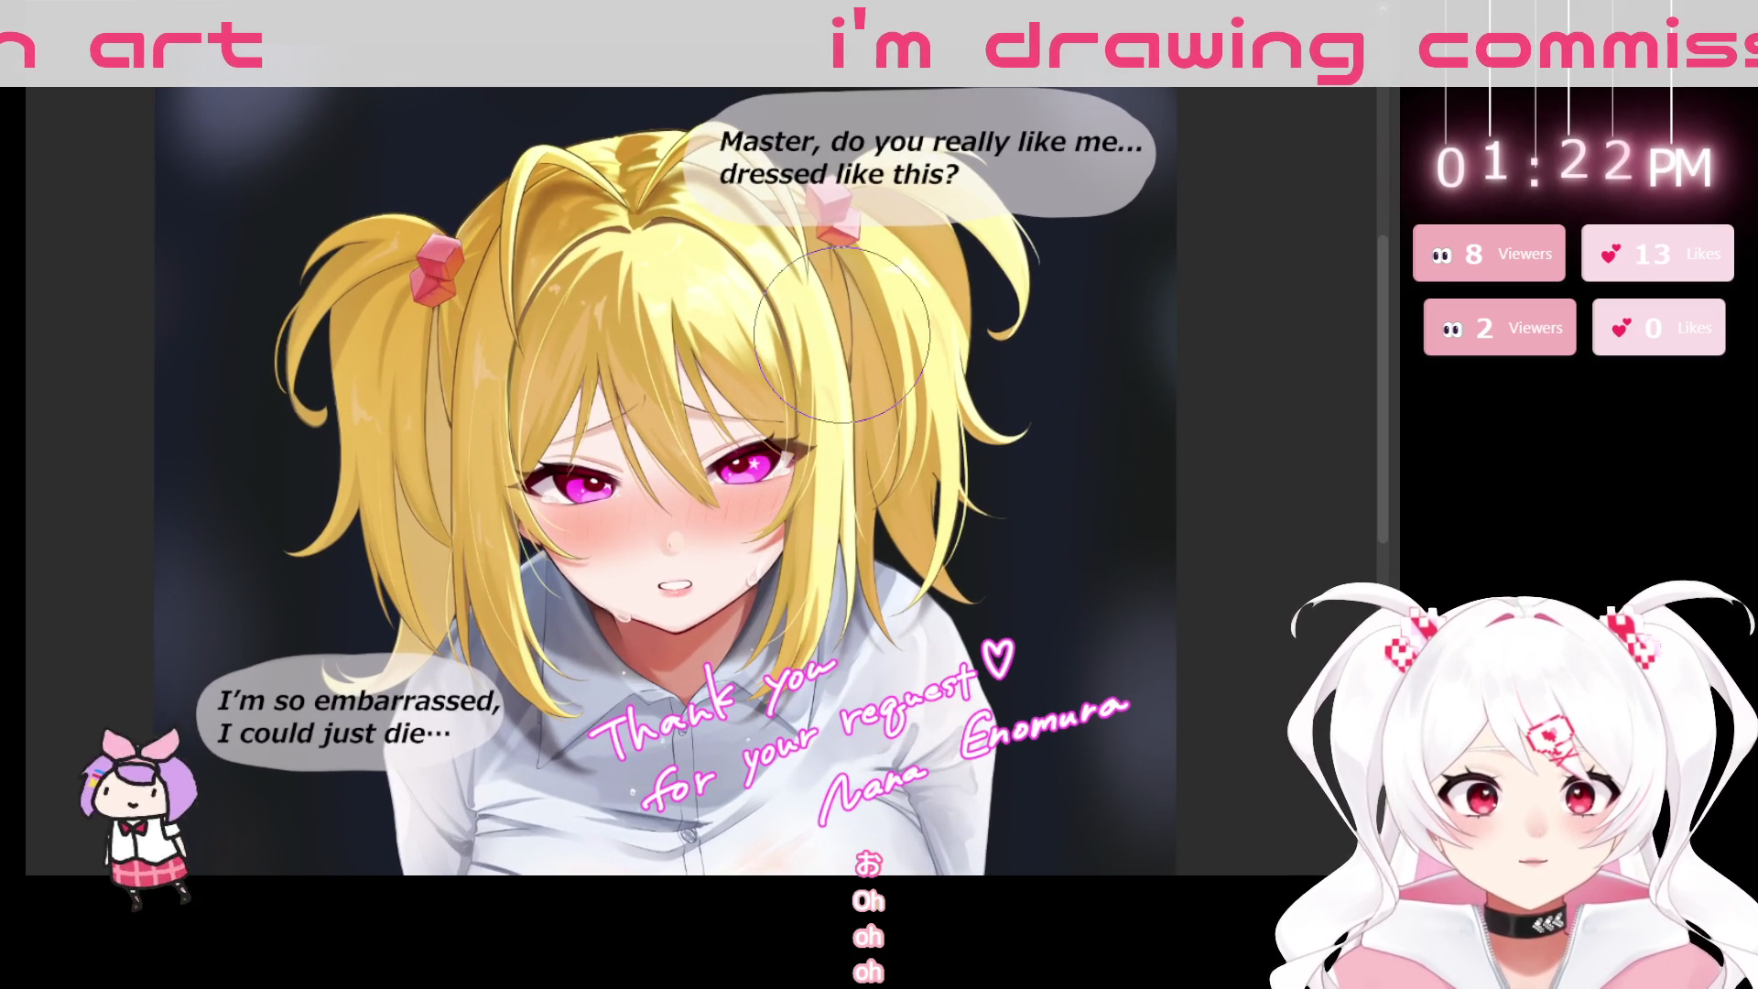
drag(841, 350, 831, 336)
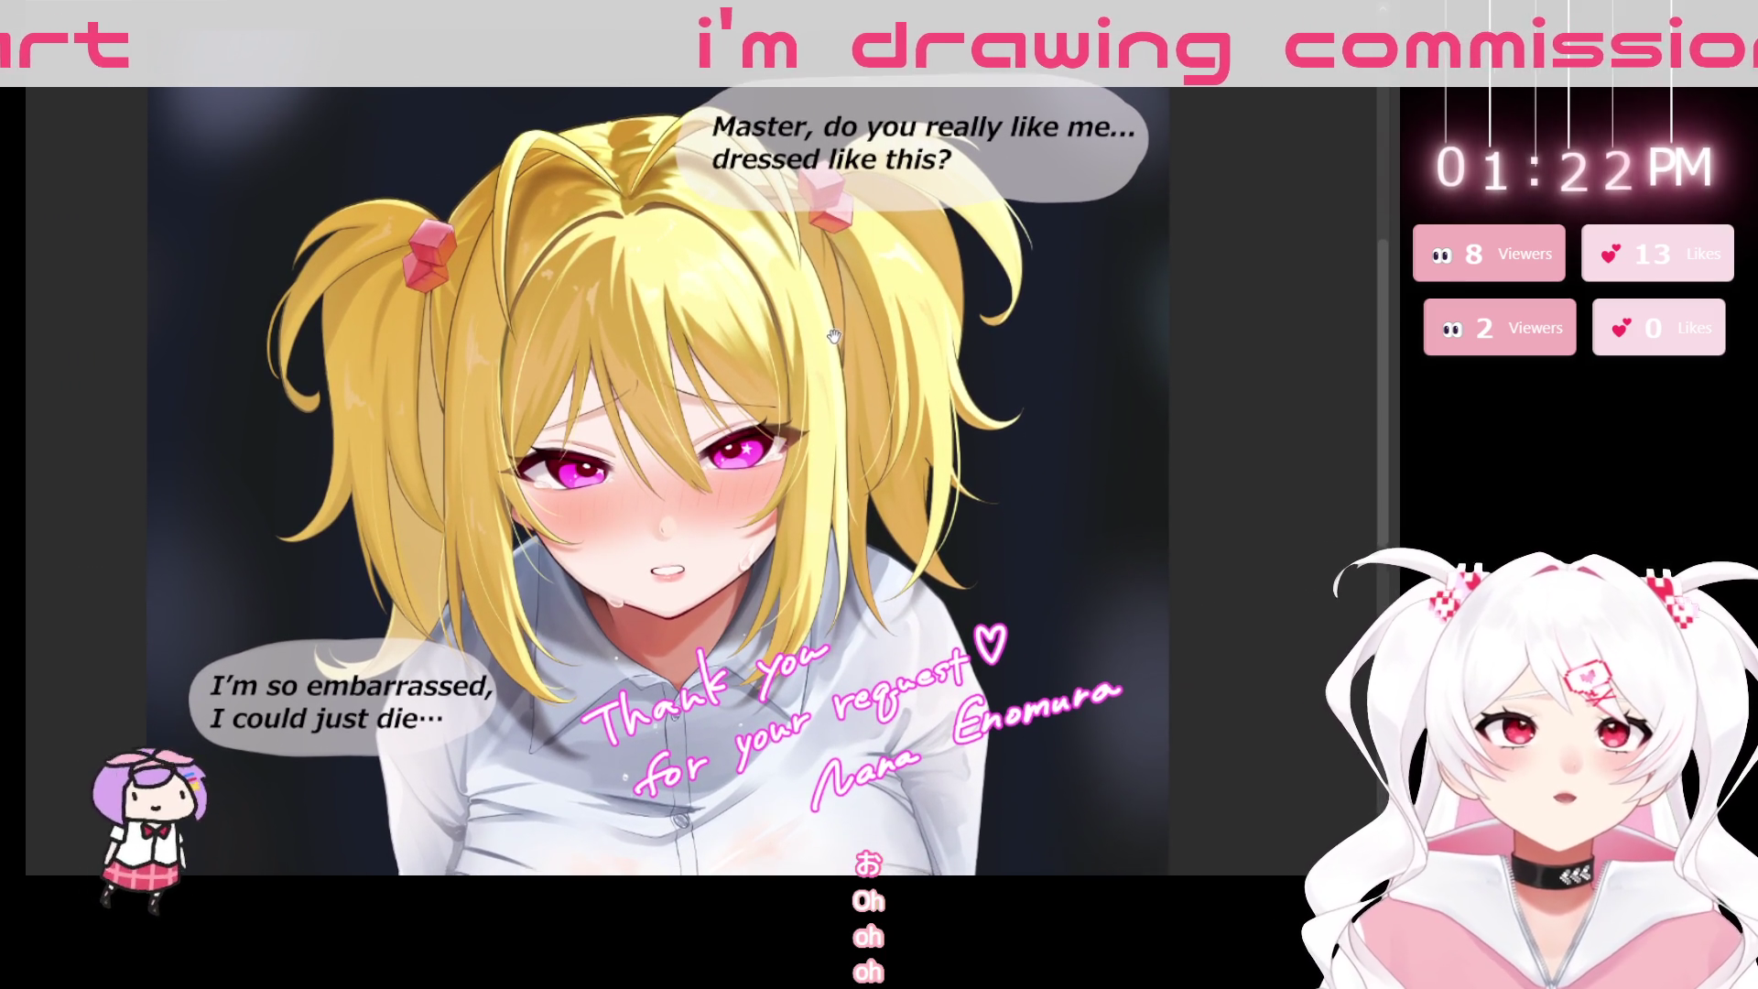
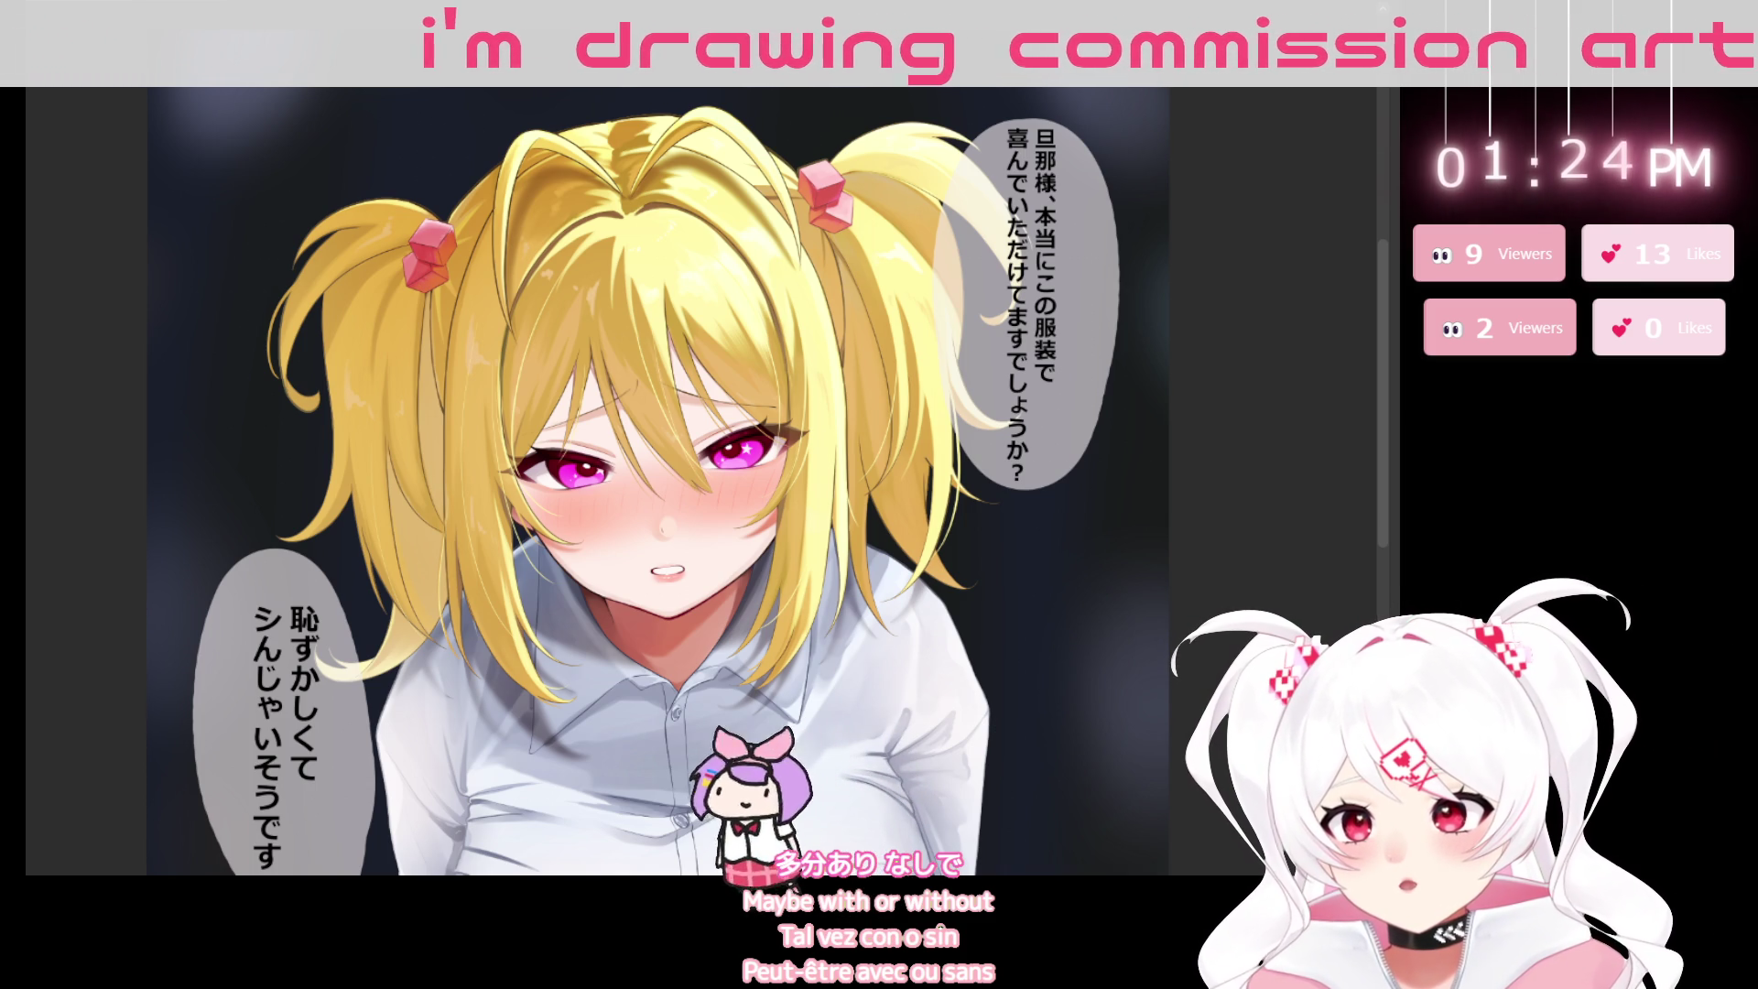
Hide the Japanese speech-bubble layer so only the English dialogue bubbles show.
key(ctrl+h)
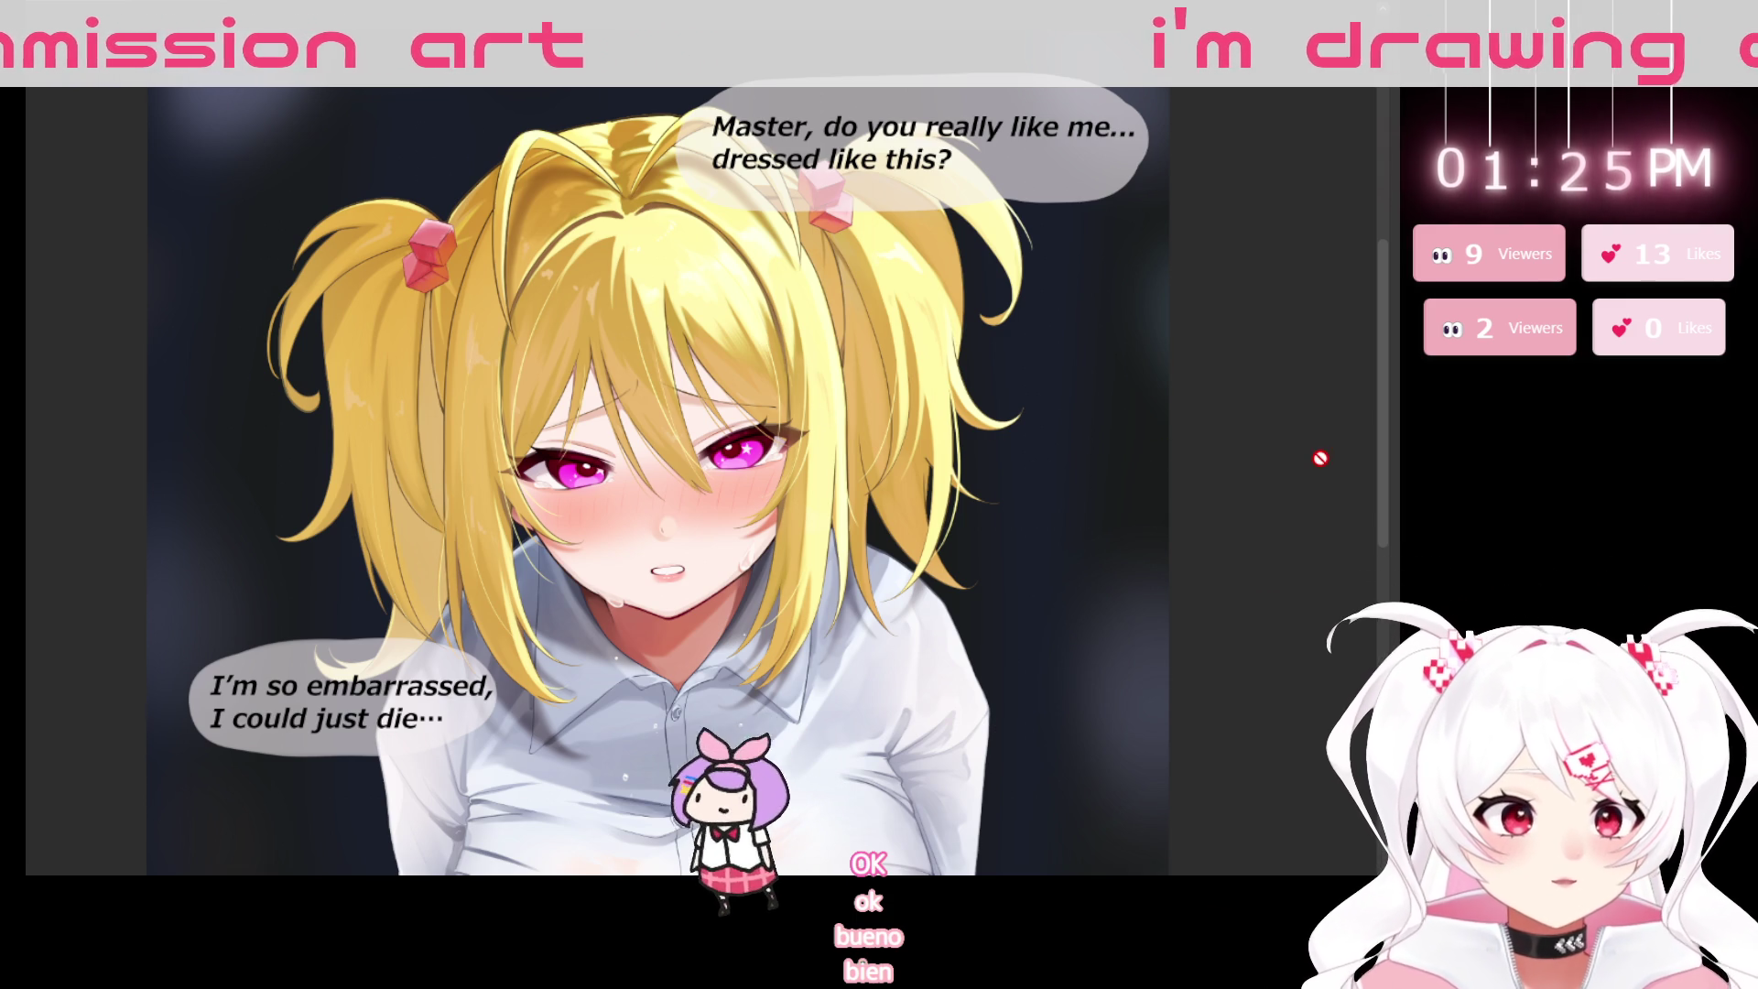
drag(816, 412, 853, 453)
scroll(853, 454, up, 1)
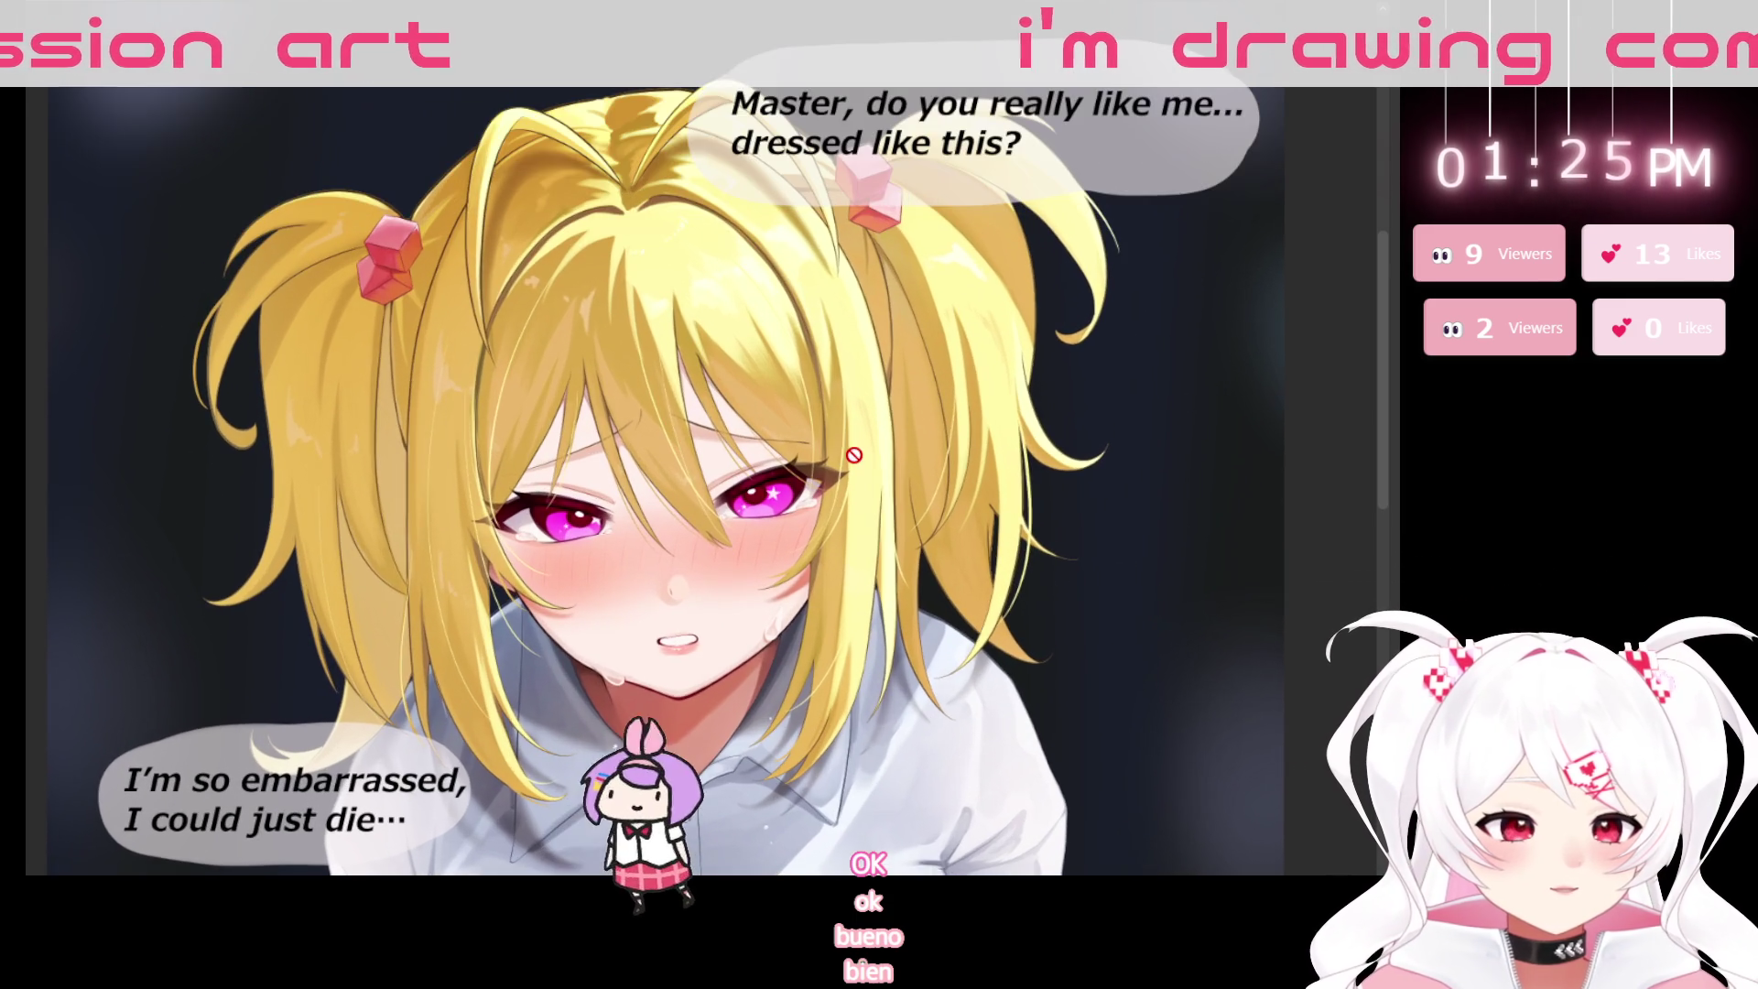
scroll(860, 454, up, 1)
scroll(870, 453, up, 1)
scroll(879, 452, up, 1)
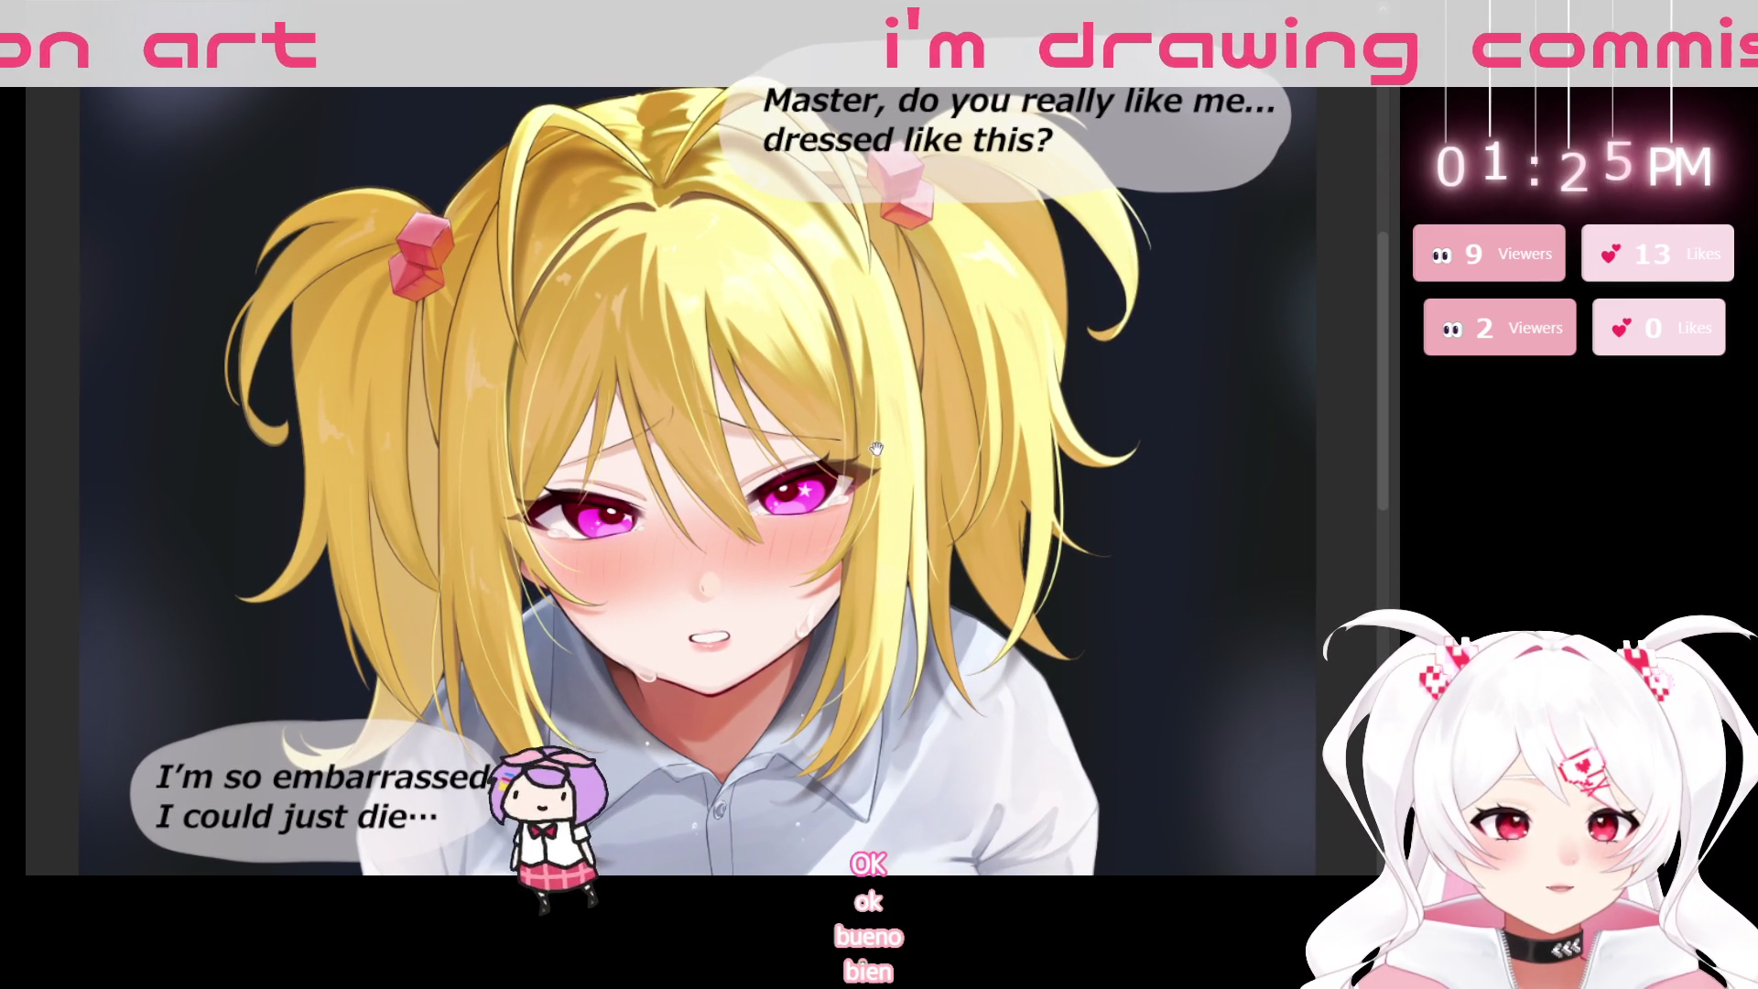
drag(886, 453, 900, 481)
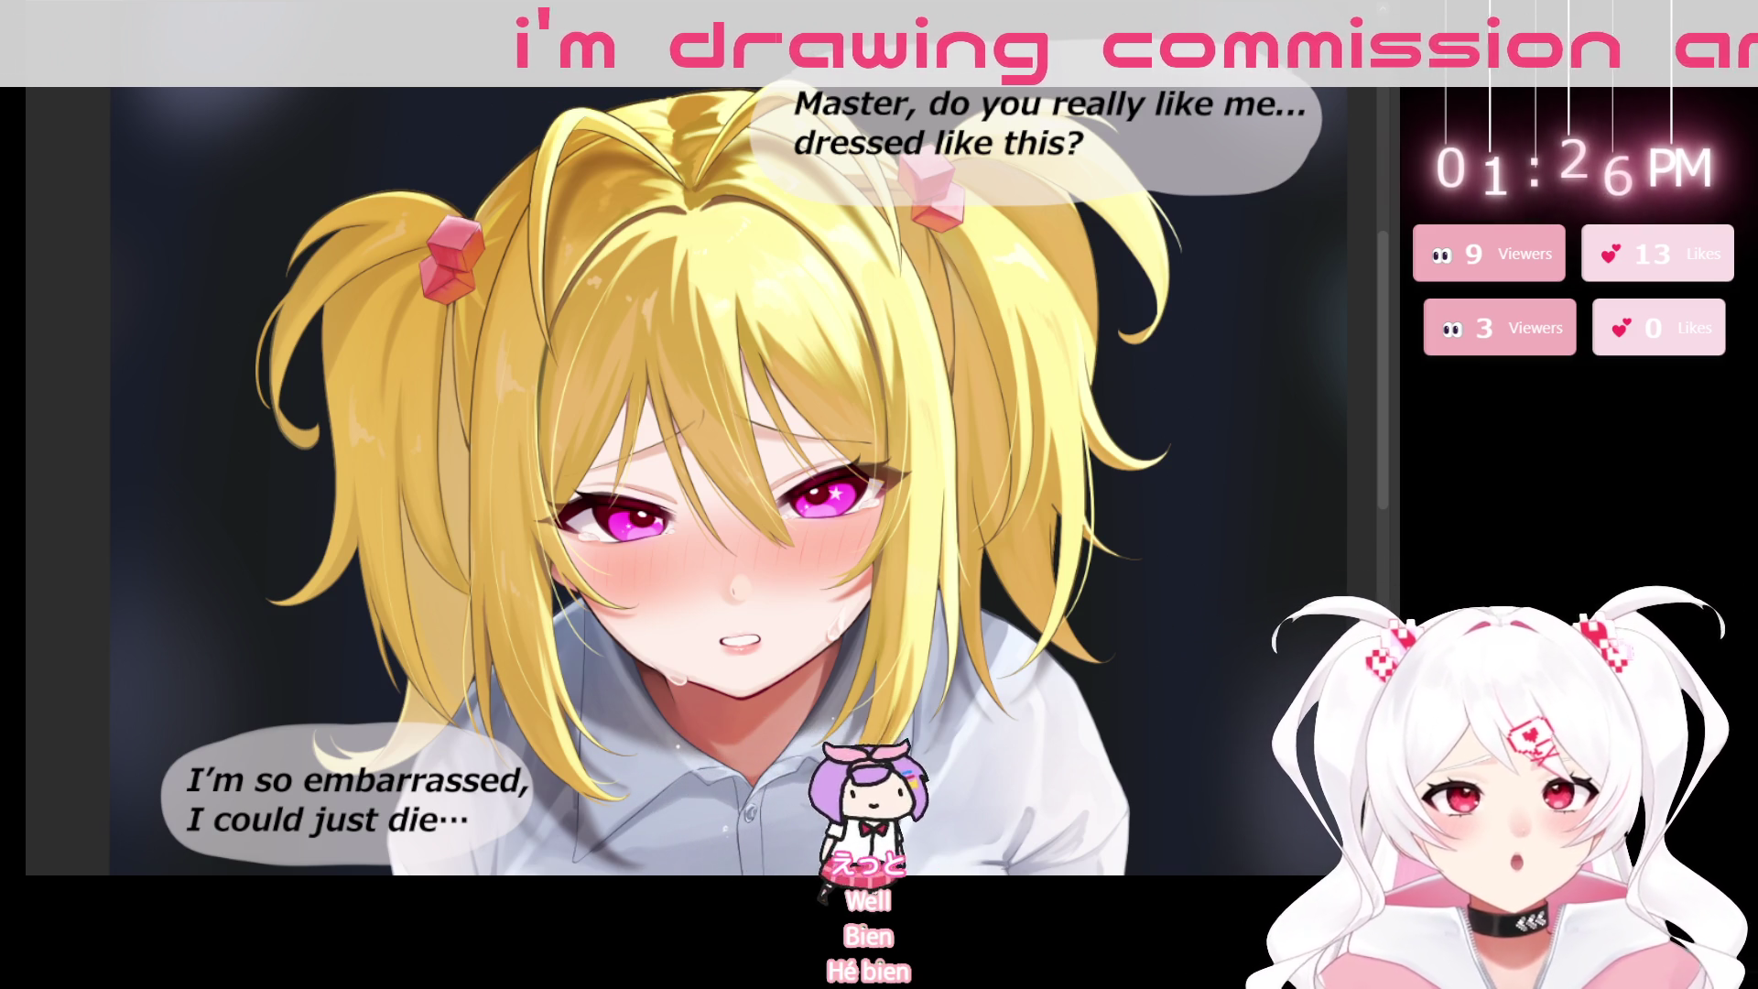
scroll(1053, 405, down, 2)
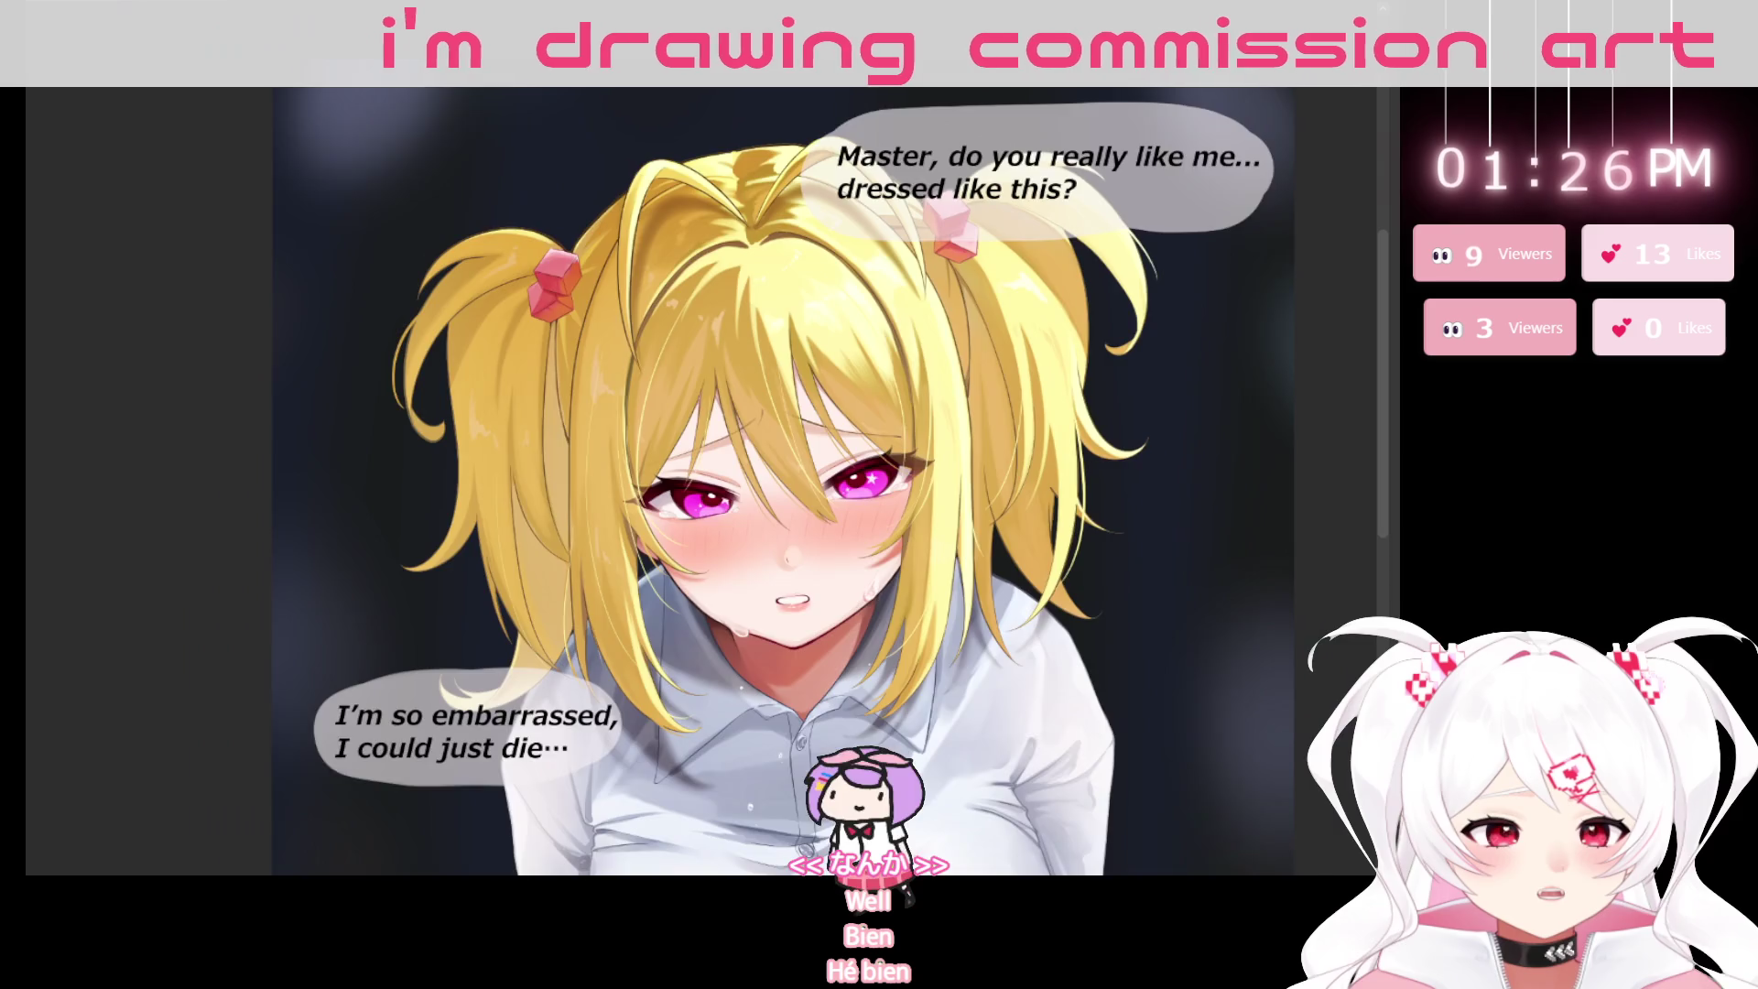
Zoom out to the full canvas, then zoom in on the girl's white shirt and lap.
scroll(1053, 405, down, 2)
scroll(1053, 405, down, 1)
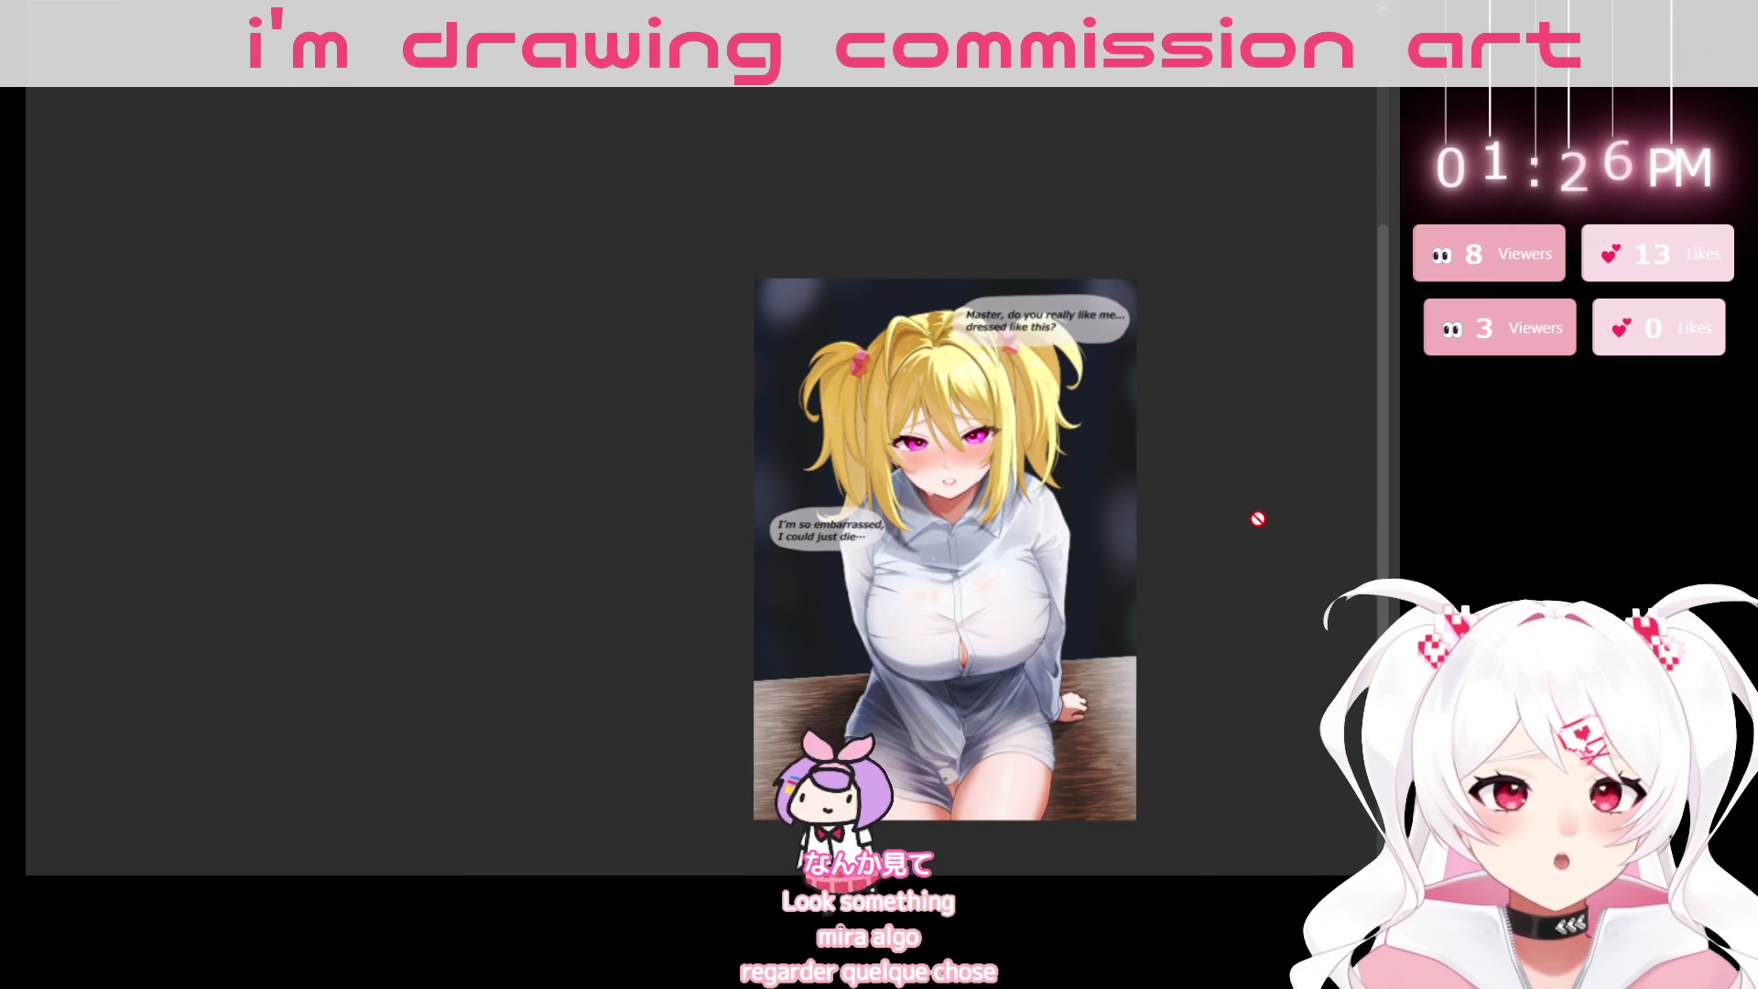
drag(1054, 550, 908, 403)
scroll(778, 396, up, 1)
scroll(778, 397, up, 1)
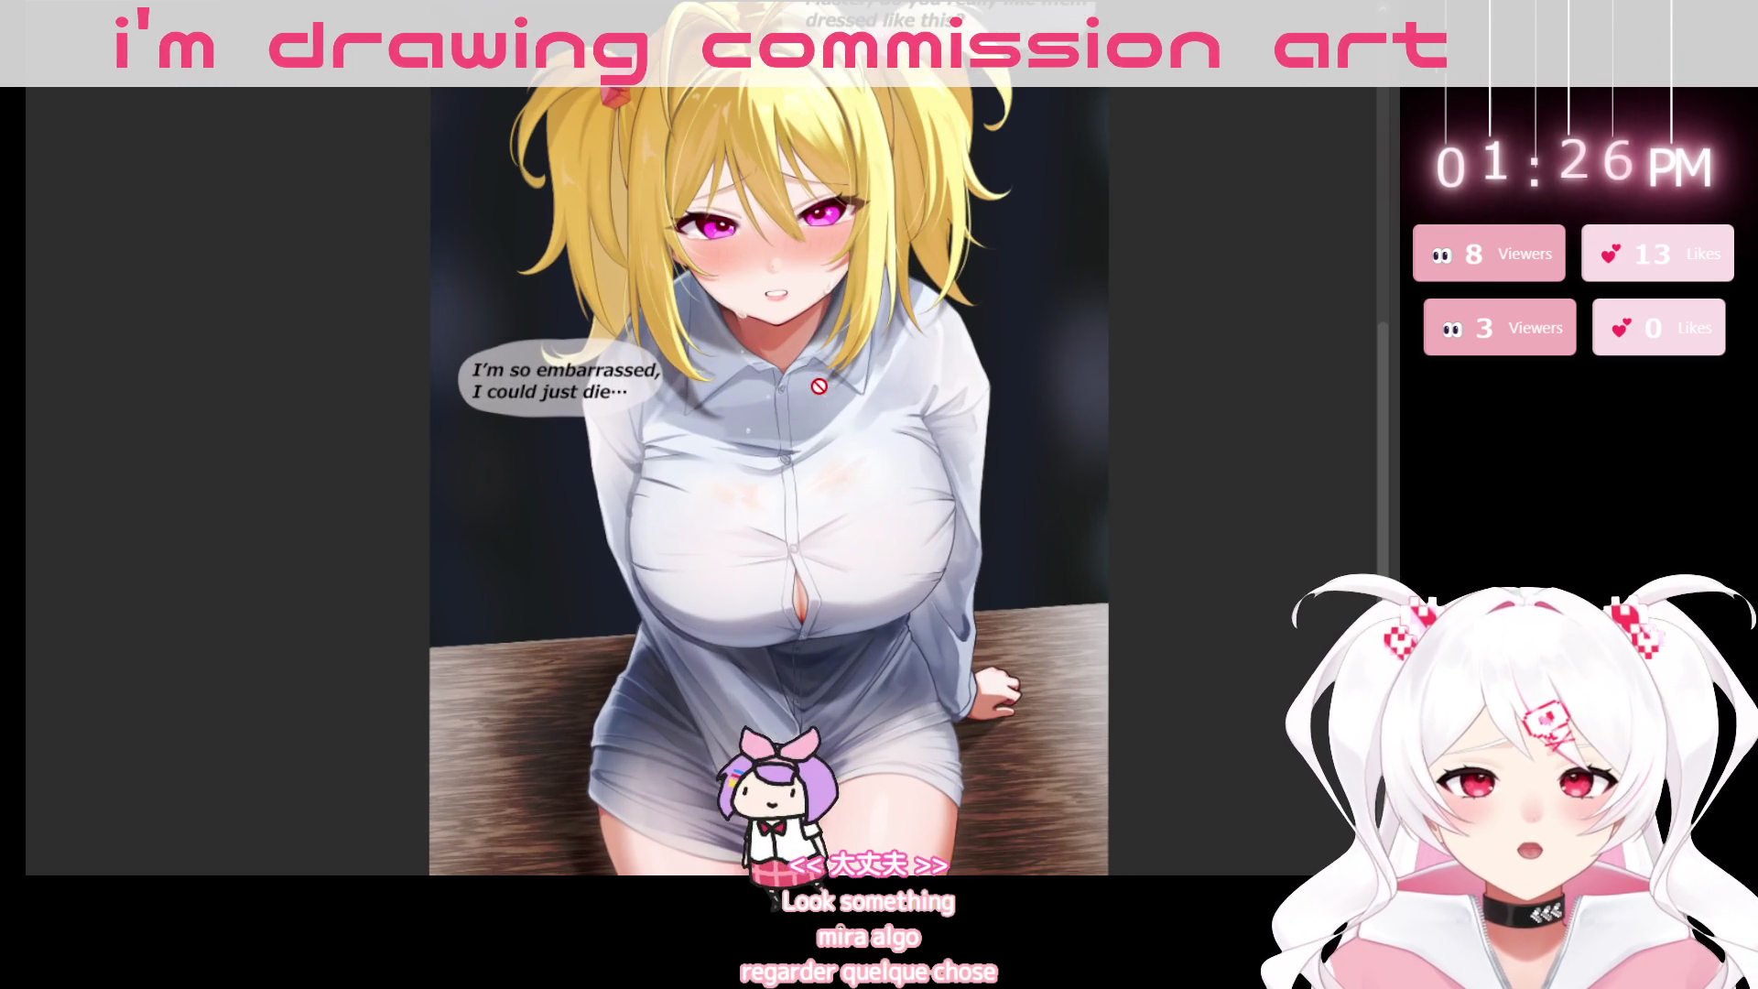
drag(778, 396, 778, 338)
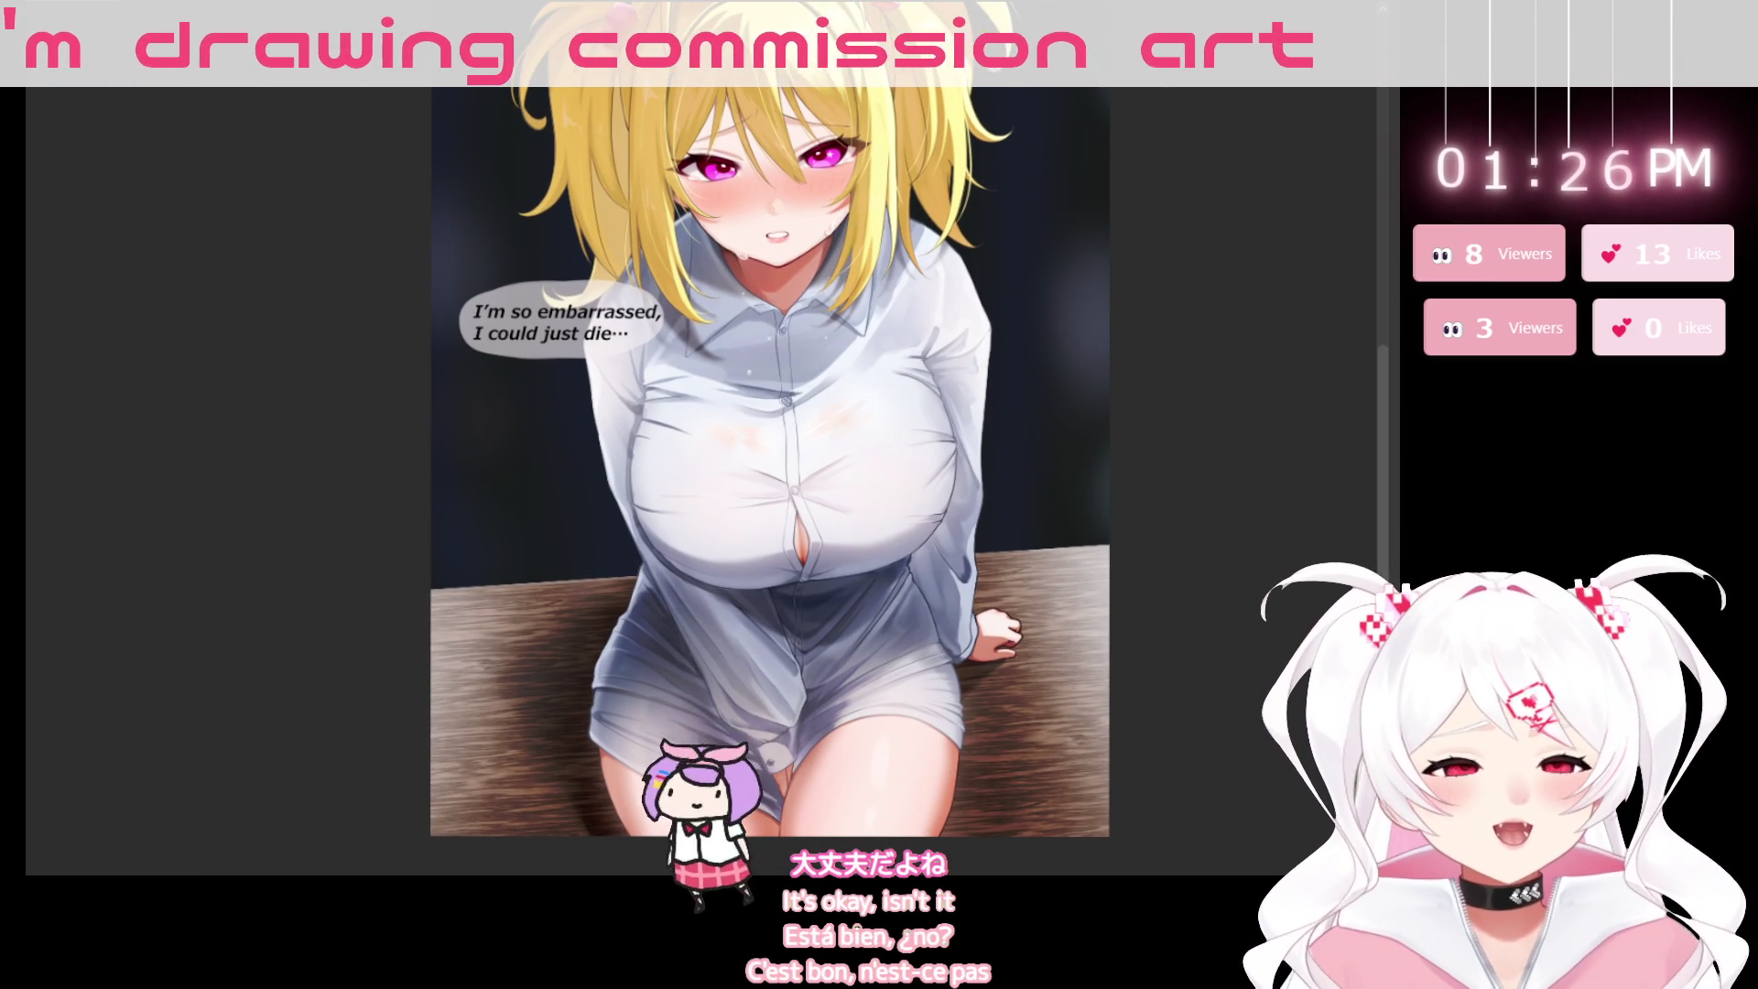